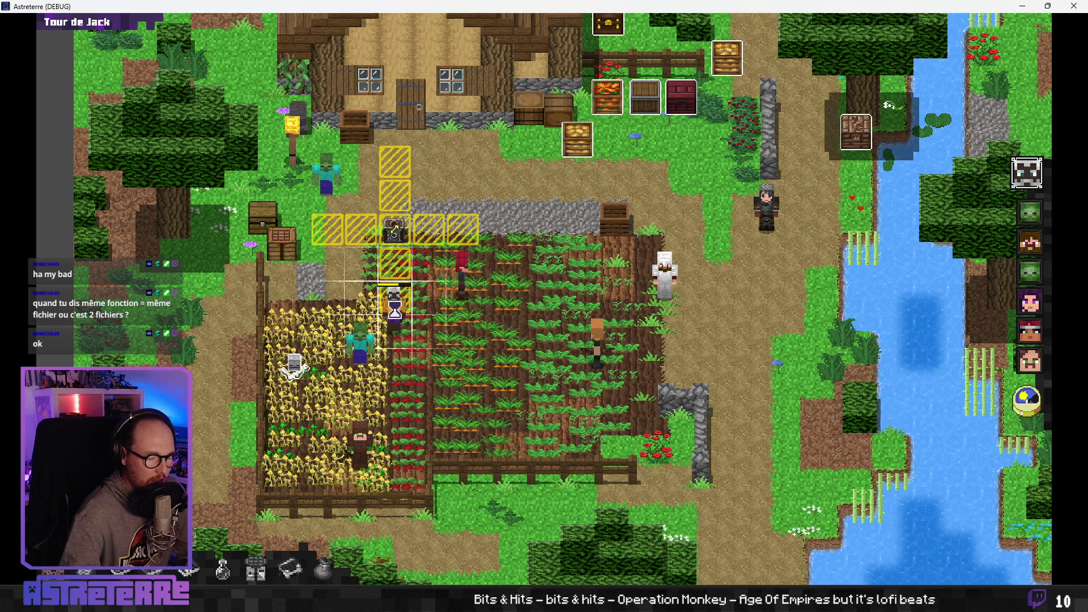
Clear the villager's yellow movement-range tiles and minimise the Astreterre game window
click(394, 311)
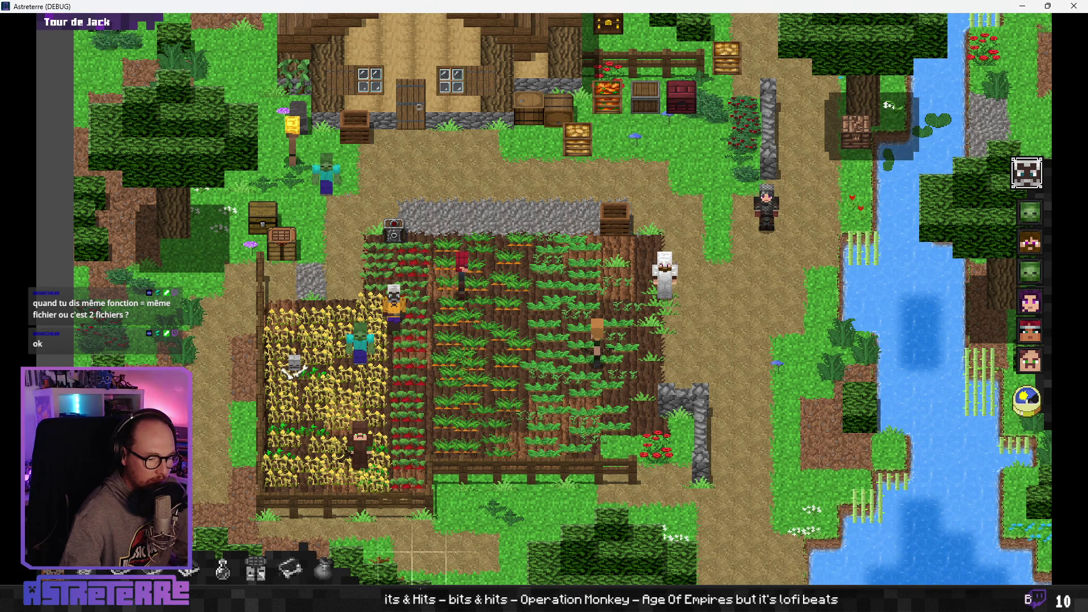
click(1021, 7)
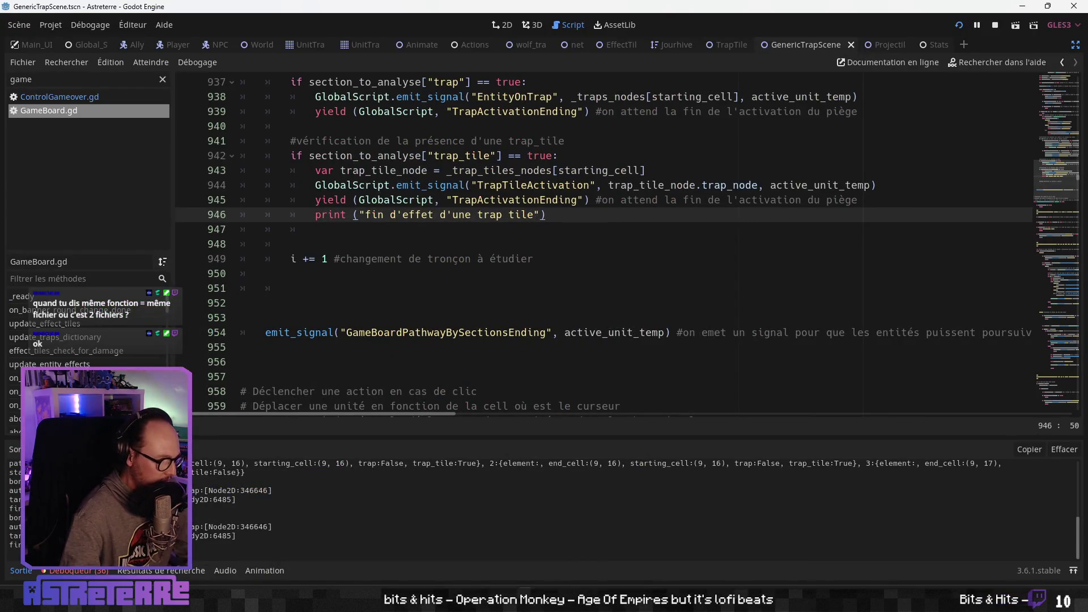
Reread the earlier trap-tile log lines in the Output panel, then switch back to the game
scroll(623, 505, up, 2)
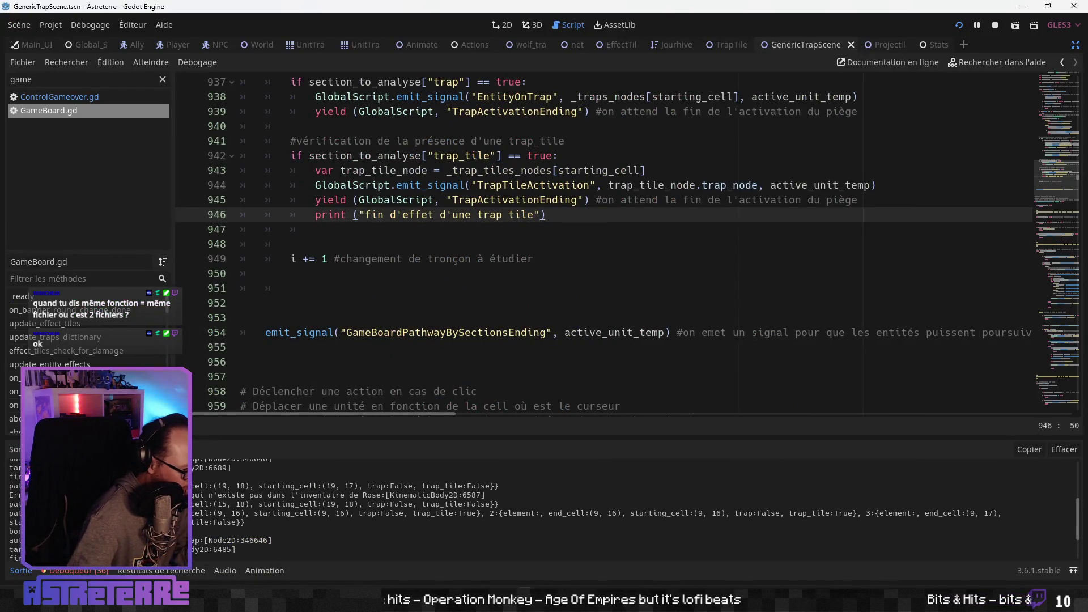
scroll(624, 505, down, 2)
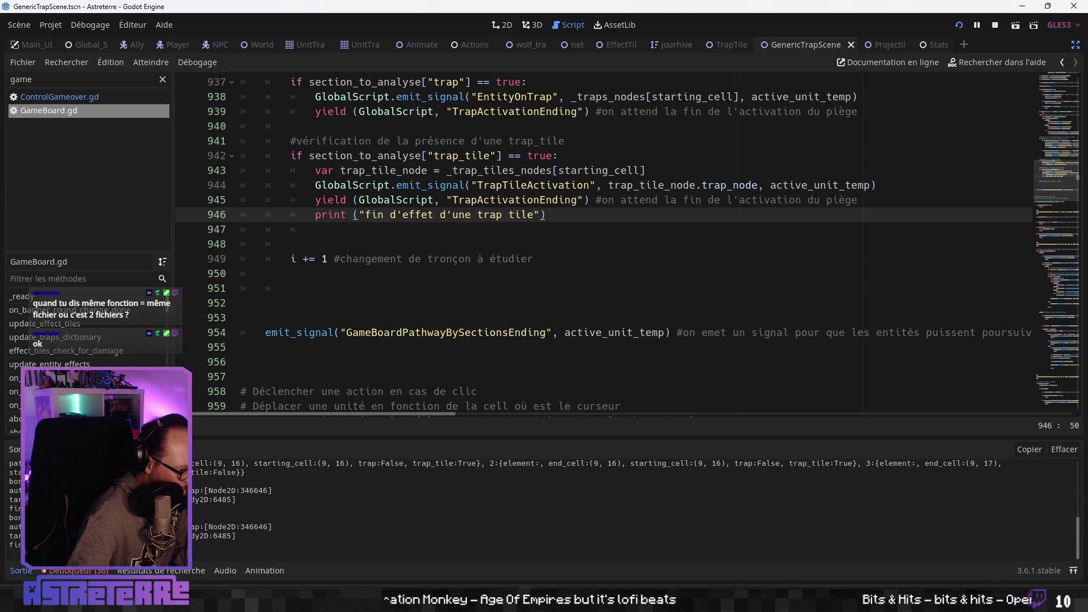
scroll(623, 504, up, 2)
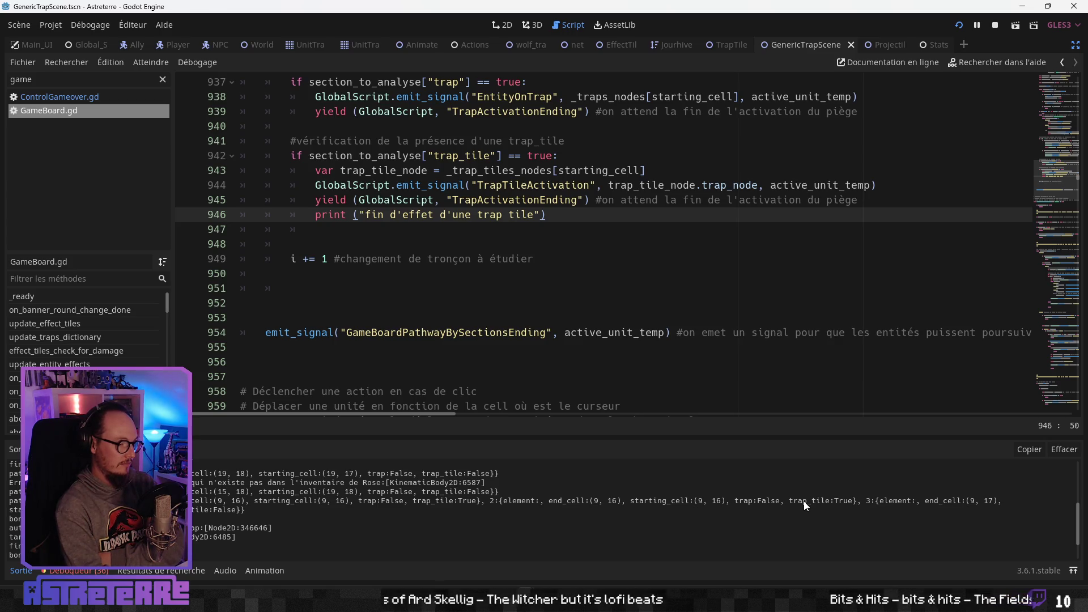
key(alt+Tab)
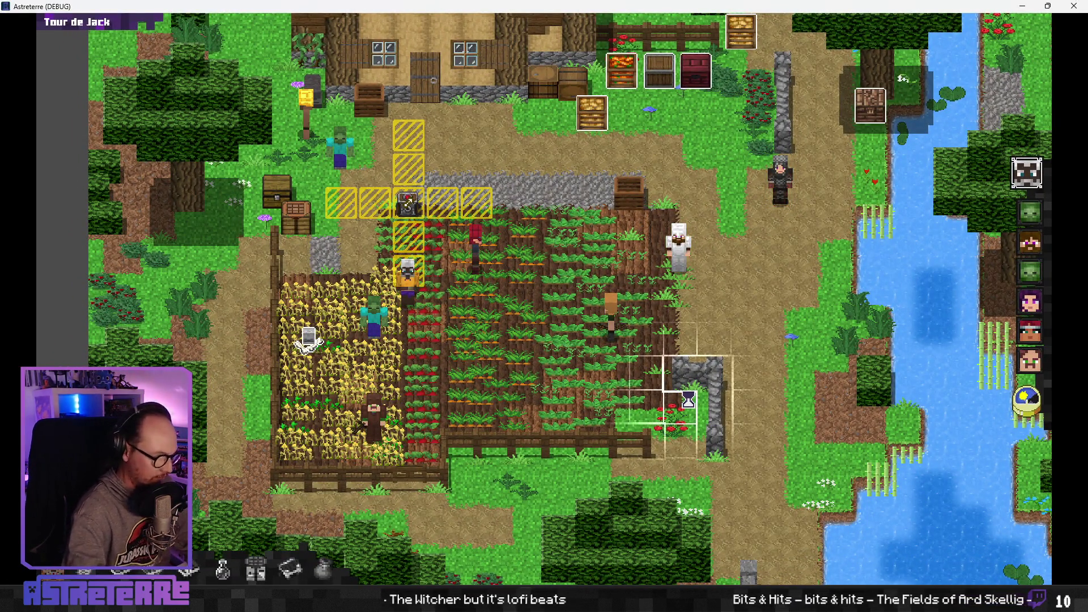
Snip the region around the villager and its hatched trap tiles, then bring up Start
key(Print)
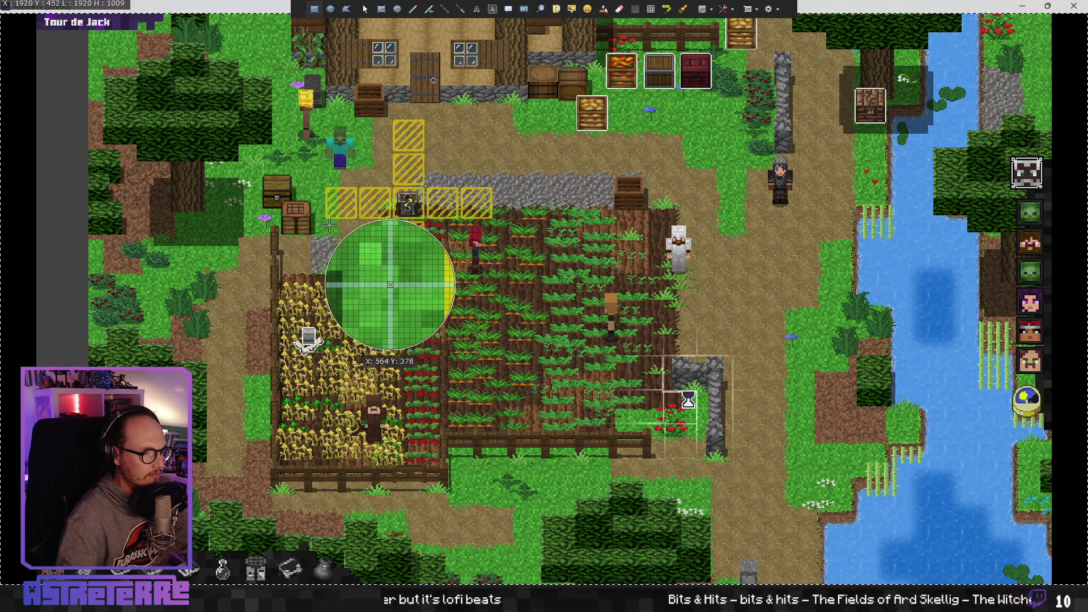
mouse_move(311, 181)
mouse_down()
mouse_move(442, 303)
mouse_move(463, 344)
mouse_move(515, 343)
mouse_up()
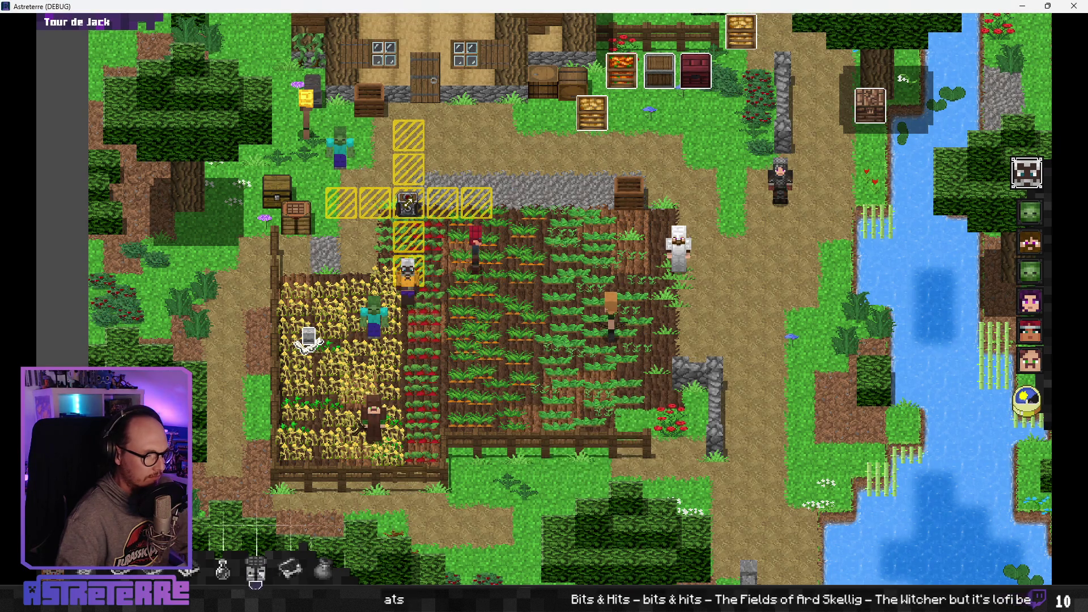
key(super)
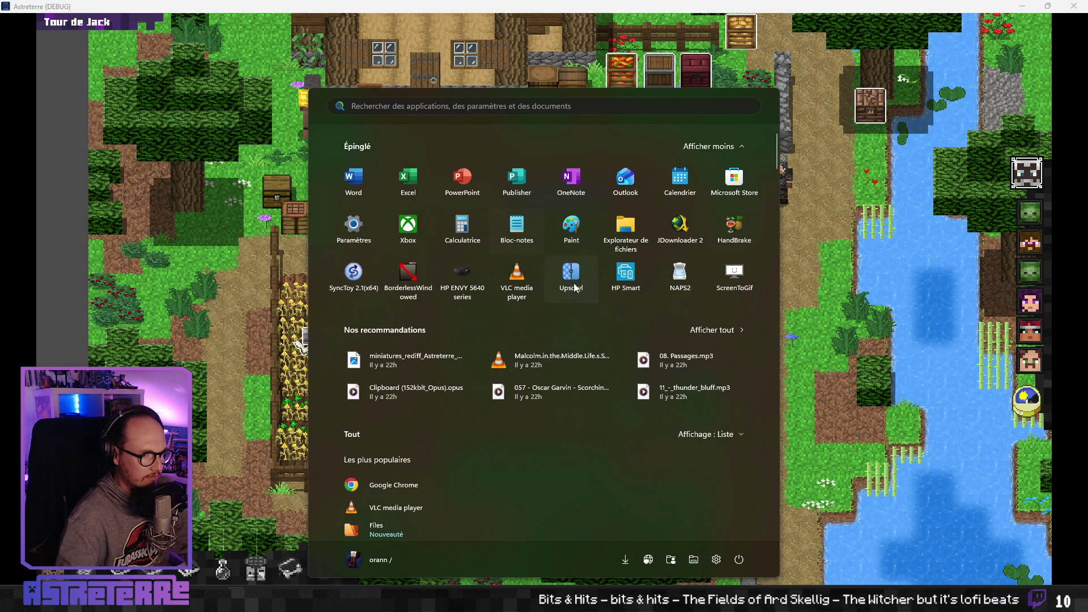
Open the snip in Paint, zoom in, and switch to the freehand brush
click(580, 230)
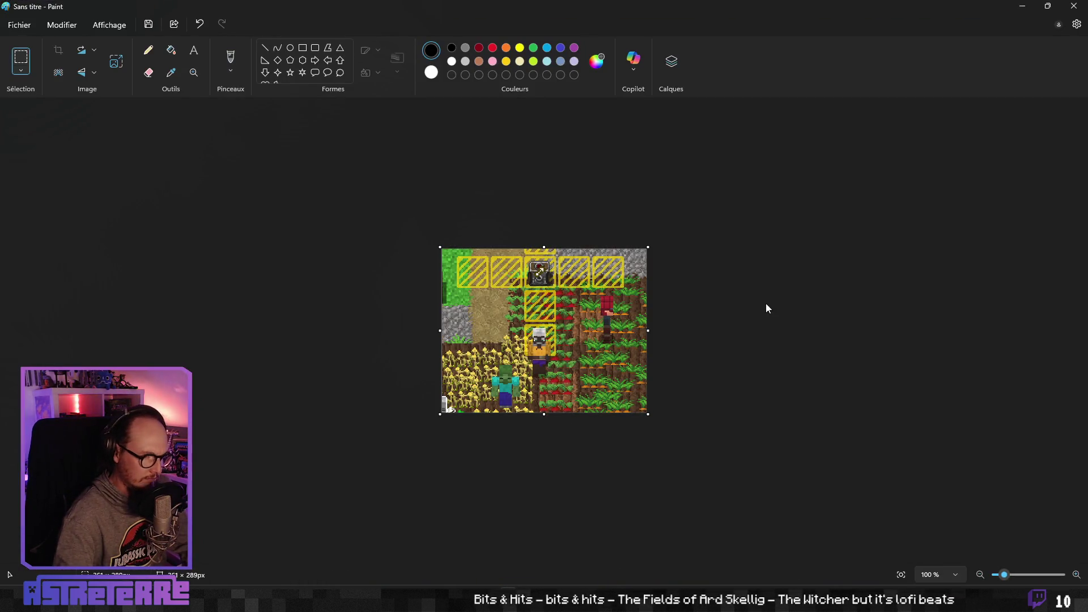
scroll(700, 365, up, 5)
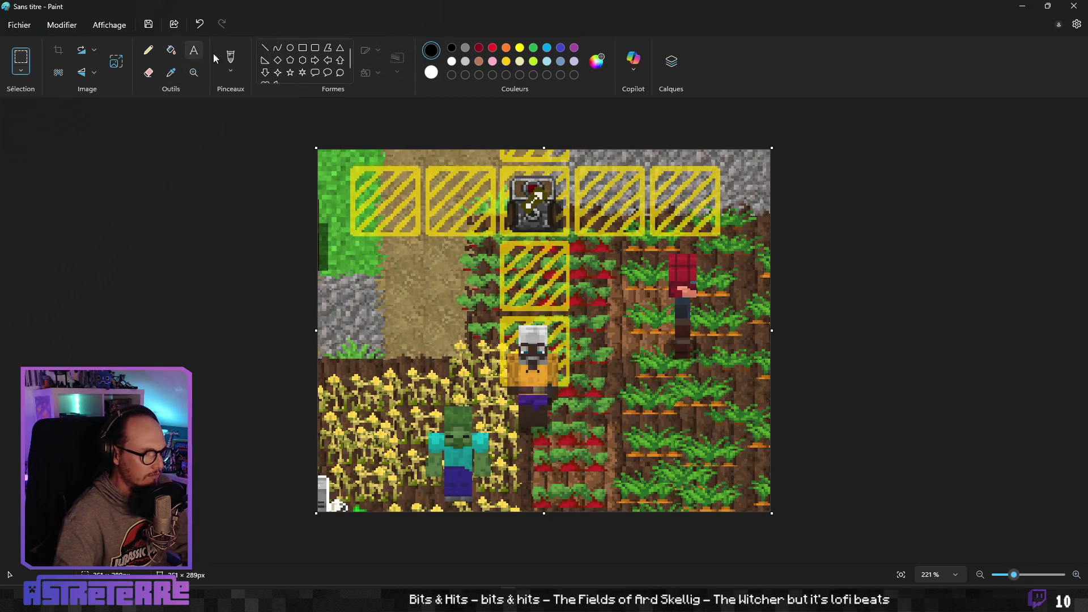
click(234, 59)
click(493, 47)
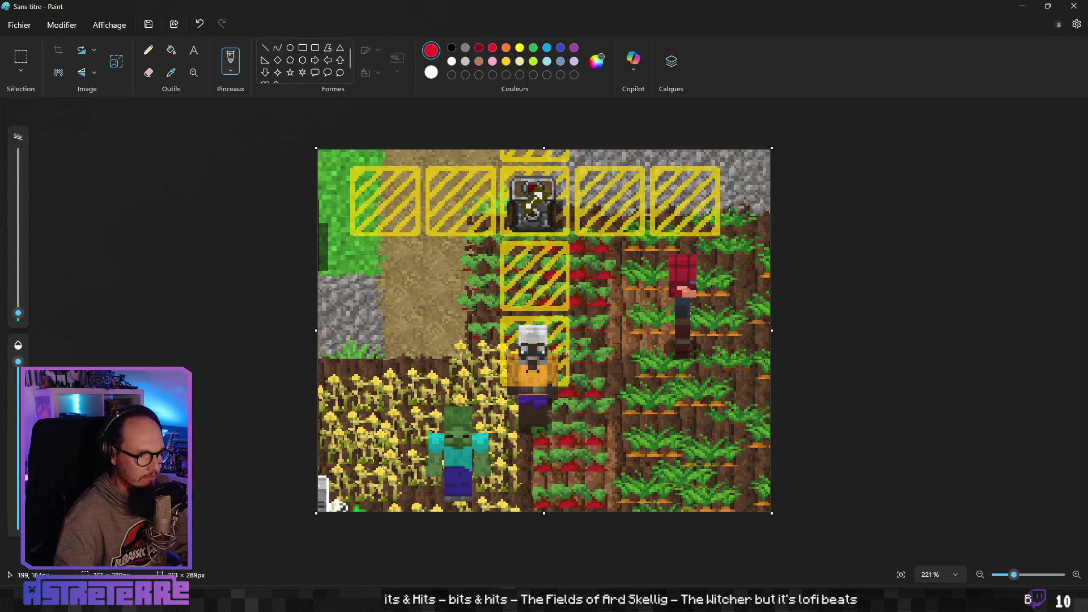
drag(563, 342, 586, 389)
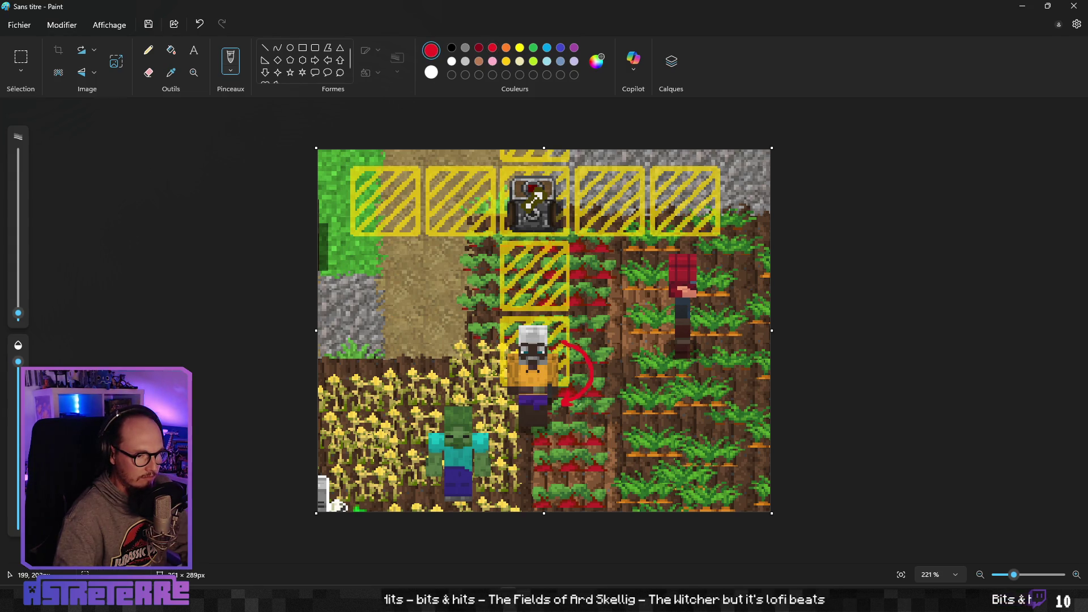
key(ctrl+z)
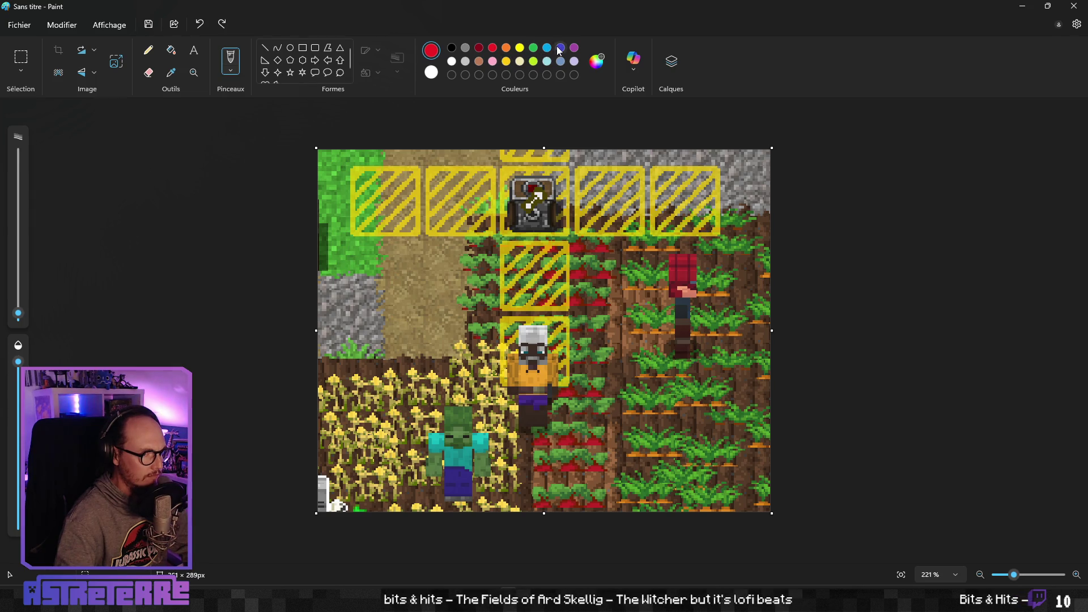
Draw a light-blue curved arrow down from the villager
click(237, 69)
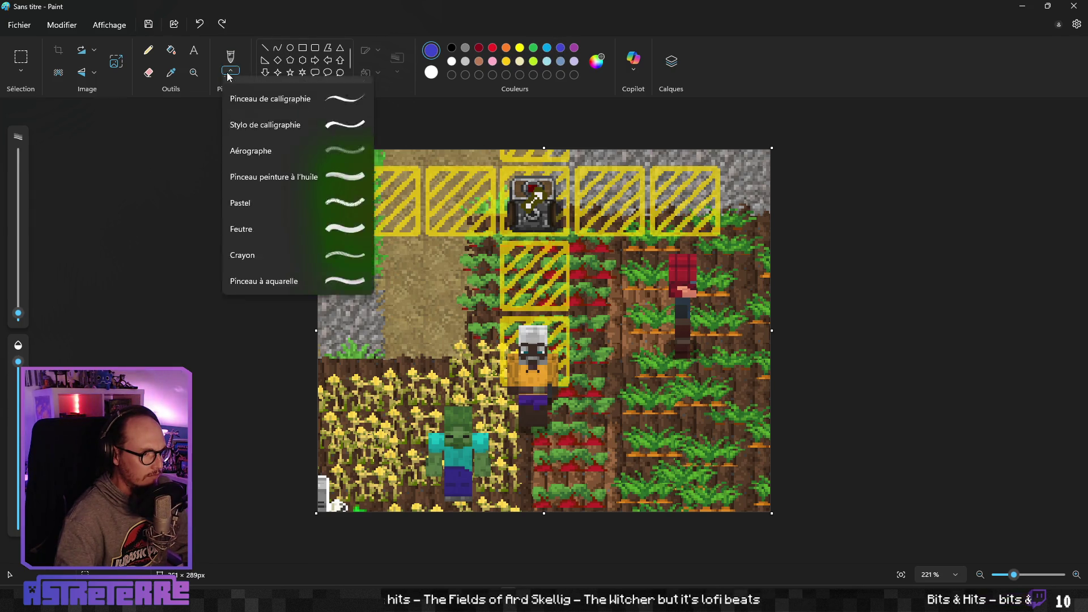
click(366, 98)
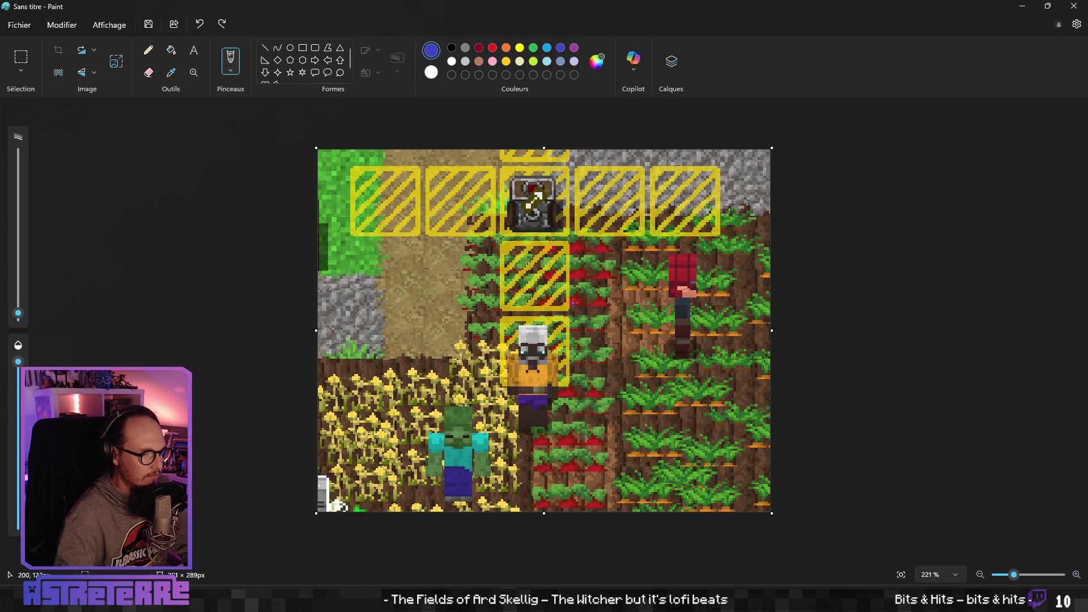
drag(559, 339, 602, 400)
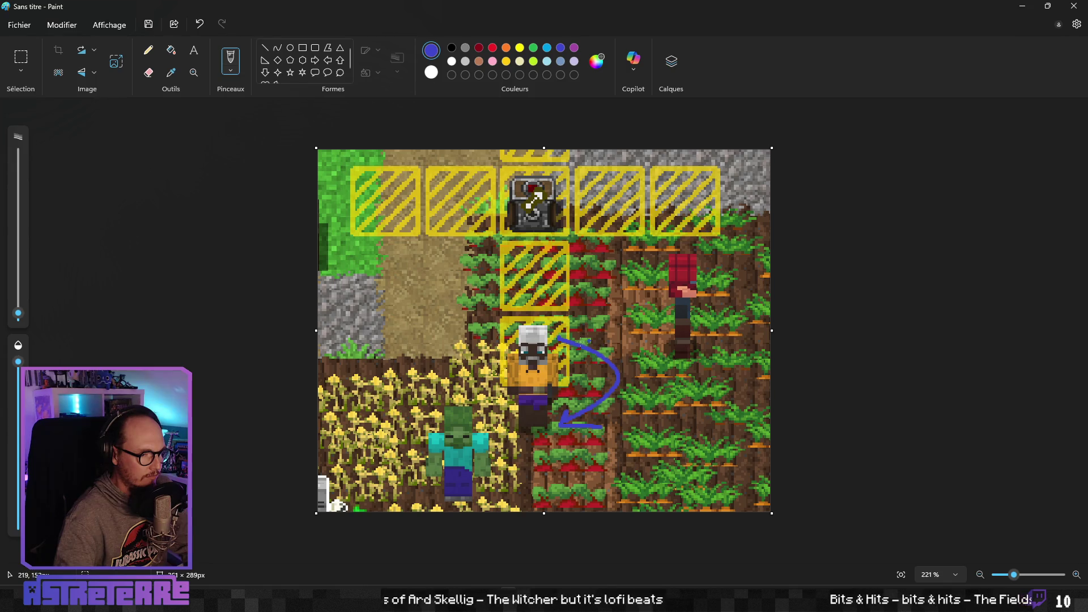
key(ctrl+z)
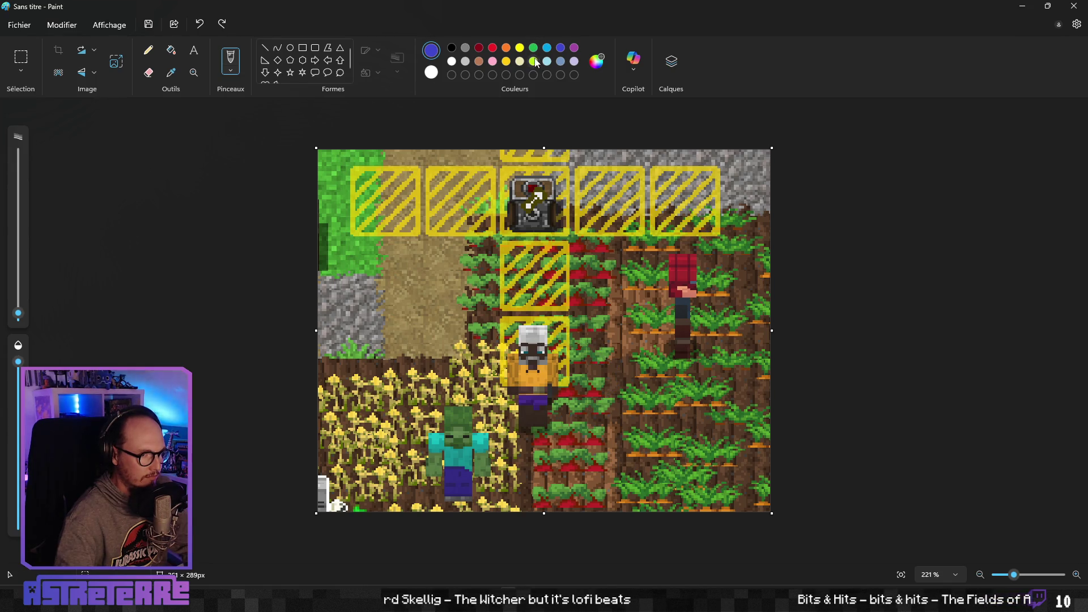
mouse_move(563, 343)
mouse_down()
mouse_move(573, 413)
mouse_move(588, 395)
mouse_move(606, 419)
mouse_up()
key(ctrl+z)
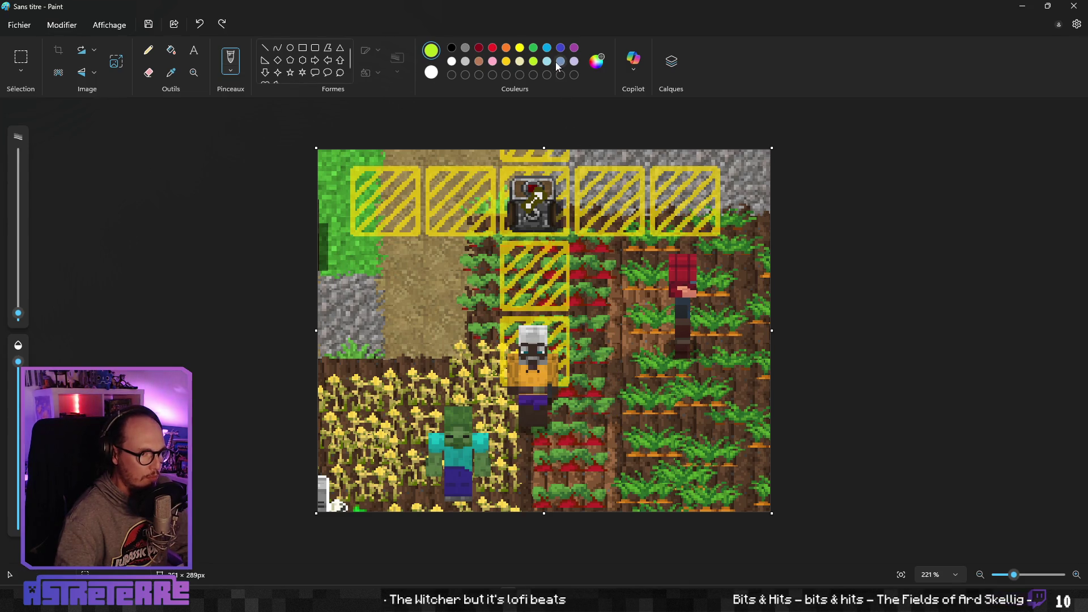
drag(561, 353, 555, 436)
drag(555, 436, 581, 441)
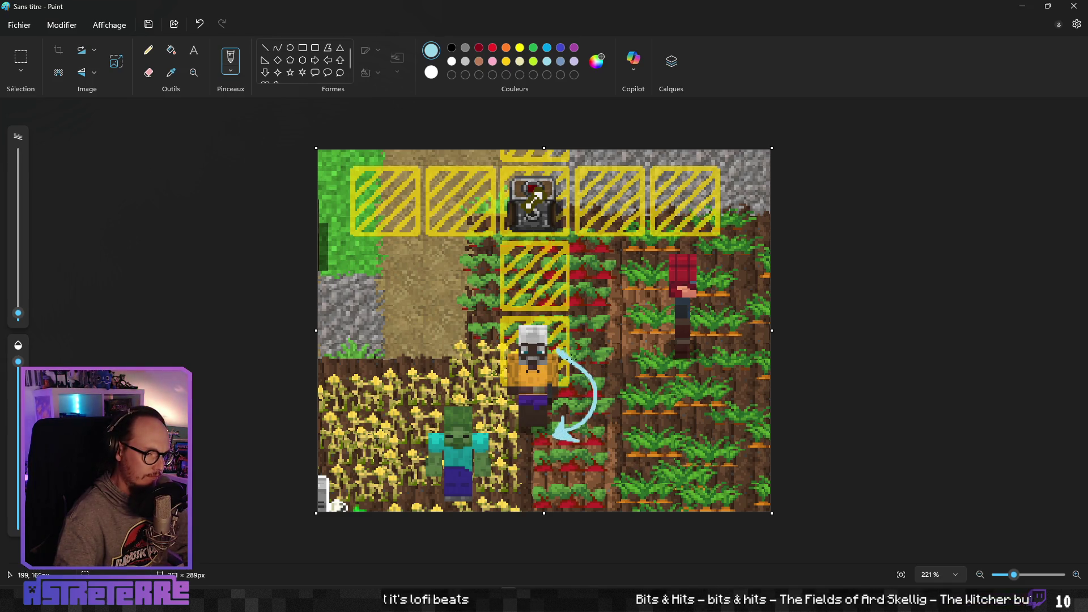
Handwrite the coordinate labels (5,16) and (5,17) beside the arrow
drag(601, 326, 596, 366)
drag(615, 336, 602, 341)
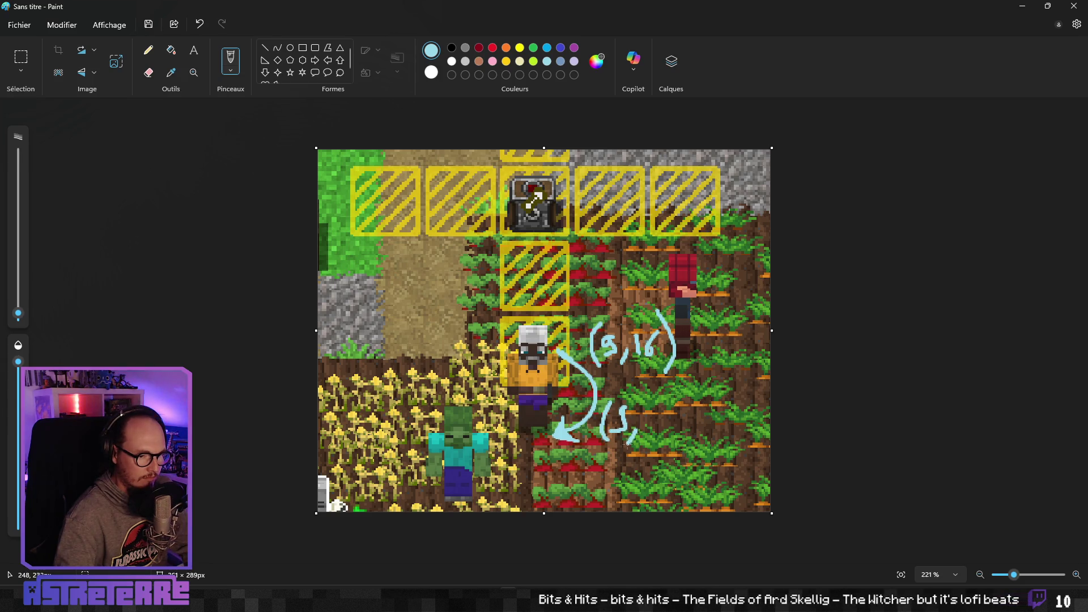
drag(671, 392, 703, 445)
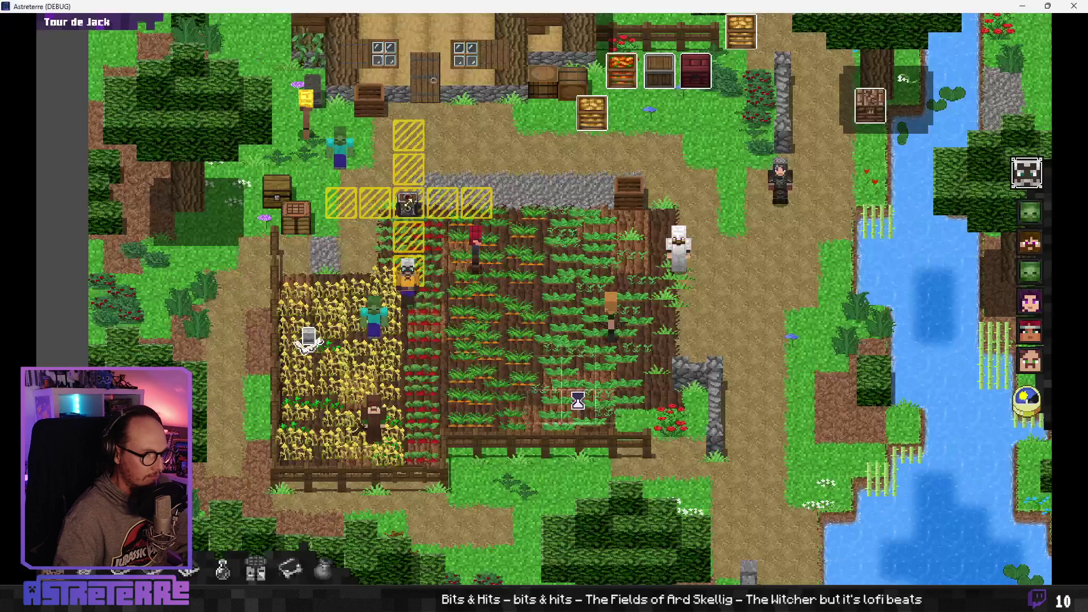
Add a new untitled row 18, set to 'A vérifier', in the Notion Bugs tracker
key(alt+Tab)
mouse_move(418, 599)
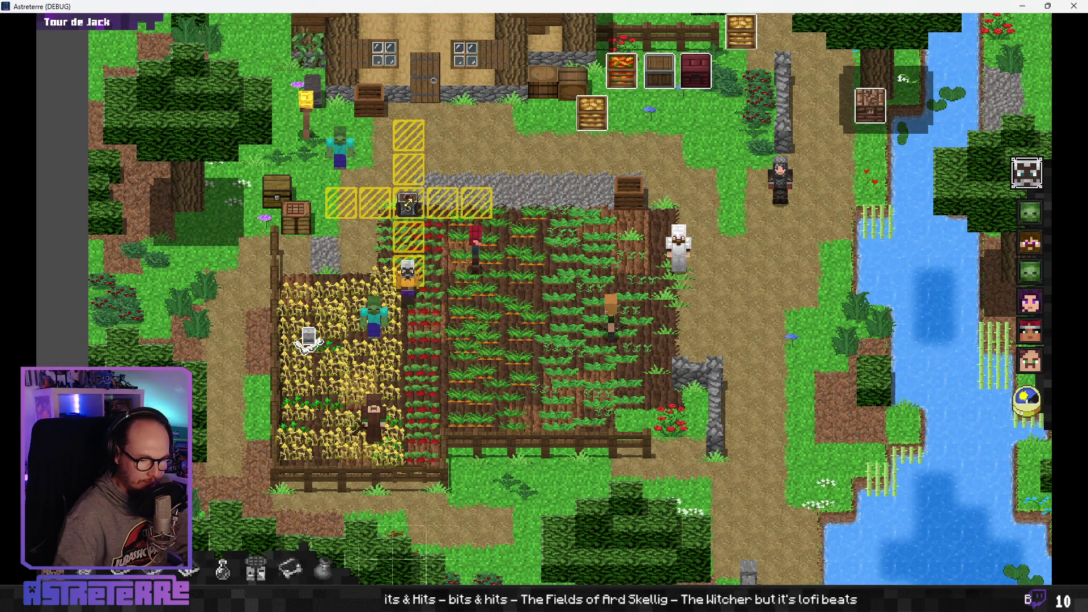
key(alt+Tab)
click(363, 436)
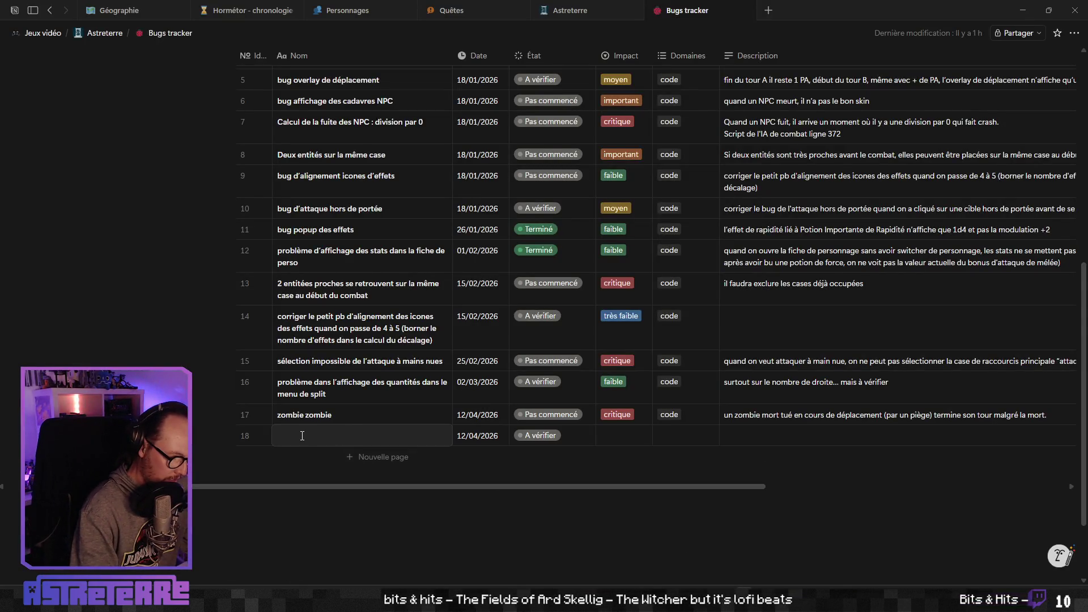
Replace the mistyped text with 'bug algorithme de section de pathfinding' in row 18's Nom cell
text(mùauvais)
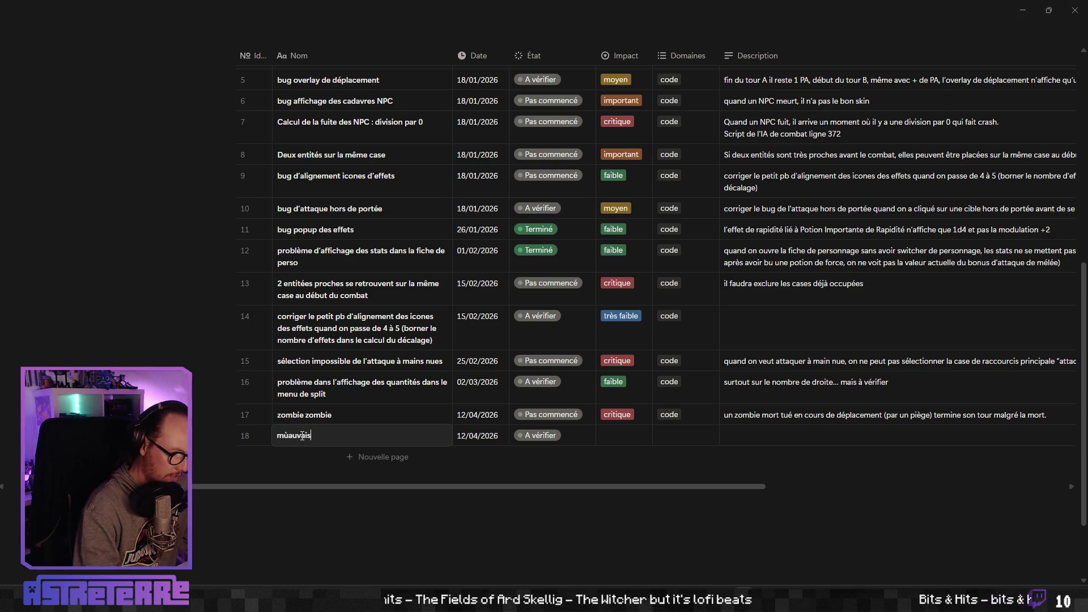
key(Home)
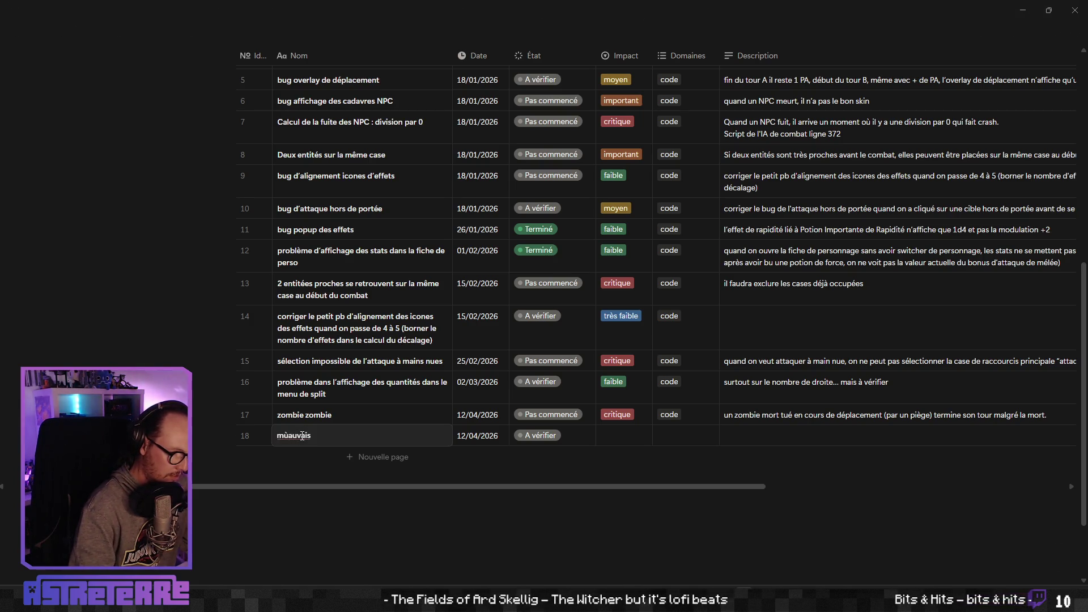
key(Delete)
key(Delete)
key(Delete)
text(bug)
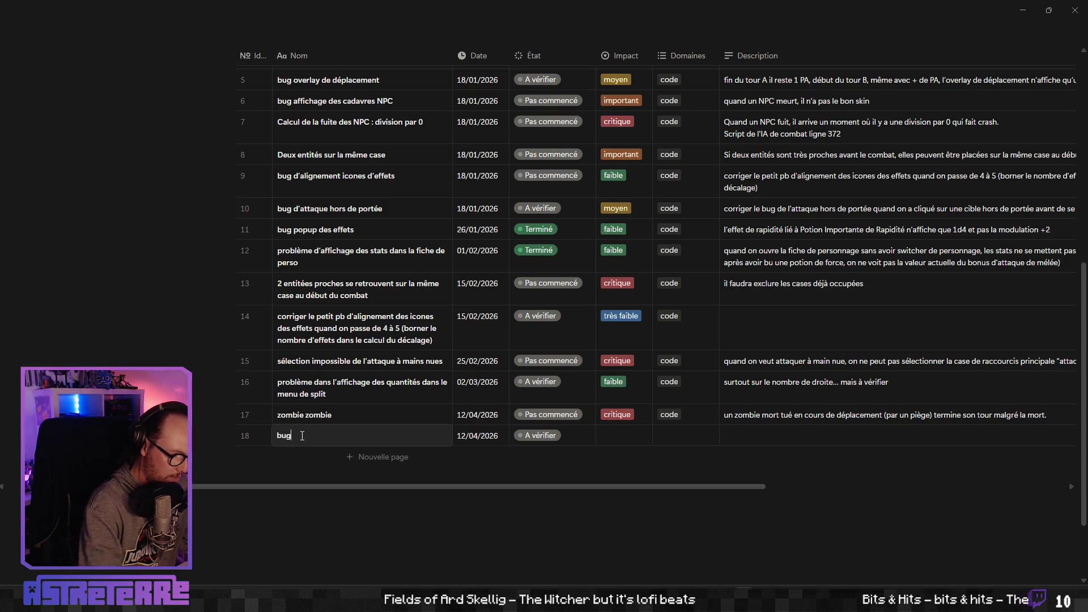
text( algor)
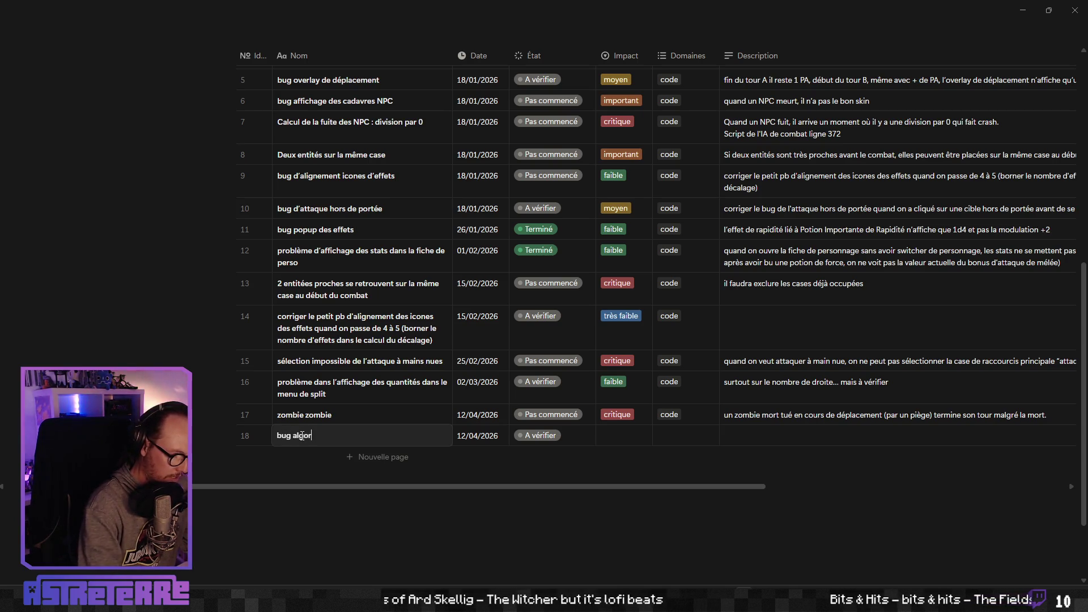
text(yt)
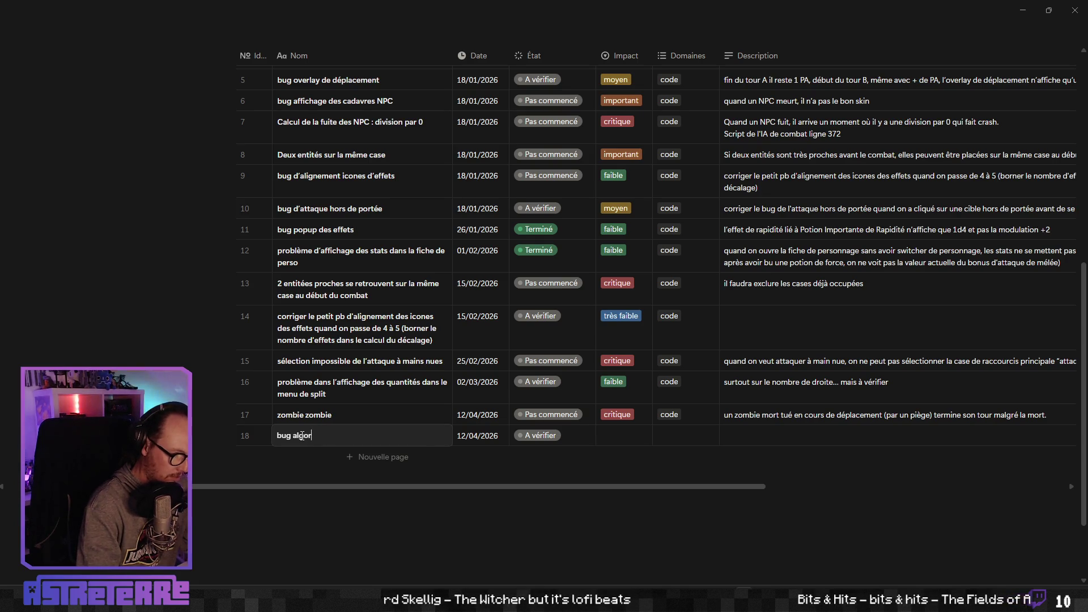
text(thme)
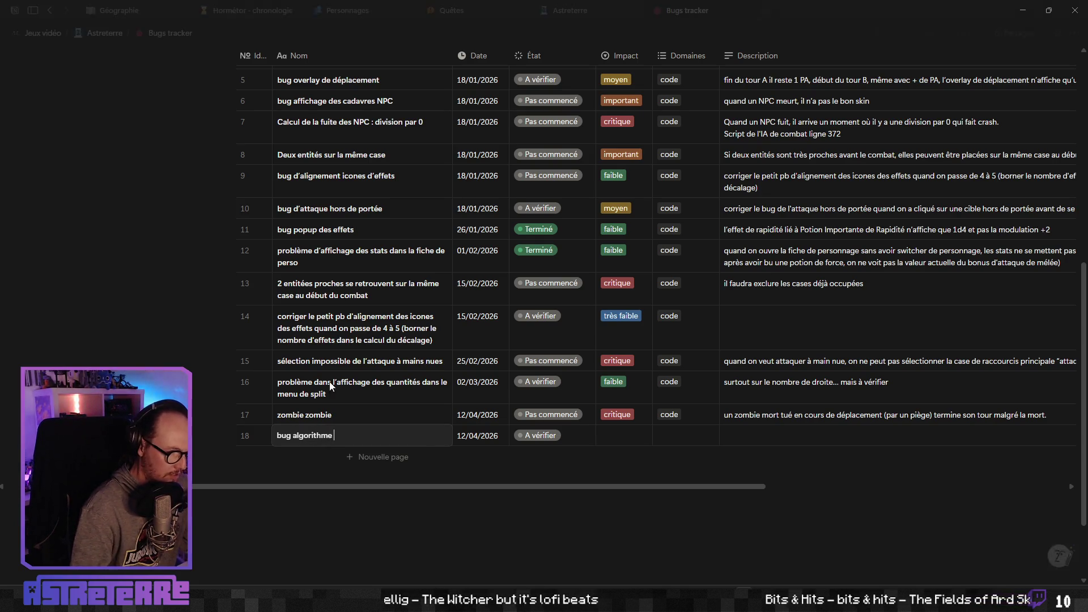
text(de)
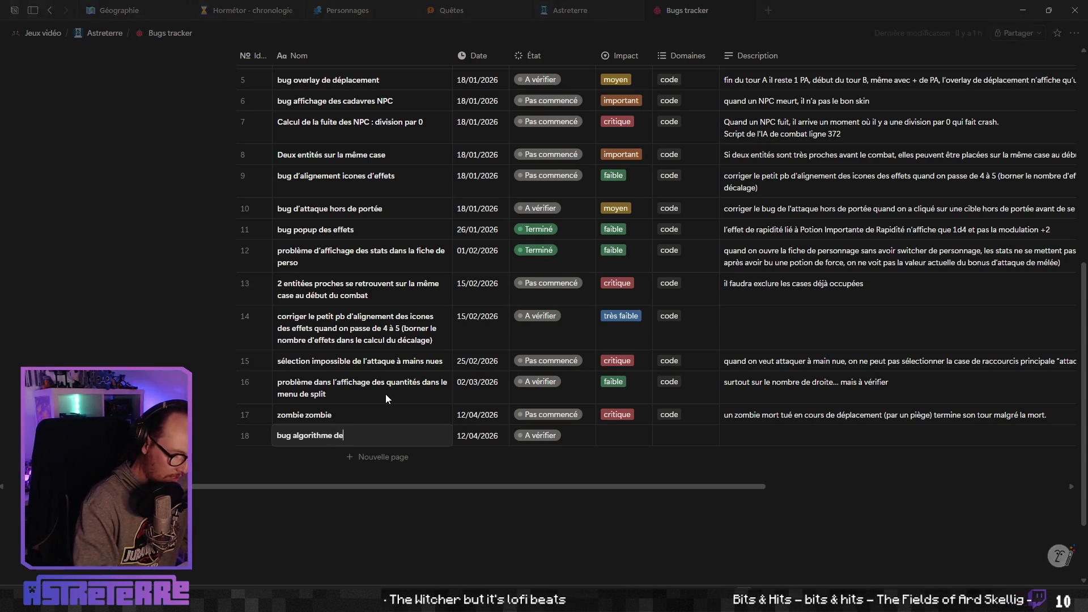
text( secti)
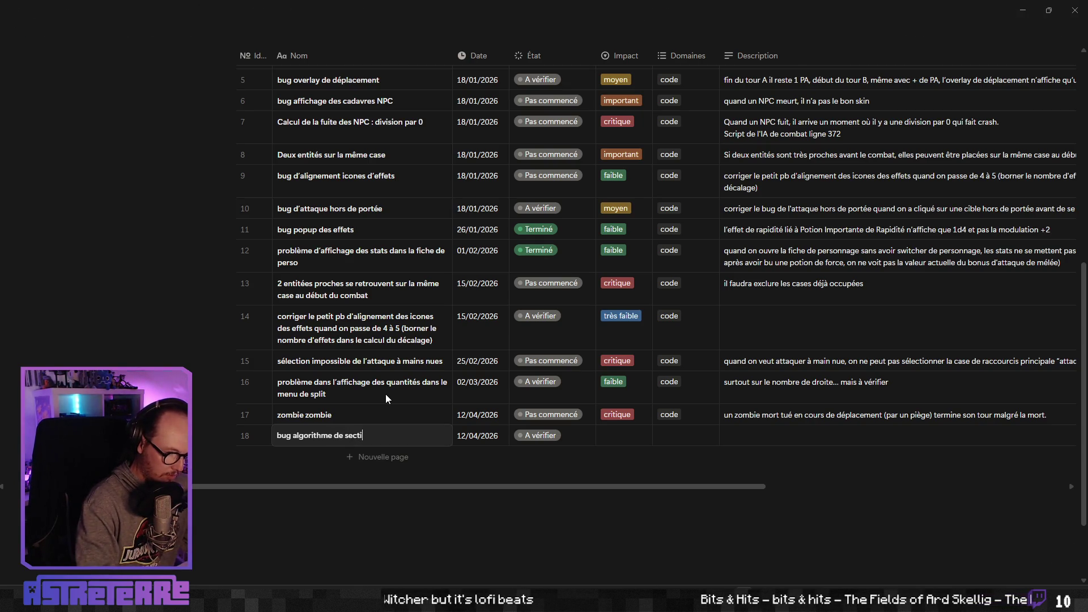
text(on de pathfin)
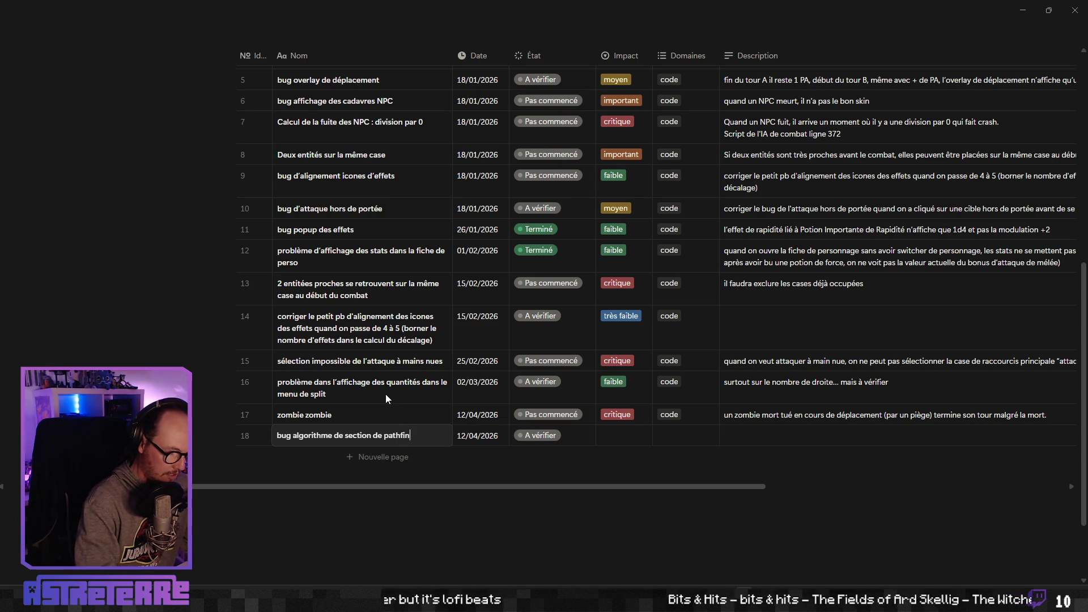
text(ding)
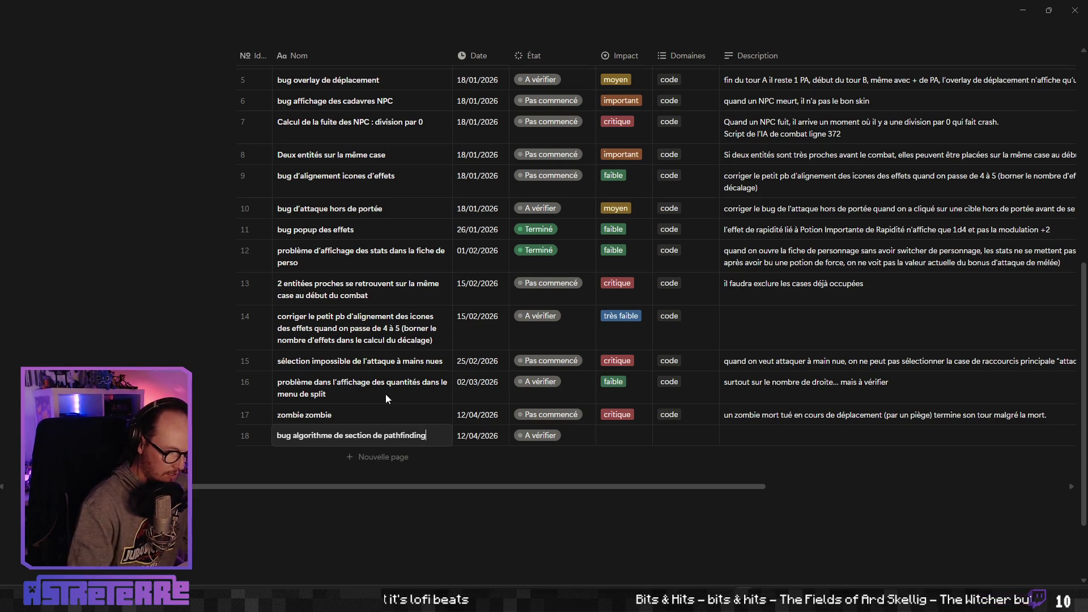
Set bug 18's État to Pas commencé, Impact to important, and Domaines to code
click(546, 441)
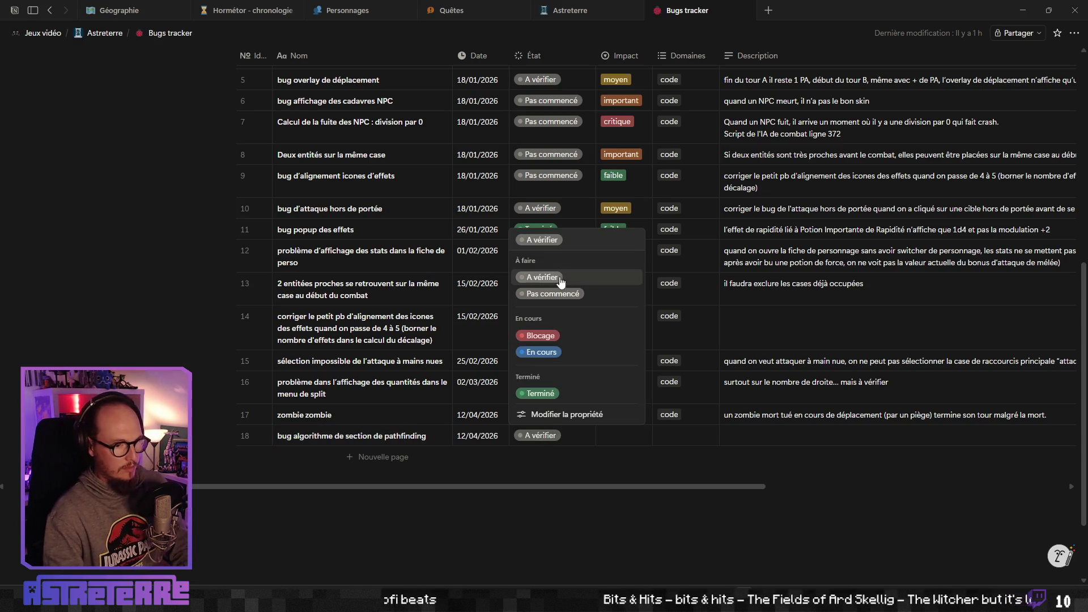
click(552, 294)
click(623, 435)
click(709, 489)
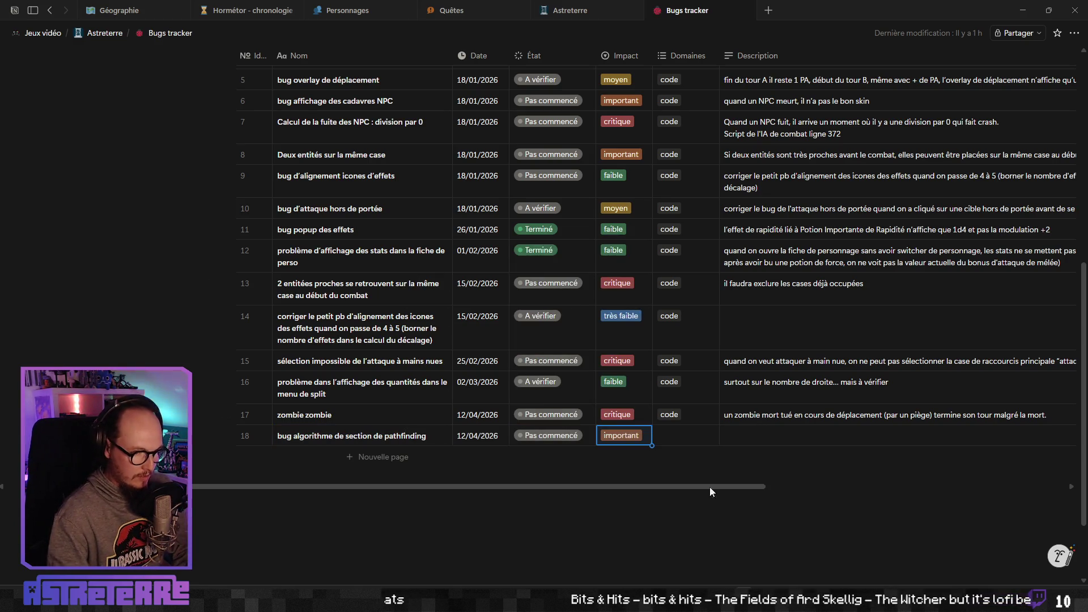
click(680, 435)
click(686, 473)
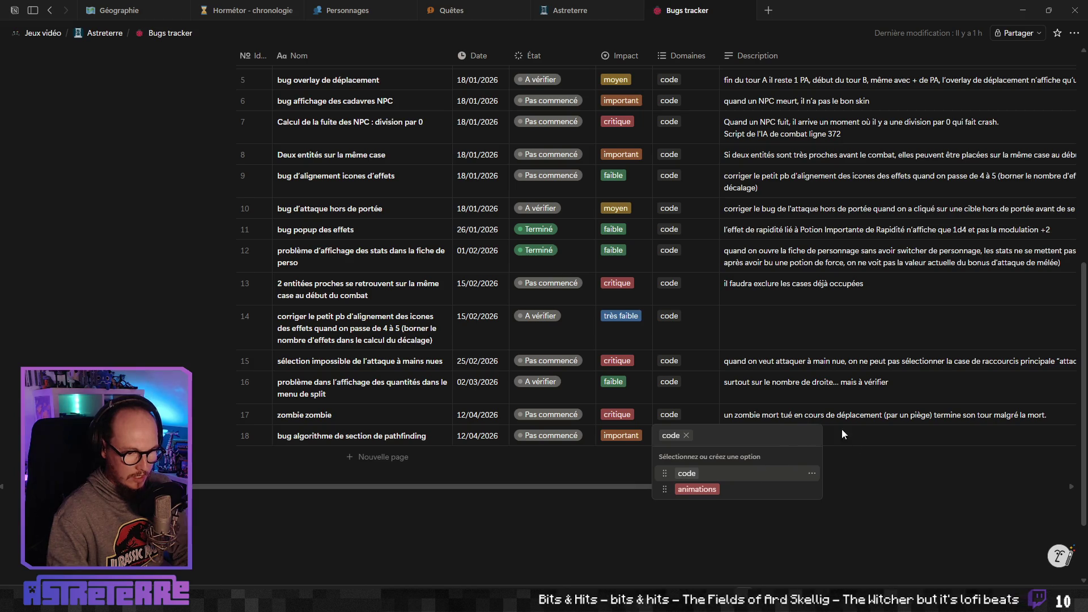
click(843, 434)
Write bug 18's Description explaining the trap tile triggering twice on the same cell
click(783, 433)
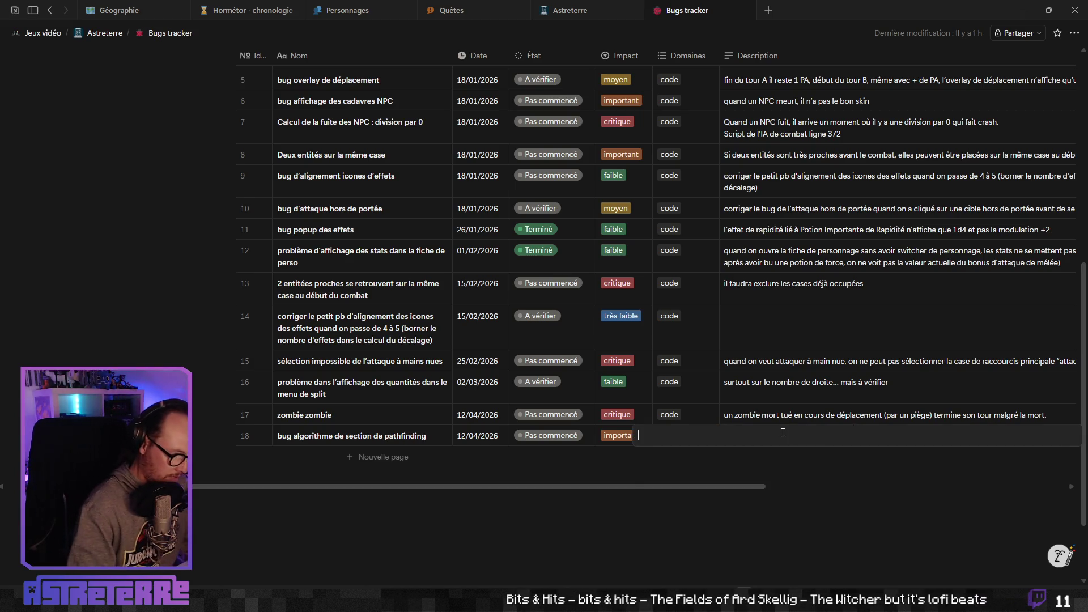
text(un personnage placé )
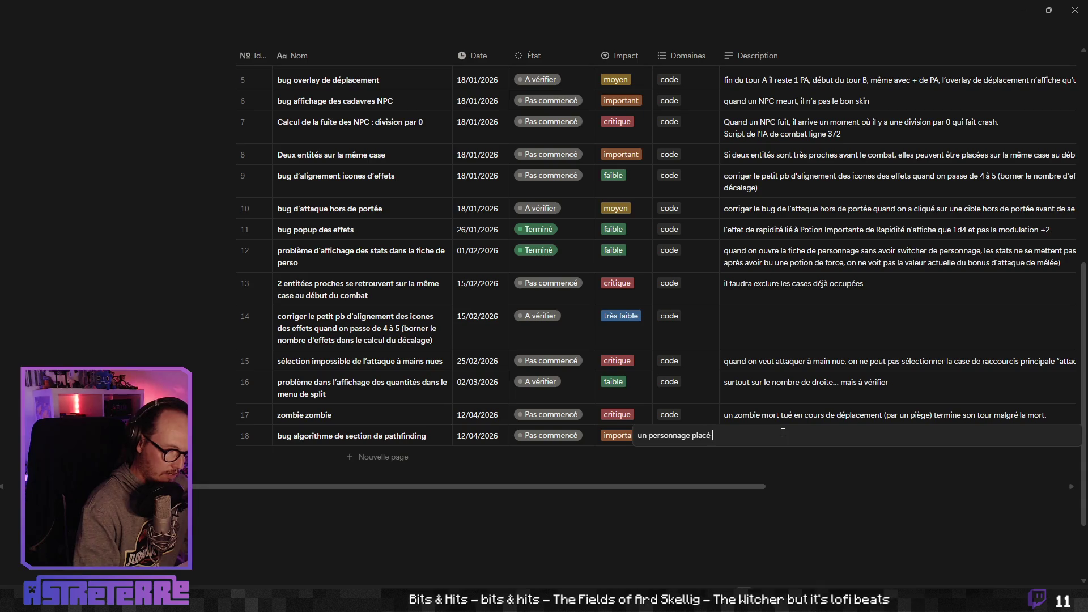
text(sur une trap_tile au débu)
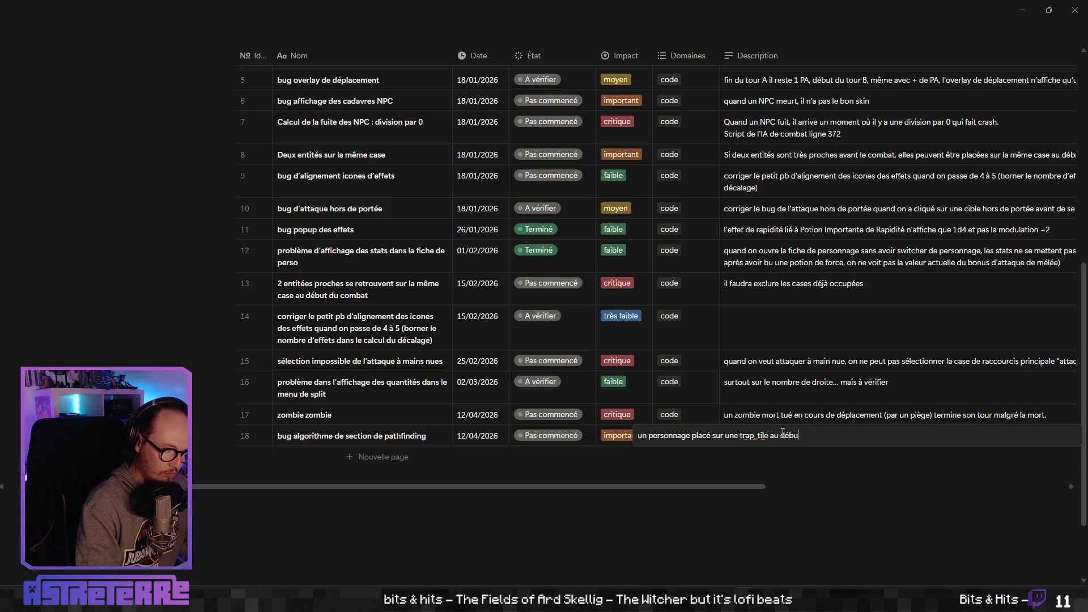
text(t de son tour obtient en c)
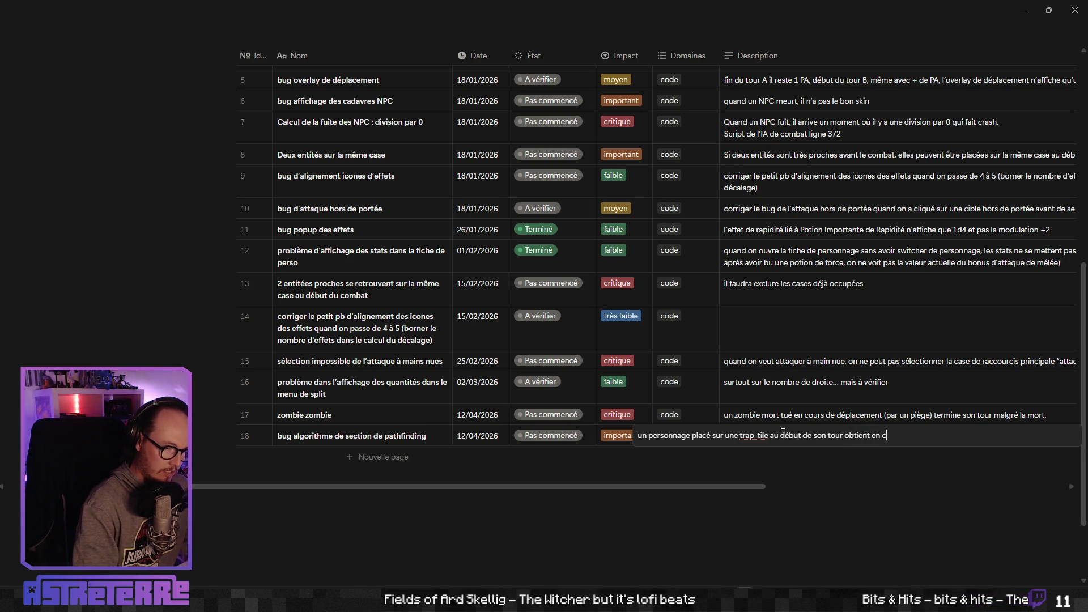
text(acement des sections)
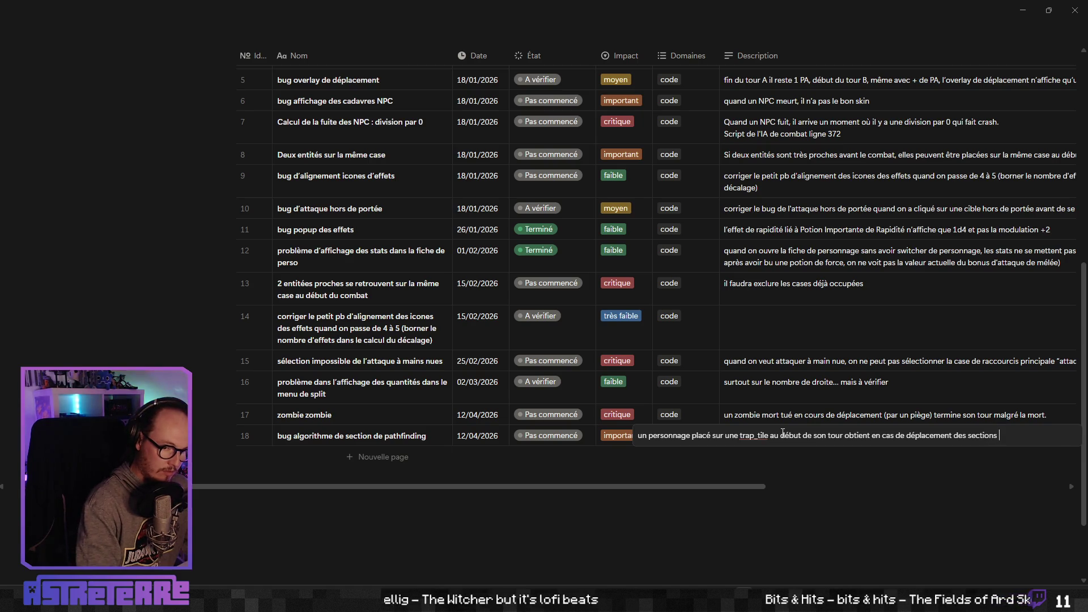
text(en double (la premi)
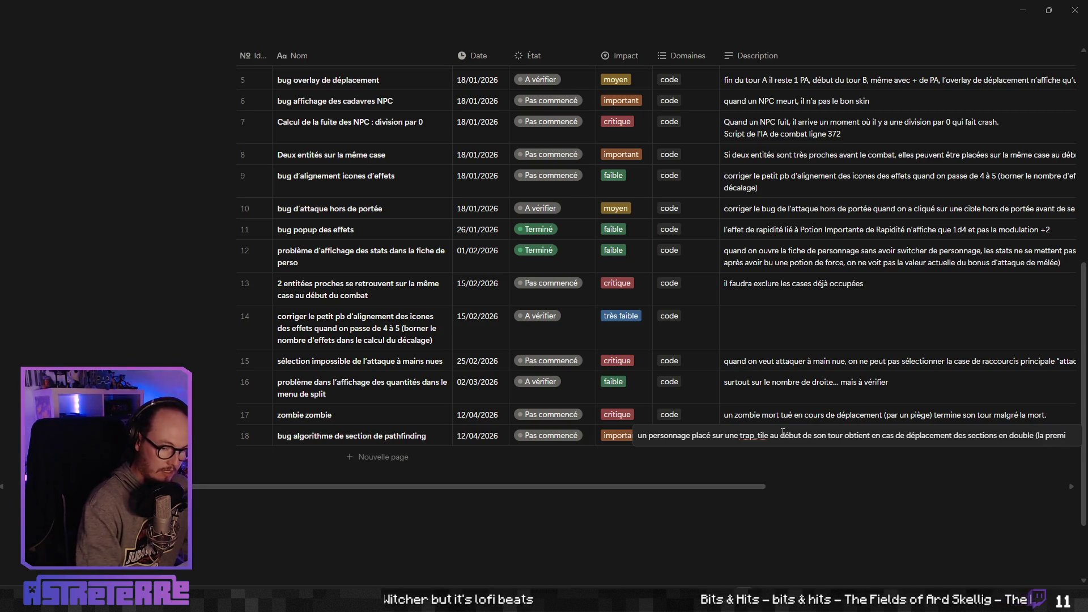
text(ère case) e)
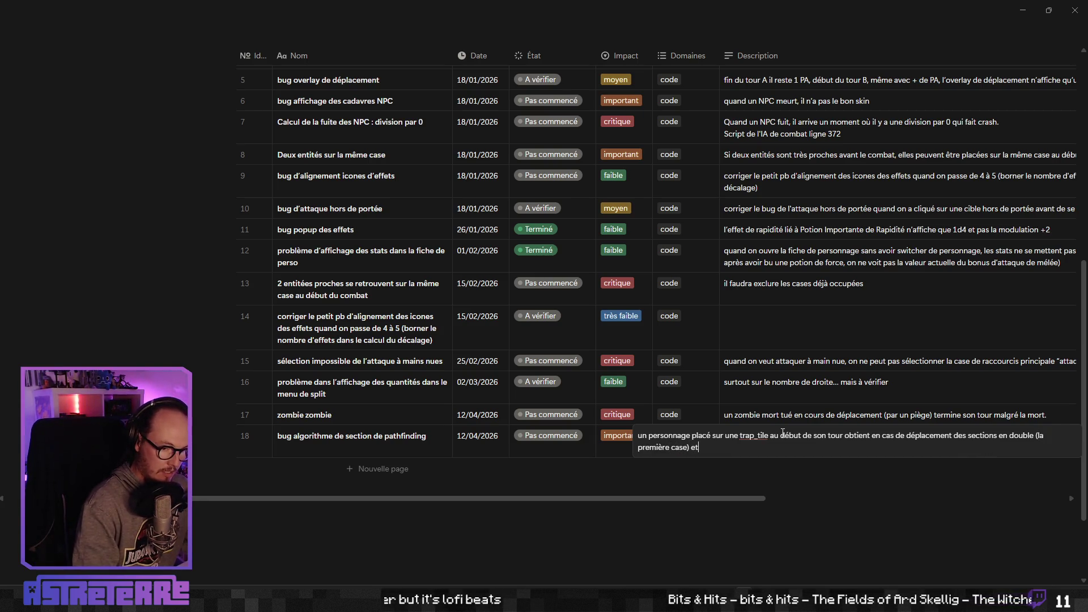
text(t 2x les dégâts)
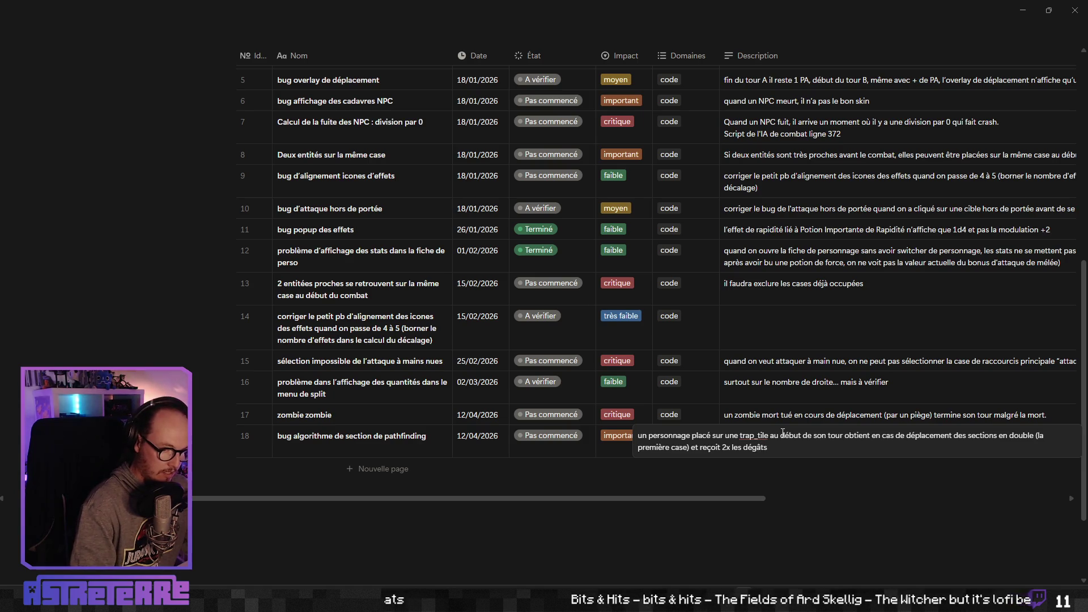
key(BackSpace)
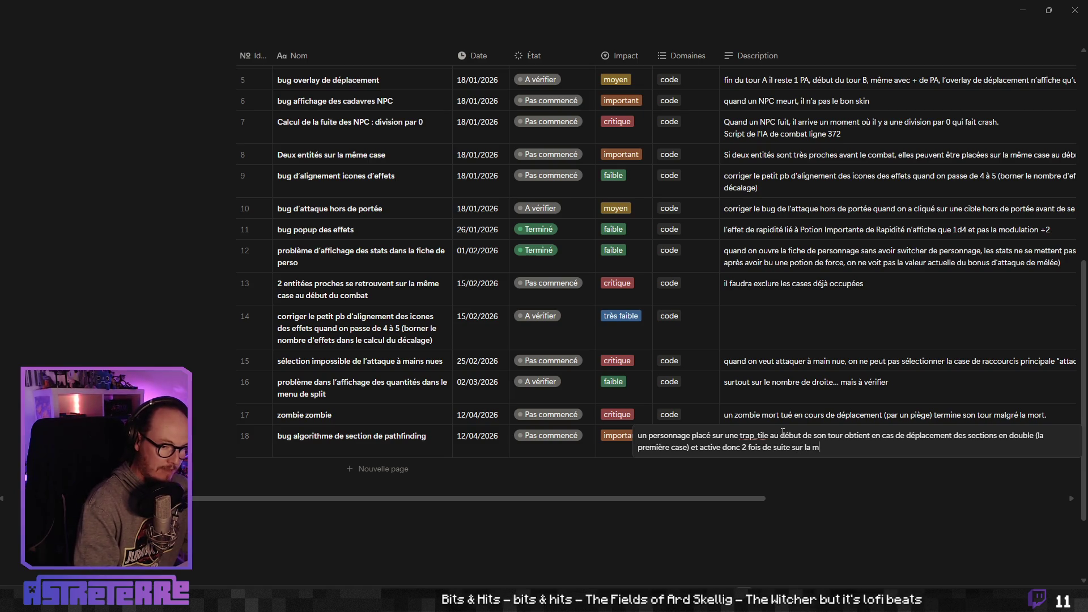
text(a même case le piège.)
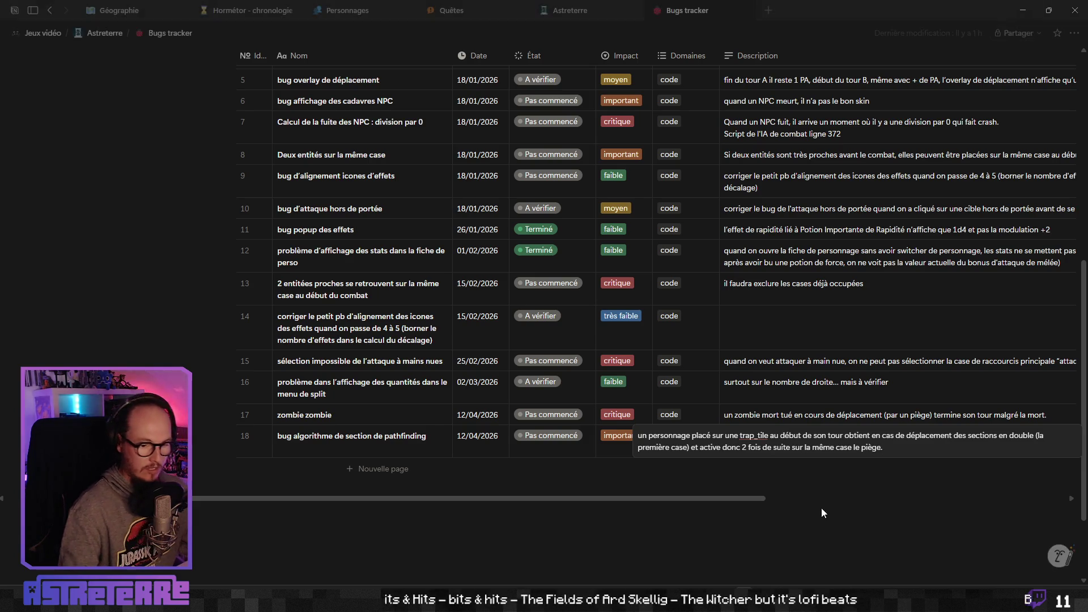
key(Escape)
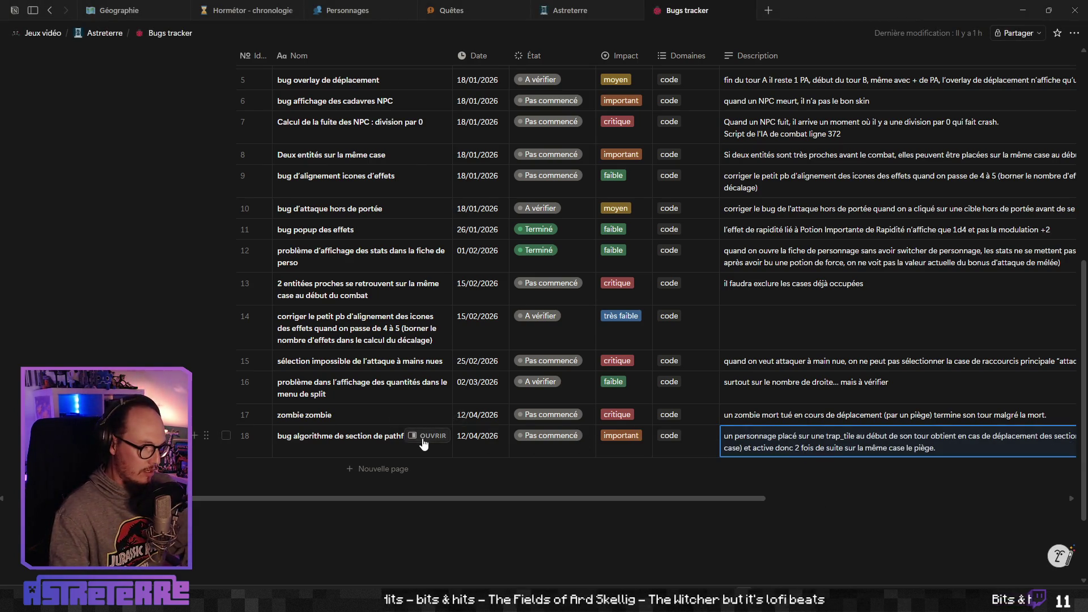
Open bug 18's page and paste the annotated game screenshot
click(428, 436)
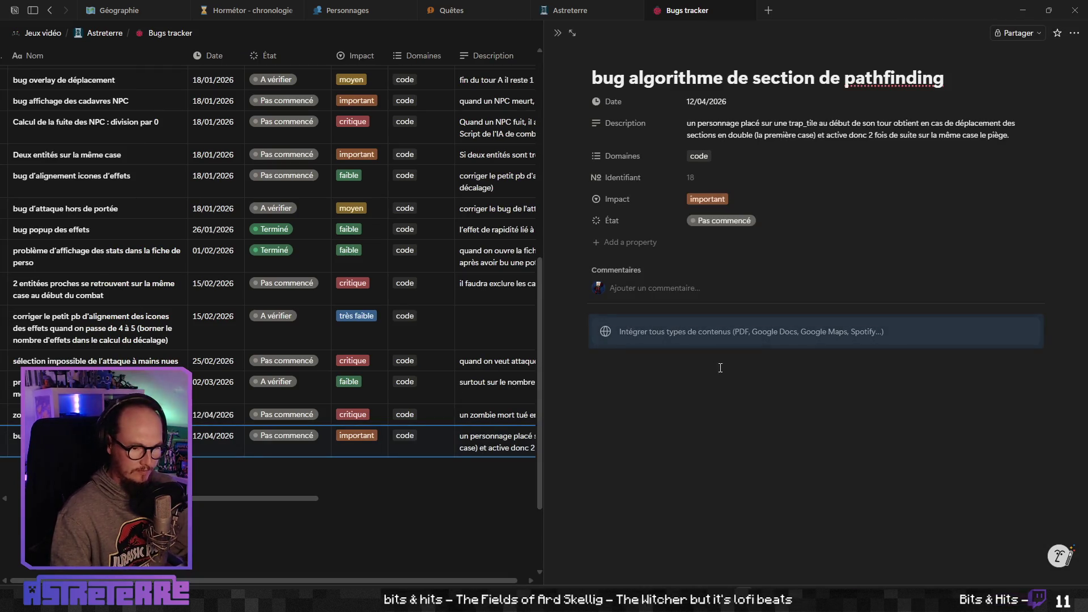
key(ctrl+v)
click(677, 483)
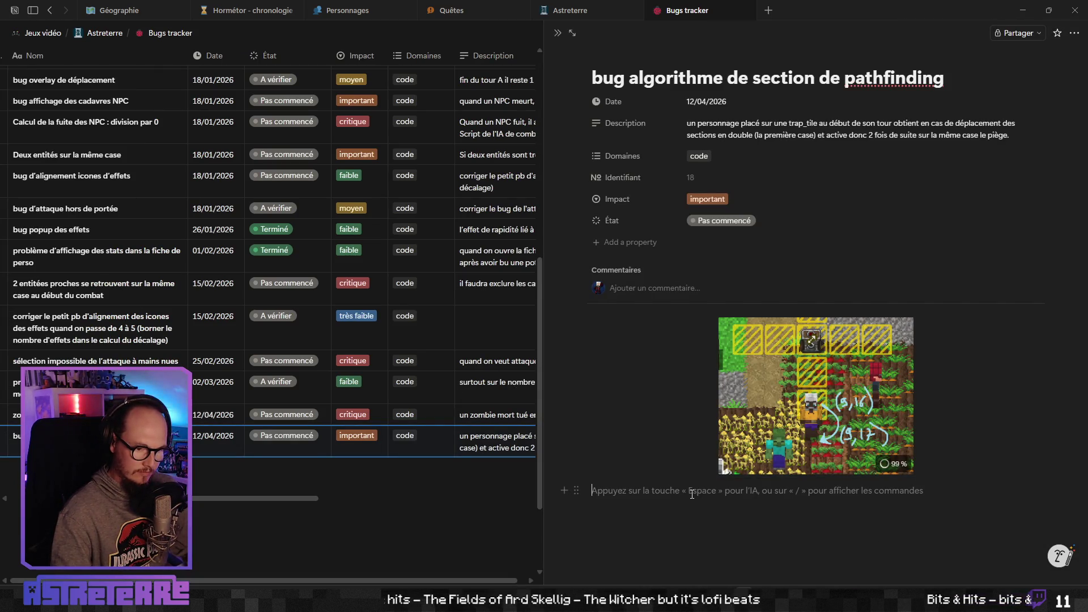
Copy the pathway_by_sections debug log from Godot's console and paste it on the page
key(alt+Tab)
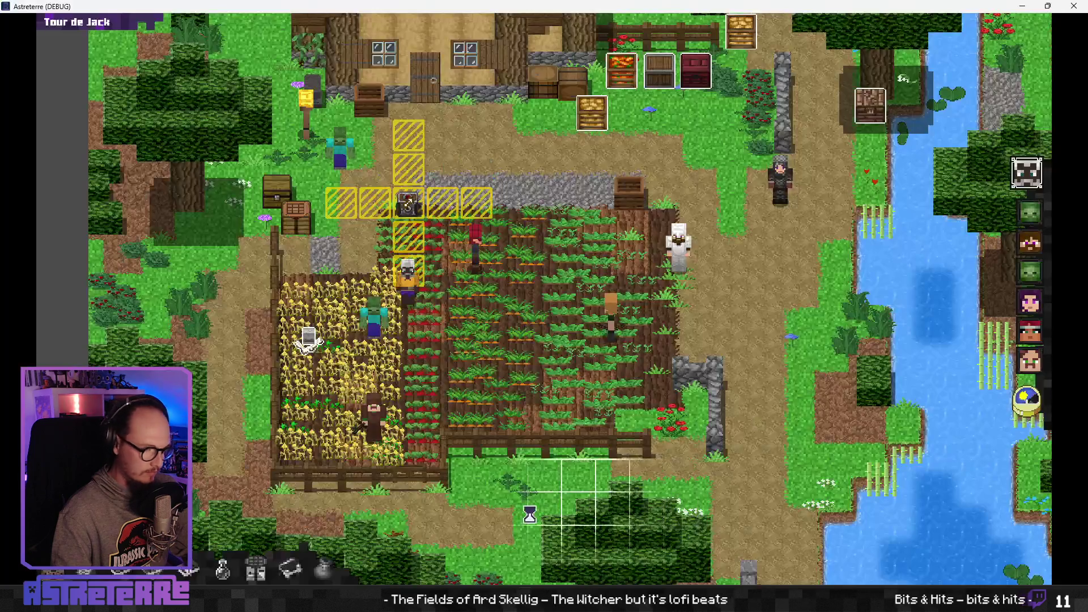
key(alt+Tab)
key(alt+Tab)
key(alt+Tab)
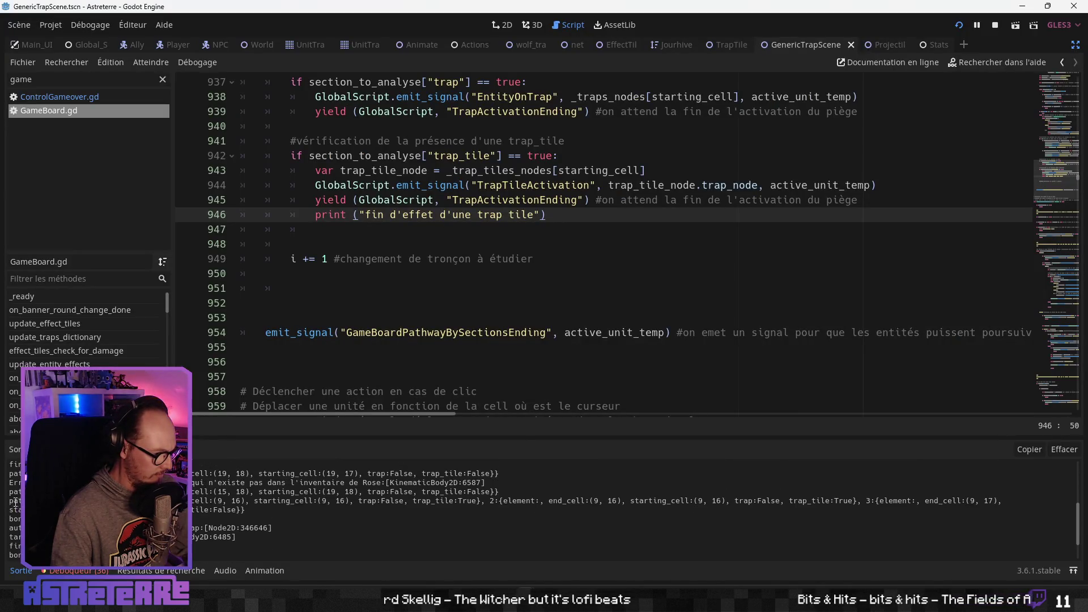
drag(11, 500, 236, 536)
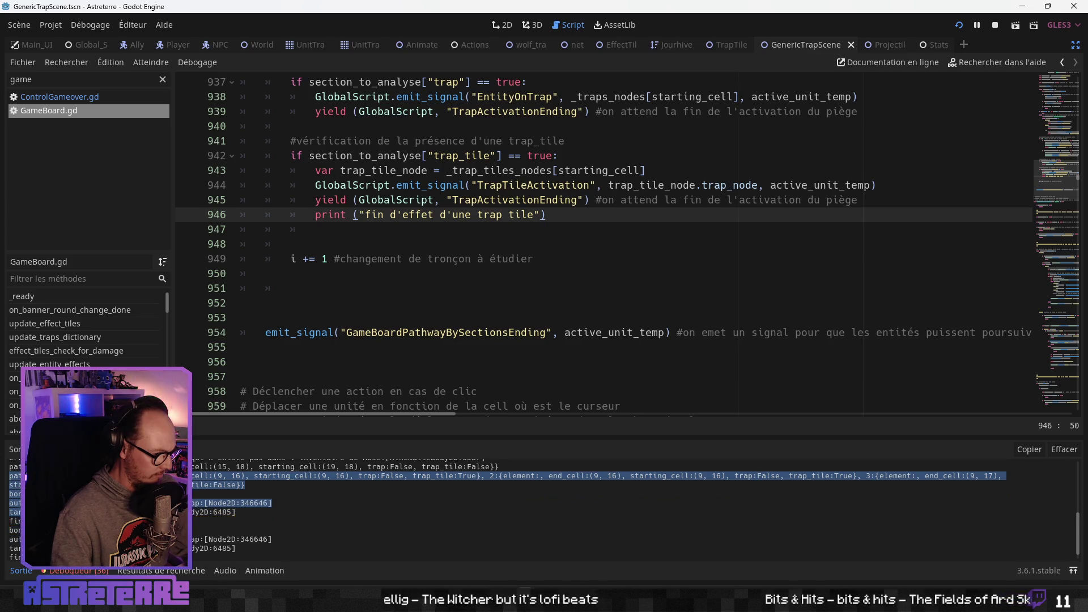
mouse_move(235, 536)
mouse_down()
mouse_move(208, 543)
mouse_move(266, 535)
mouse_up()
key(alt+Tab)
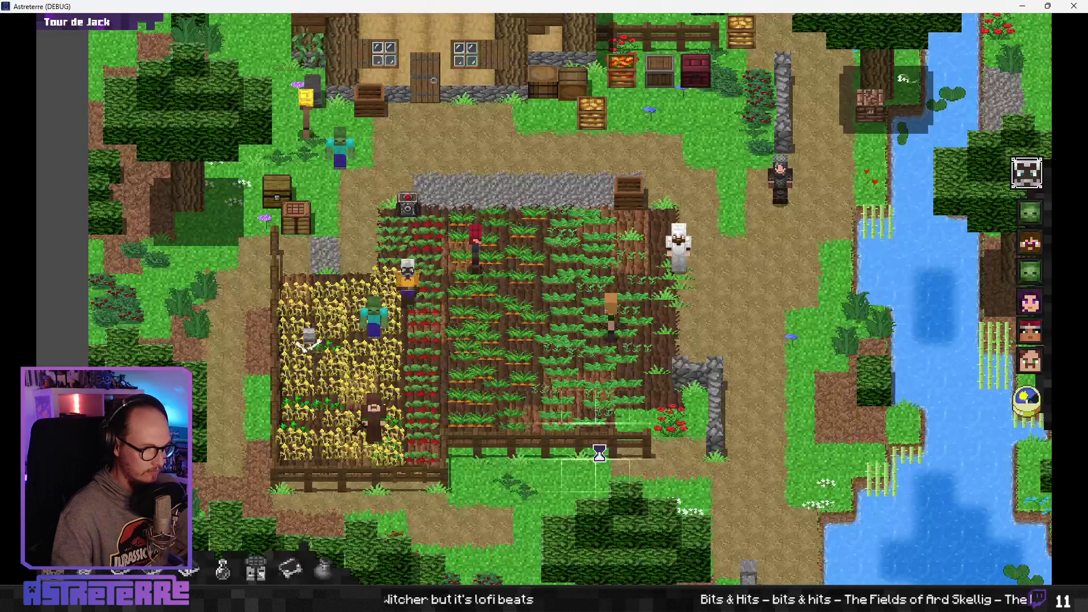
key(alt+Tab)
key(alt+Tab)
key(ctrl+v)
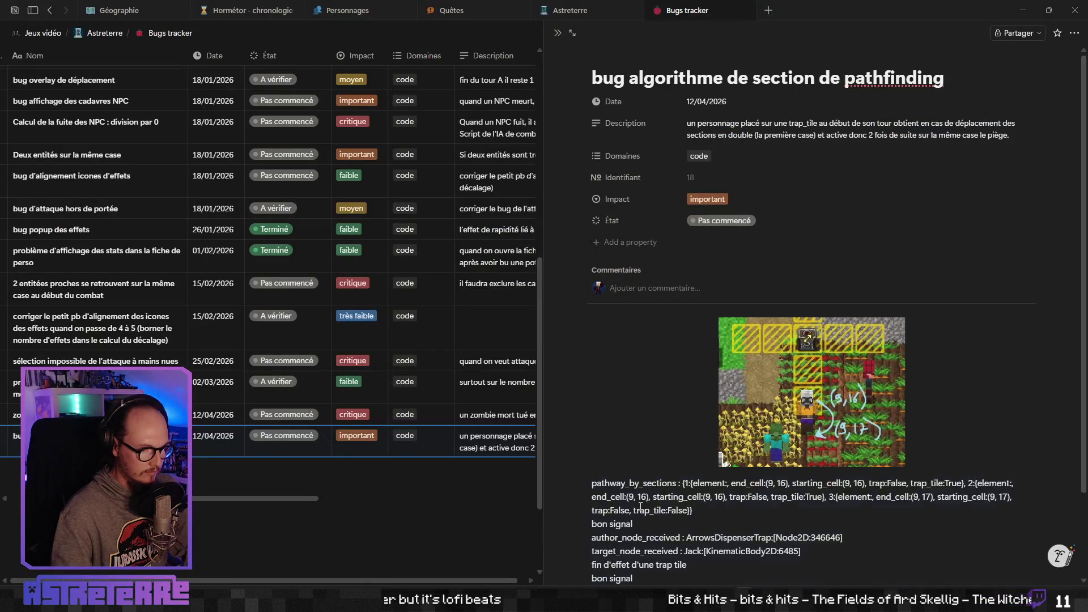
Delete the 'bon signal' and 'fin d'effet d'une trap tile' lines from the pasted log
scroll(698, 476, down, 2)
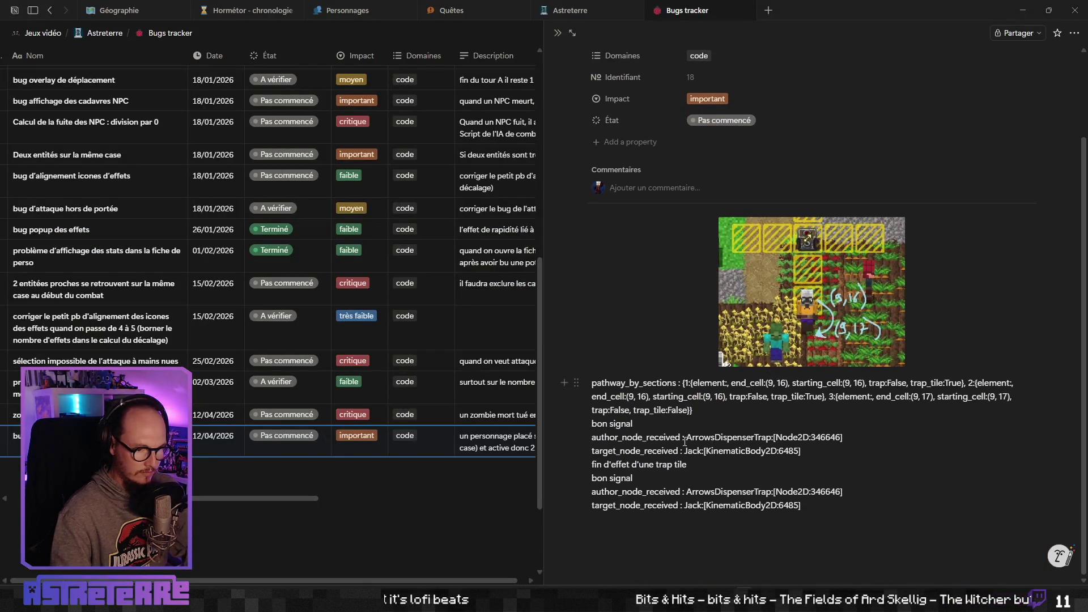
triple_click(610, 425)
key(BackSpace)
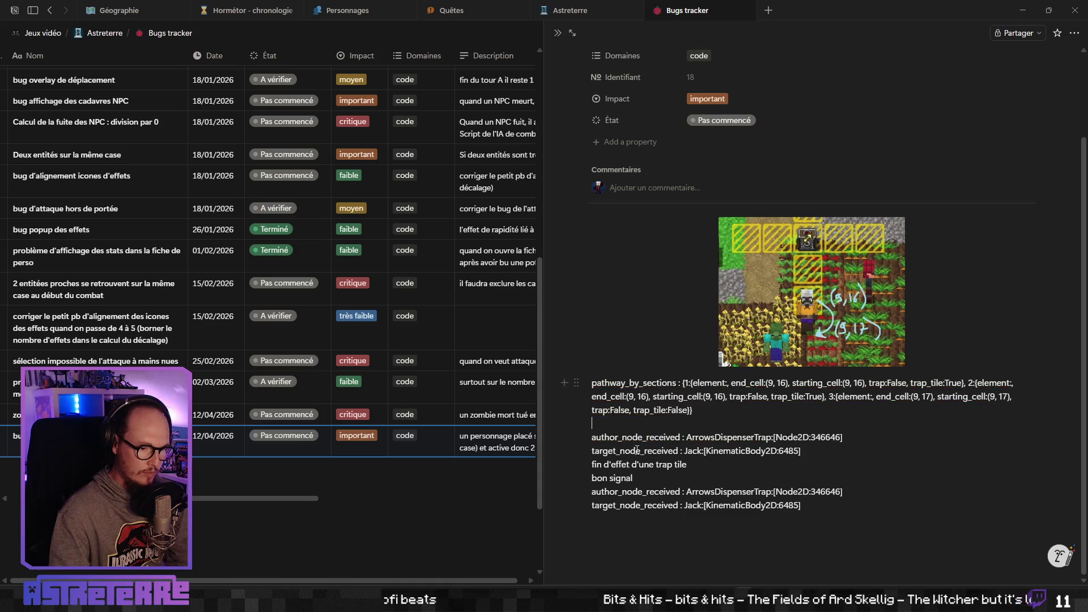
key(BackSpace)
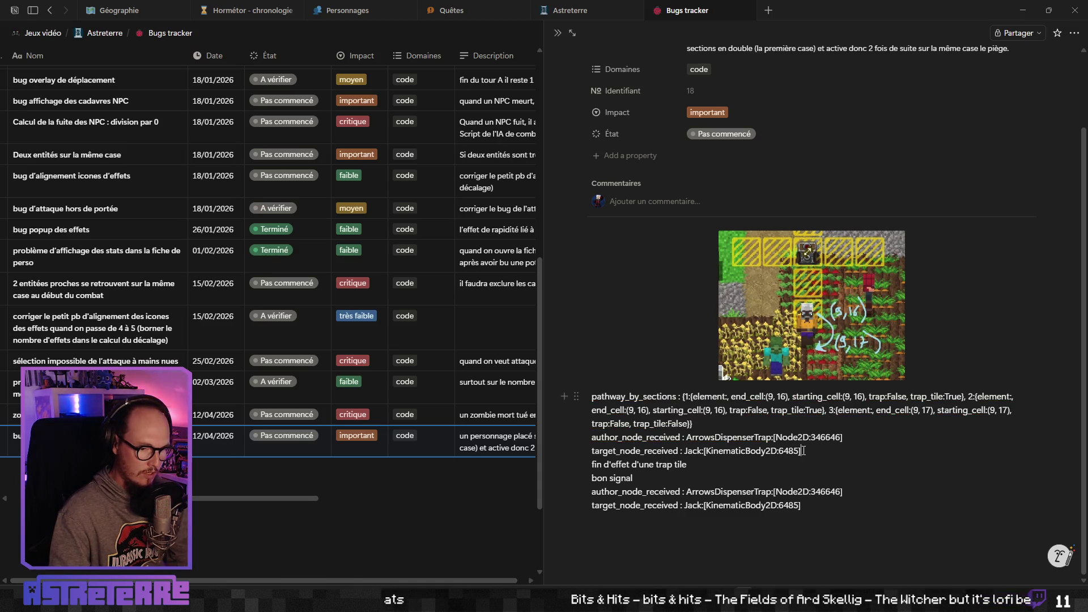
drag(697, 465, 567, 468)
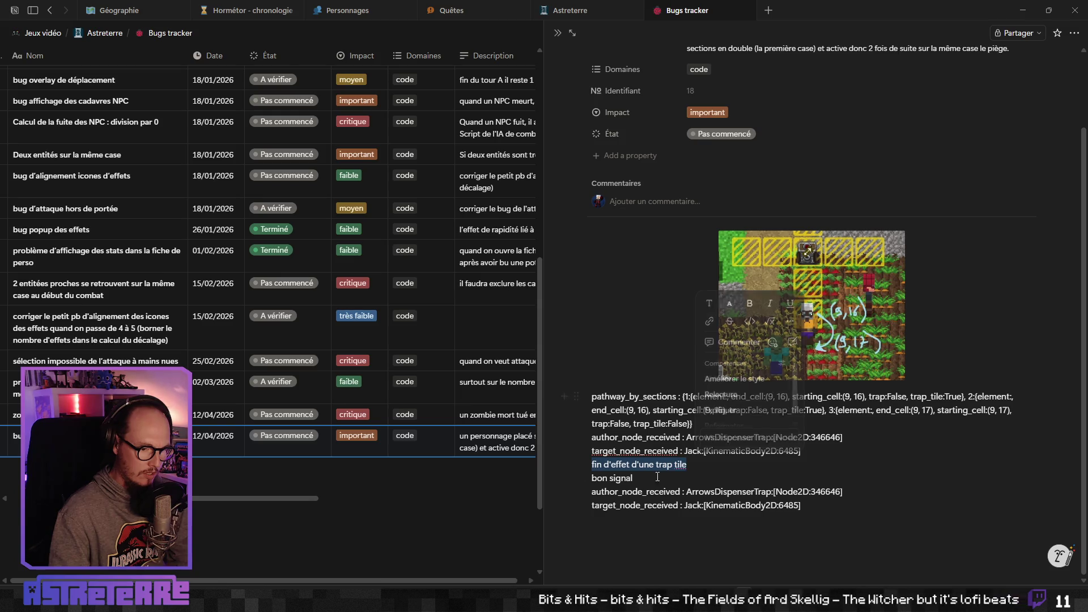
key(BackSpace)
triple_click(613, 479)
key(BackSpace)
key(BackSpace)
key(BackSpace)
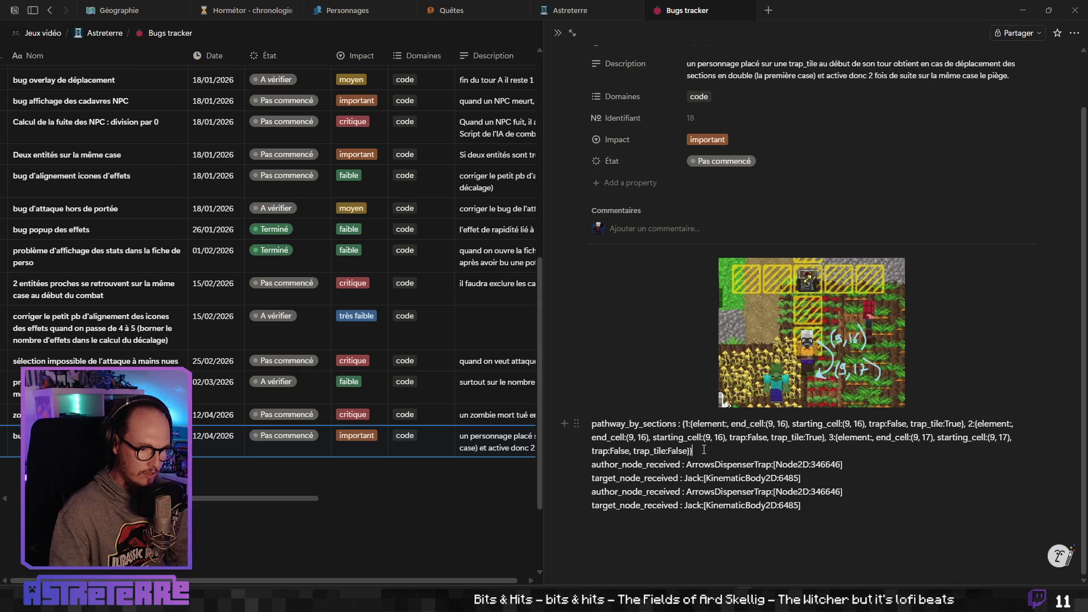
Add an empty line after the log and close the page back to the tracker table
drag(681, 423, 893, 425)
click(798, 464)
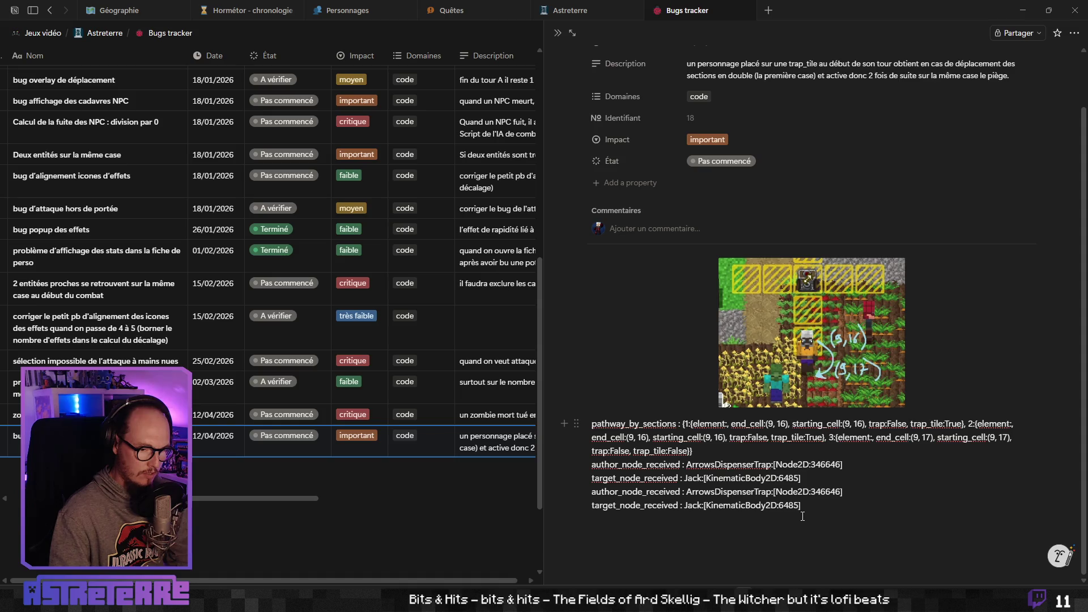
click(709, 520)
scroll(754, 515, up, 5)
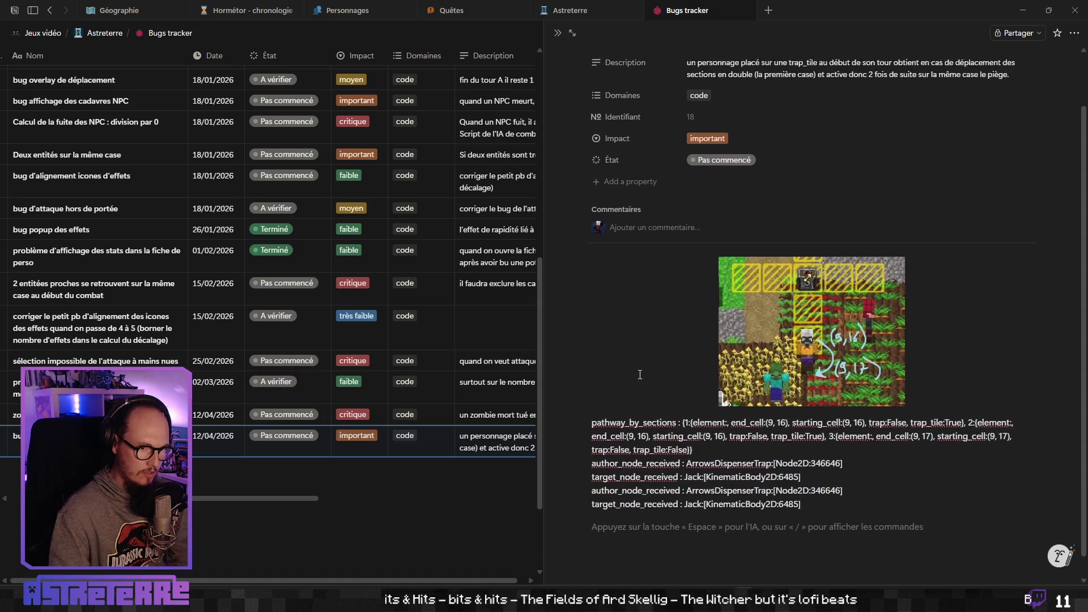
click(389, 502)
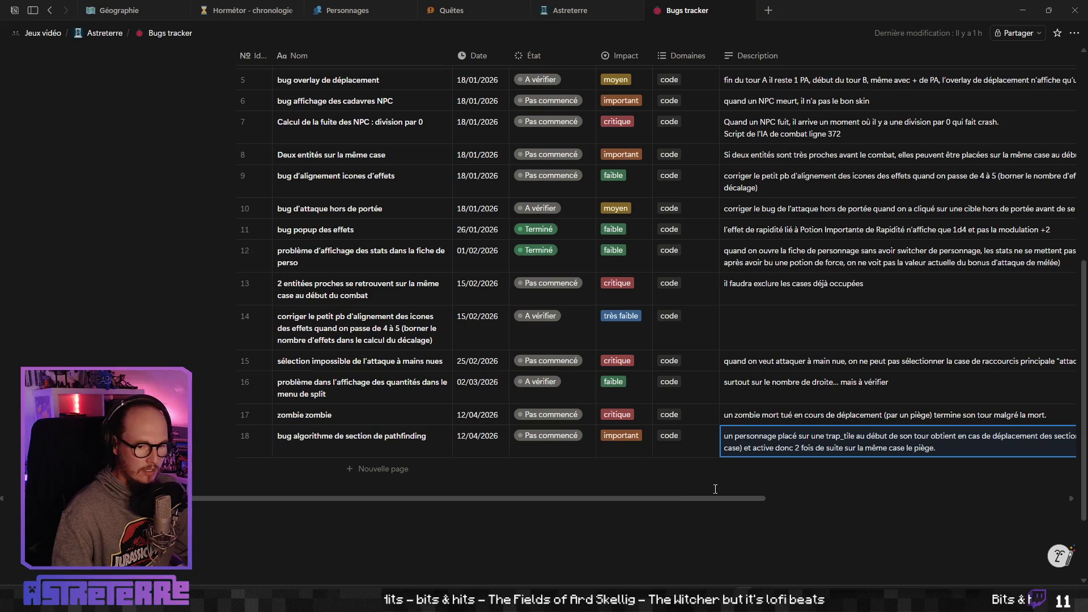
End the turn with 'Finir le tour', watch the zombie move, then minimise the game
click(1023, 10)
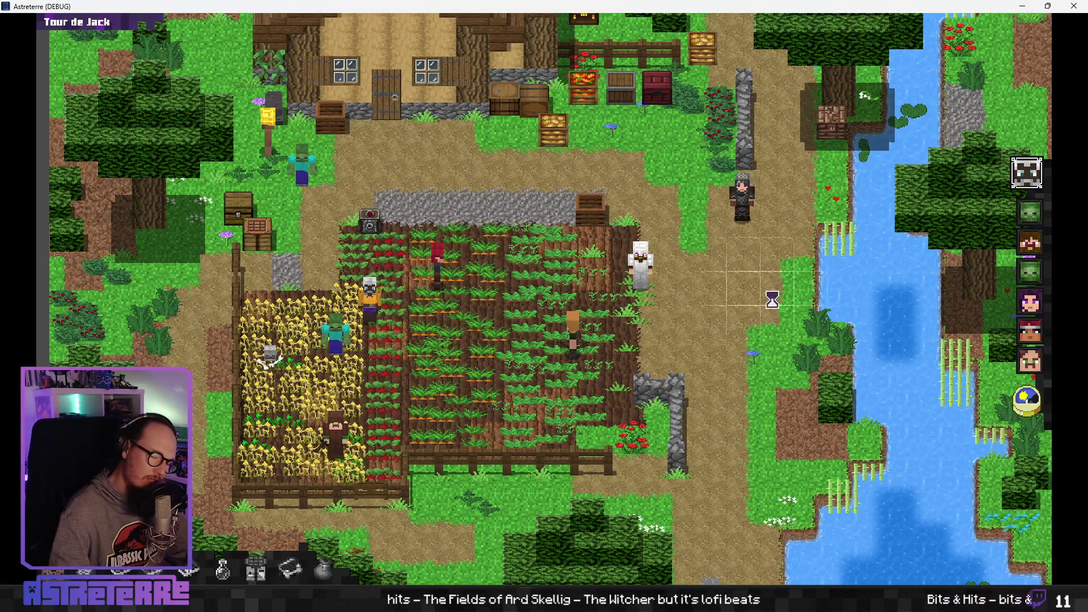
click(1038, 401)
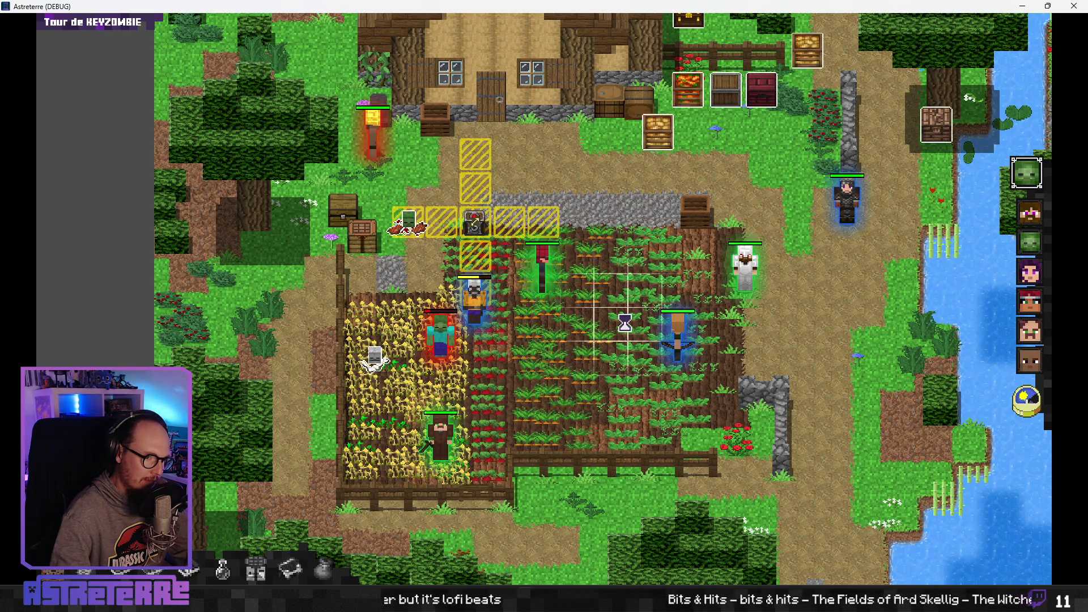
click(1015, 9)
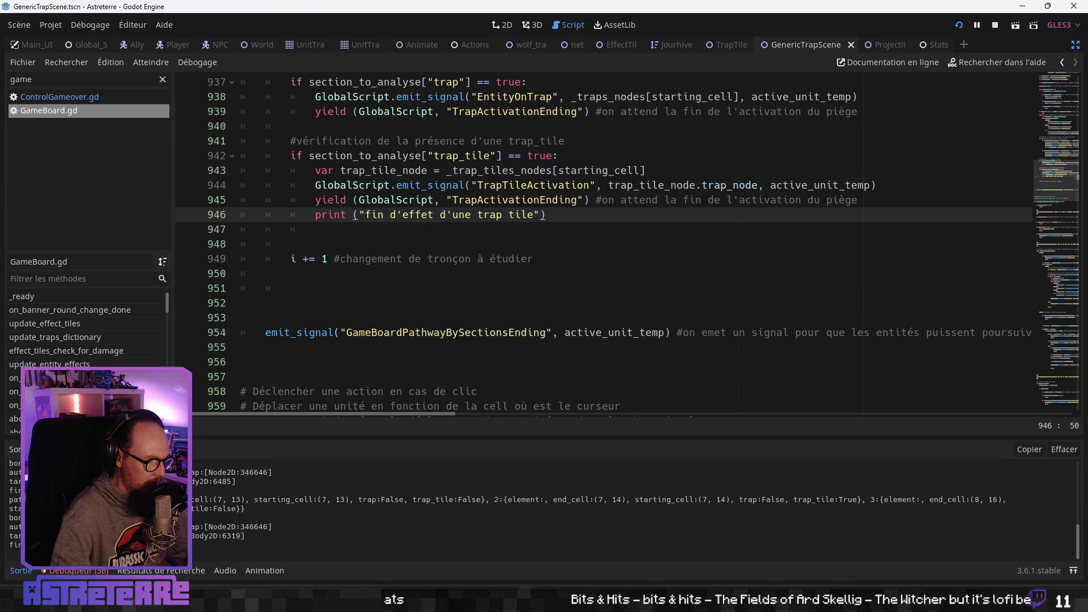
click(377, 259)
scroll(376, 334, down, 2)
scroll(375, 335, down, 1)
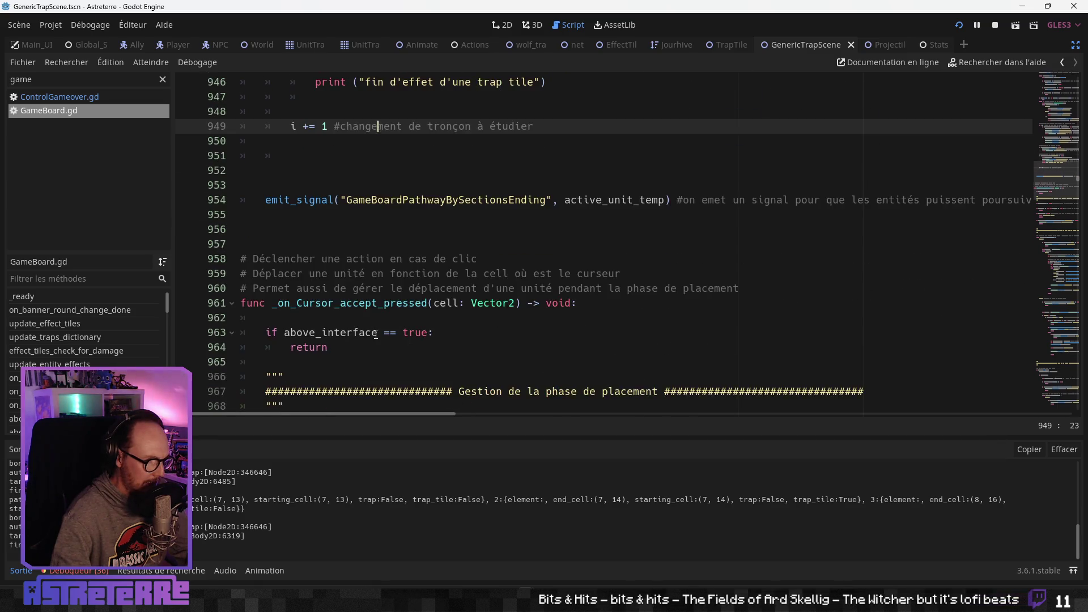
scroll(376, 335, up, 2)
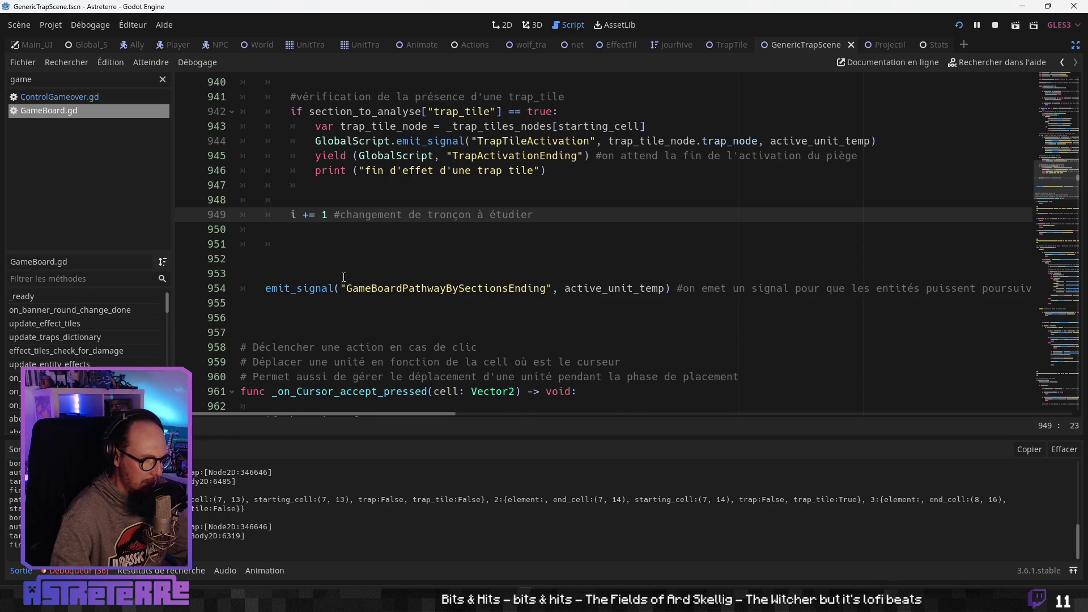
scroll(343, 276, up, 1)
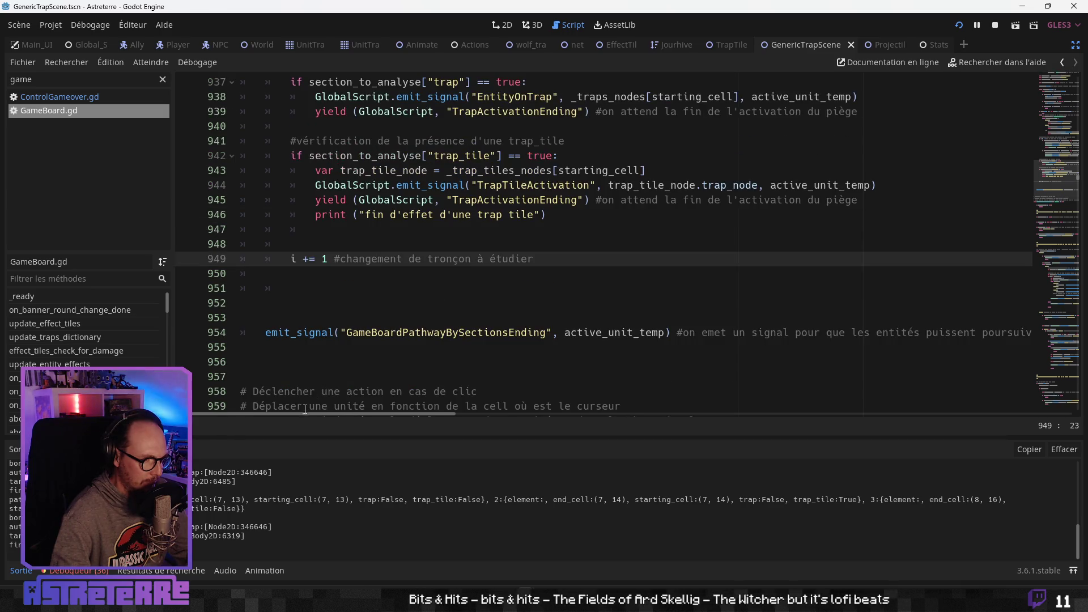
scroll(306, 392, up, 4)
click(323, 318)
scroll(323, 340, up, 2)
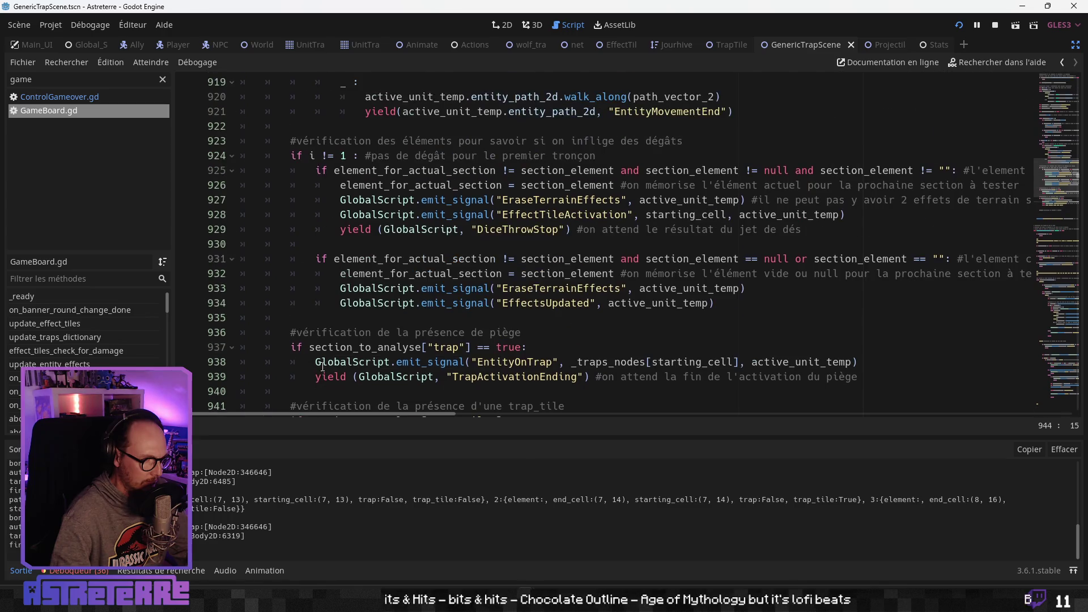
scroll(323, 366, up, 6)
scroll(323, 366, up, 2)
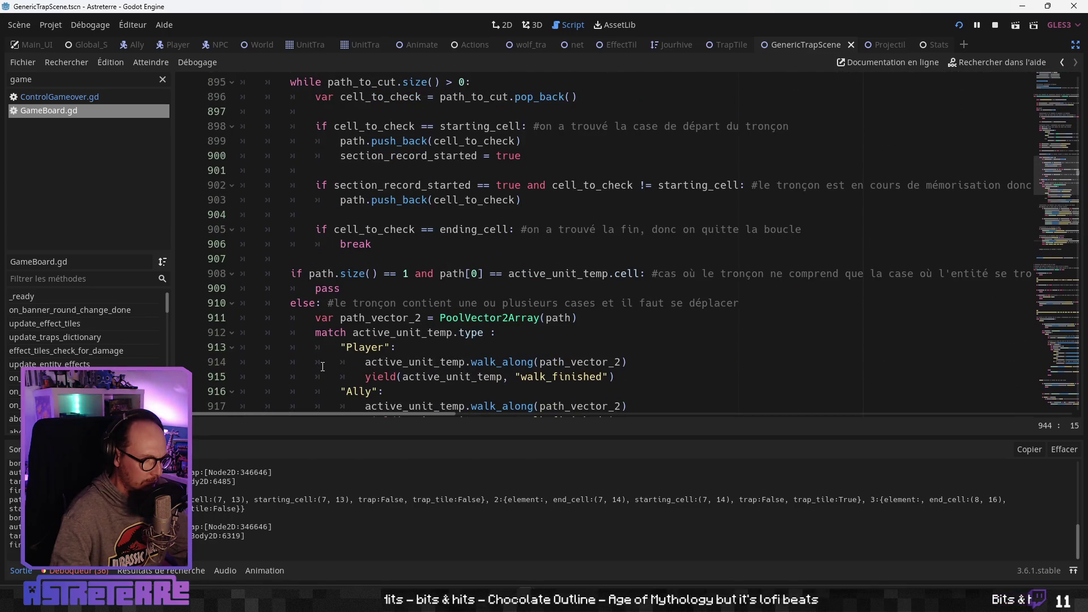
scroll(322, 367, down, 3)
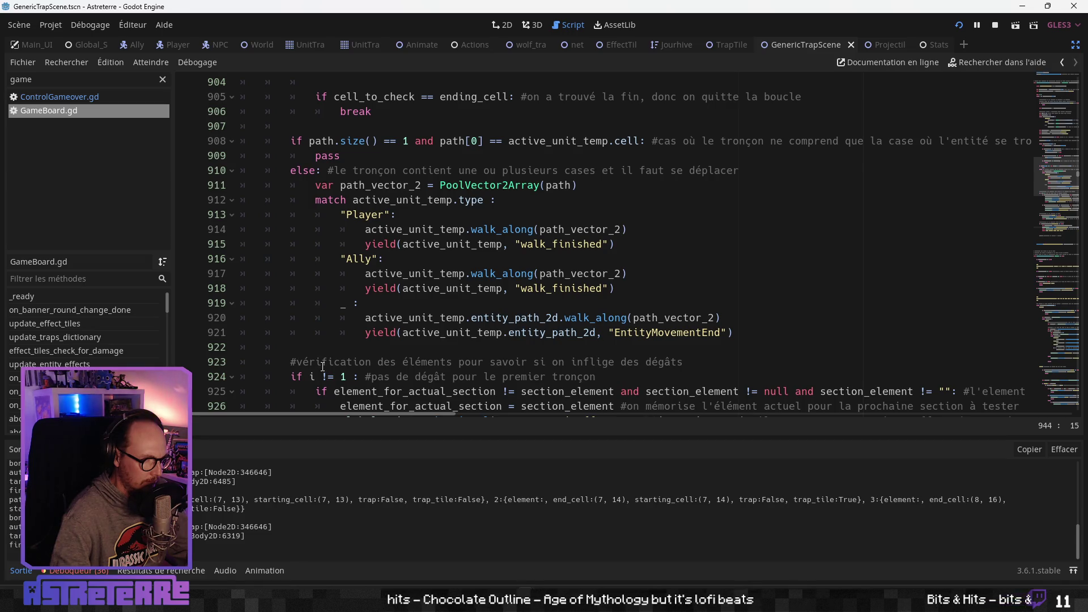
scroll(322, 367, up, 1)
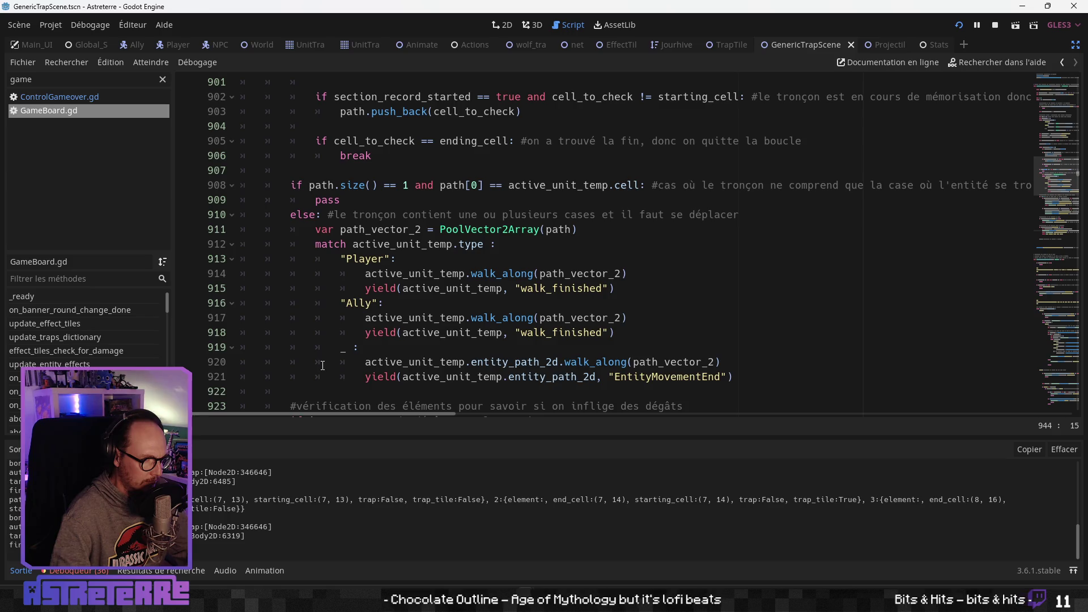
scroll(322, 366, down, 1)
scroll(323, 365, up, 1)
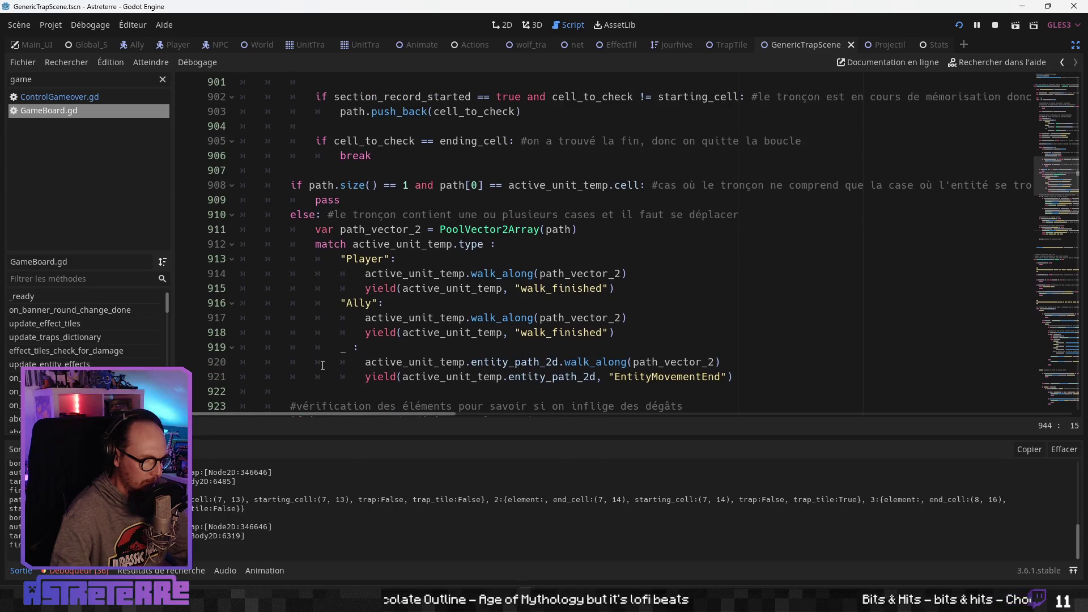
scroll(322, 366, down, 1)
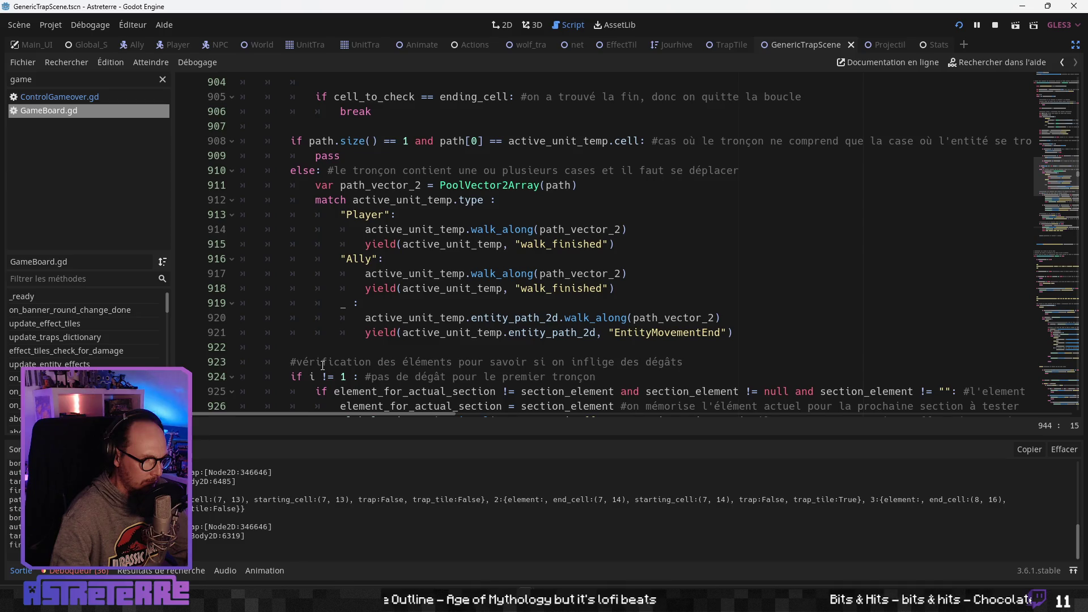
double_click(502, 333)
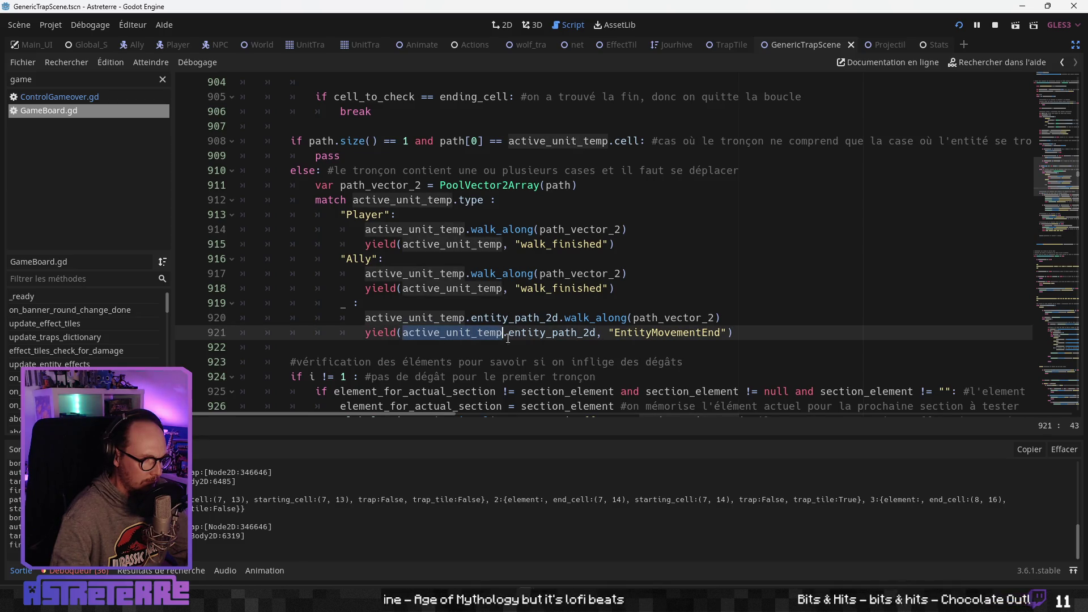
click(521, 361)
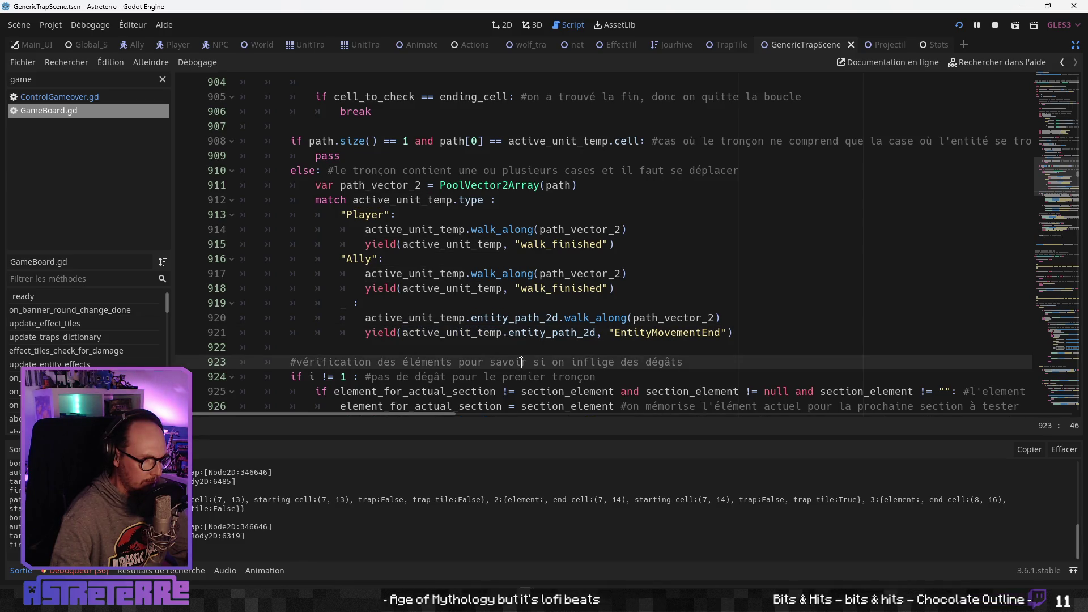
double_click(668, 334)
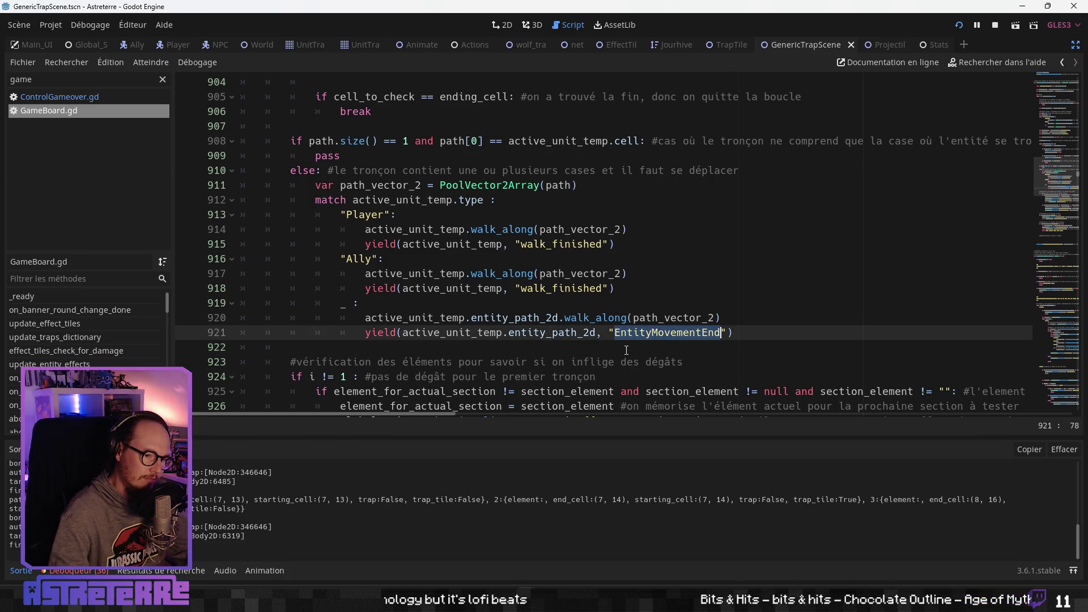
click(471, 319)
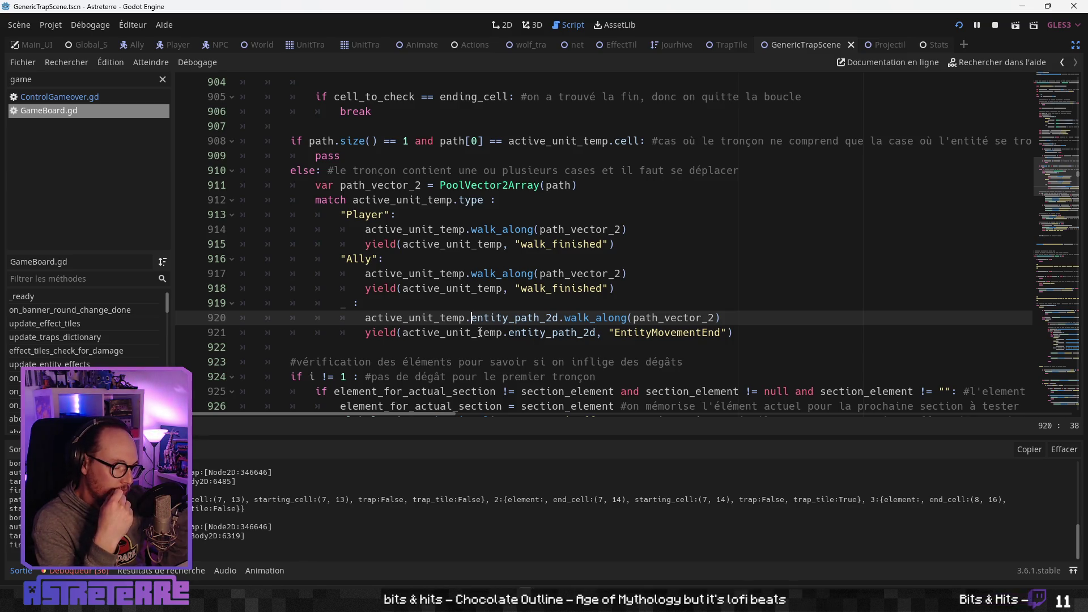
scroll(448, 317, down, 10)
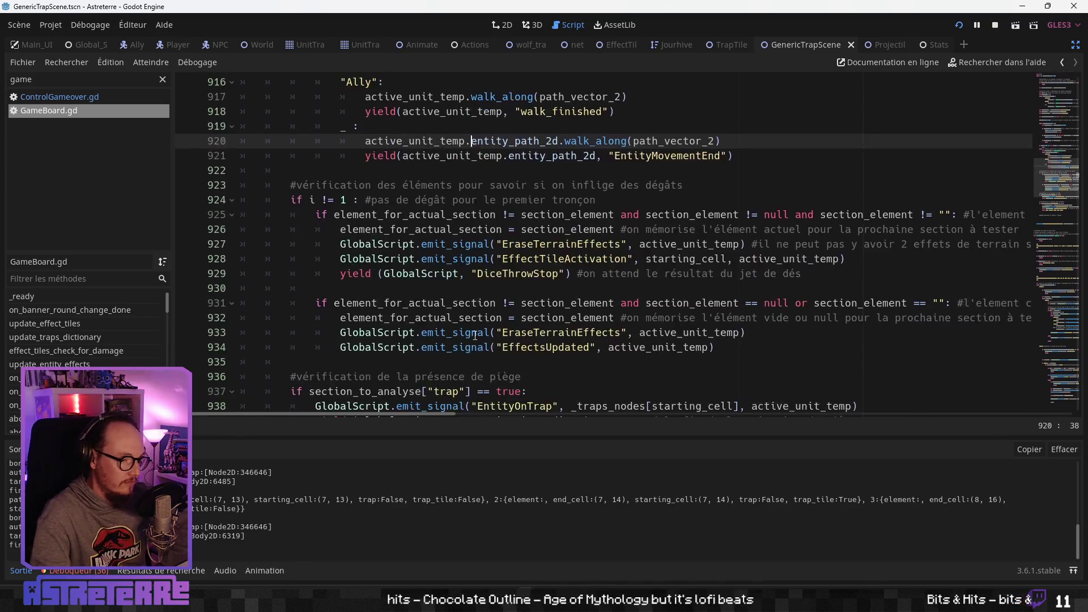
click(412, 297)
click(545, 255)
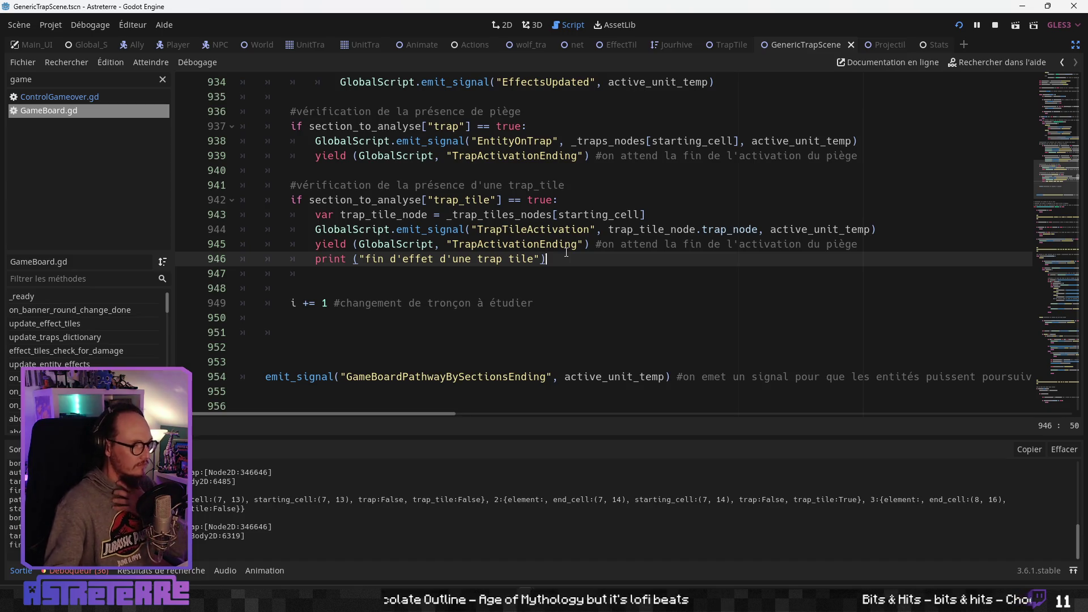
scroll(566, 253, up, 17)
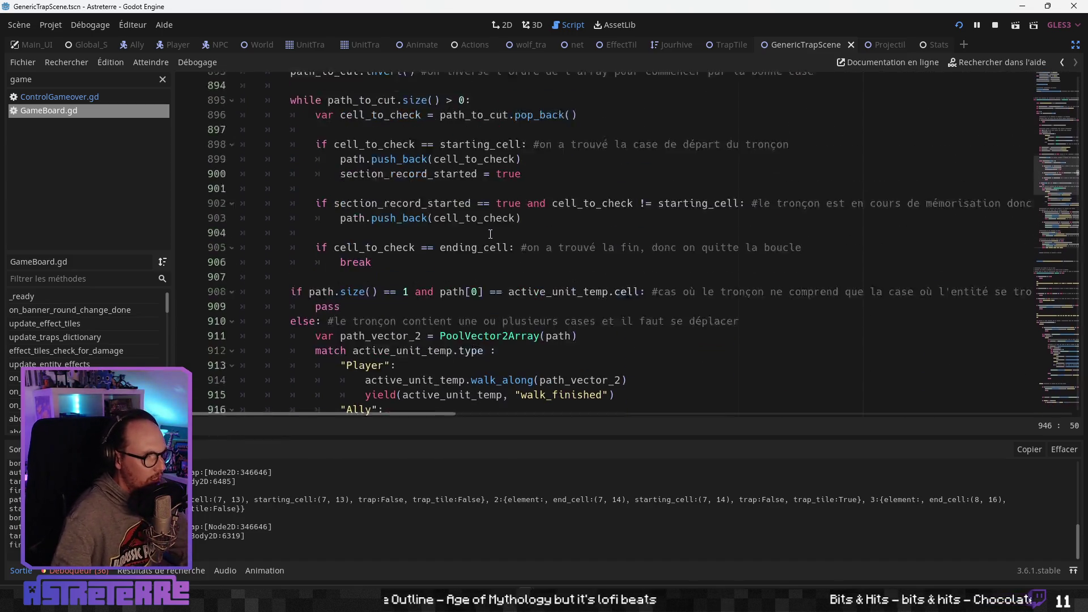
scroll(488, 227, up, 3)
scroll(489, 228, down, 2)
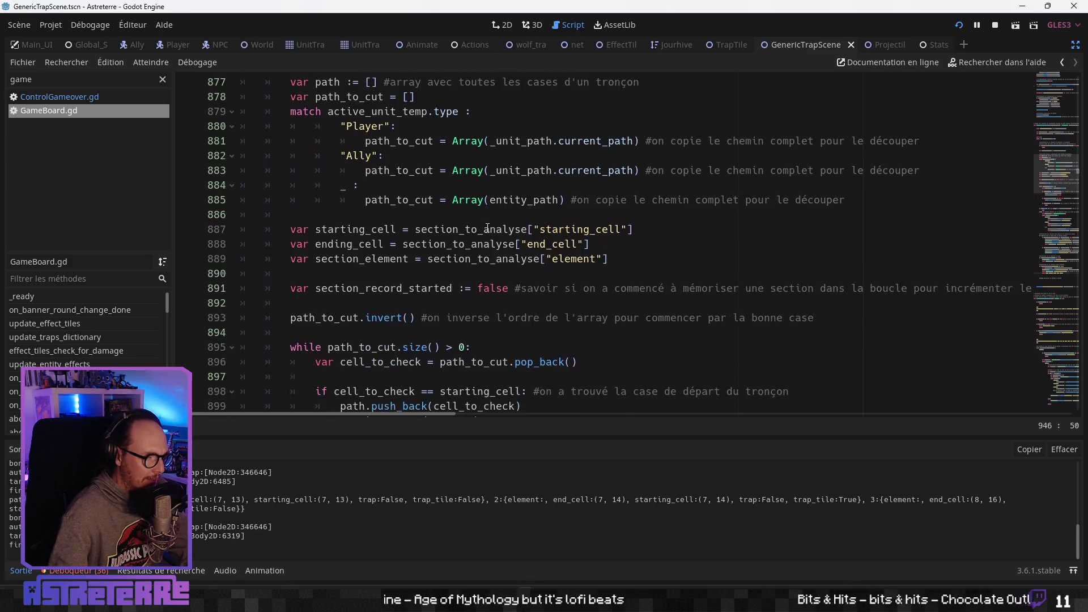
scroll(487, 227, up, 6)
scroll(487, 228, up, 3)
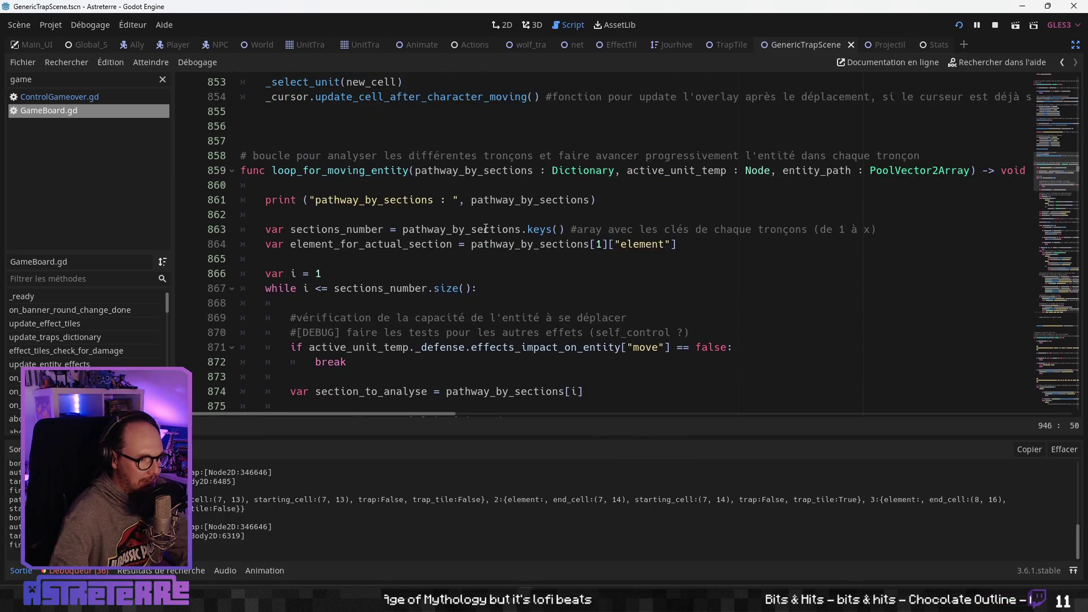
scroll(334, 303, down, 7)
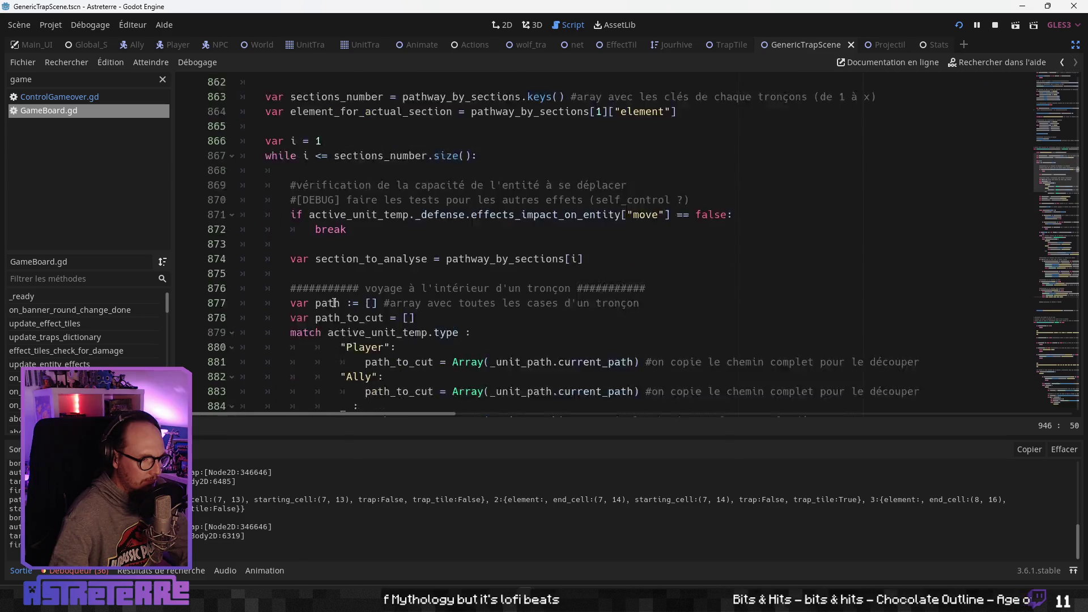
scroll(282, 272, up, 3)
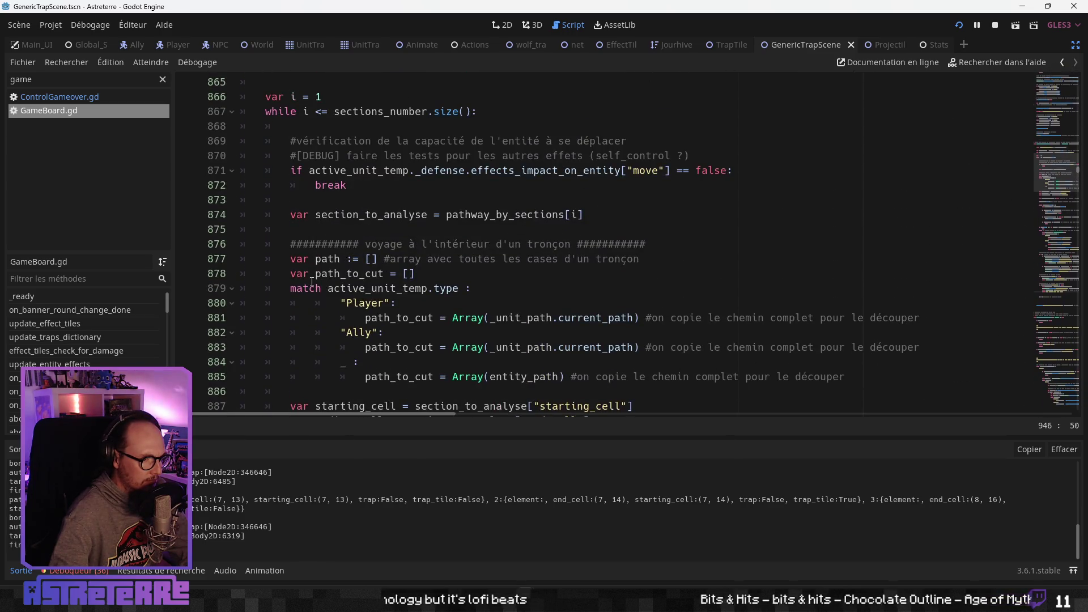
Insert a blank line 876 below the section_to_analyse line in the while loop
click(232, 112)
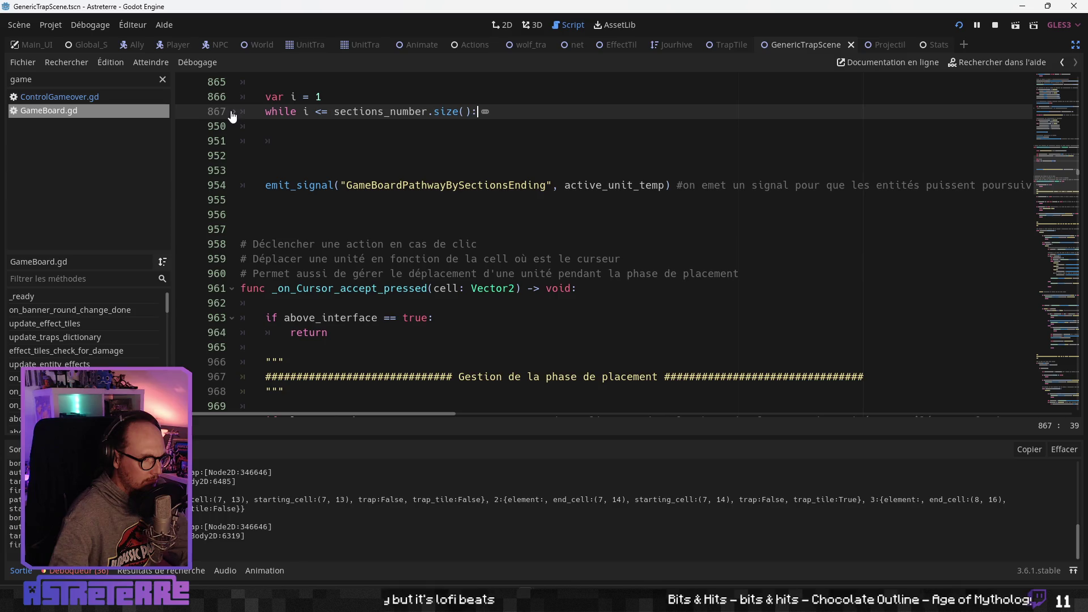
click(232, 112)
click(322, 129)
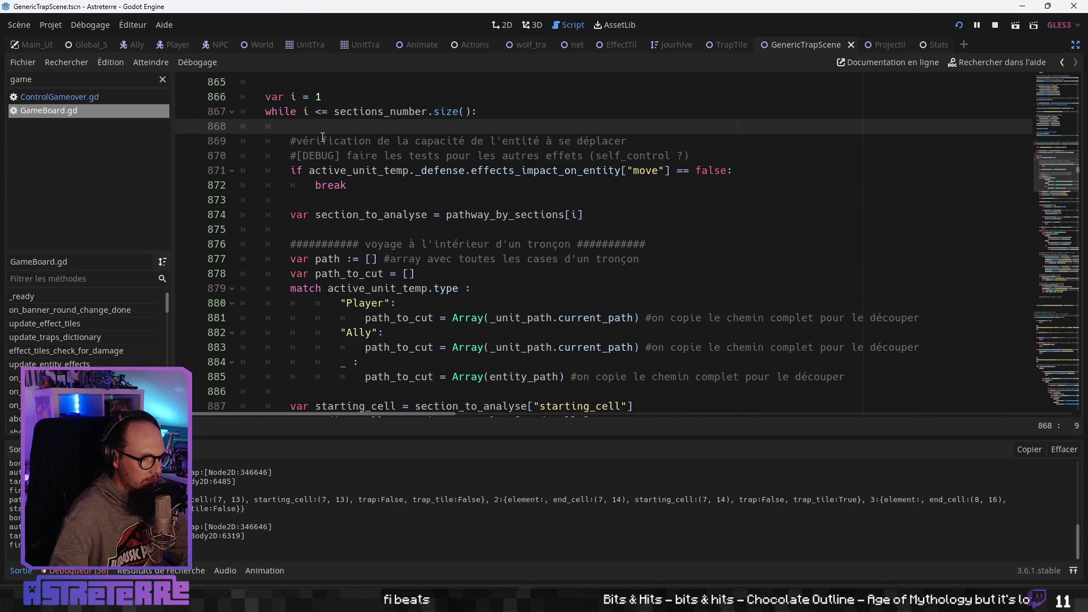
click(326, 229)
key(Return)
key(Return)
click(323, 247)
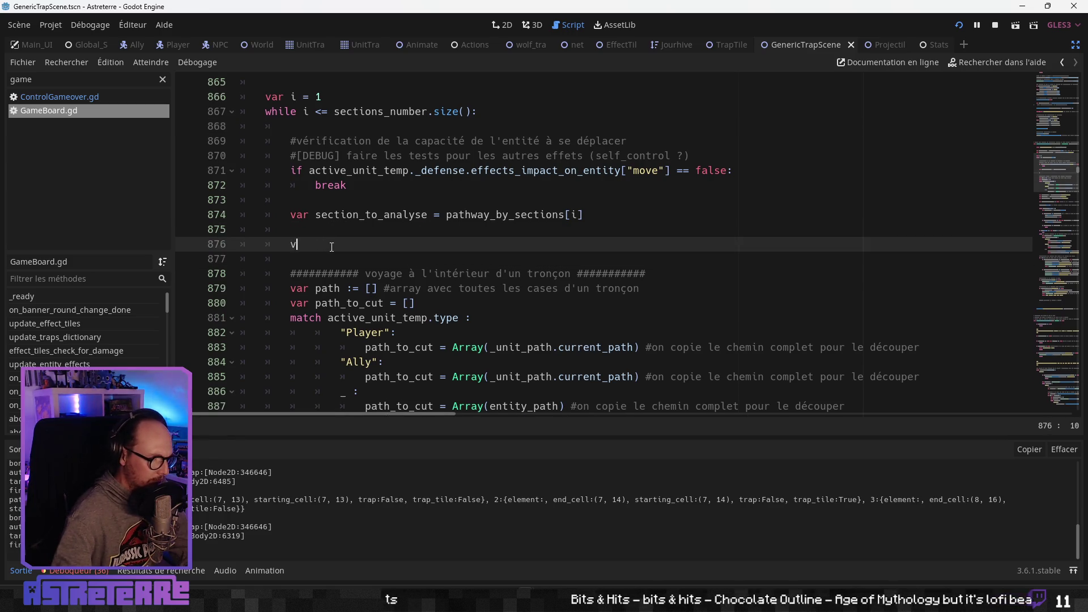
Write print ("section_to_analyse : ", section_to_analyse) on line 876
double_click(367, 215)
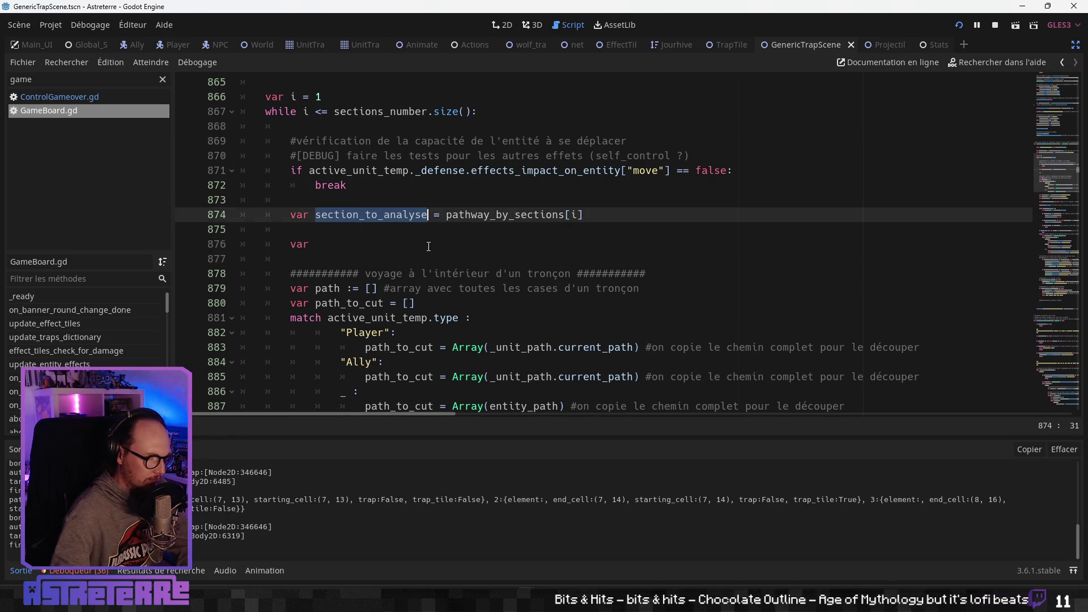
key(ctrl+c)
click(326, 246)
key(ctrl+v)
drag(429, 245, 292, 245)
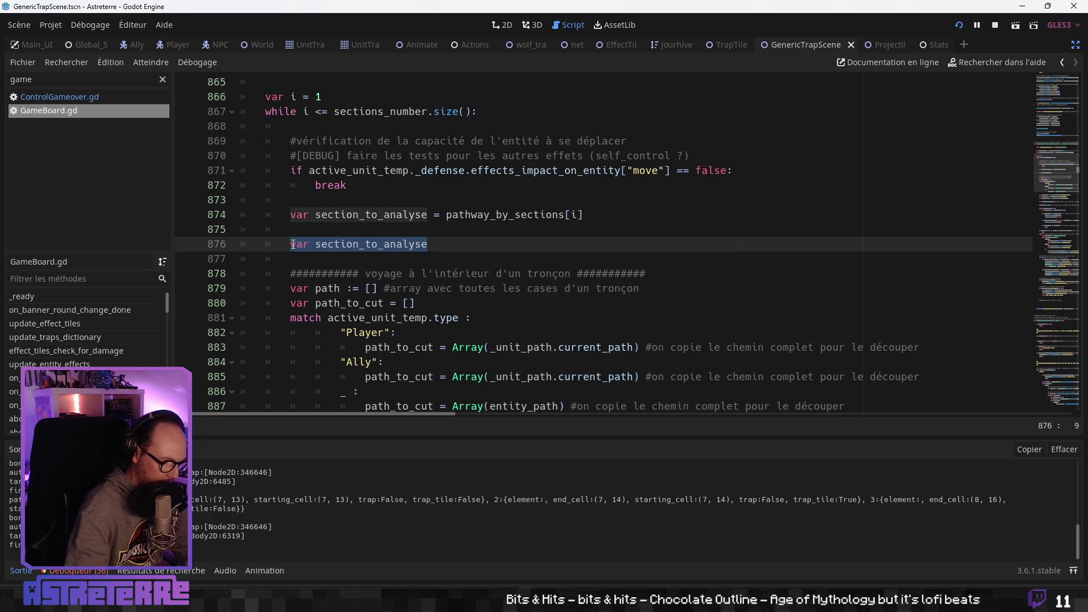
text(print (")
key(ctrl+v)
text(: ")
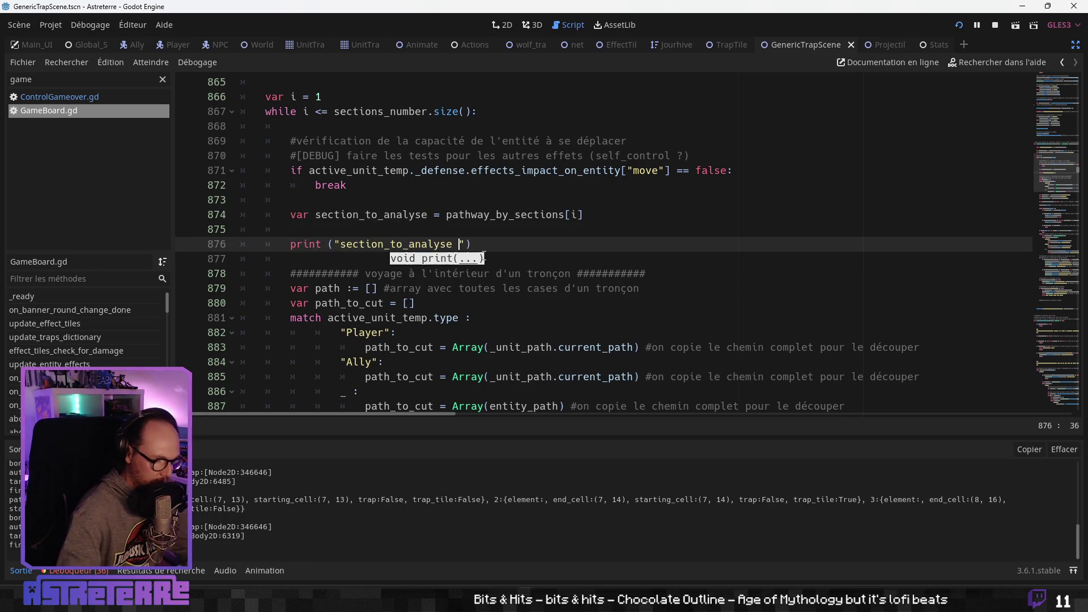
text(,)
key(ctrl+v)
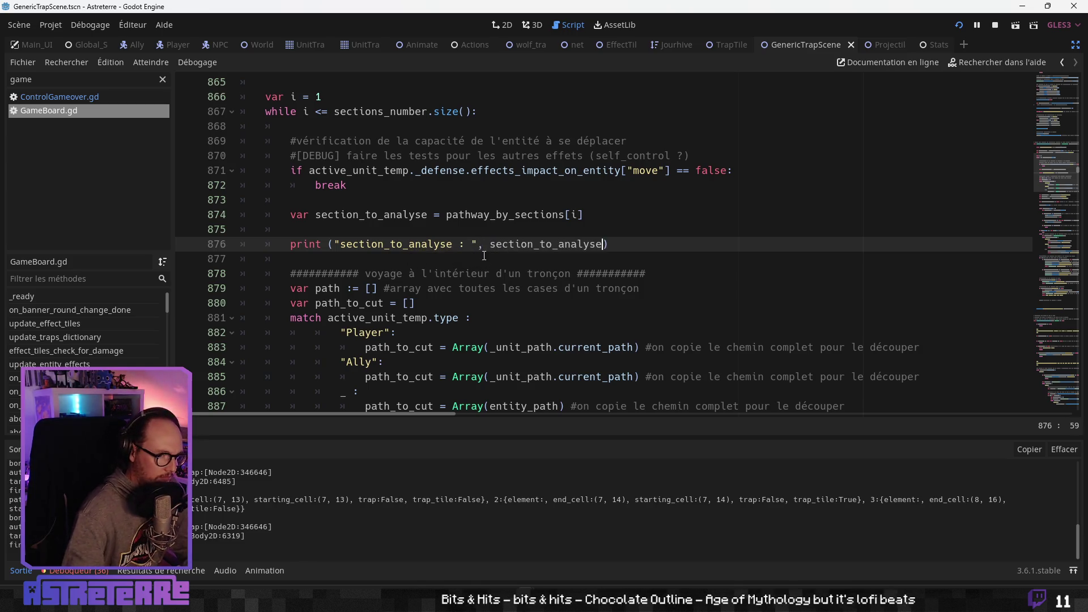
Place the caret at the end of line 880 and open Find in Files
click(496, 311)
click(449, 304)
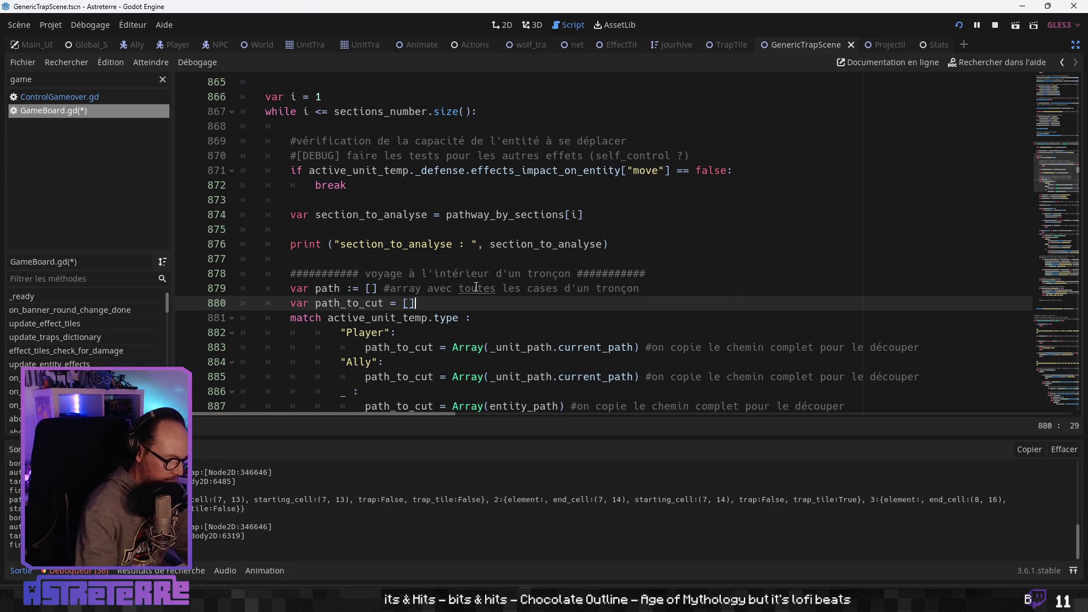
key(ctrl+shift+f)
text(print ("bo)
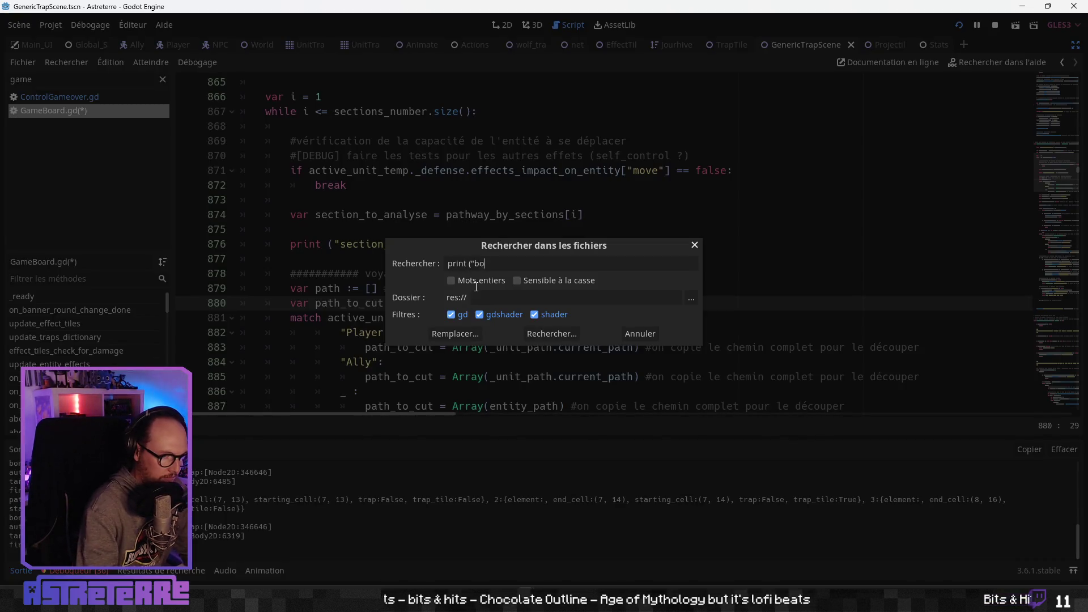
Find the 'bon signal' print in the trap's on_impact function and delete that line
text(n)
key(Return)
click(243, 492)
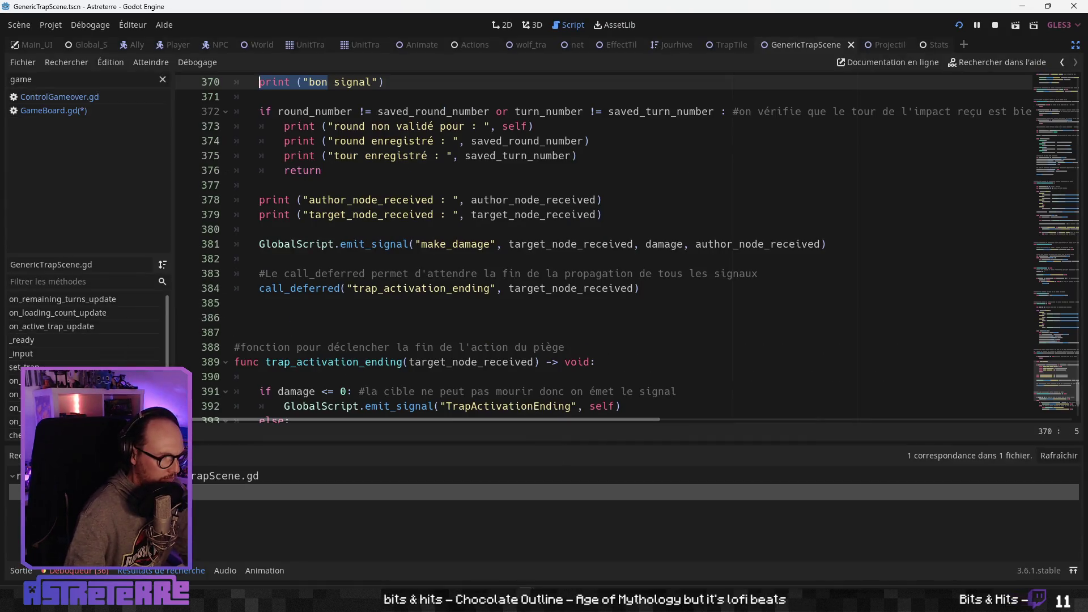
scroll(370, 308, up, 2)
key(End)
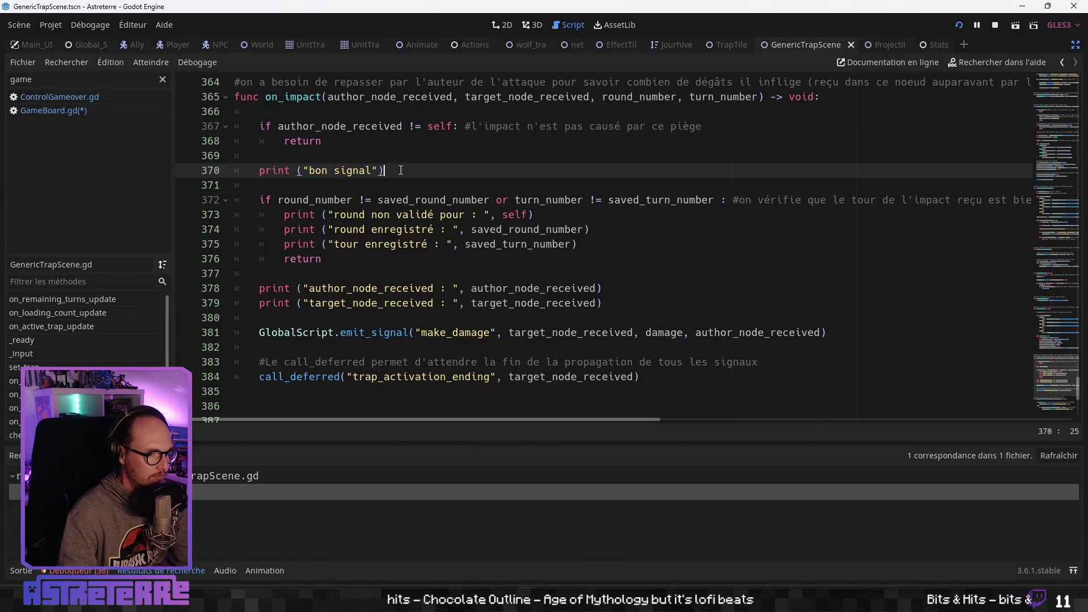
key(shift+Home)
key(shift+Home)
key(BackSpace)
key(BackSpace)
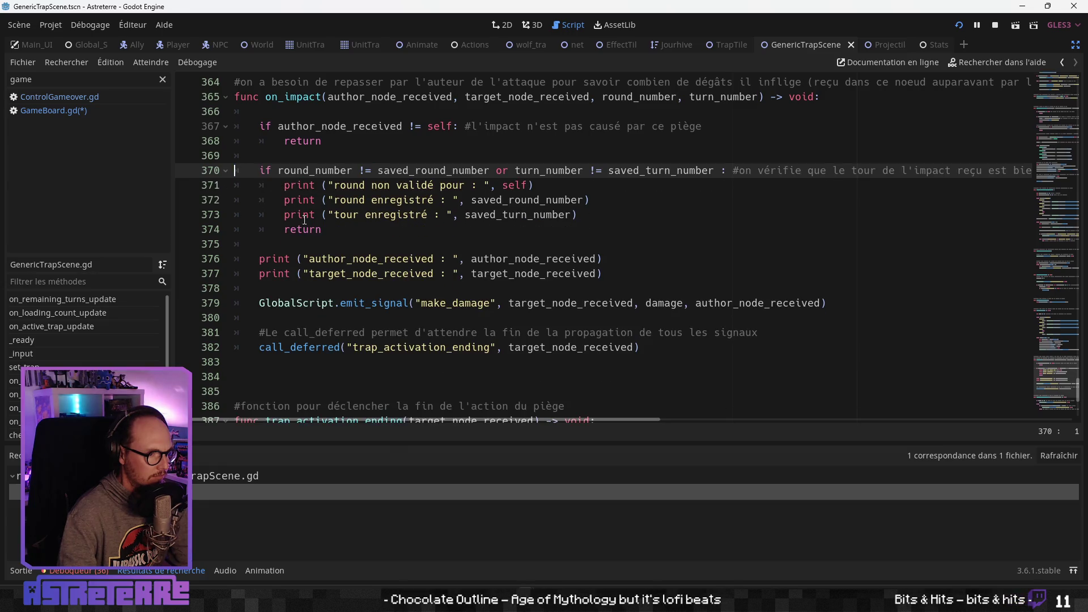
Restore the author and target print lines after accidentally deleting them
click(412, 260)
drag(652, 279, 157, 250)
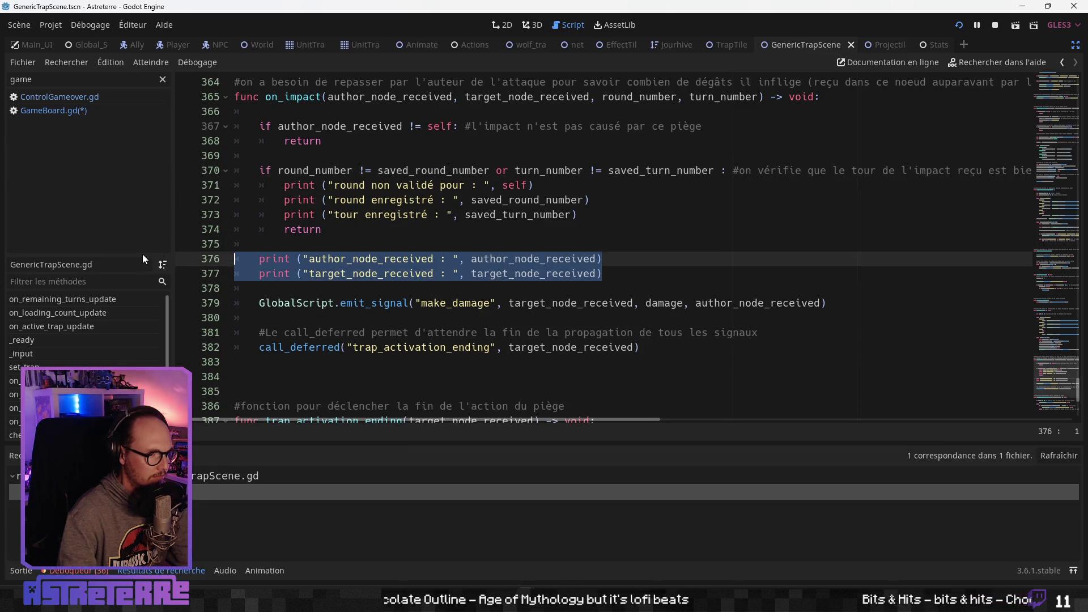
key(BackSpace)
key(ctrl+z)
Save the scripts and launch the game with F5 to test the trap
click(390, 302)
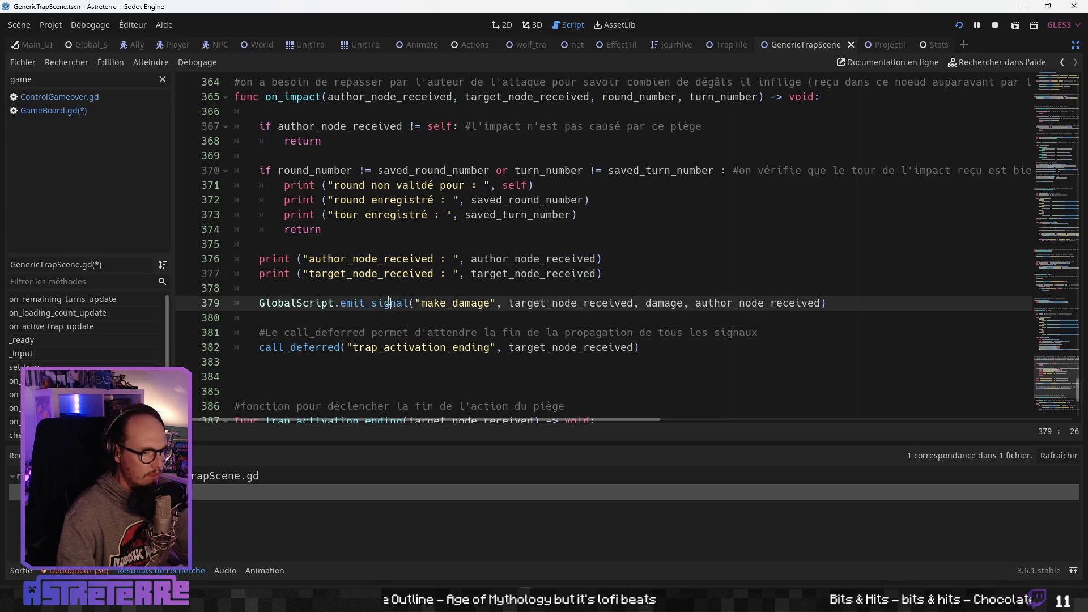
scroll(299, 328, down, 2)
click(445, 274)
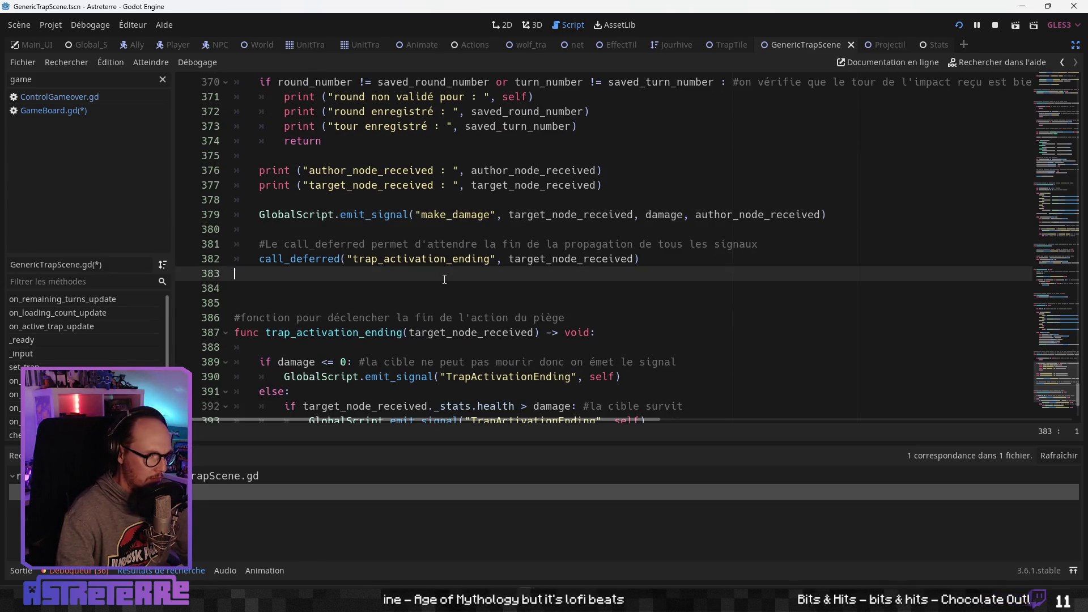
scroll(431, 300, down, 2)
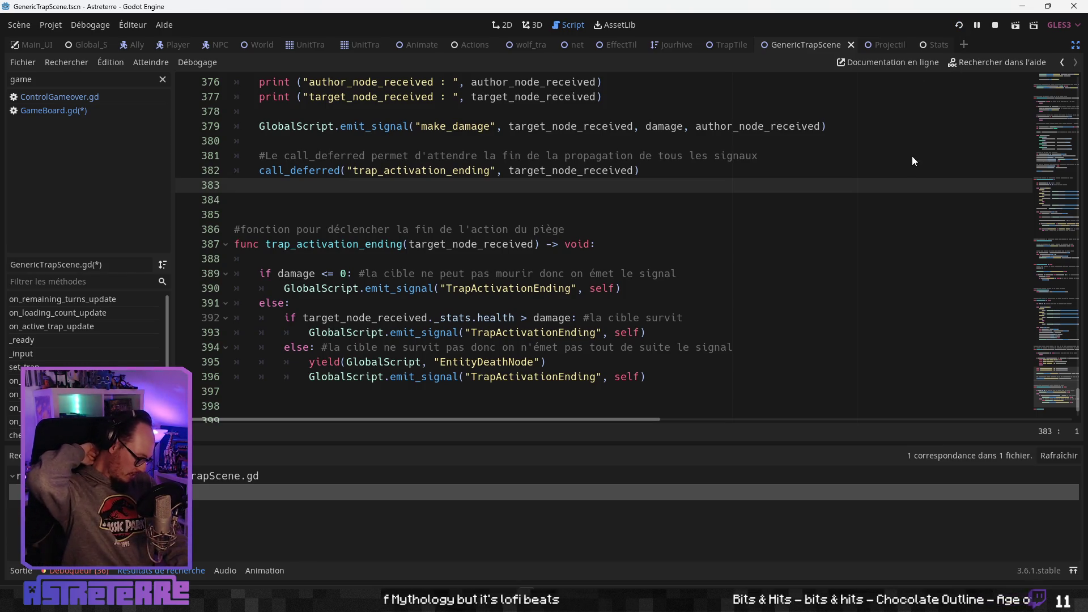
key(F5)
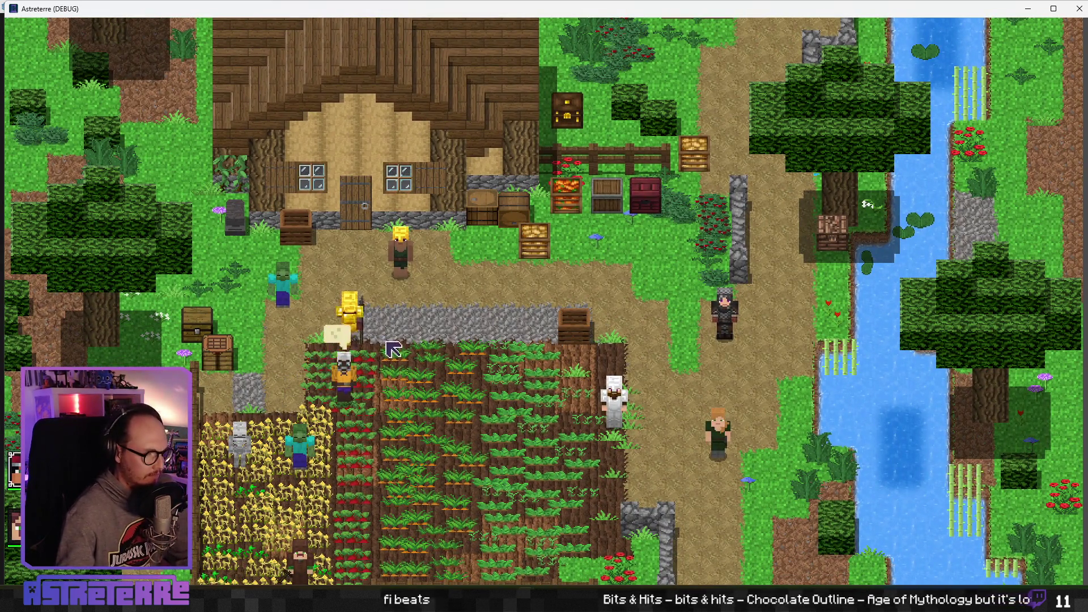
Unequip the character's gold helmet and gold chestplate in the inventory
key(i)
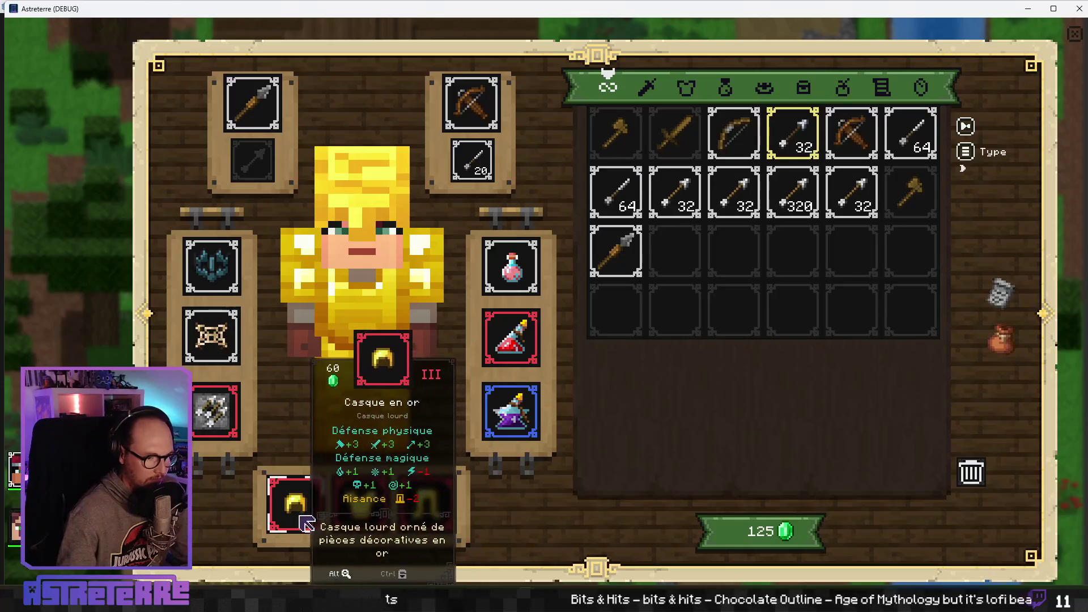
click(296, 503)
click(361, 503)
key(i)
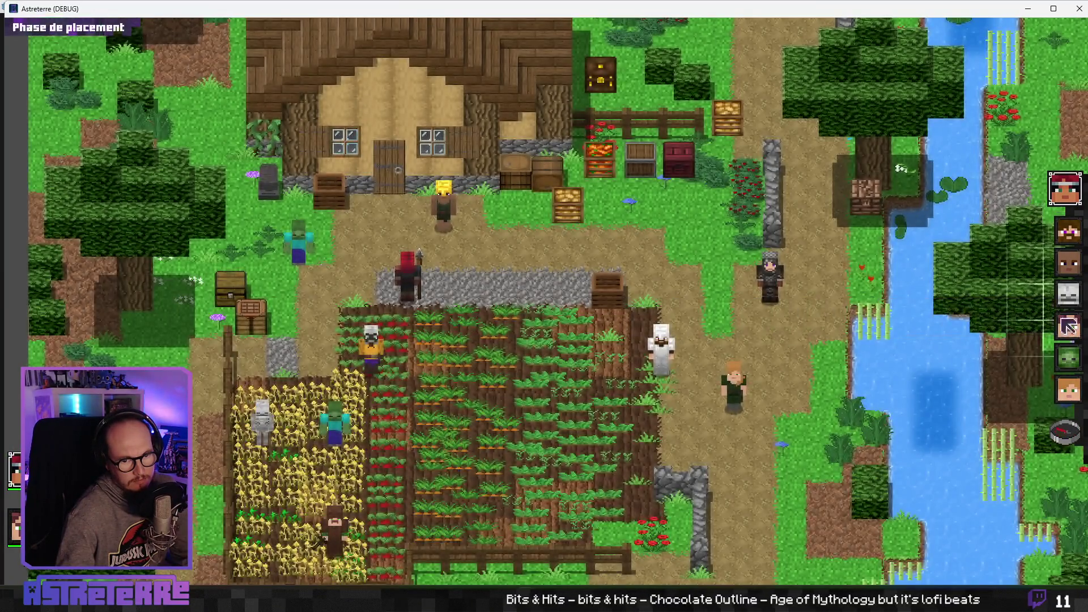
Finish the placement phase and place an arrow trap beside the red character
click(1065, 434)
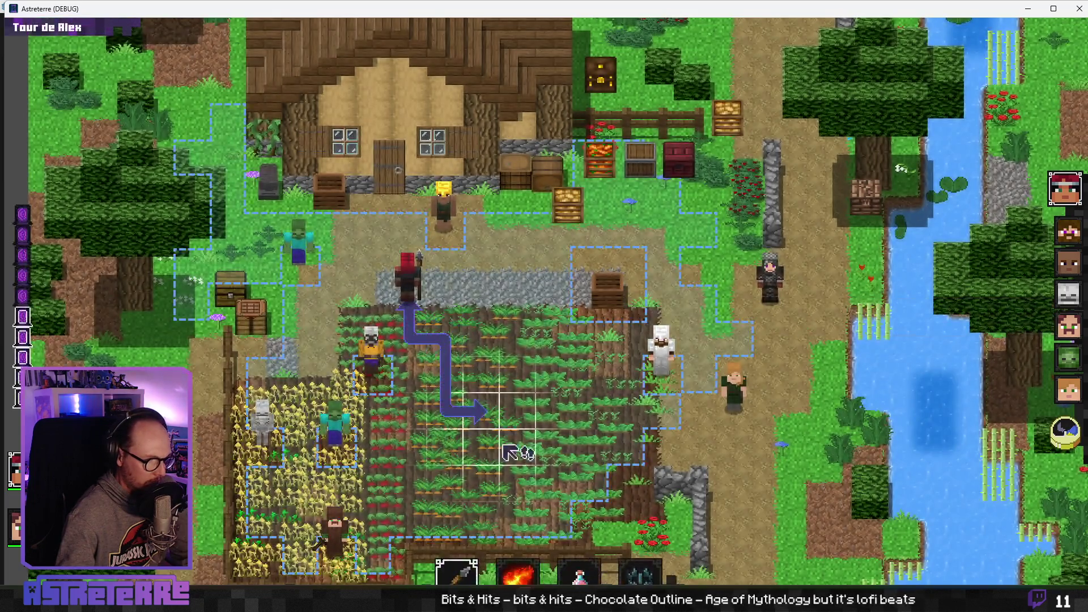
click(693, 537)
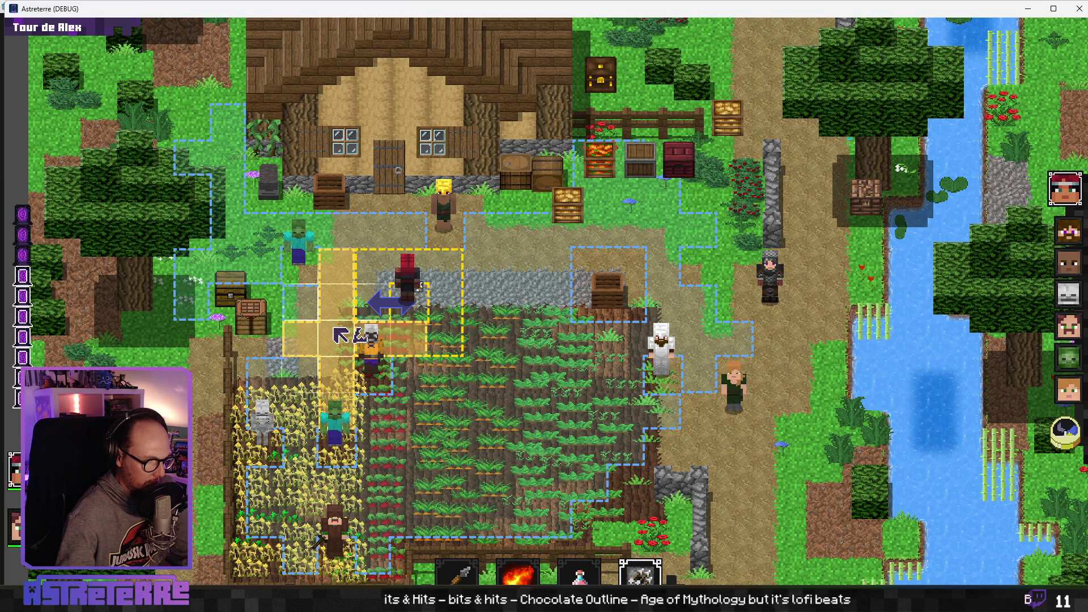
click(336, 330)
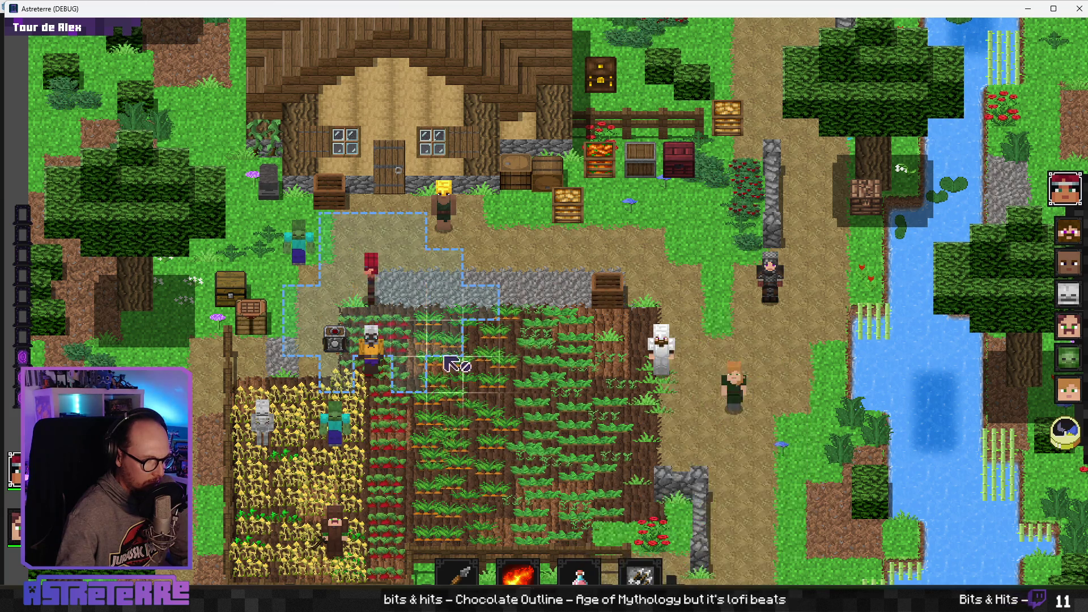
Cancel the pending targeting and end two turns so the creatures play
right_click(429, 380)
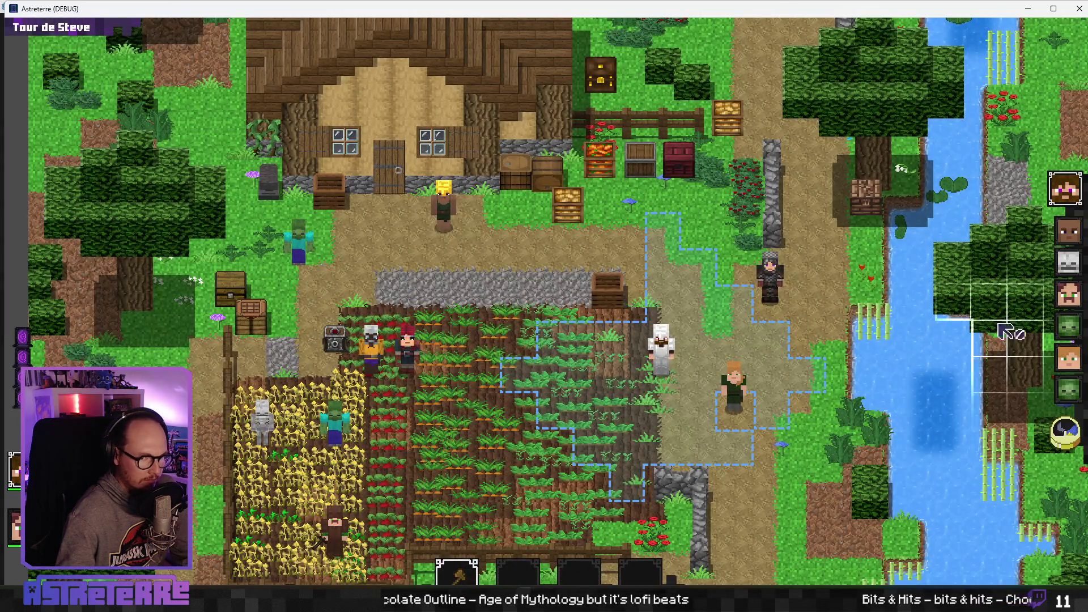
click(1081, 436)
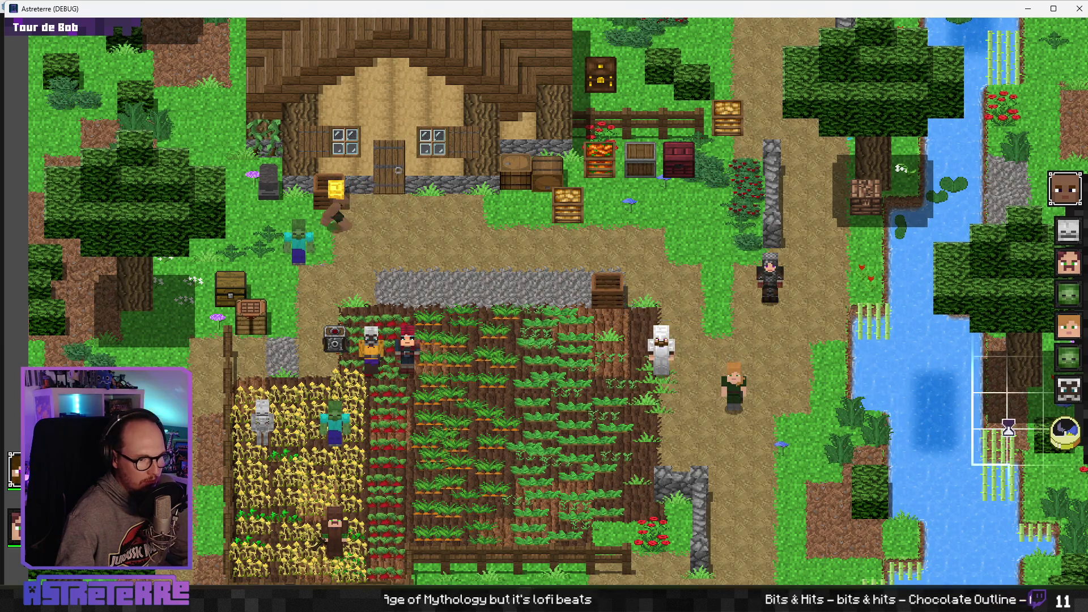
click(1071, 432)
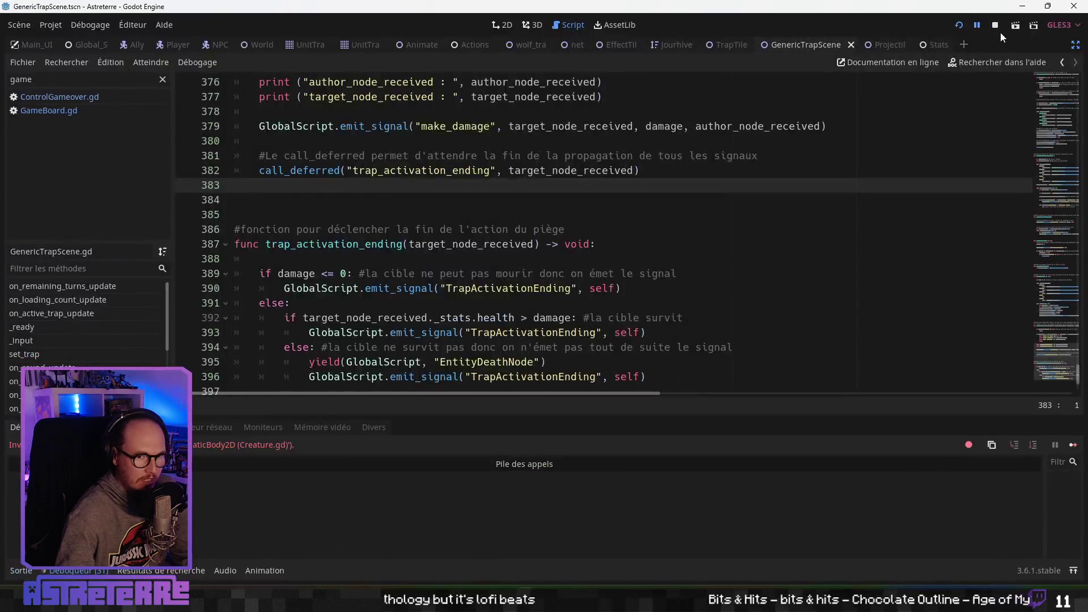
Trace the call stack to the distance attack caller, resume the game, and show the Errors tab
click(979, 26)
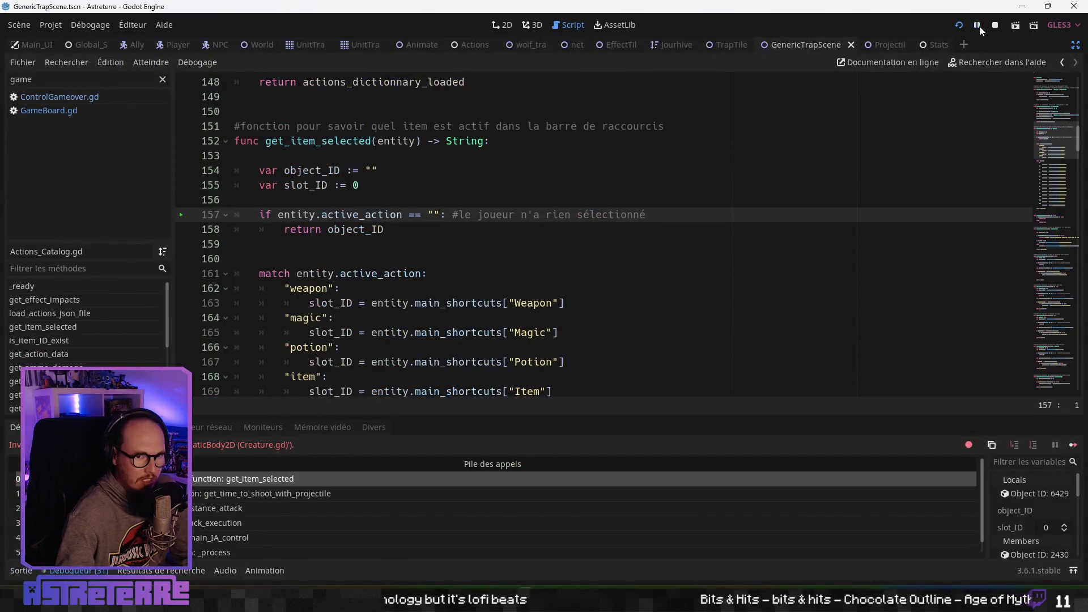
click(979, 26)
click(980, 26)
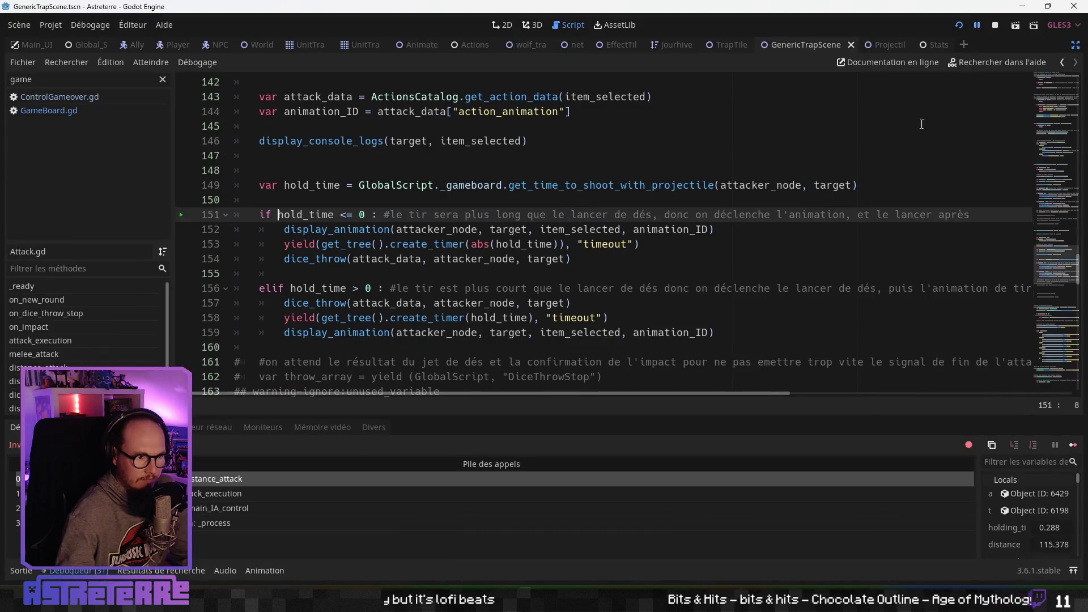
click(977, 26)
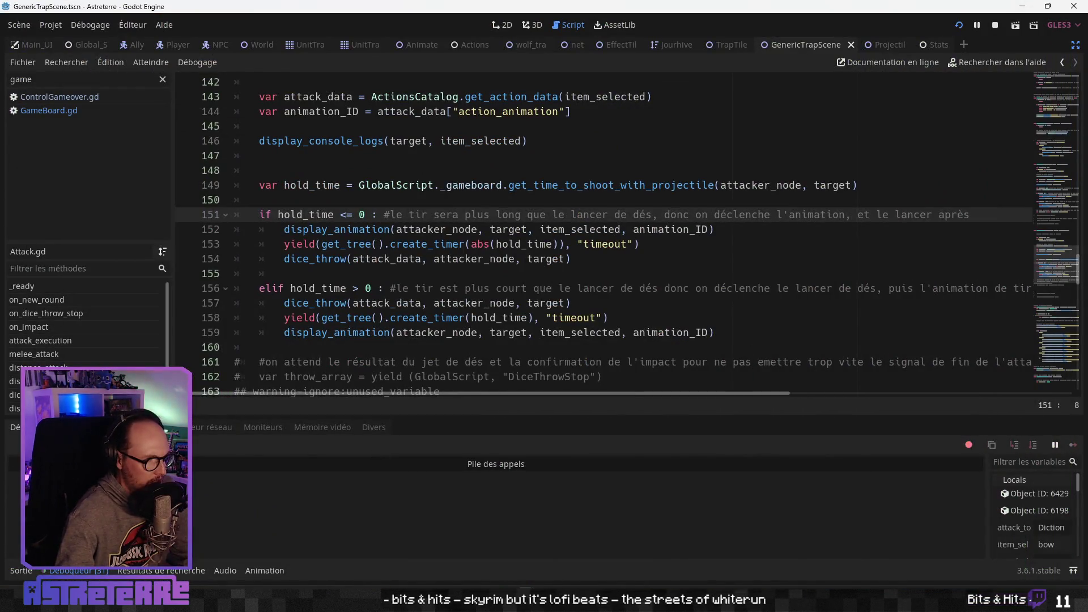
click(79, 427)
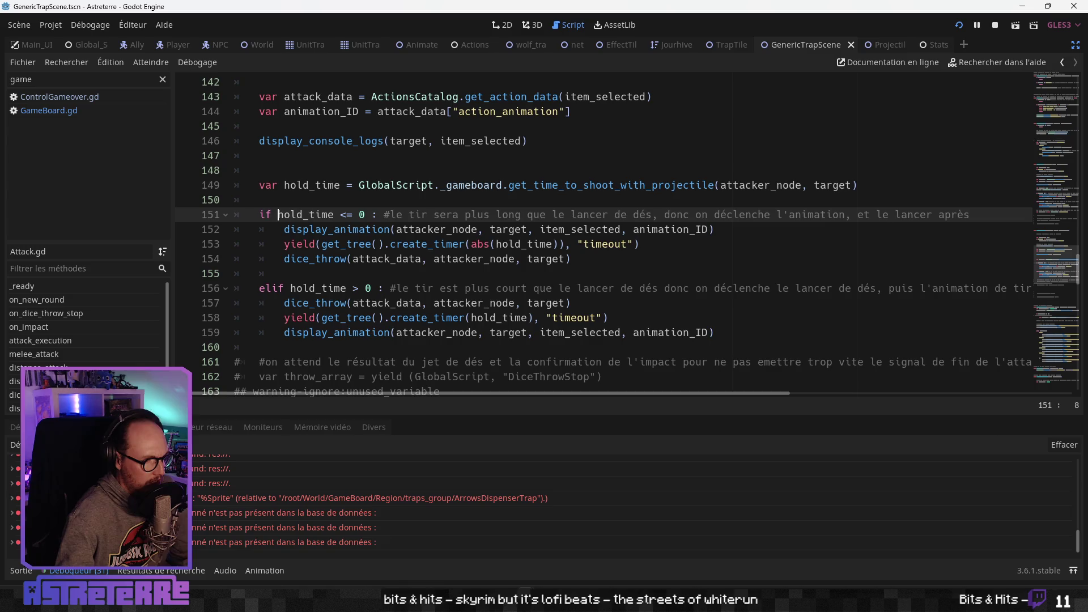
Scroll through the Output log's section_to_analyse path entries showing the trap tile at cell (8, 15)
click(23, 570)
scroll(624, 510, up, 5)
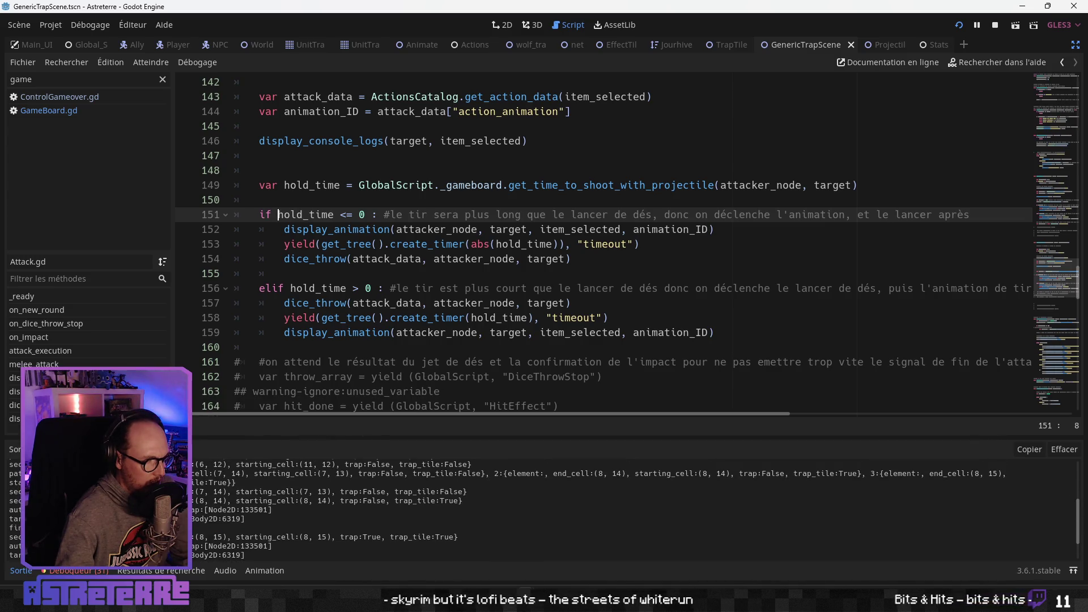
scroll(623, 510, down, 5)
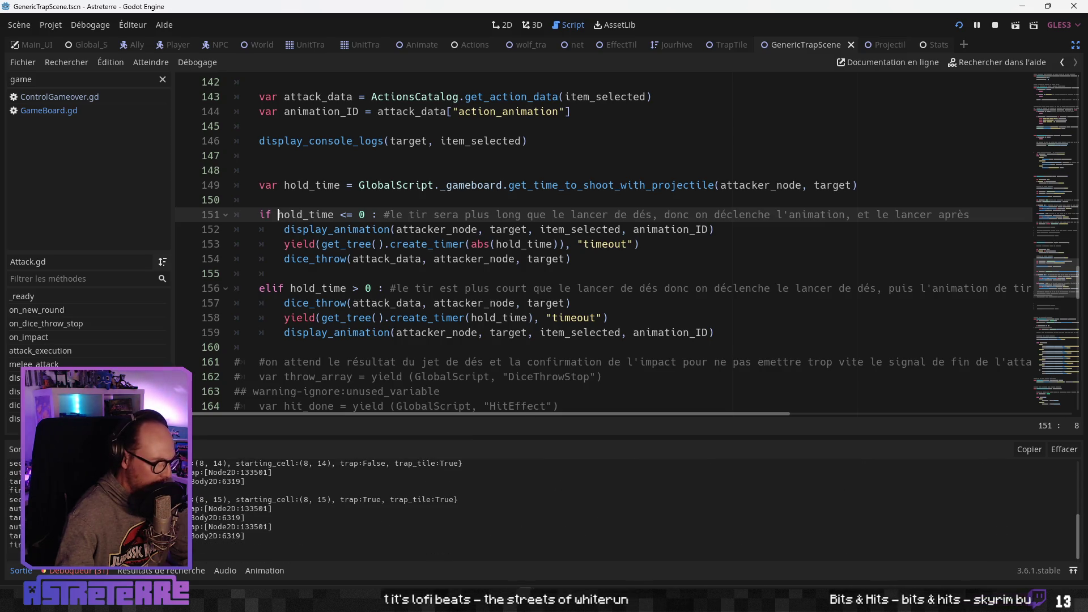
scroll(623, 510, up, 1)
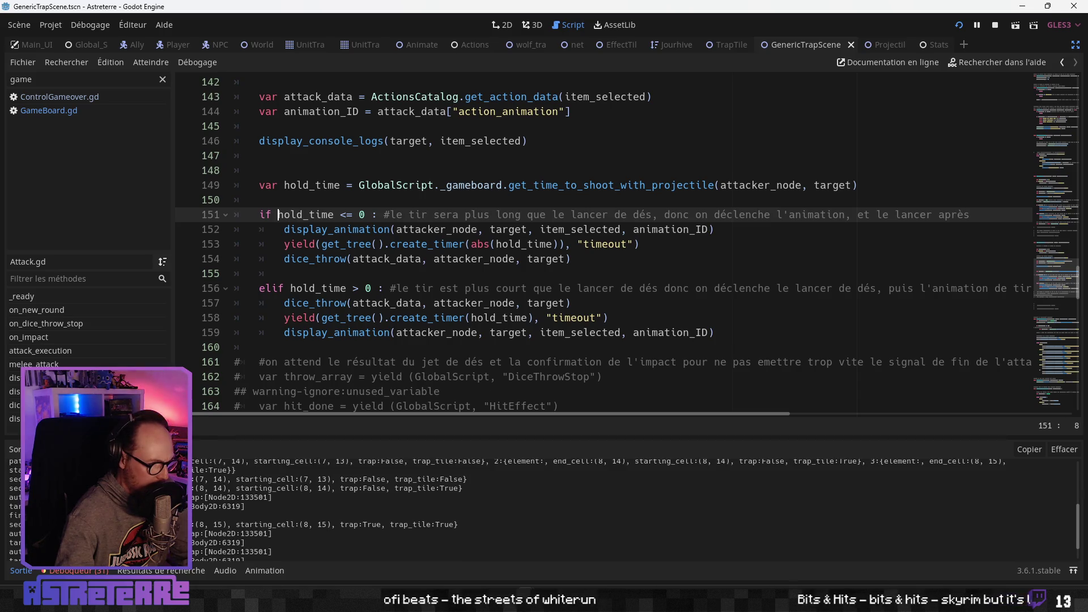
scroll(623, 510, up, 1)
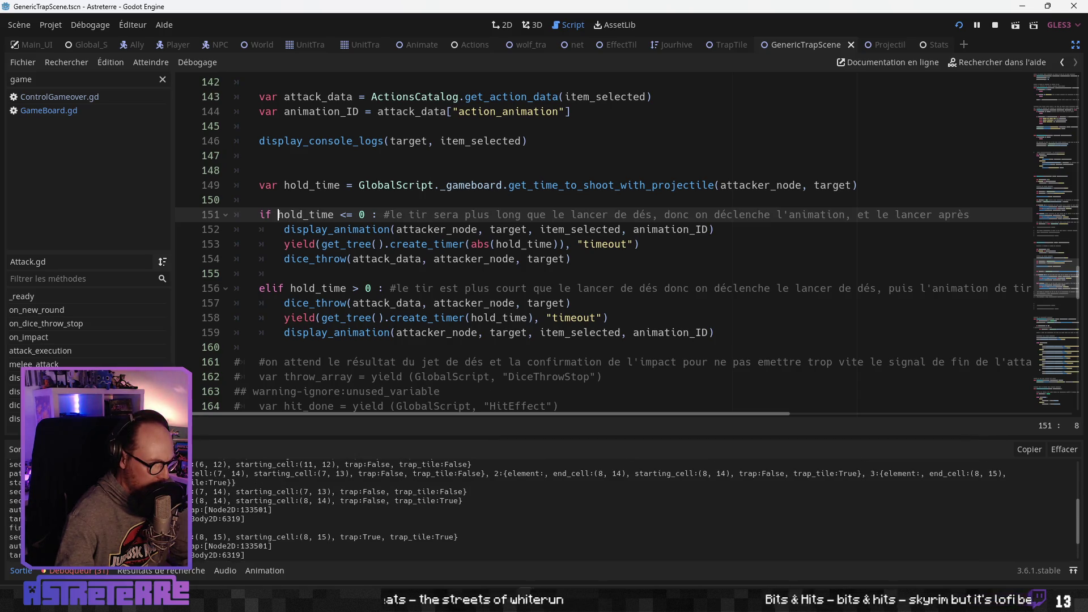
scroll(624, 510, up, 3)
scroll(624, 510, up, 1)
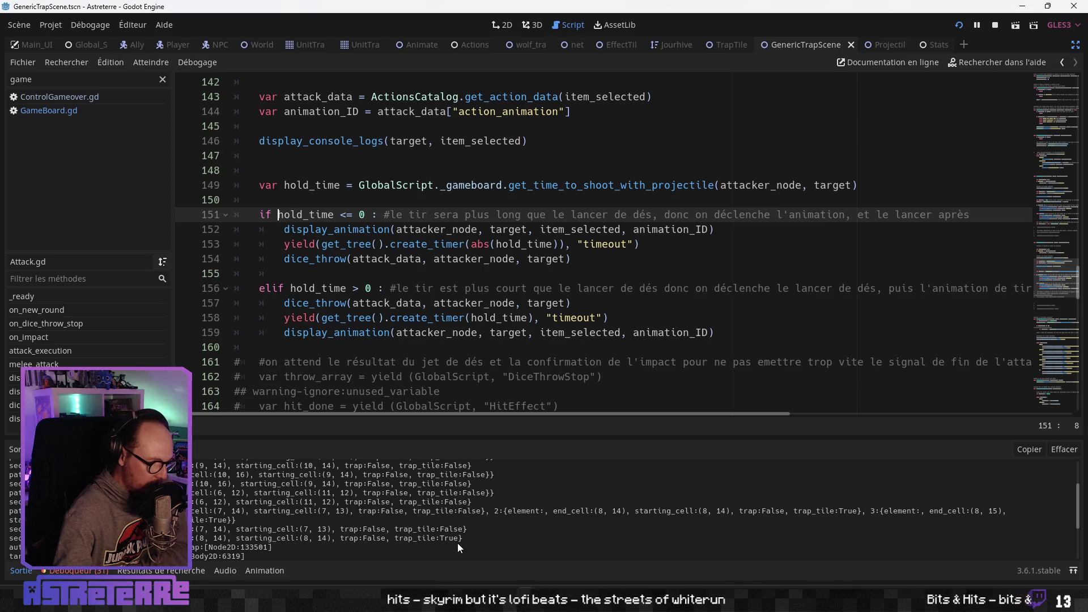
scroll(354, 531, down, 1)
scroll(233, 544, down, 1)
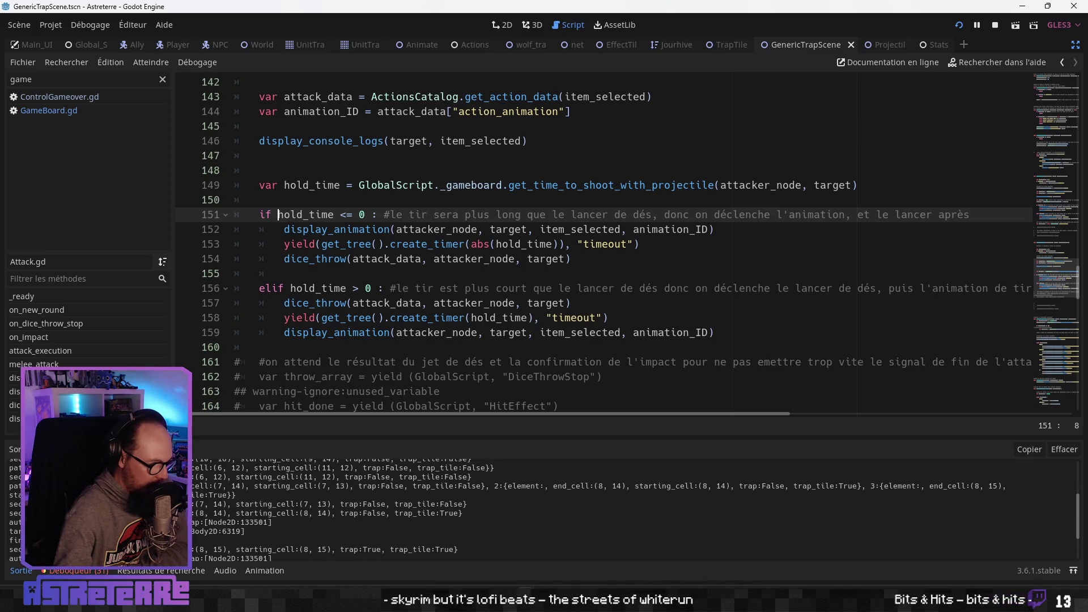
scroll(444, 539, down, 1)
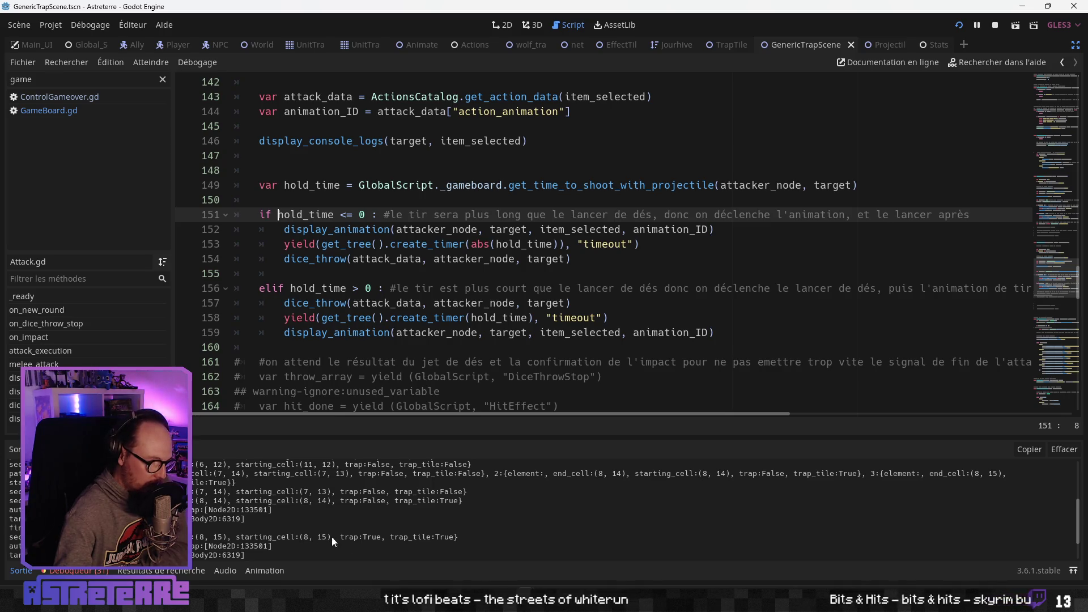
scroll(306, 533, down, 3)
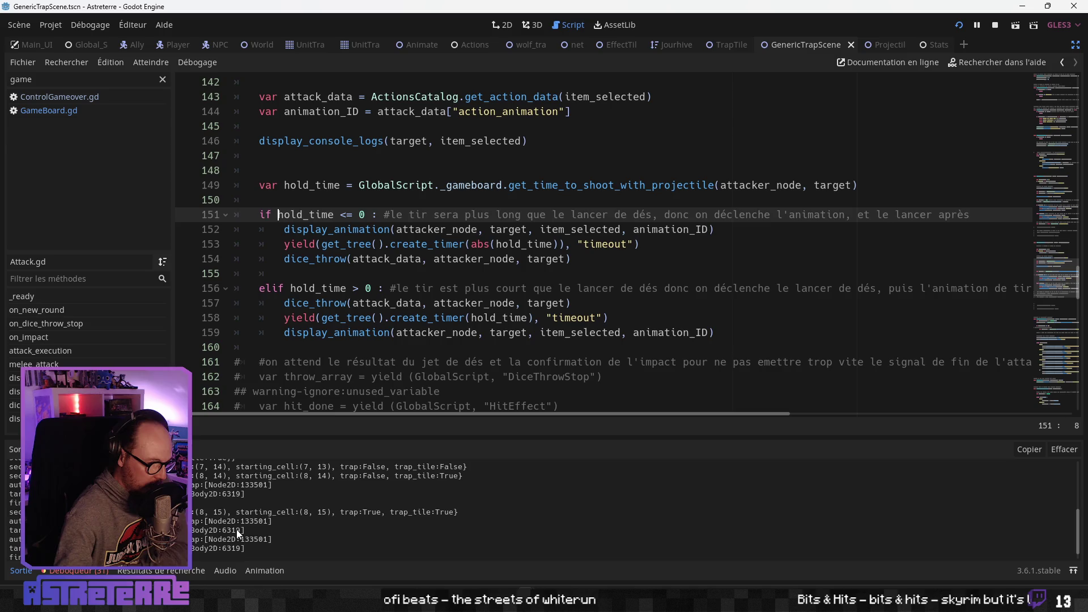
scroll(237, 530, down, 1)
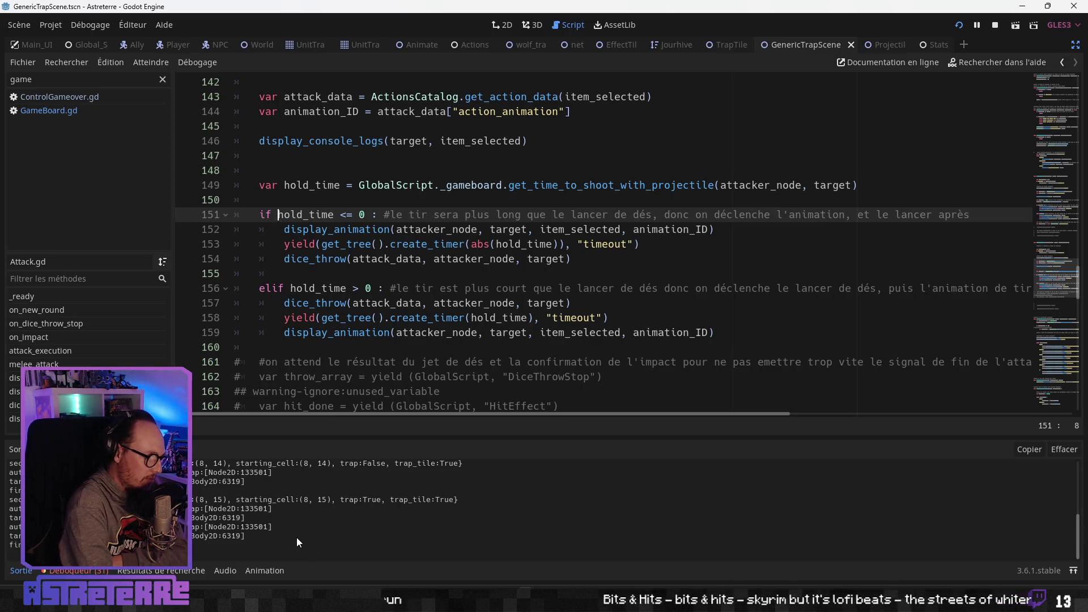
Leave distraction-free mode (Ctrl+Shift+F11) to bring back the Scene, FileSystem and Inspector docks
key(ctrl+shift+F11)
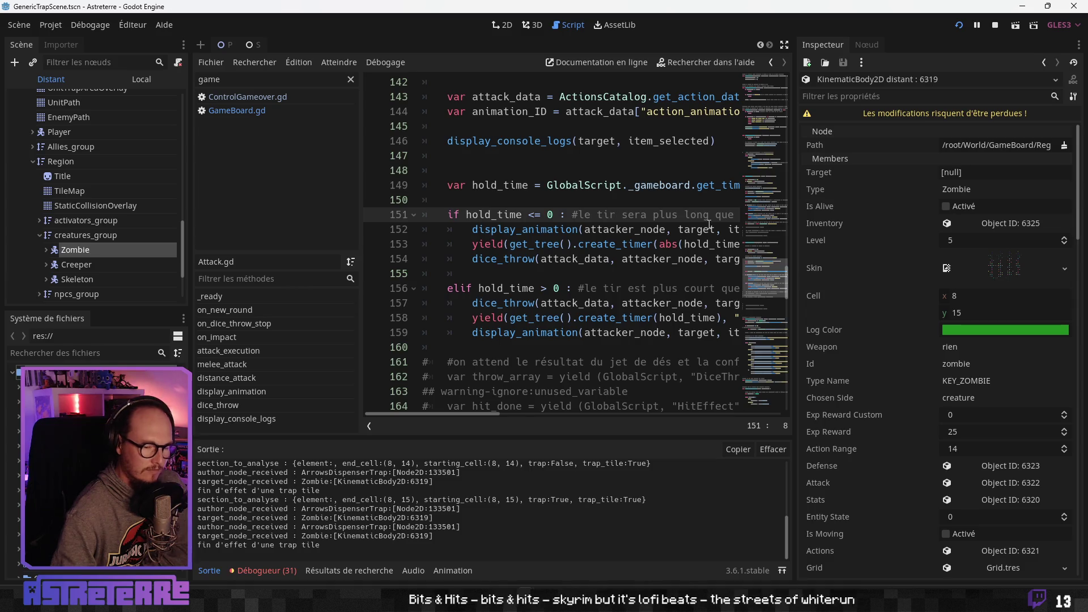
Inspect the live Creeper, Skeleton and Zombie nodes, then hide the side panels to widen the code
click(71, 269)
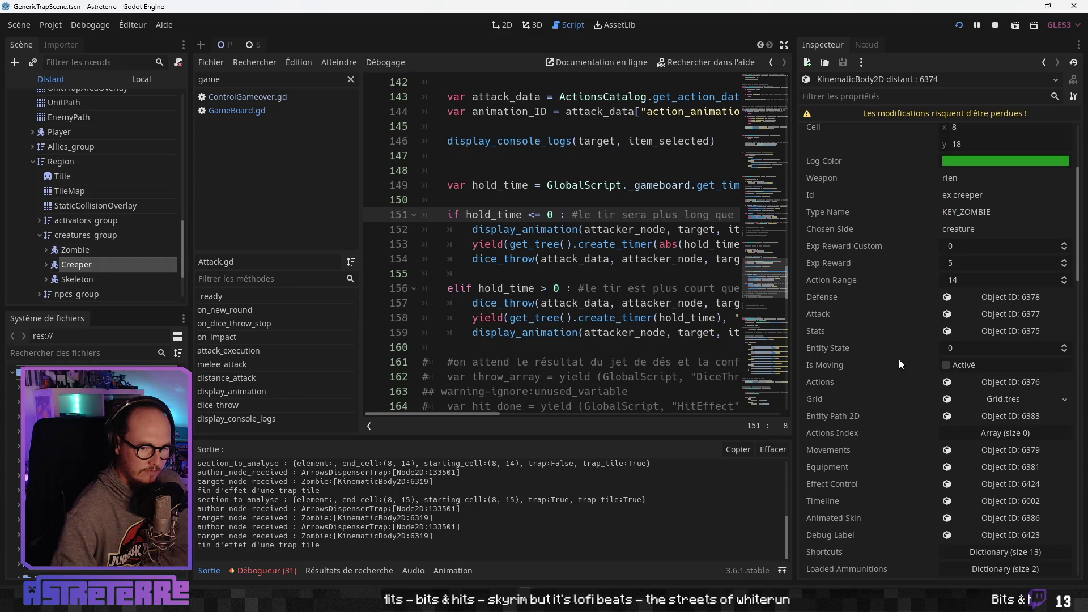
scroll(895, 359, down, 10)
scroll(891, 360, down, 5)
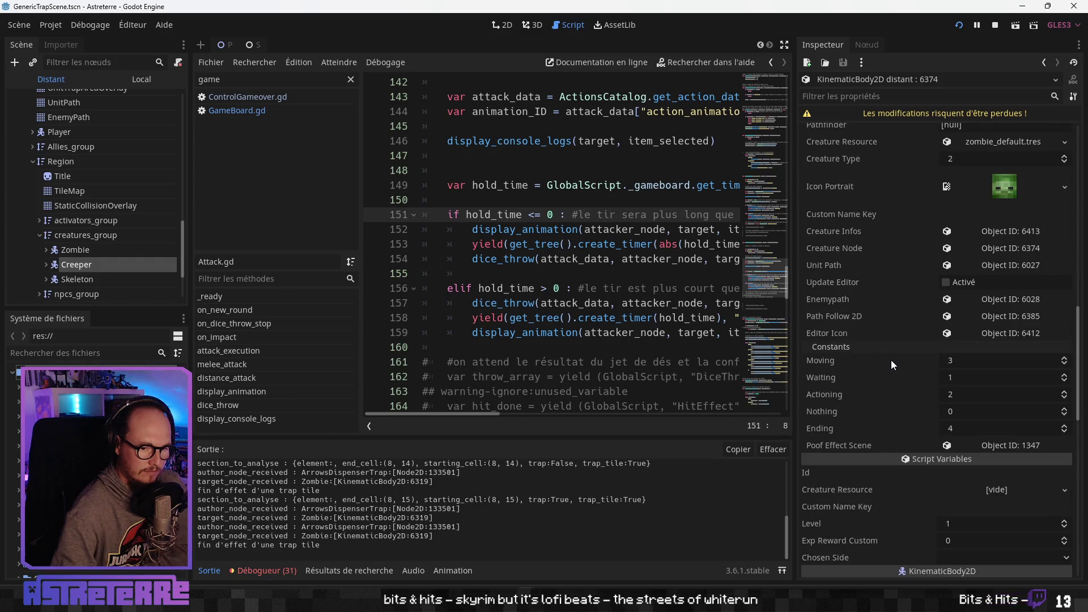
scroll(859, 339, up, 10)
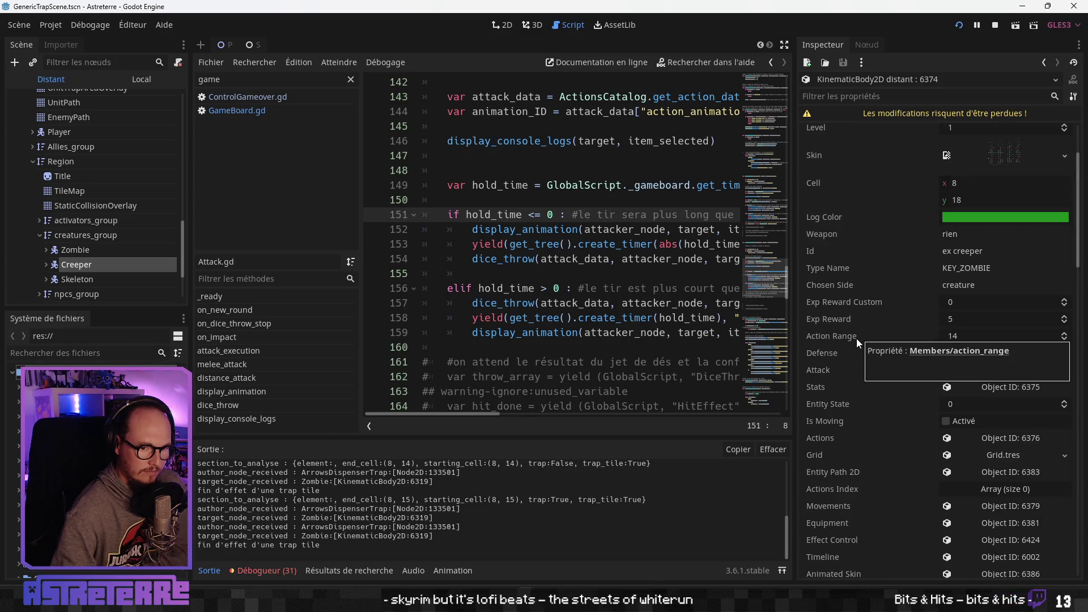
scroll(856, 338, up, 3)
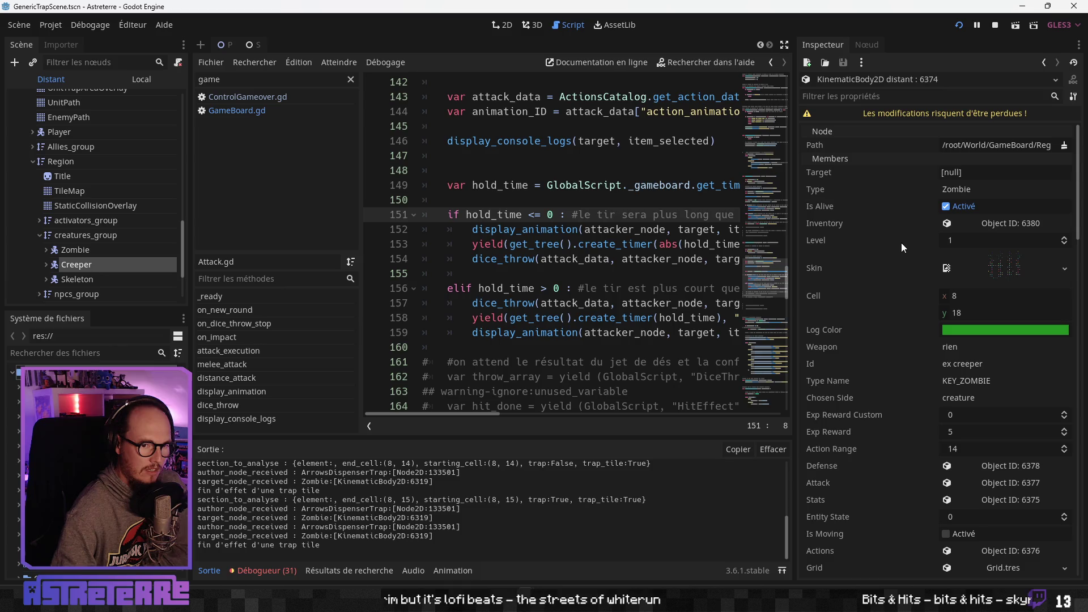
click(79, 279)
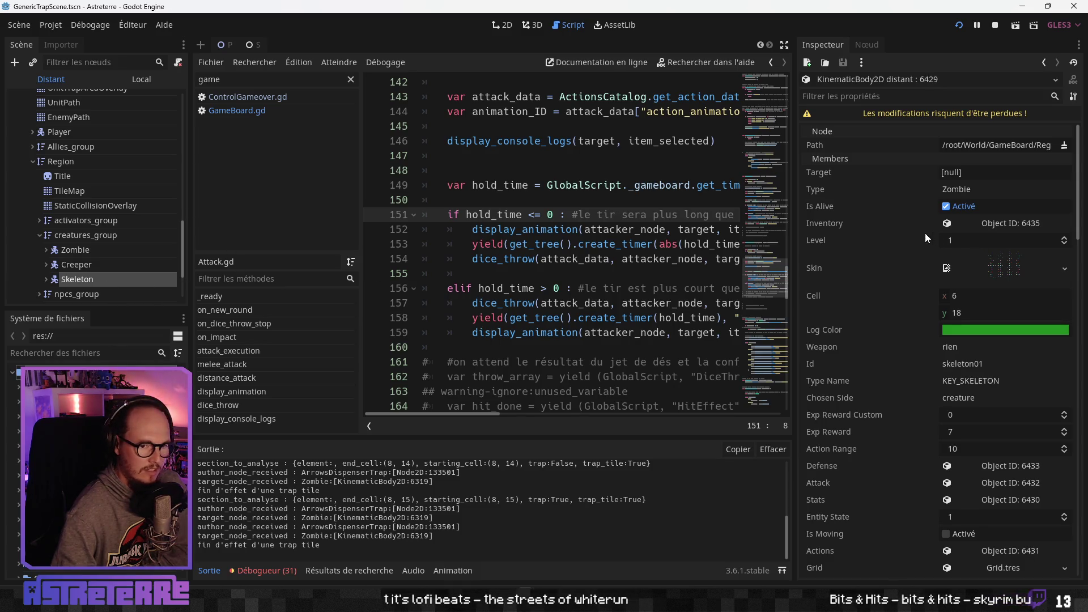
click(80, 254)
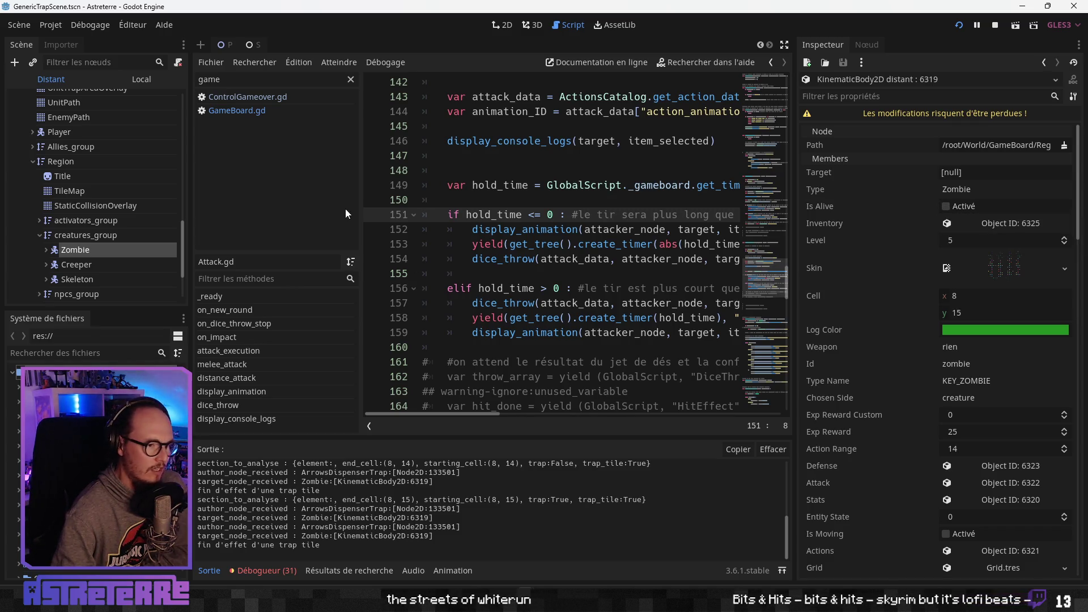
click(785, 45)
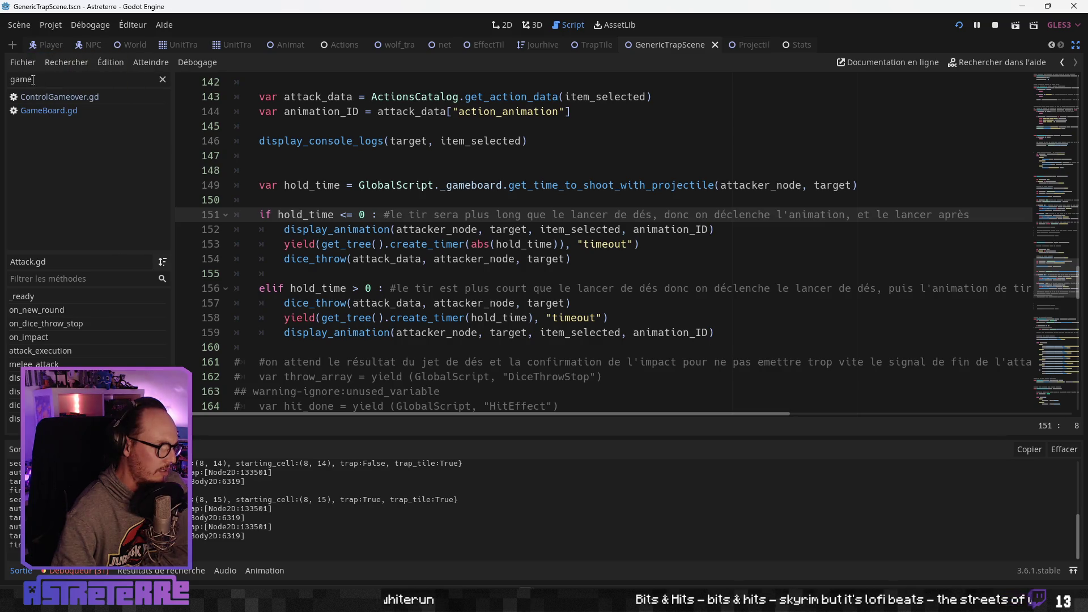
Move through the Projectile and World scripts to Global_Script's entity_death function
click(764, 47)
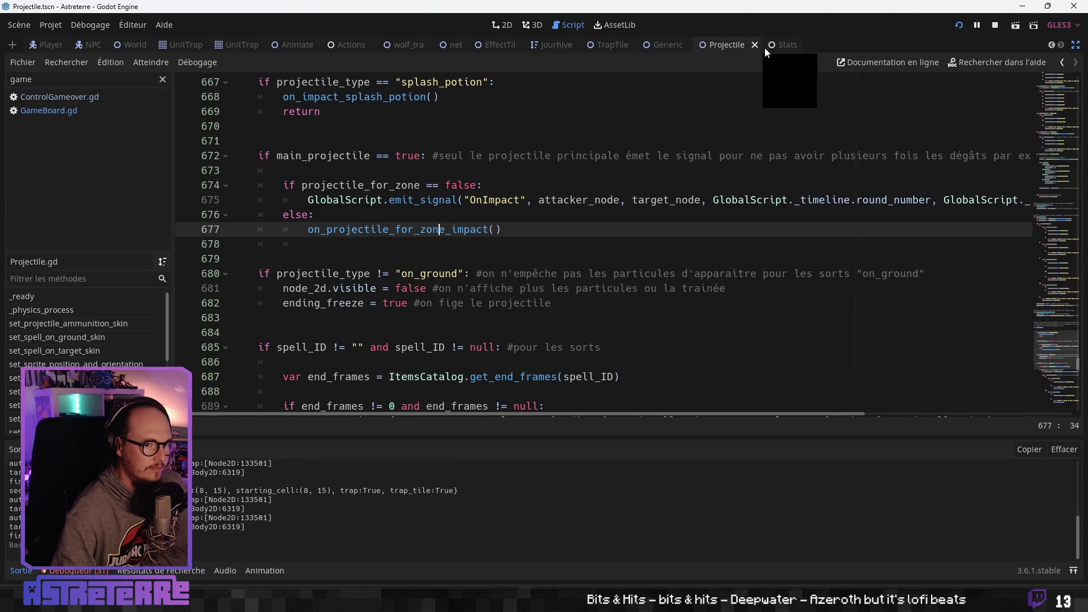
click(126, 45)
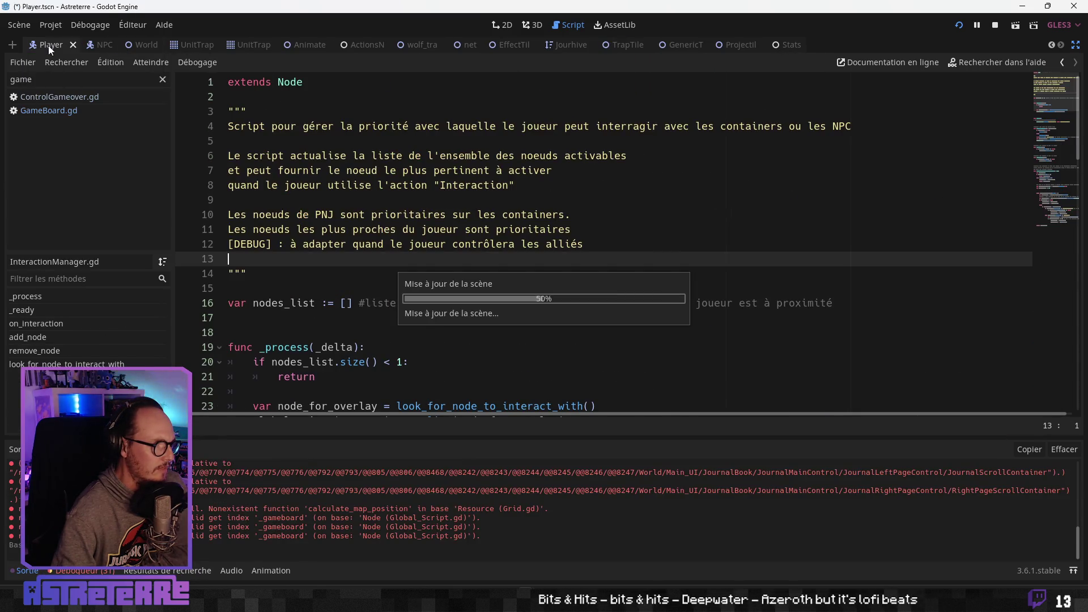
click(90, 48)
scroll(69, 46, up, 2)
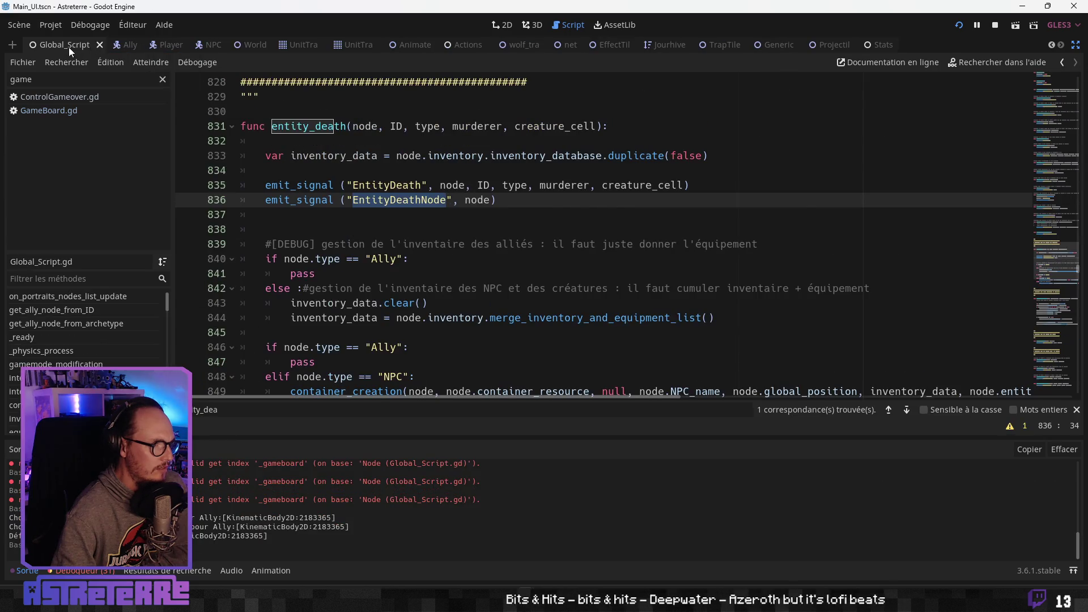
click(94, 45)
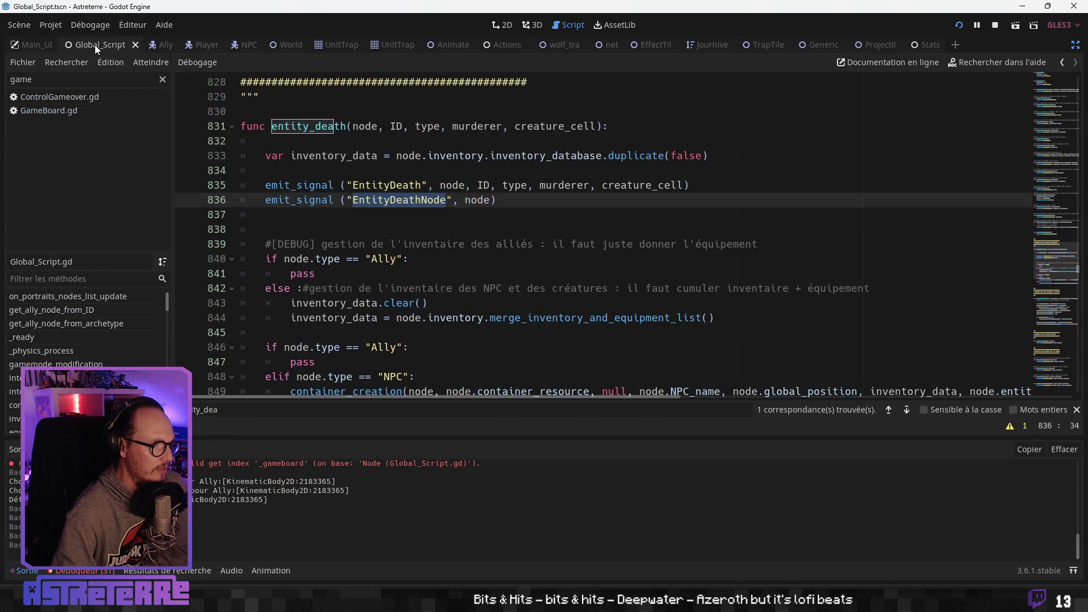
Read entity_death's death signal emits, Ally type check and NPC container_creation call
click(356, 213)
scroll(352, 238, down, 1)
click(430, 214)
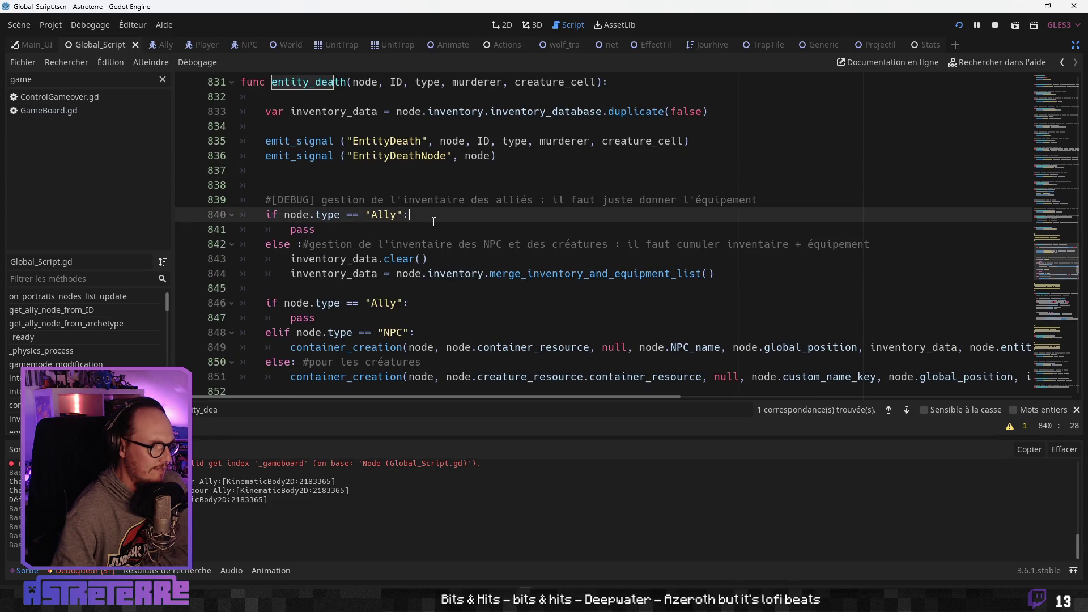
scroll(422, 238, down, 1)
click(418, 258)
click(435, 293)
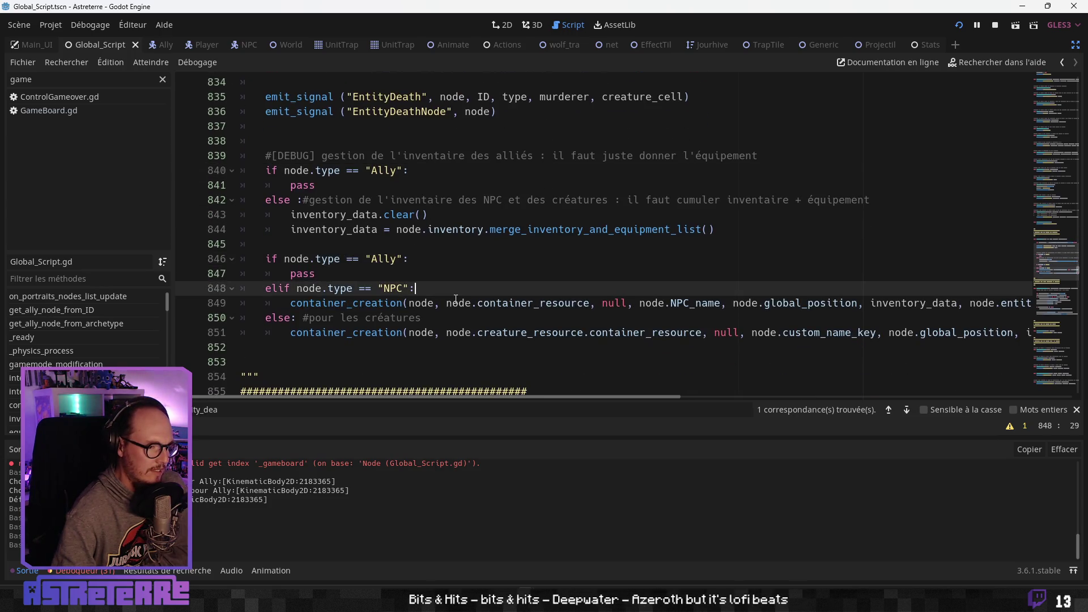
click(462, 304)
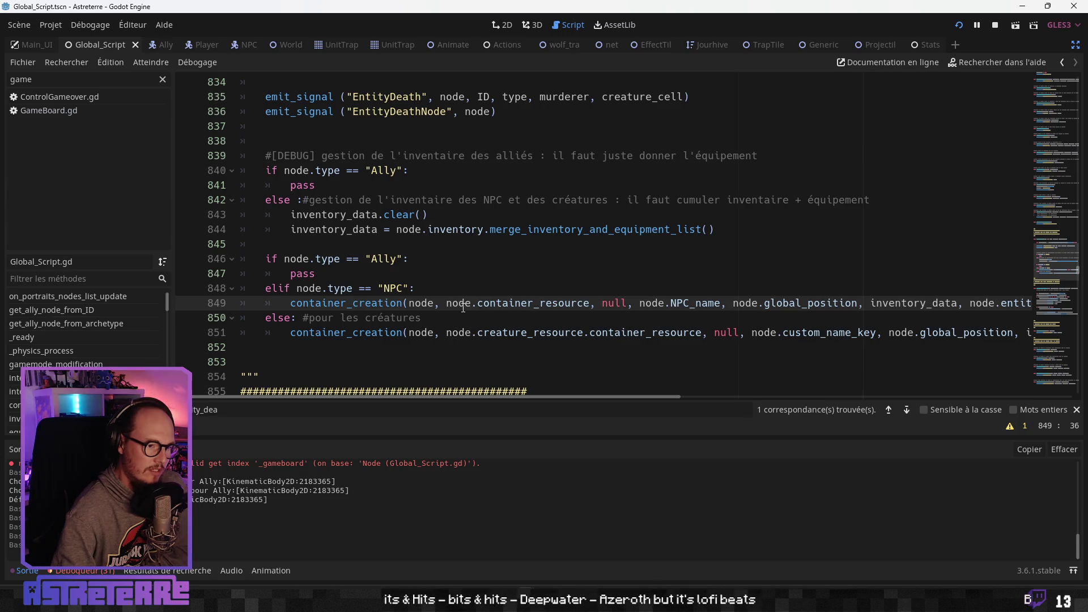
scroll(463, 307, up, 1)
scroll(463, 308, down, 1)
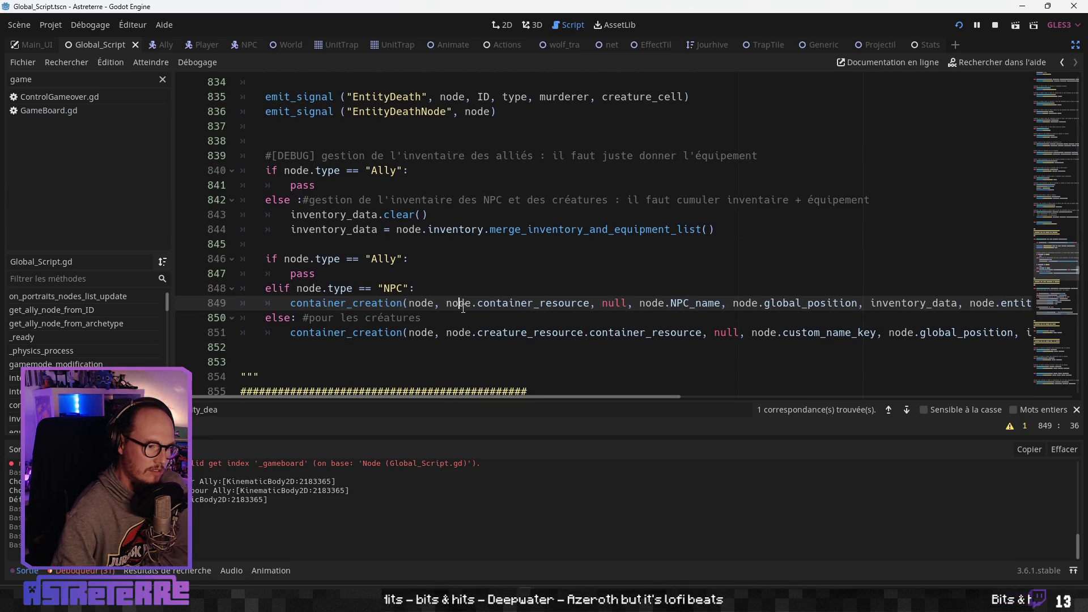
Examine the creature container_creation call's arguments, then run the project with F5
click(443, 329)
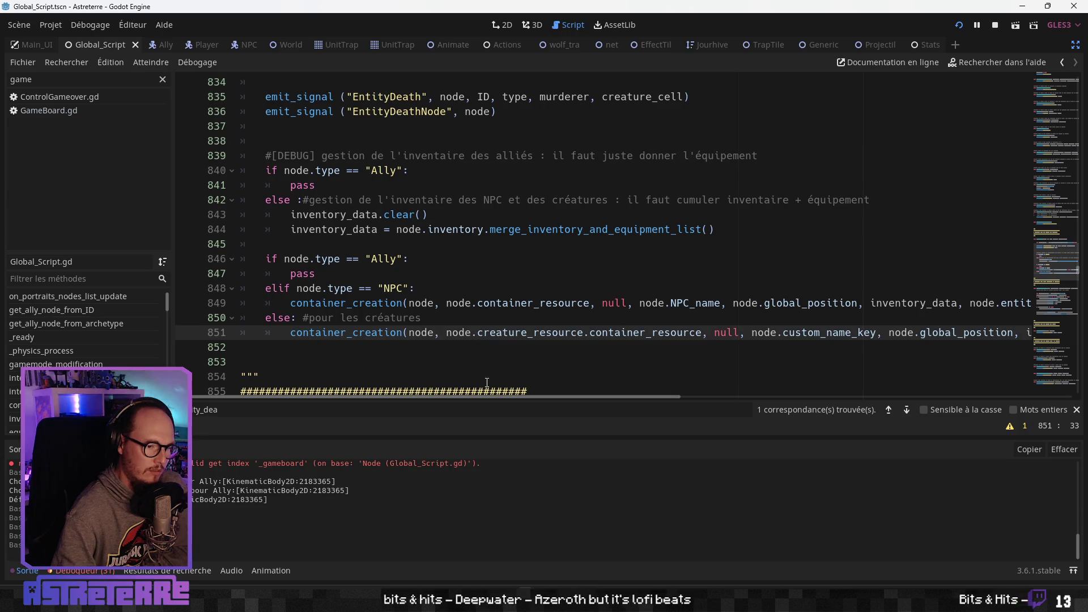
mouse_move(554, 403)
mouse_down()
mouse_move(781, 393)
mouse_move(570, 399)
mouse_up()
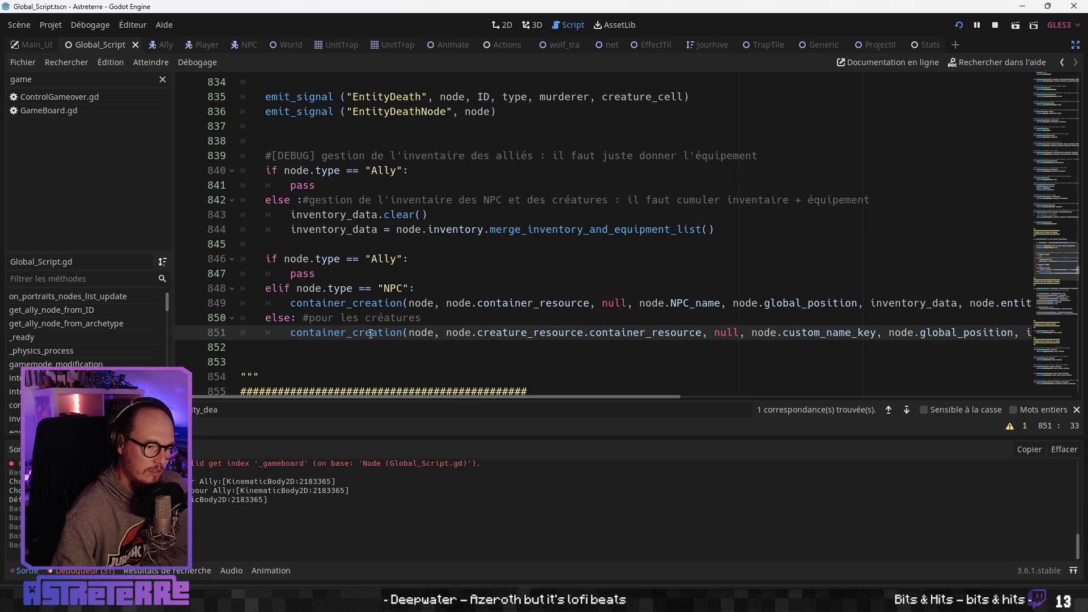
click(417, 318)
click(417, 332)
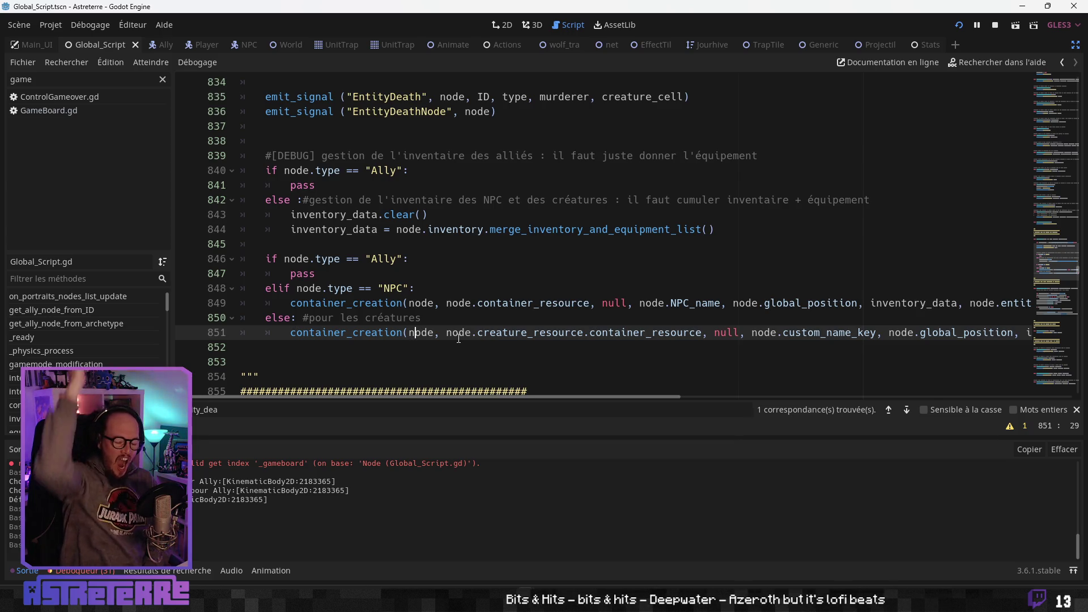
mouse_move(495, 397)
mouse_down()
mouse_move(686, 401)
mouse_move(338, 403)
mouse_up()
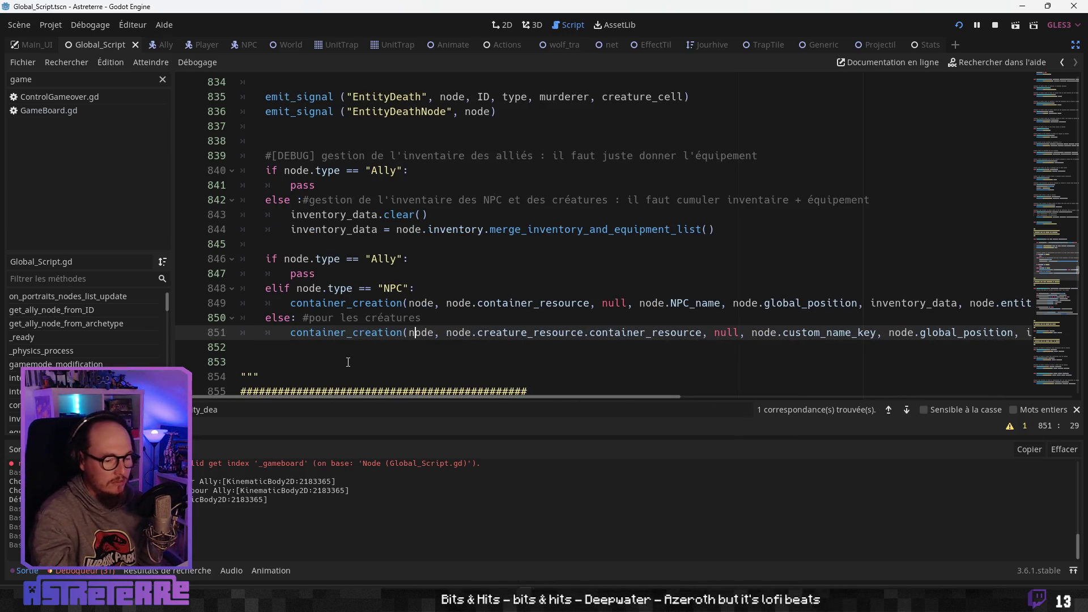
key(F5)
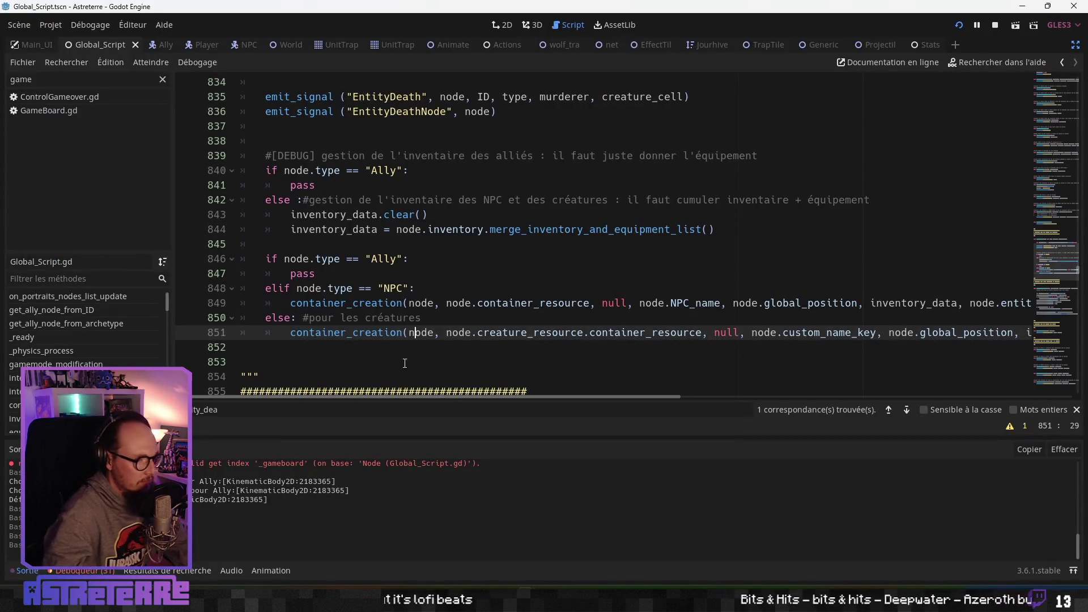
Back in Global_Script.gd, place the caret on the creatures branch line beside the new errors
click(396, 318)
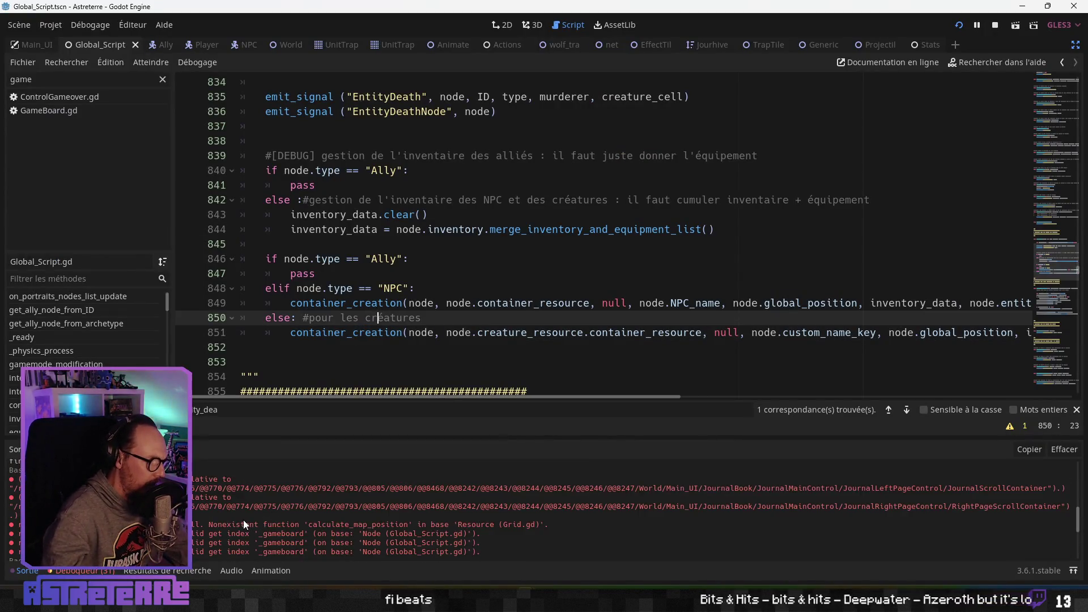
scroll(243, 519, up, 2)
scroll(329, 504, up, 1)
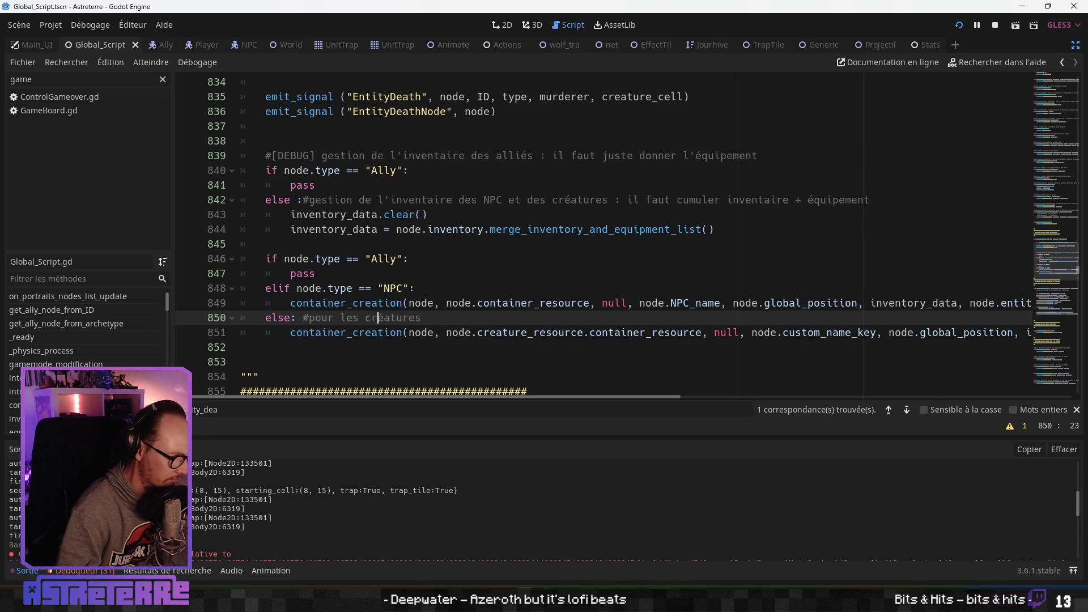
click(352, 348)
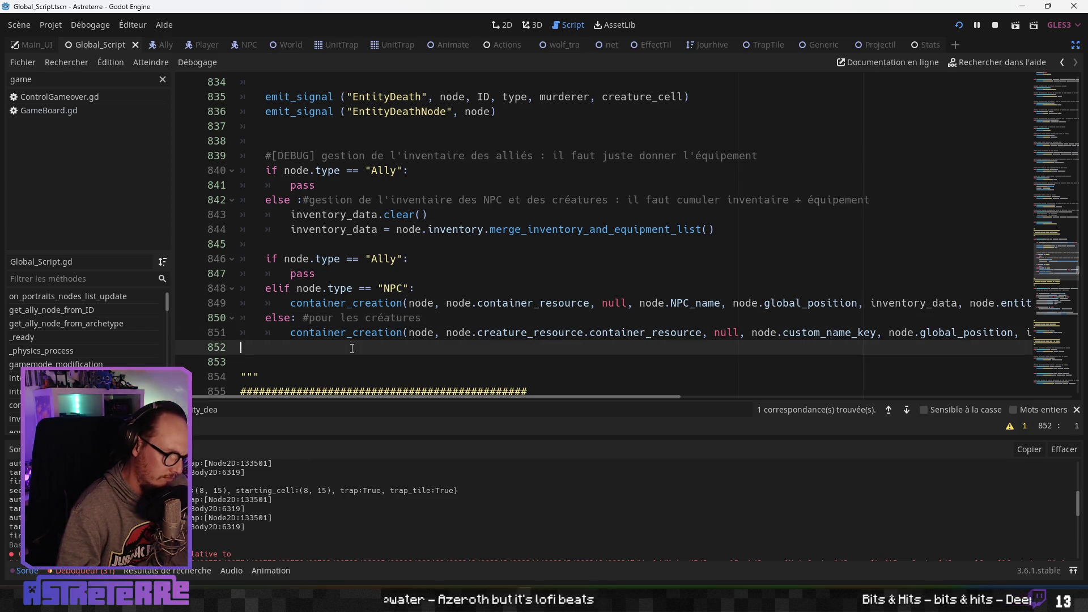
scroll(350, 360, up, 2)
scroll(354, 334, down, 1)
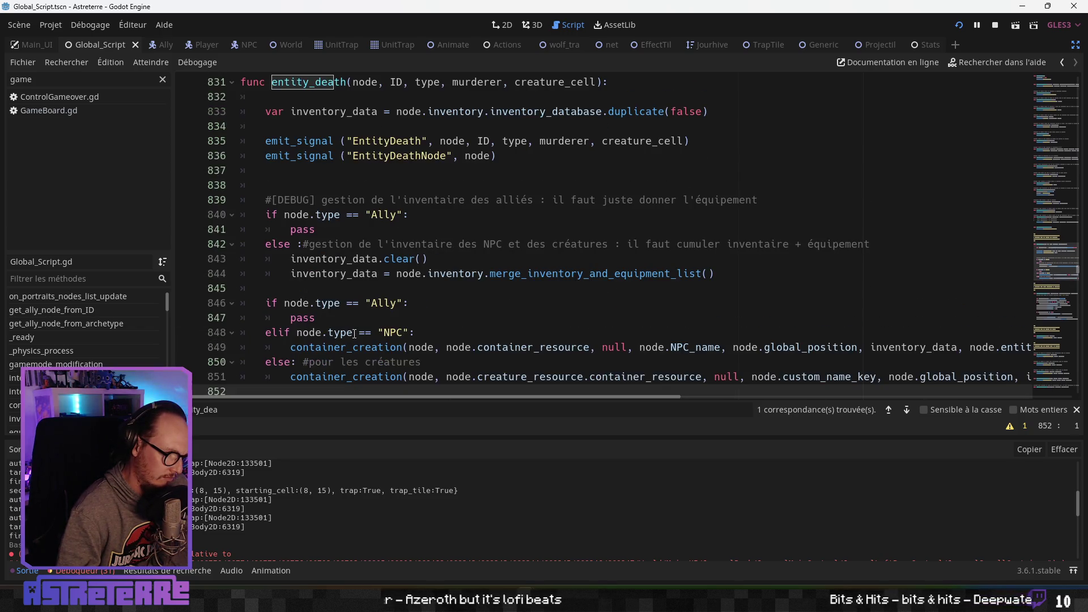
scroll(355, 334, down, 2)
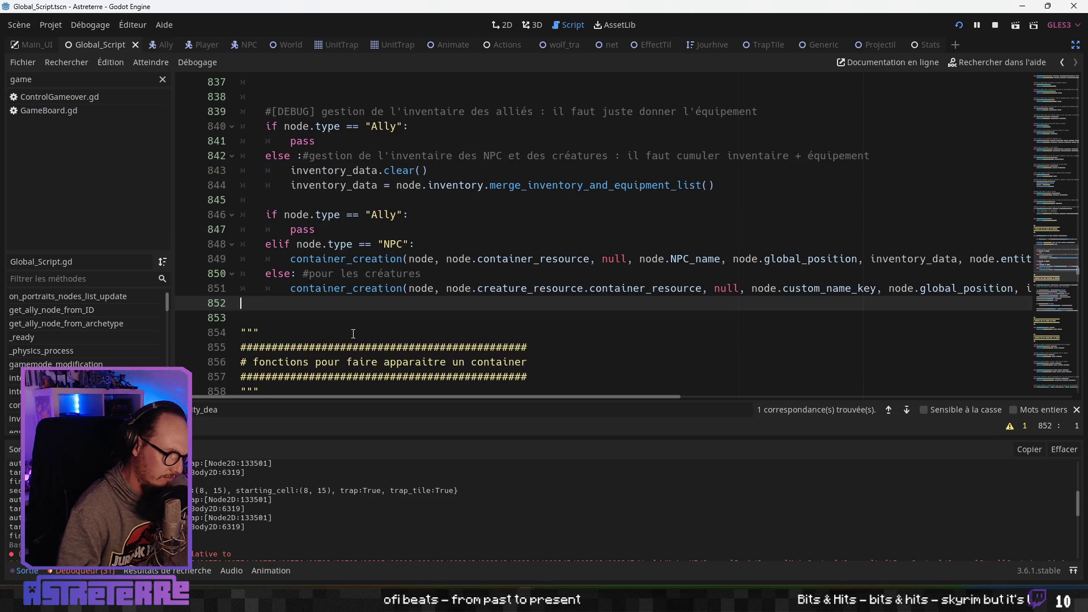
scroll(353, 333, up, 1)
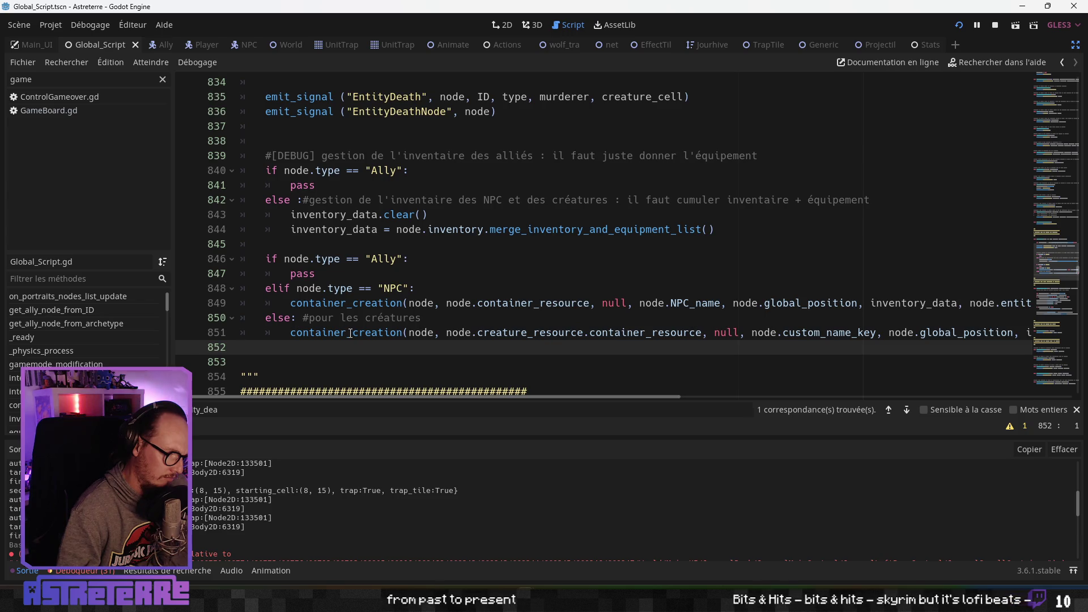
scroll(211, 499, up, 2)
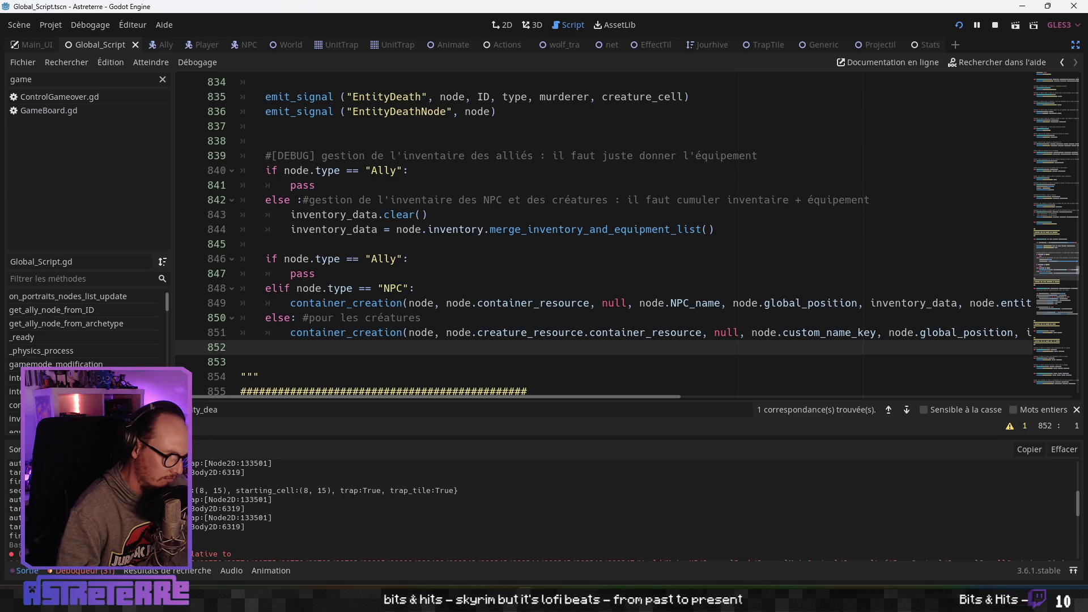
click(422, 318)
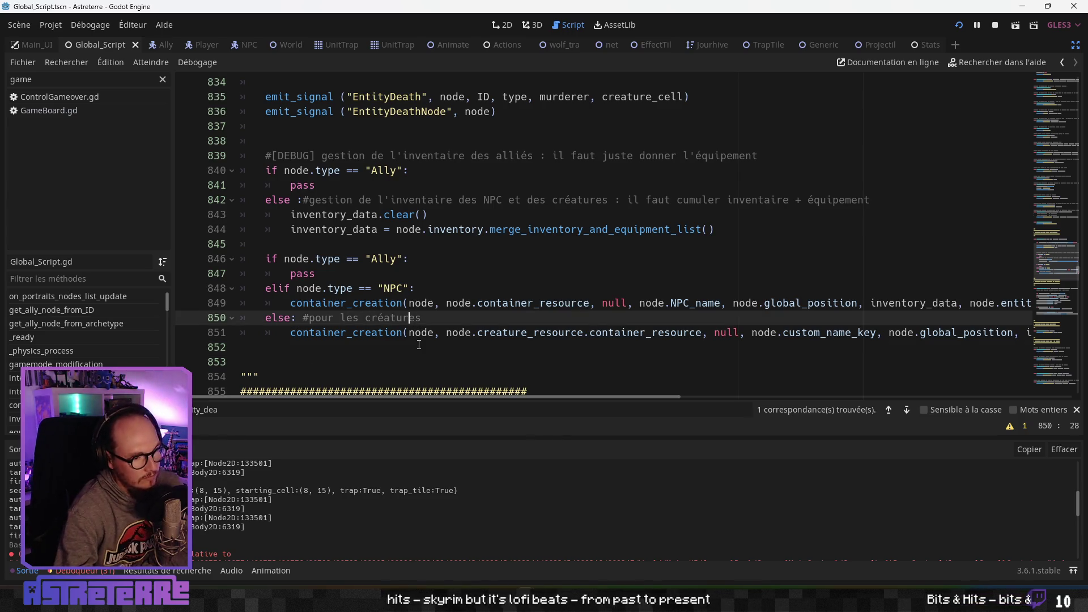
scroll(400, 330, up, 1)
scroll(400, 330, down, 1)
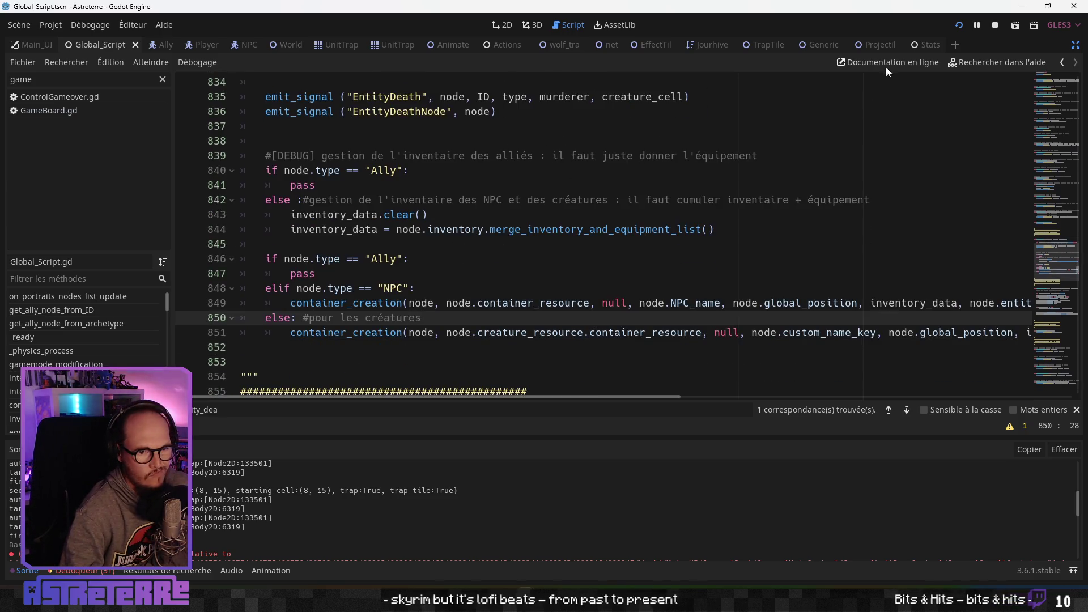
Open GameBoard.gd in the code editor and skim through its code
click(876, 45)
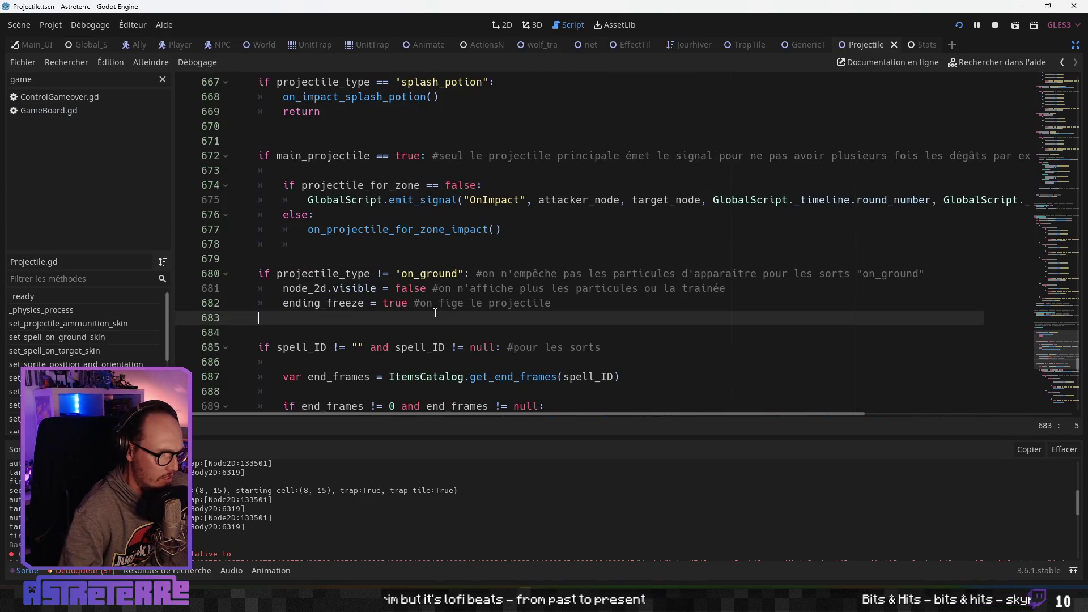
scroll(435, 313, down, 1)
click(98, 112)
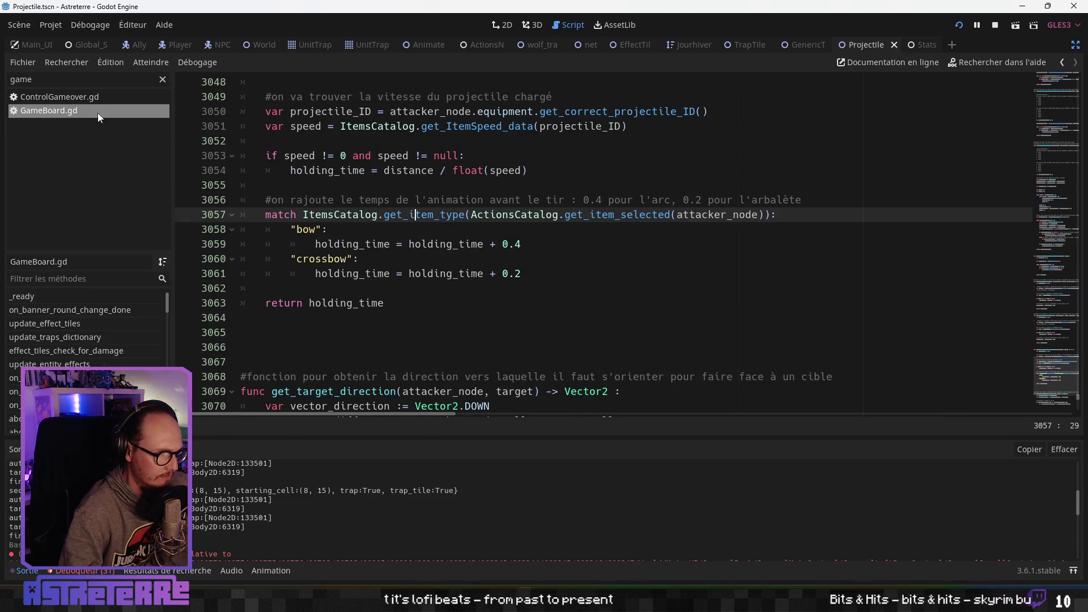
click(421, 289)
scroll(424, 300, down, 1)
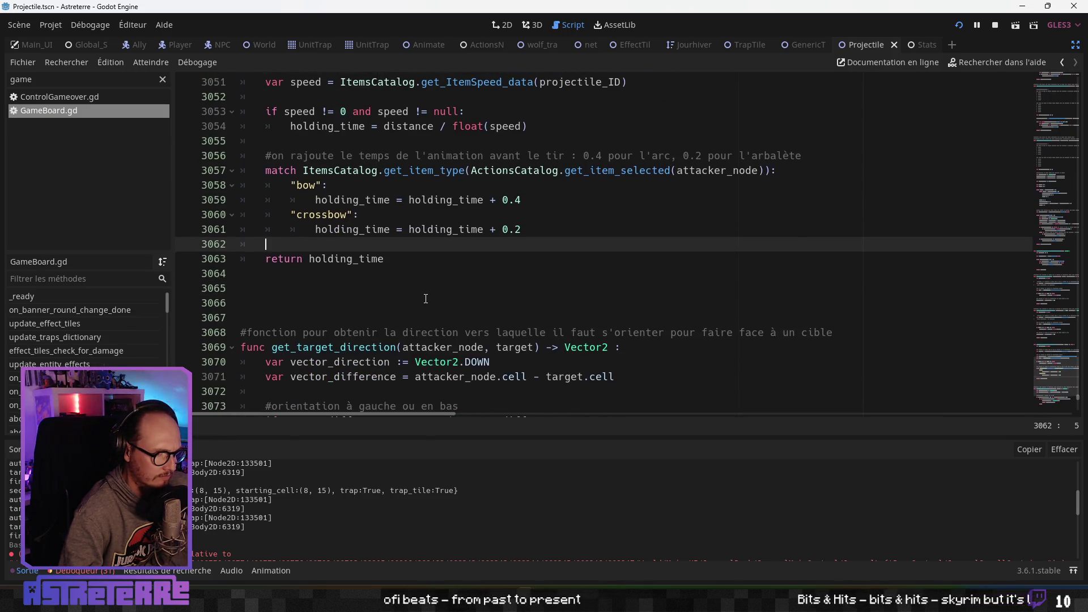
scroll(424, 301, up, 3)
scroll(93, 341, down, 10)
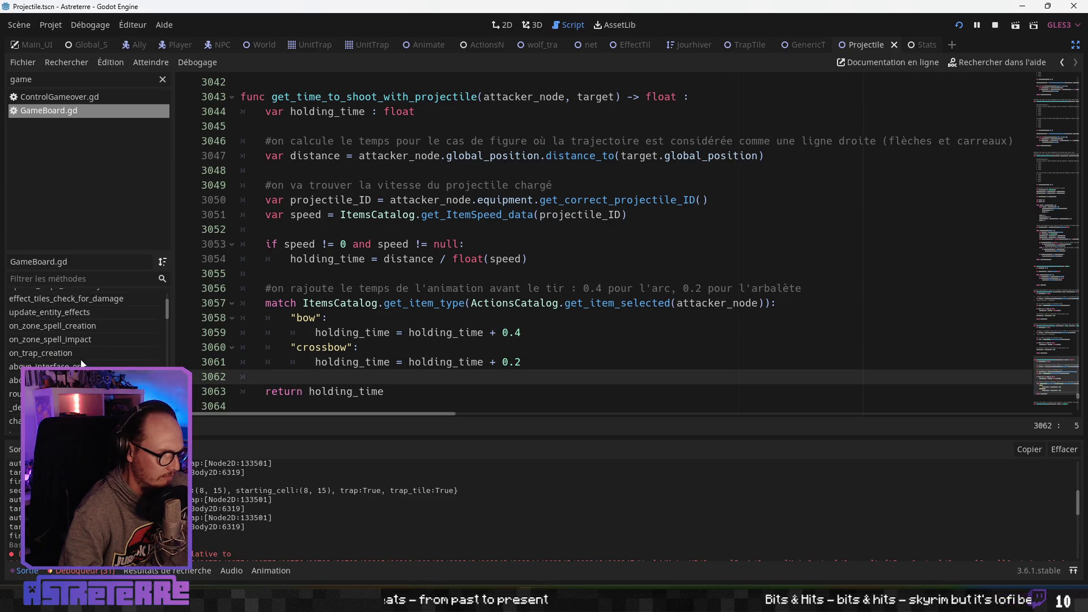
scroll(82, 363, down, 1)
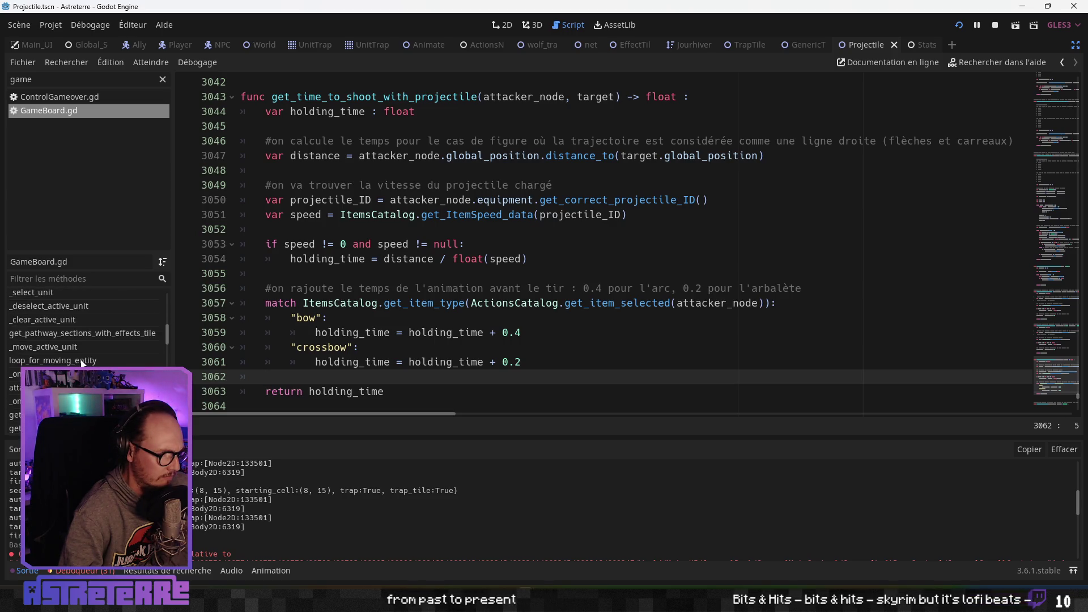
Jump to the loop_for_moving_entity function and scroll through its body
click(77, 356)
scroll(409, 320, down, 6)
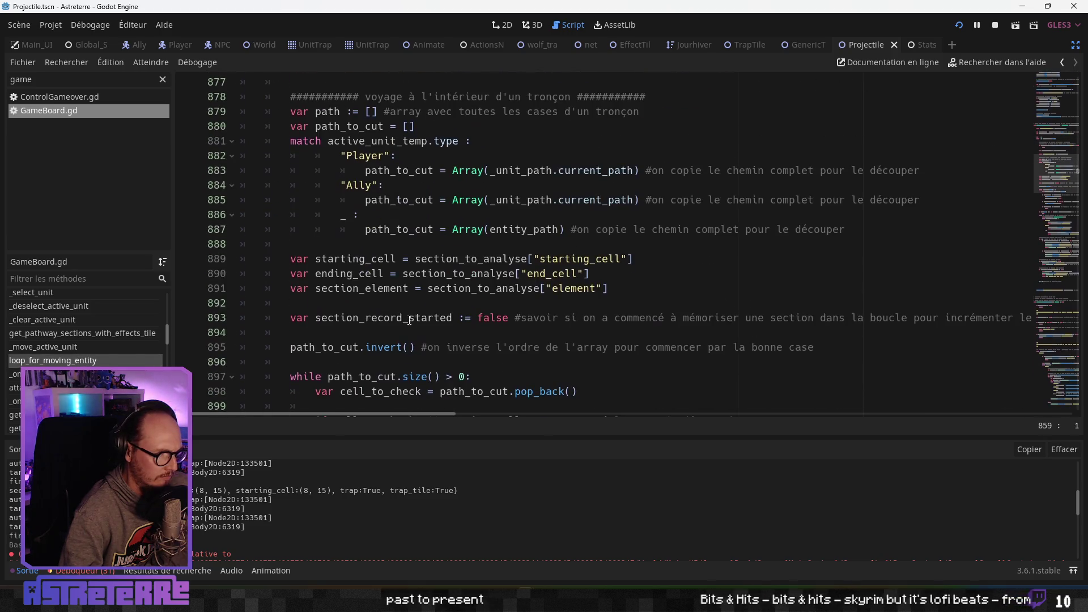
scroll(421, 304, down, 5)
click(418, 305)
scroll(416, 307, down, 8)
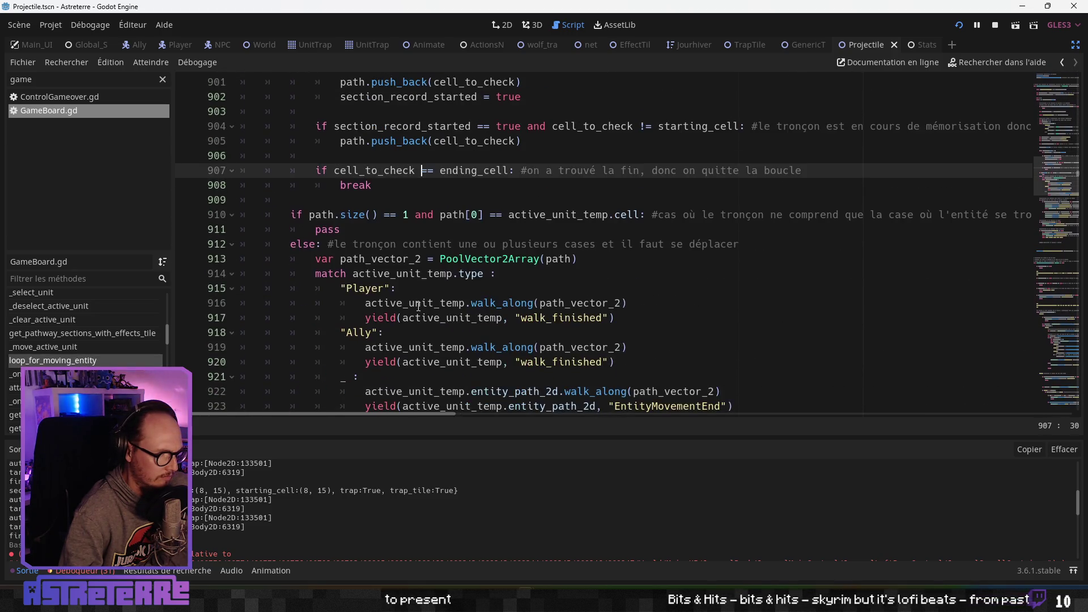
scroll(416, 307, down, 3)
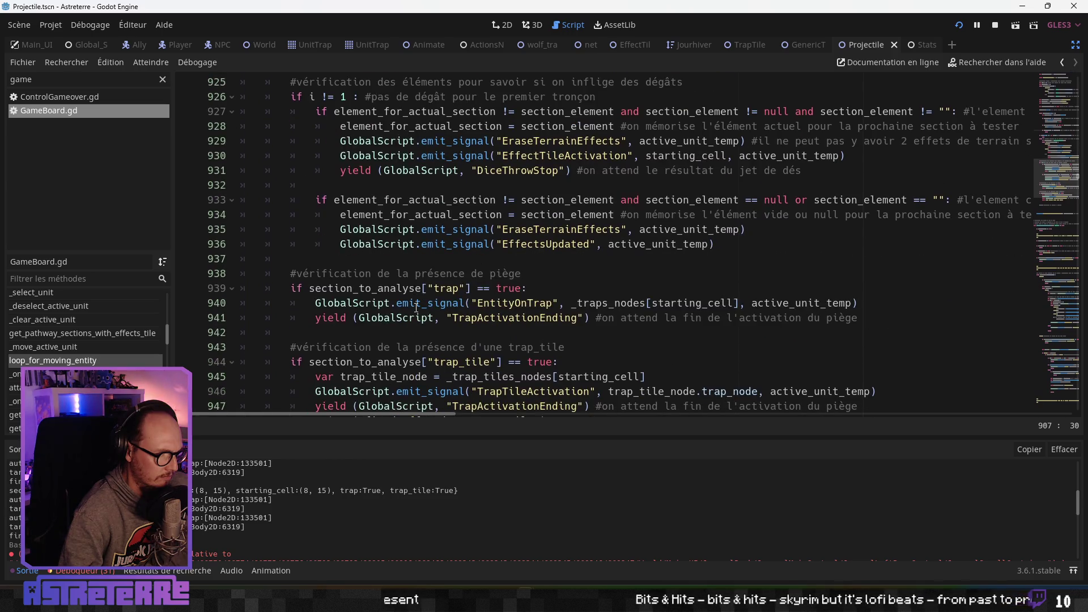
scroll(417, 308, down, 4)
scroll(418, 306, up, 1)
Review the loop's trap tile print line and section counter increment
click(393, 290)
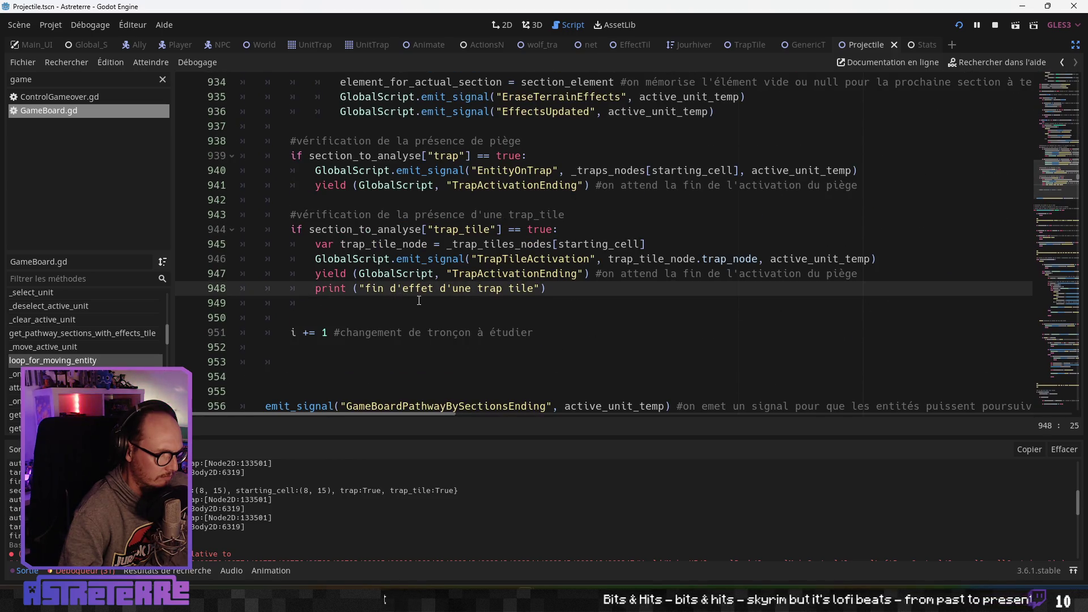
scroll(420, 300, up, 1)
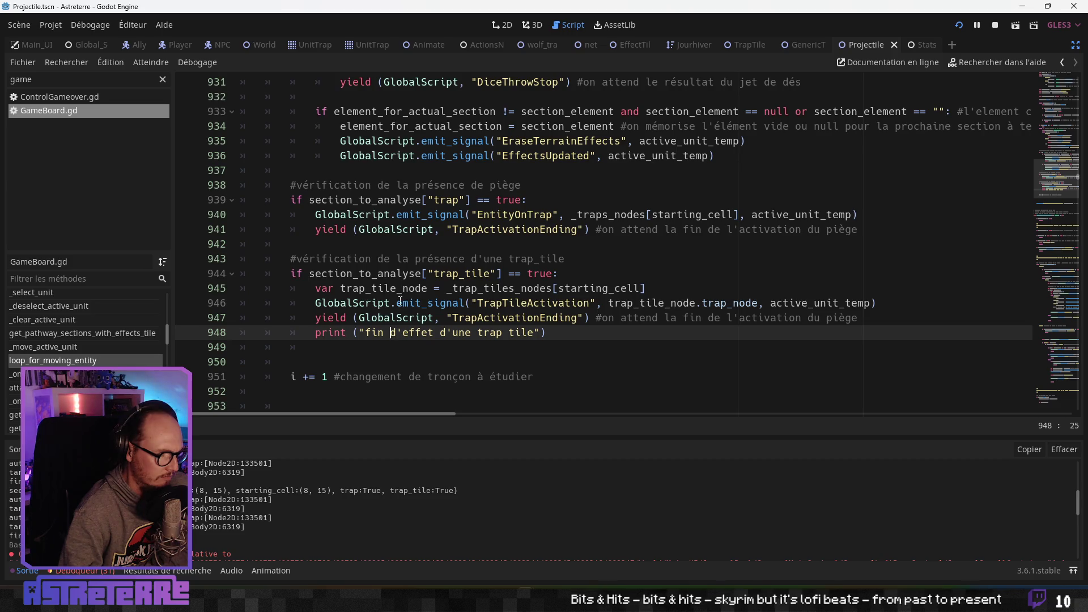
click(352, 376)
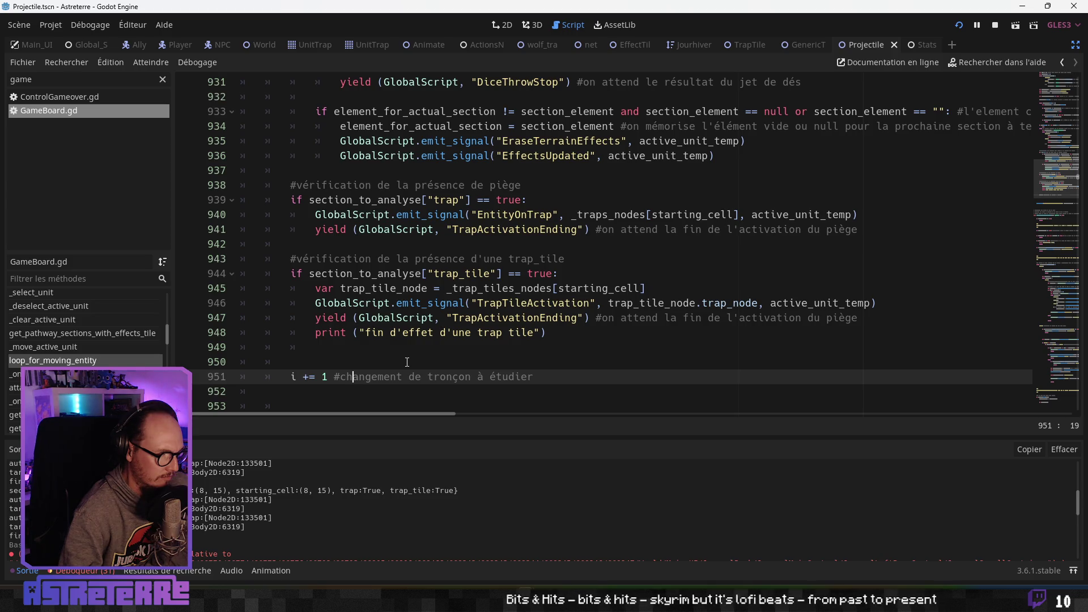
scroll(406, 360, up, 3)
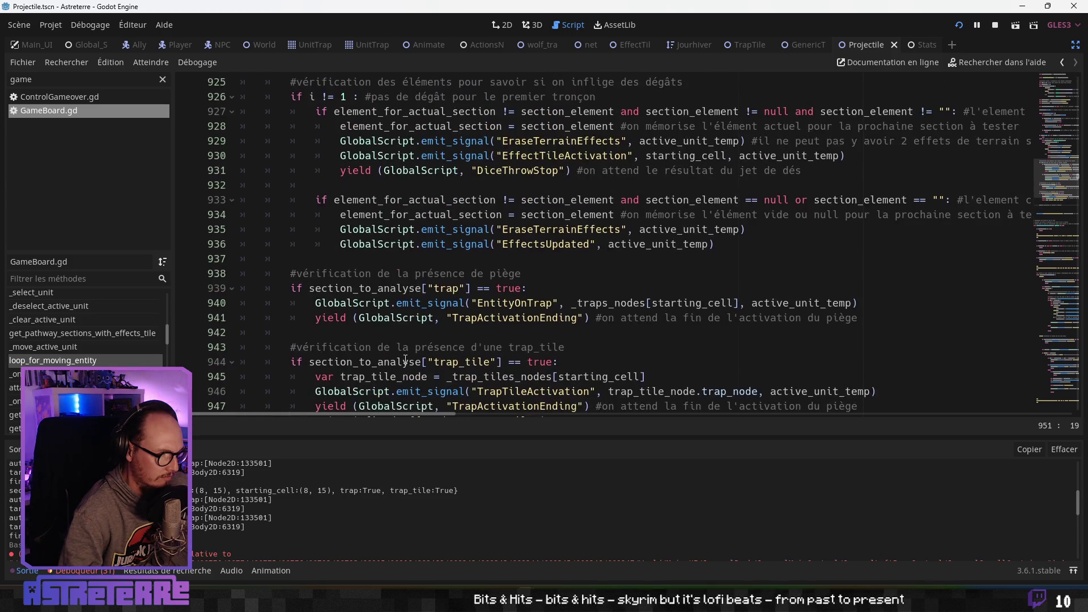
scroll(406, 359, down, 4)
scroll(406, 358, up, 8)
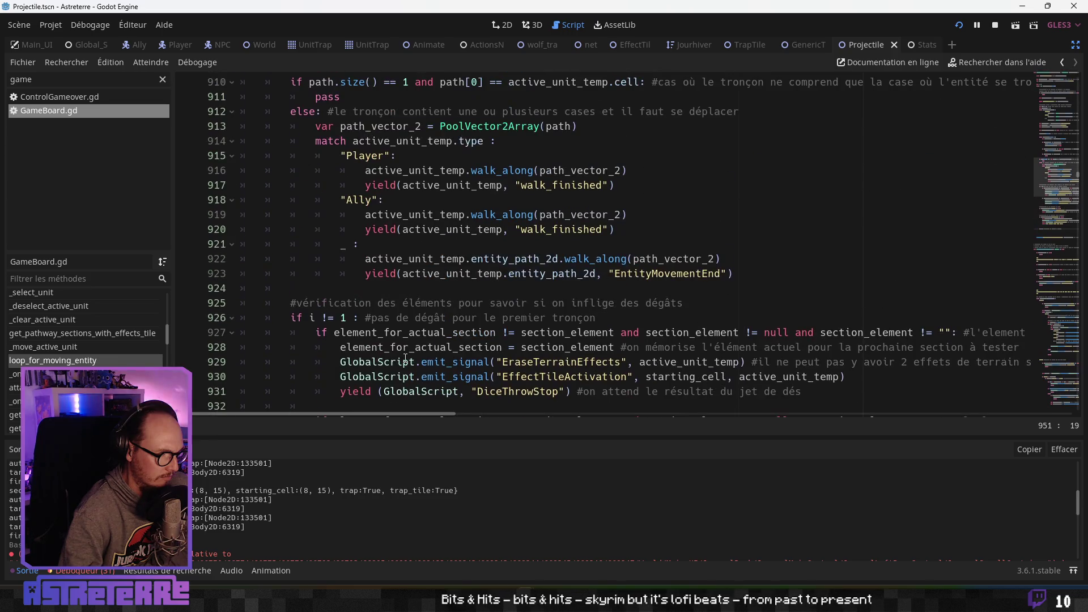
scroll(403, 358, up, 11)
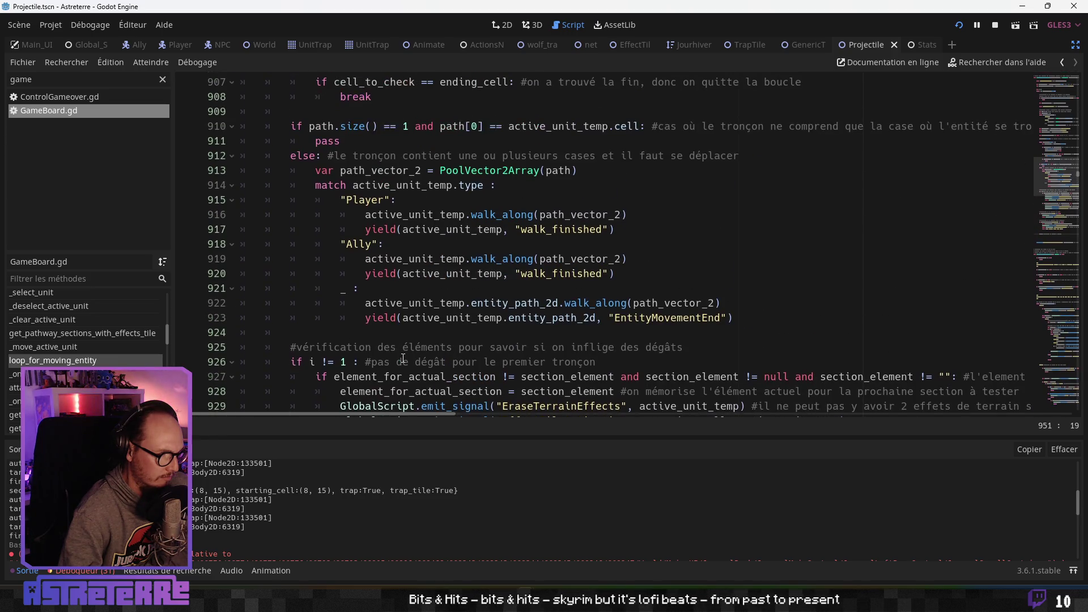
scroll(403, 356, up, 4)
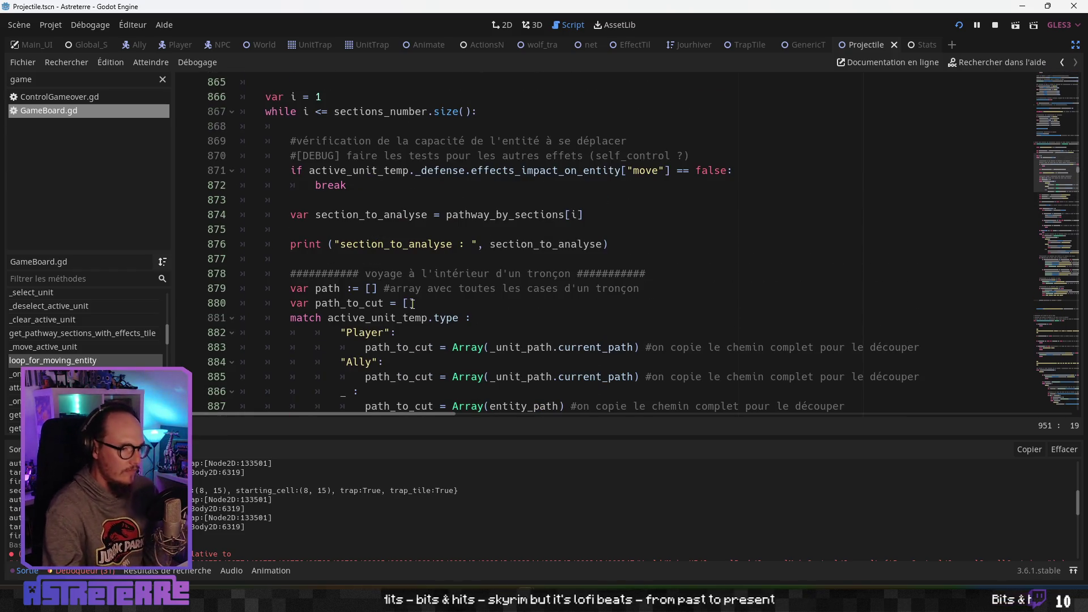
scroll(425, 303, down, 5)
scroll(417, 305, down, 3)
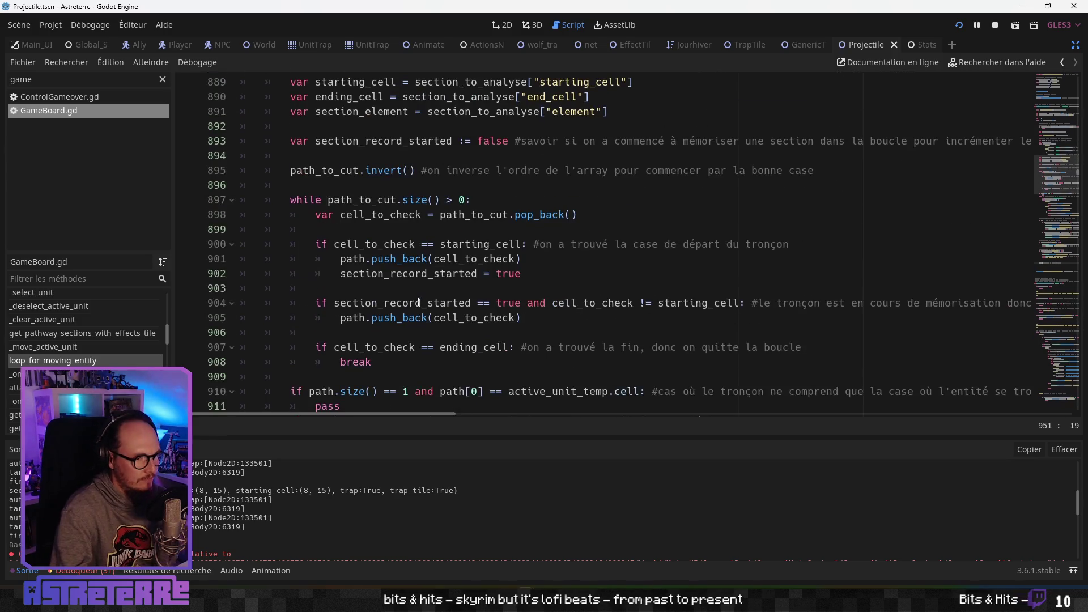
Check the loop structure by folding and unfolding the inner path-cell loop and main sections loop
click(314, 213)
scroll(317, 221, down, 7)
scroll(327, 244, up, 6)
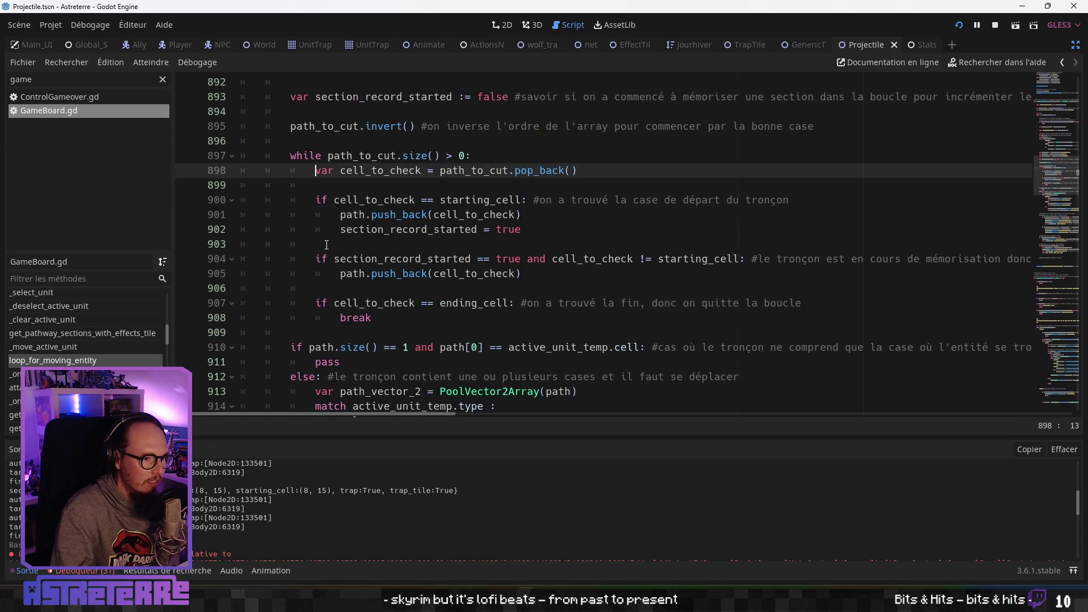
click(232, 156)
click(231, 156)
scroll(321, 214, up, 3)
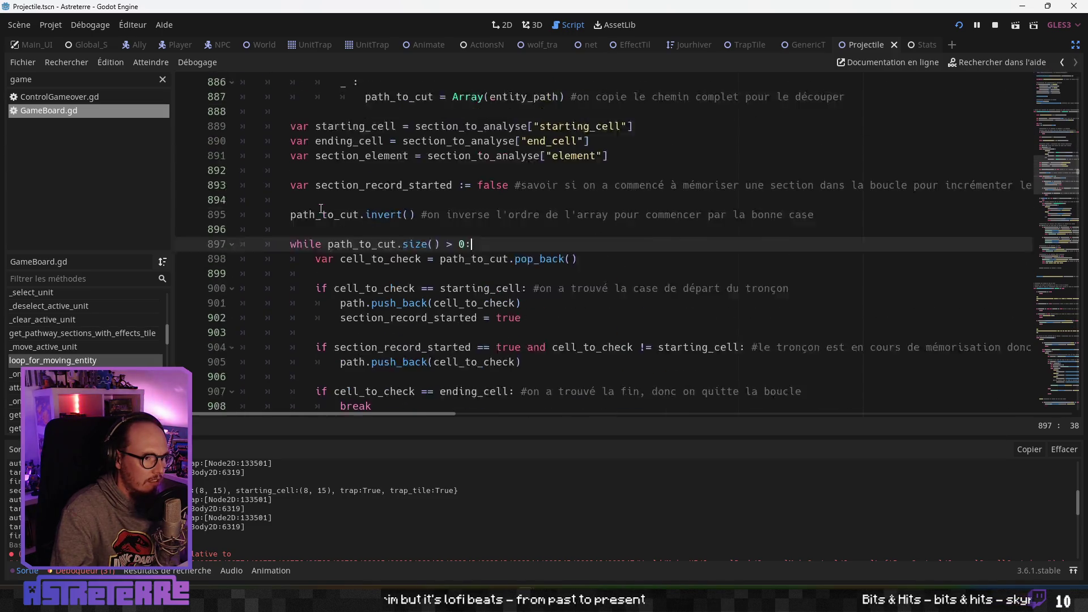
click(321, 214)
scroll(321, 214, up, 8)
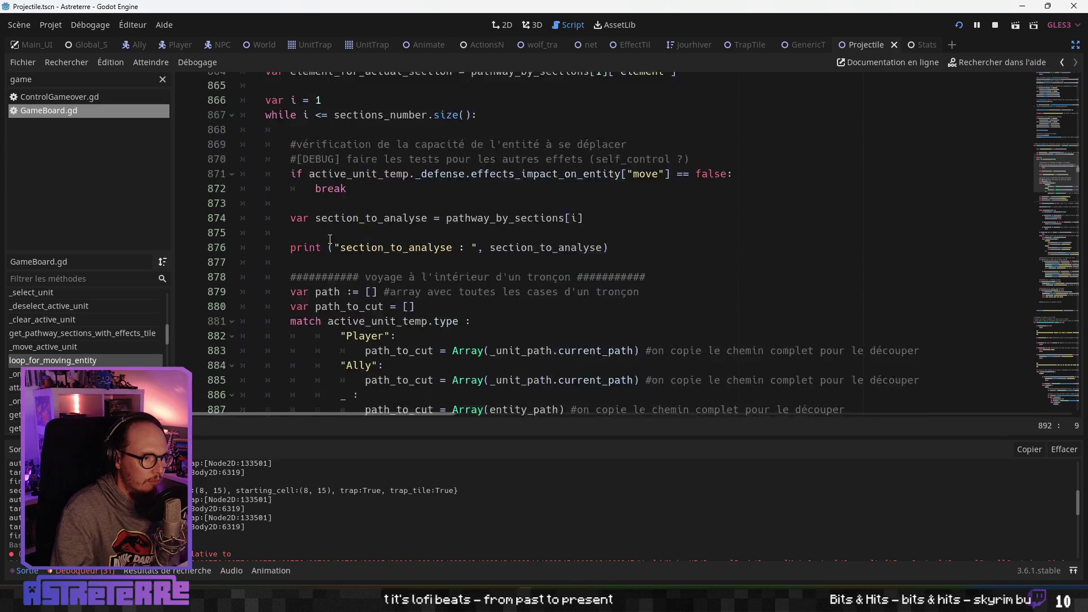
click(233, 201)
click(234, 201)
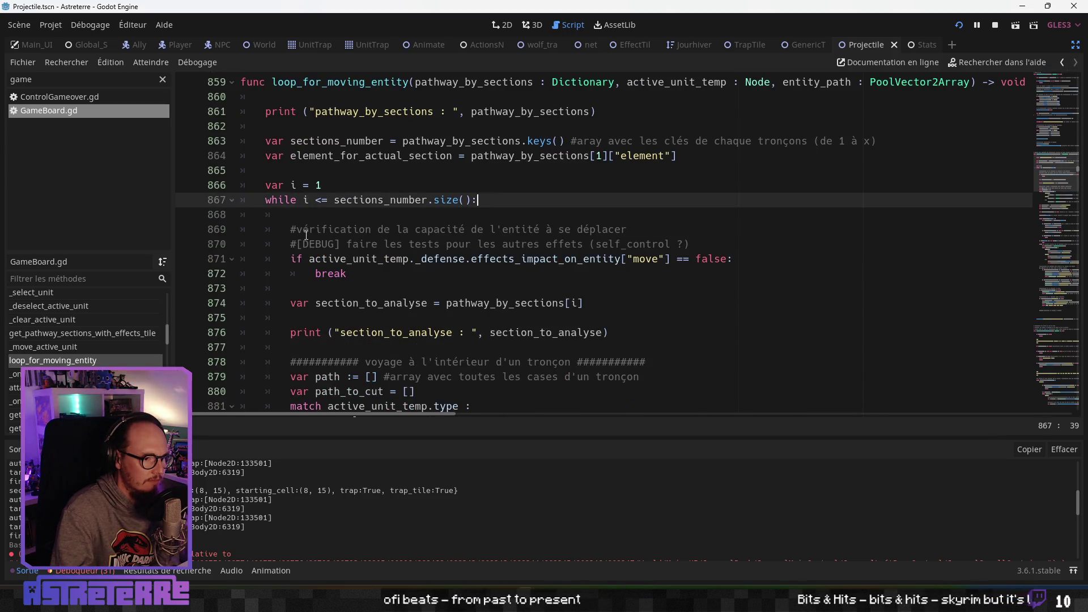
Look over the DEBUG comment line and the break on line 872
click(310, 243)
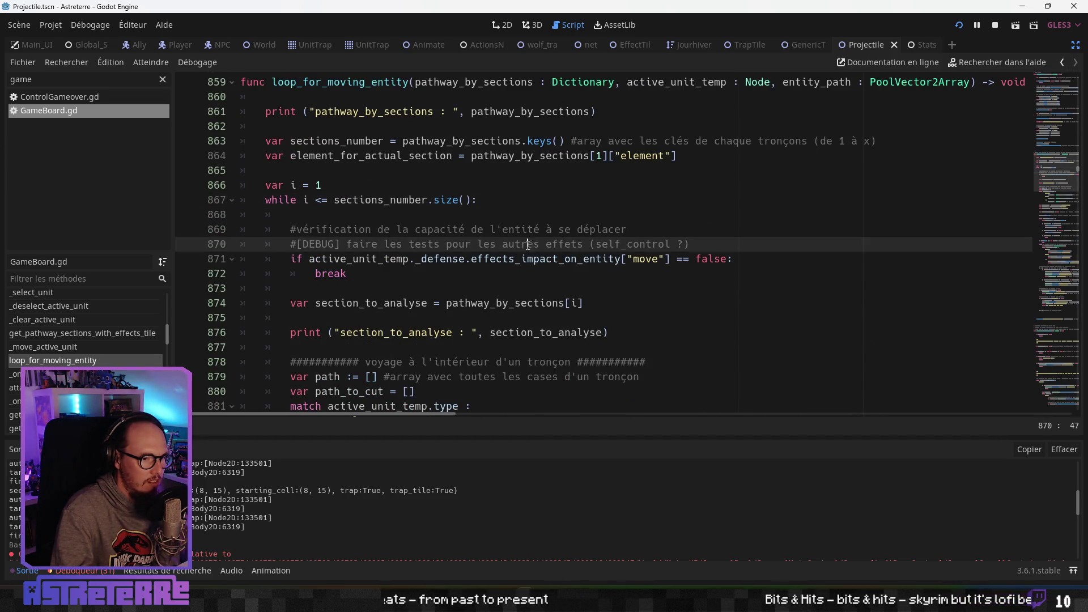
mouse_move(699, 244)
mouse_down()
mouse_move(288, 244)
mouse_move(352, 259)
mouse_up()
click(399, 274)
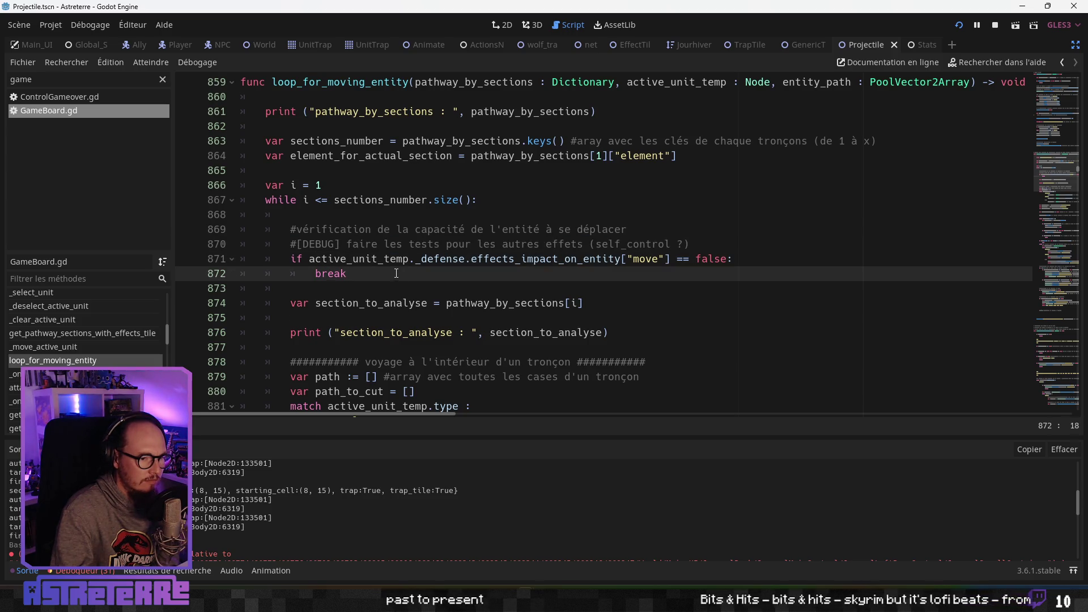
scroll(397, 273, down, 1)
click(318, 247)
Open a new blank line 871 above the movement check, removing the extra blank lines
key(Return)
key(Return)
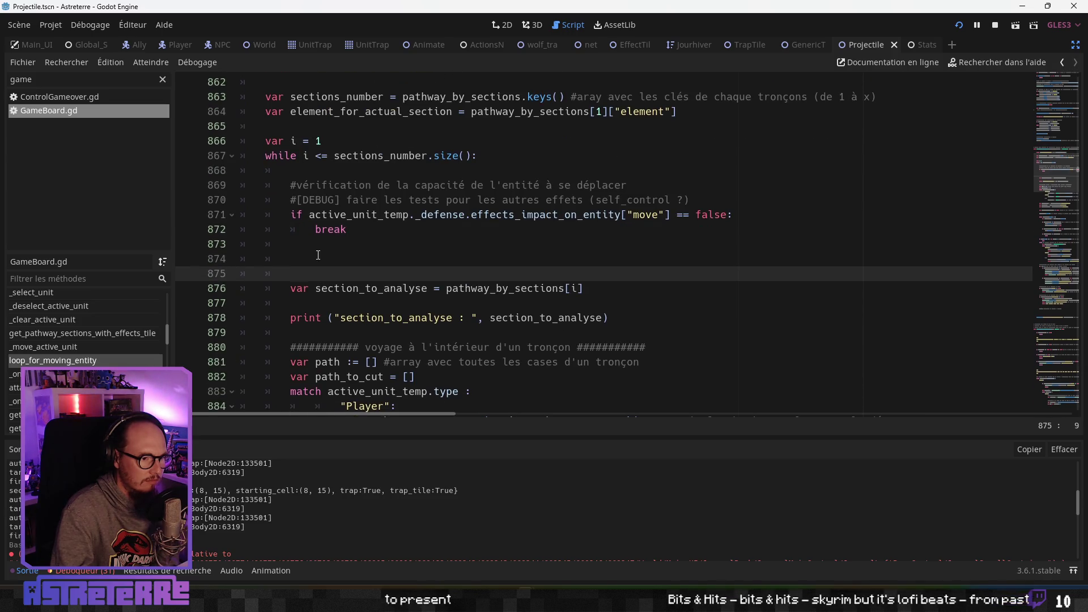
click(319, 259)
drag(290, 258, 255, 258)
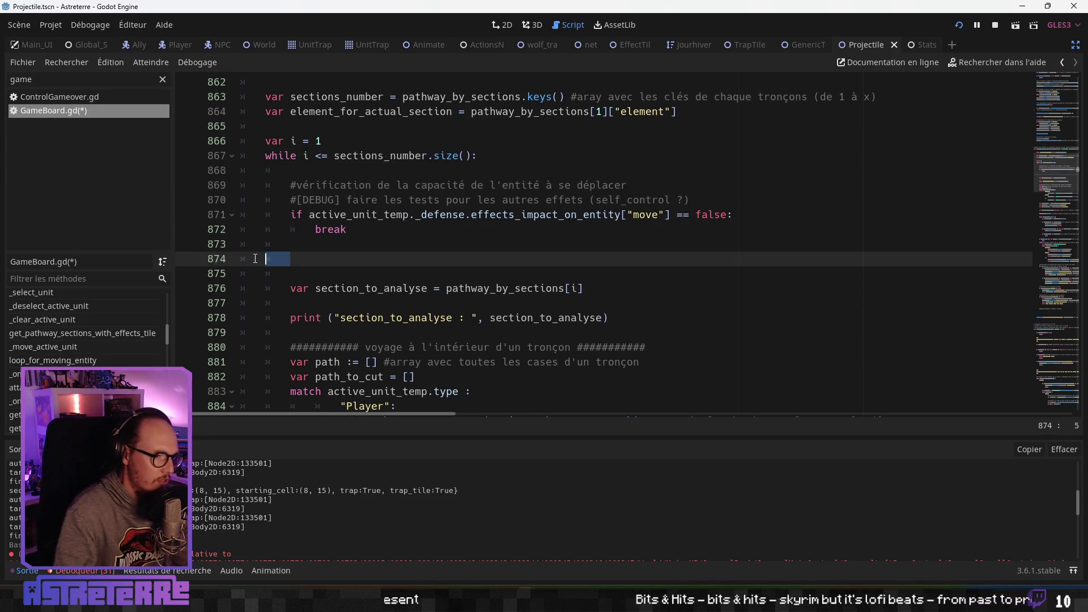
click(399, 249)
key(ctrl+shift+k)
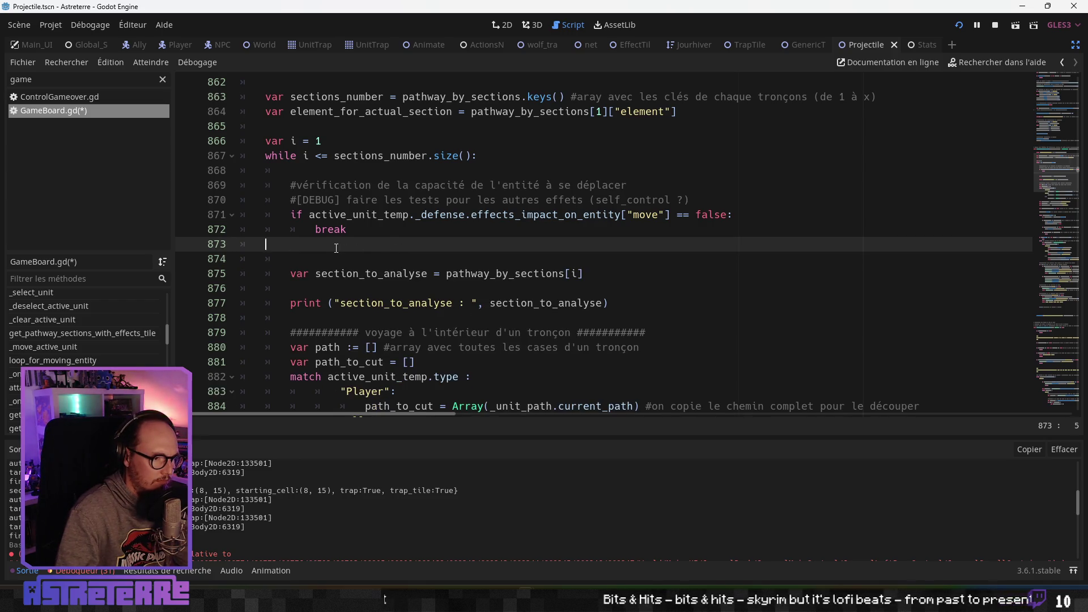
key(BackSpace)
click(291, 214)
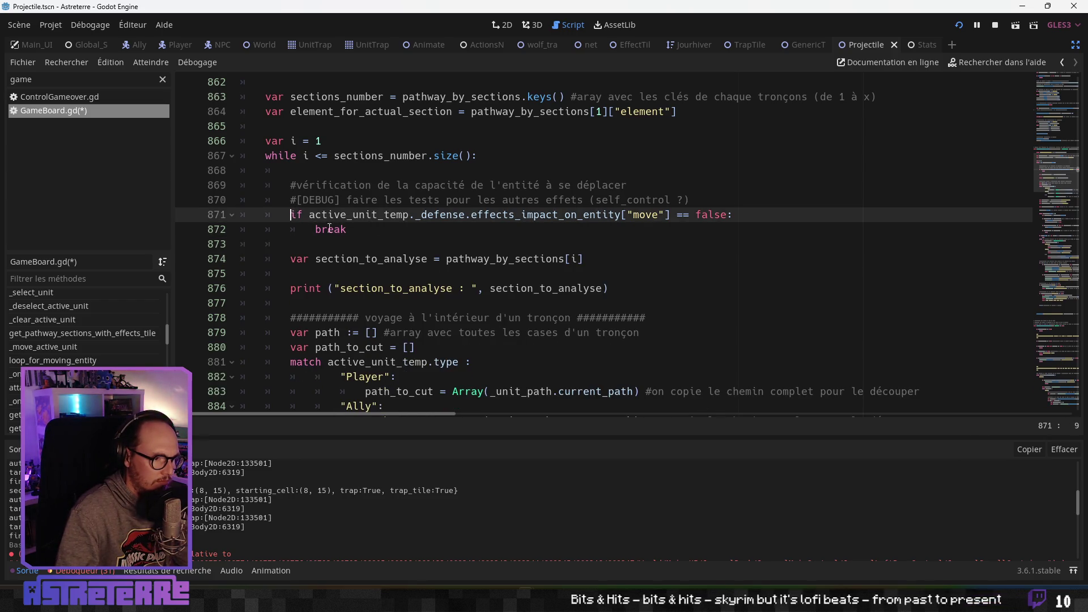
key(Return)
key(Return)
click(314, 215)
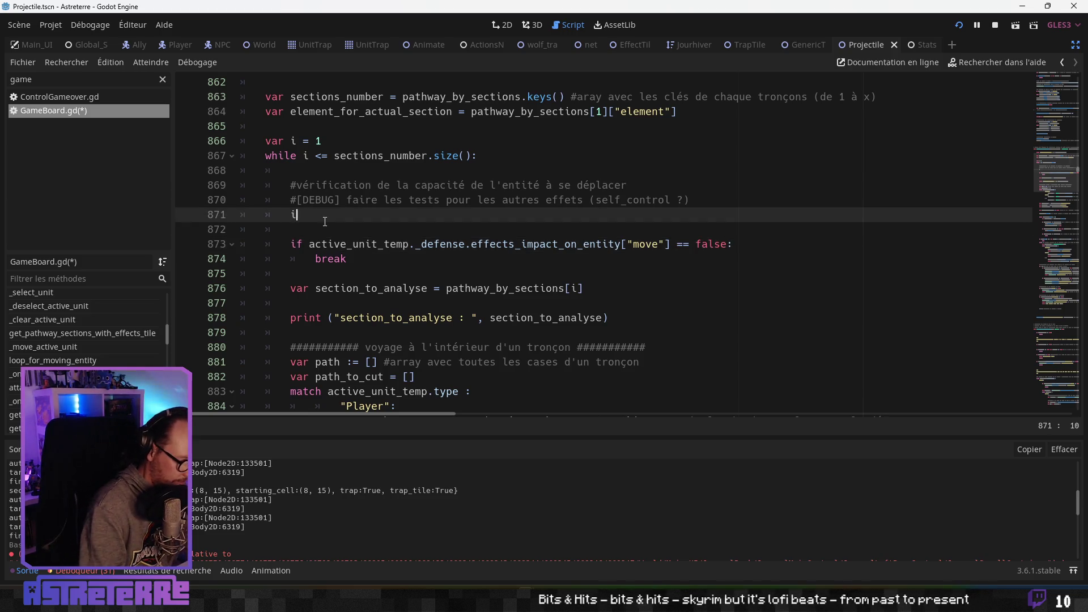
Add an 'if active_unit_temp.is_alive' check whose body is break
text(if)
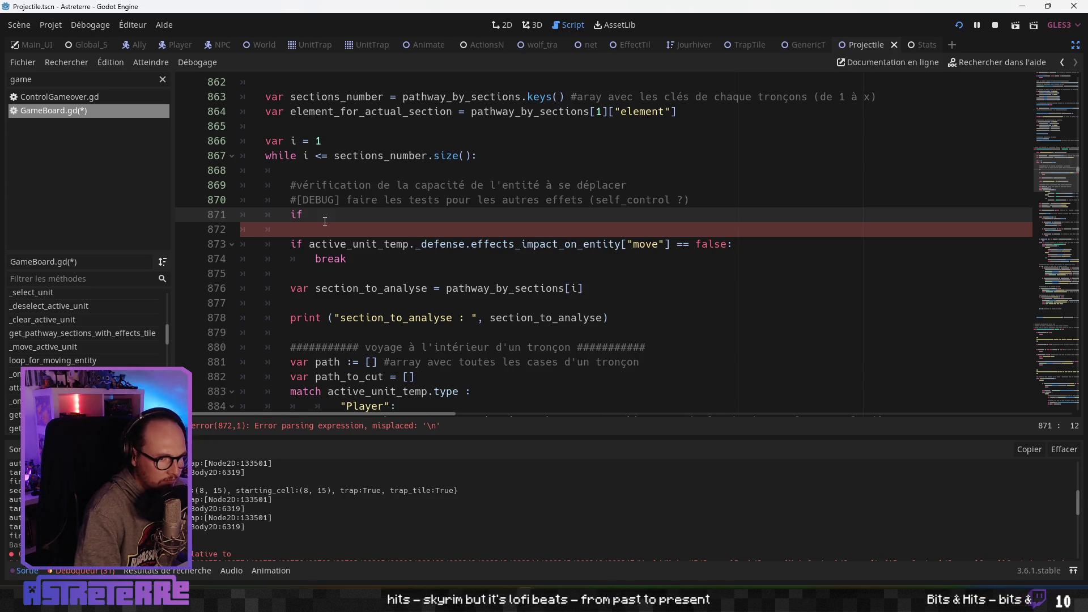
scroll(363, 215, up, 3)
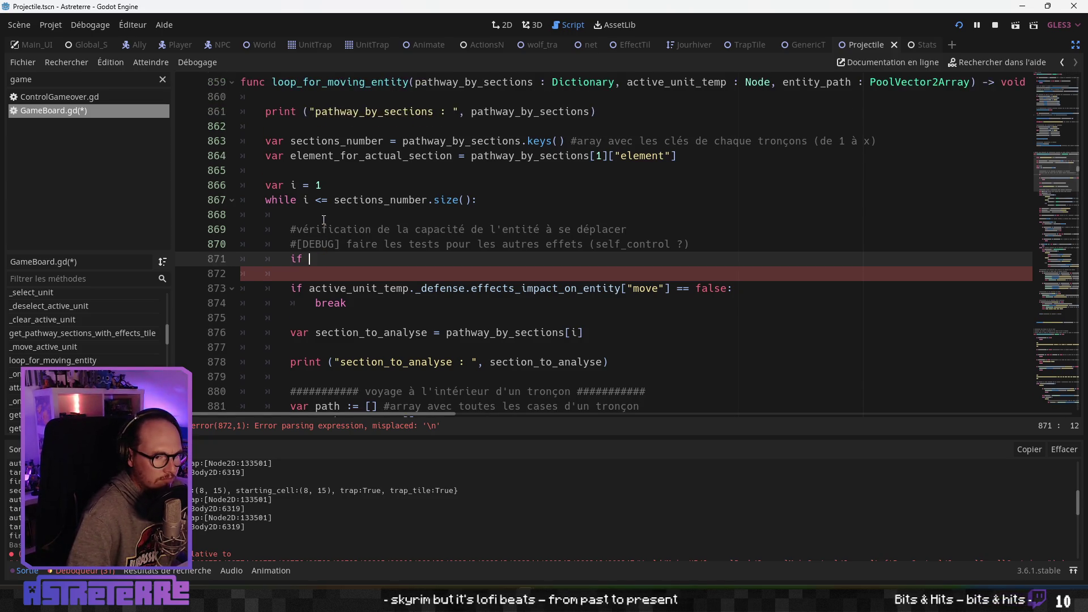
scroll(381, 218, down, 1)
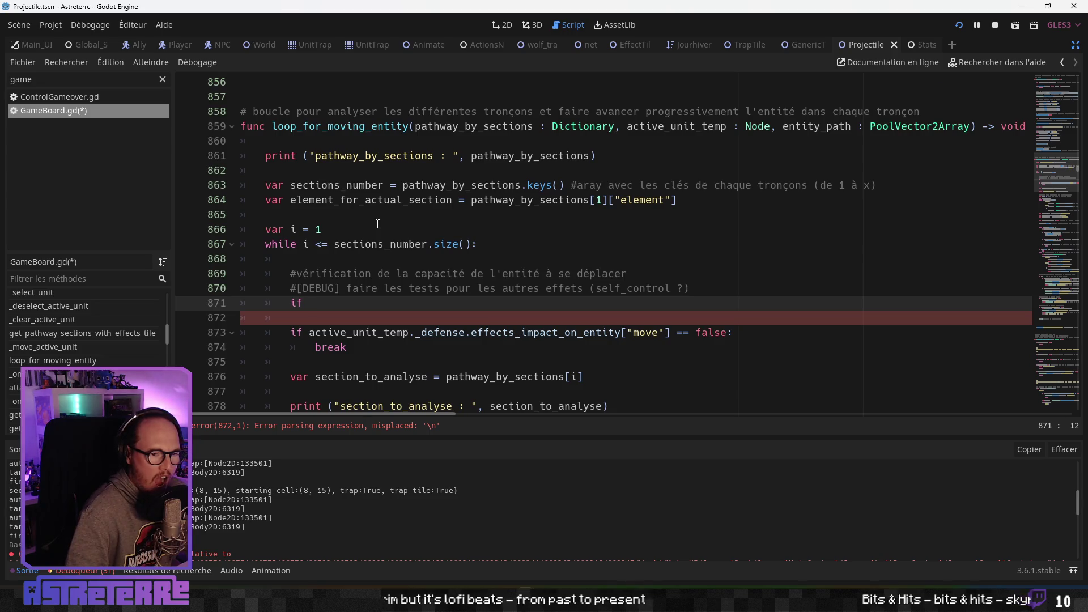
double_click(677, 126)
key(ctrl+c)
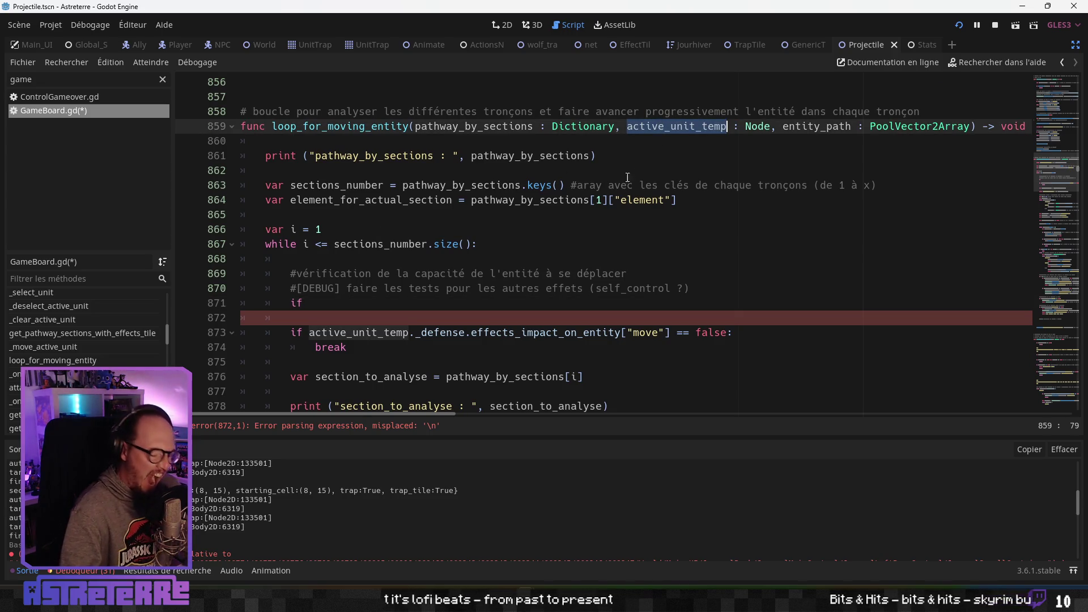
click(385, 306)
key(ctrl+v)
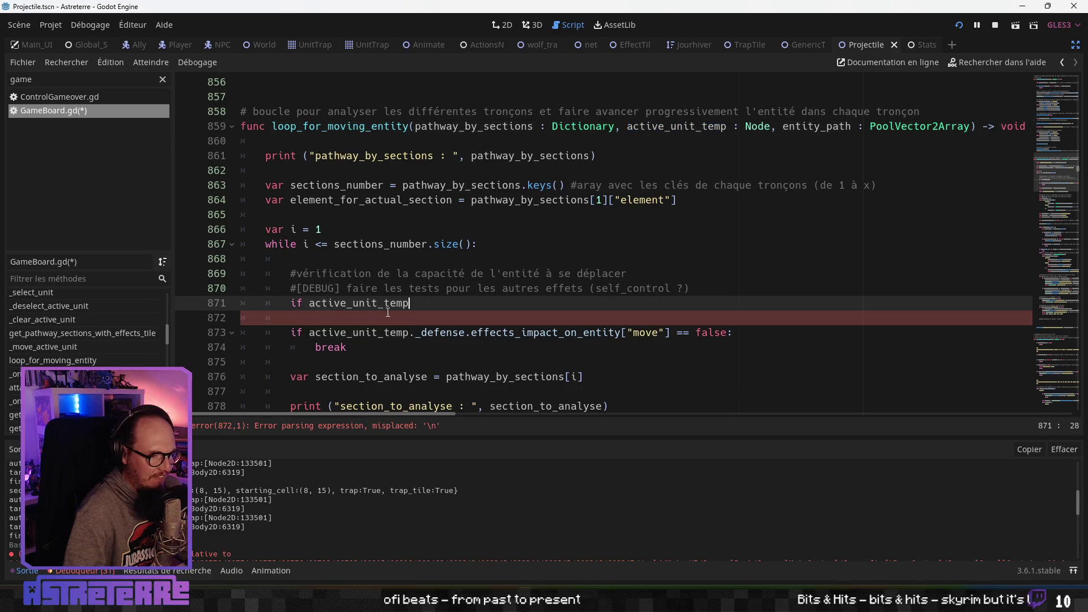
text(.is_)
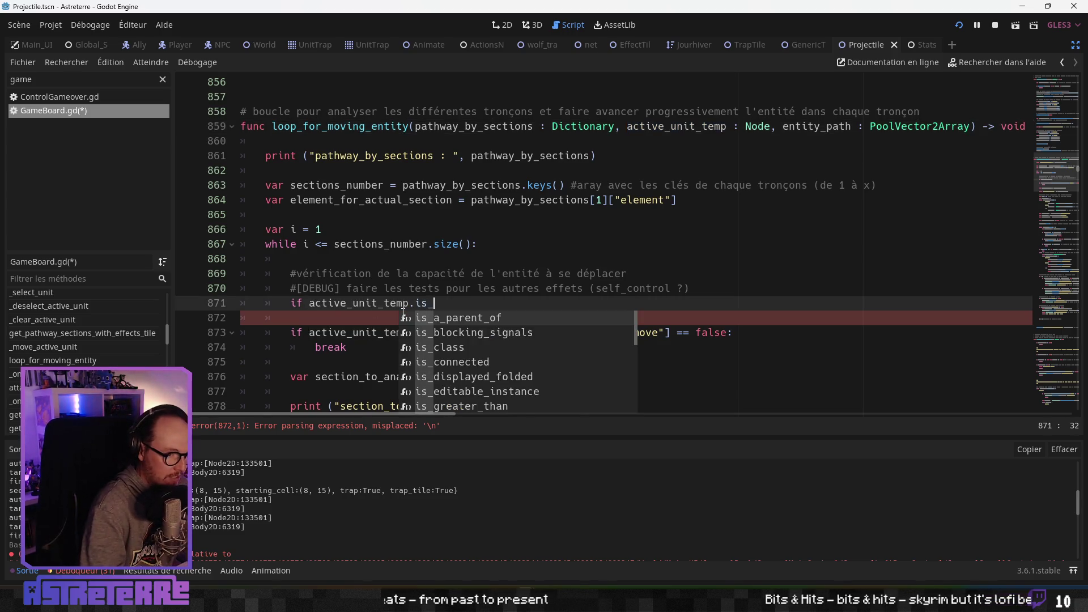
text(alive == false:)
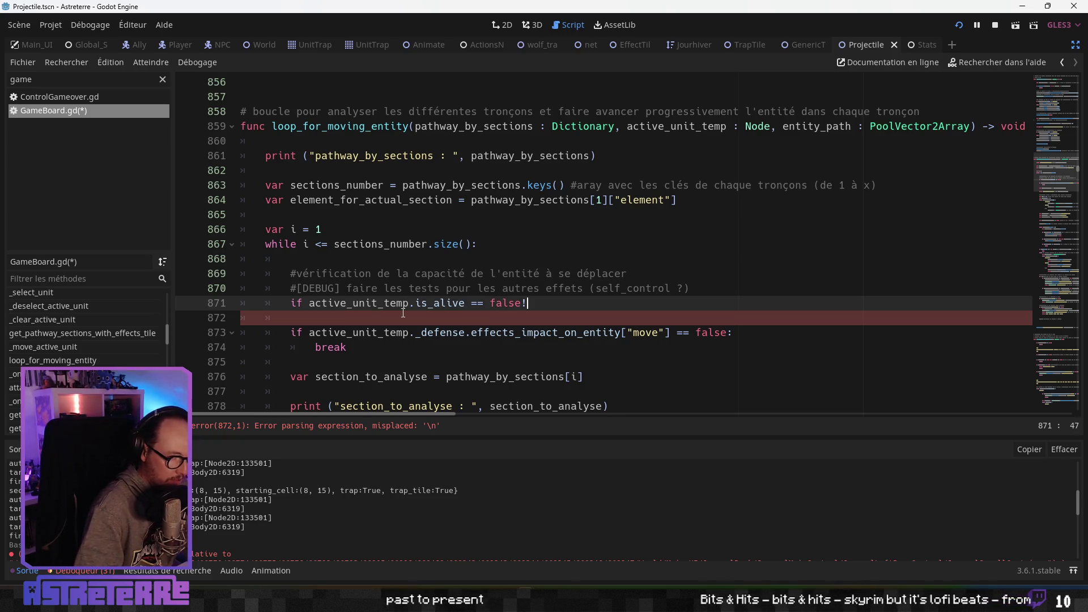
key(Return)
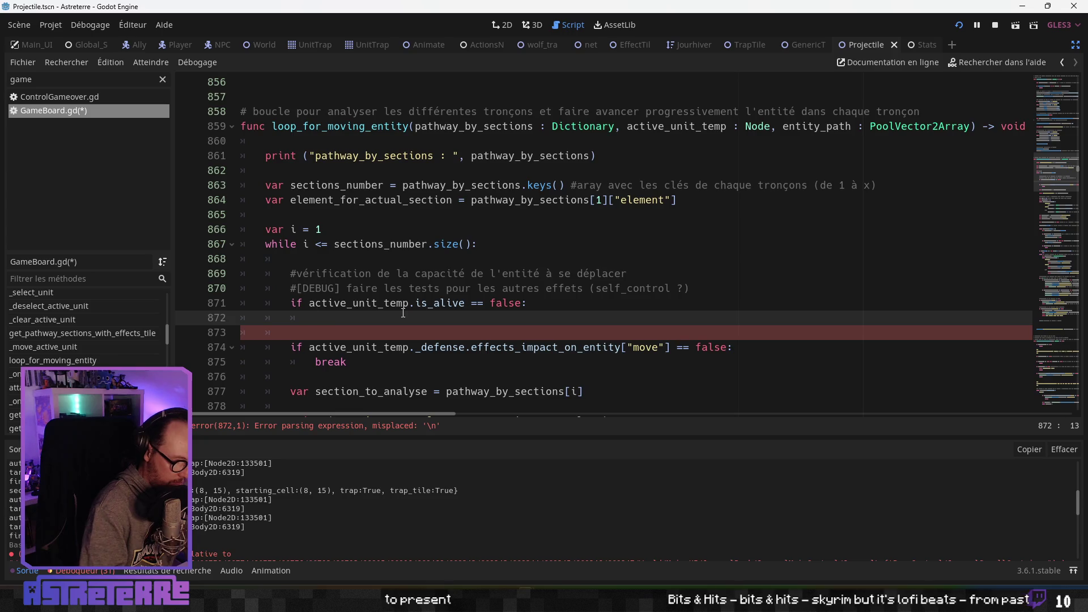
text(break)
click(428, 289)
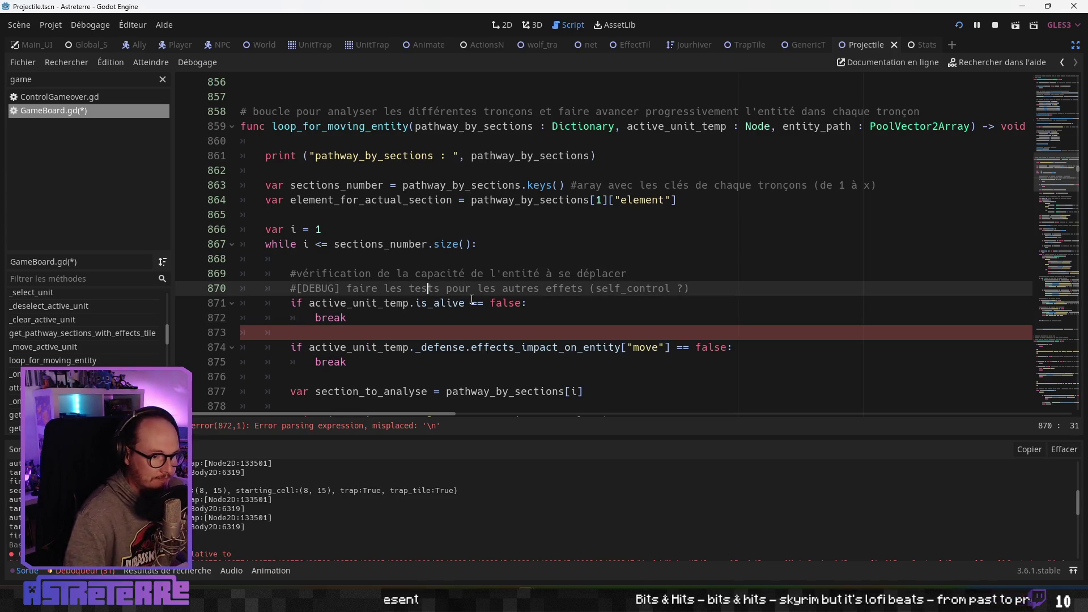
click(636, 272)
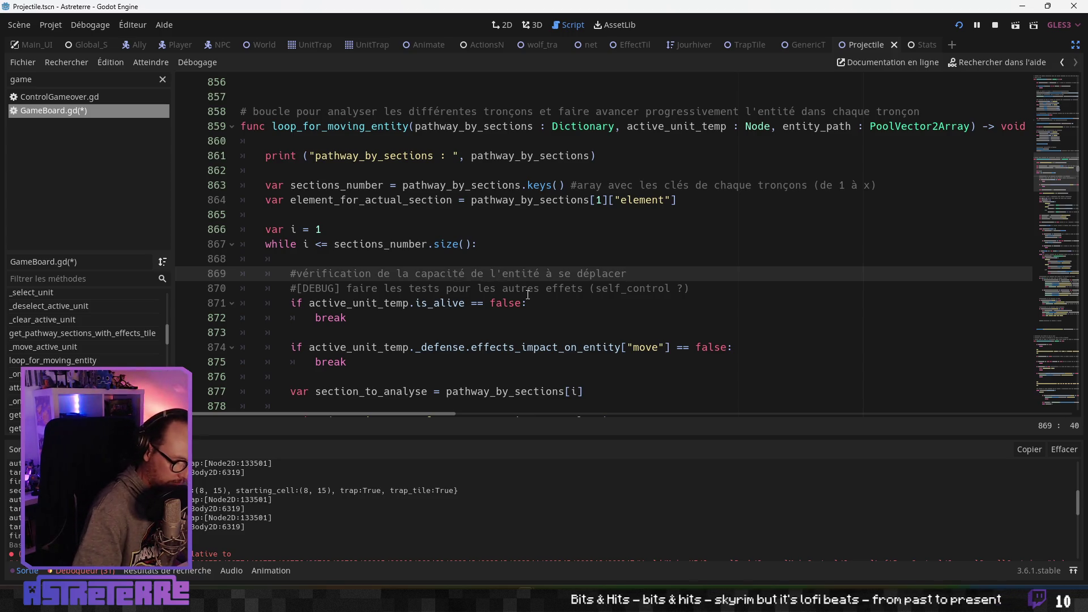
Move the two movement-capability comment lines down above the effects check
drag(692, 289, 290, 273)
key(ctrl+c)
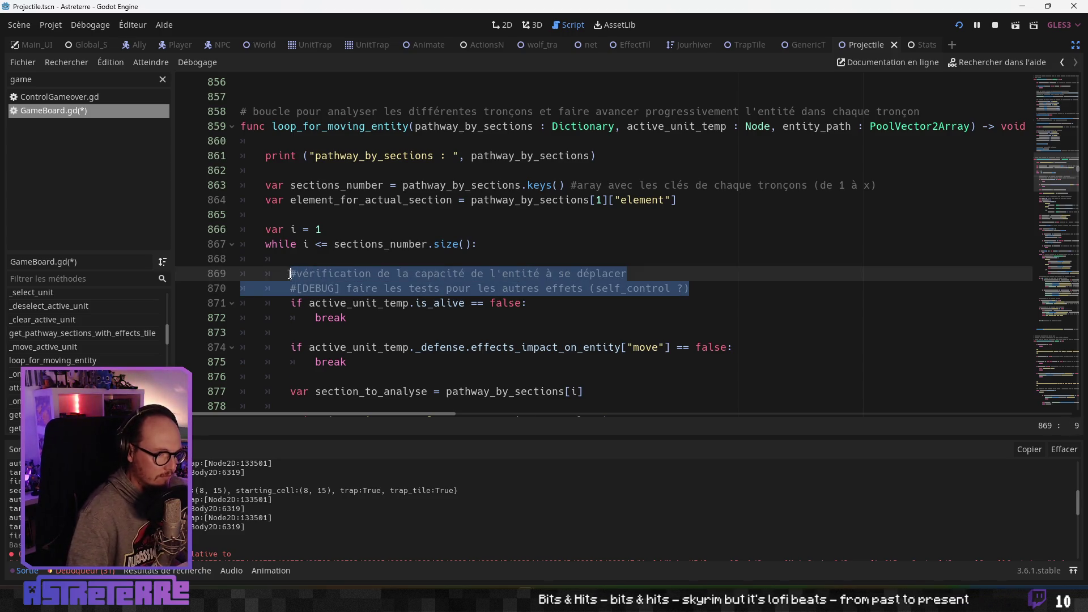
key(Delete)
click(335, 318)
key(Return)
key(ctrl+v)
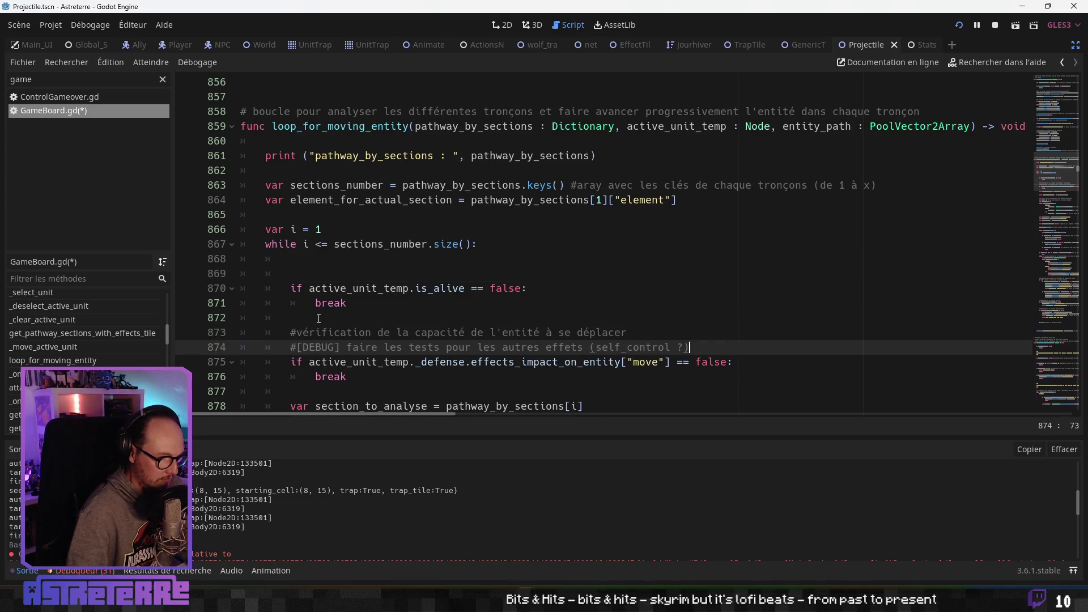
Label the is_alive check with the comment '#vérification de la vie de l'entité'
click(318, 279)
text(#véri)
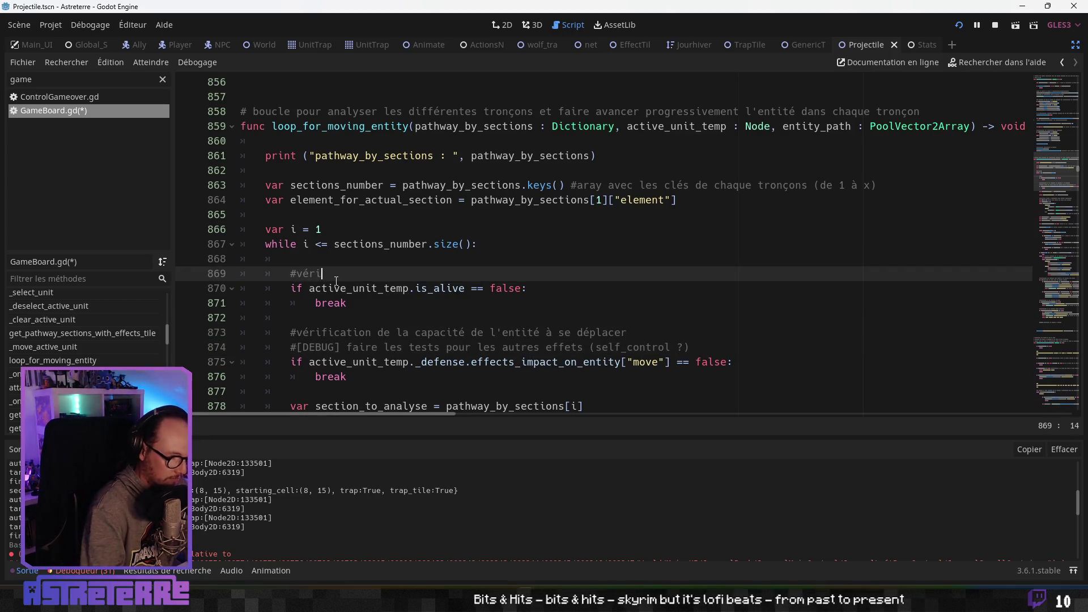
text(fication de la)
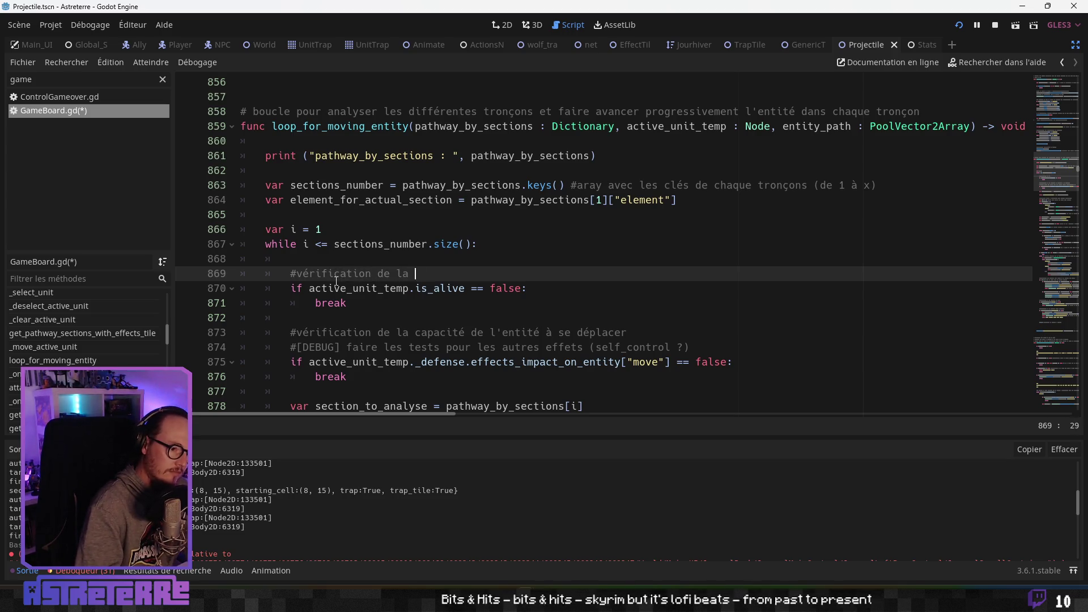
text(vie de lk'en)
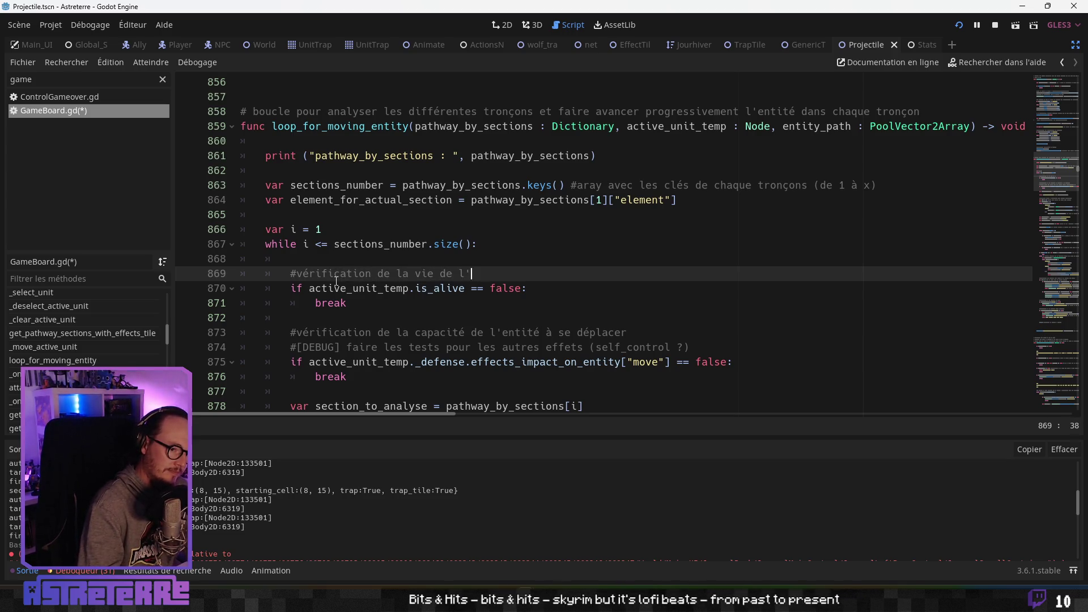
text(tée)
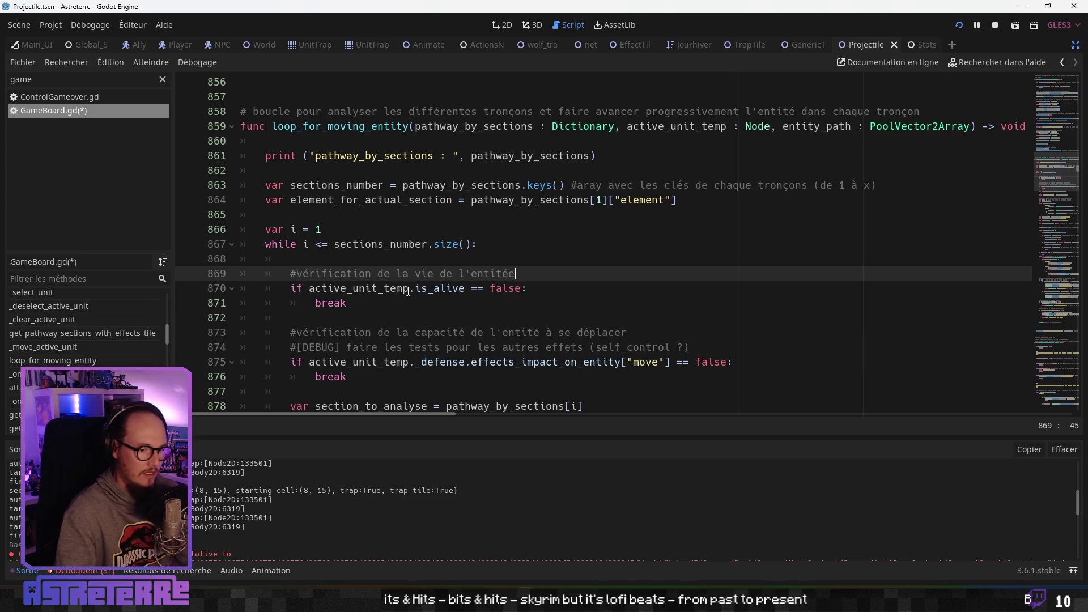
click(503, 332)
key(Up)
key(Up)
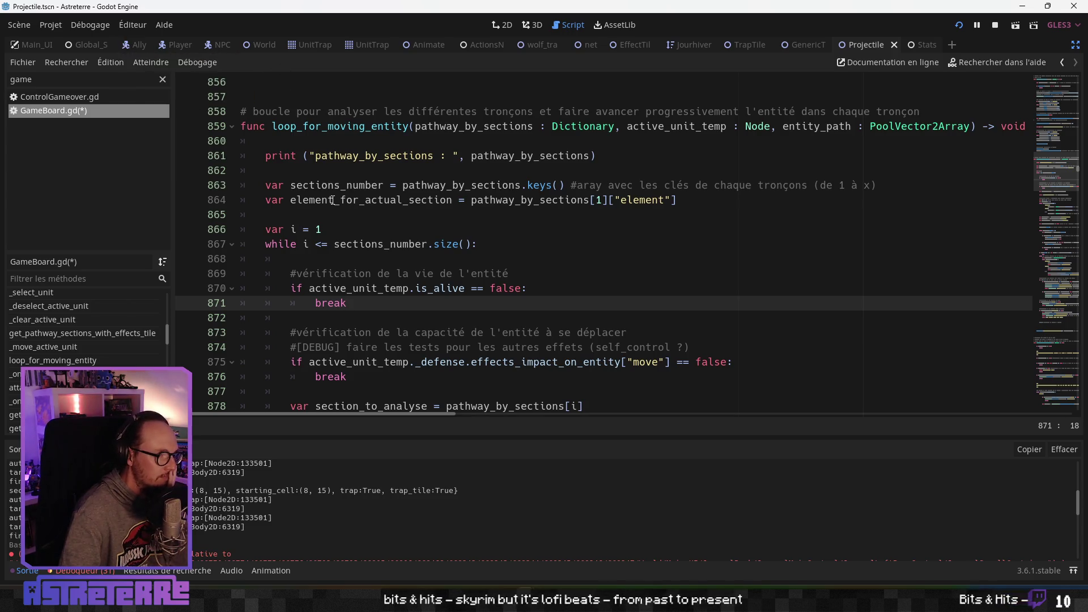
scroll(333, 201, down, 20)
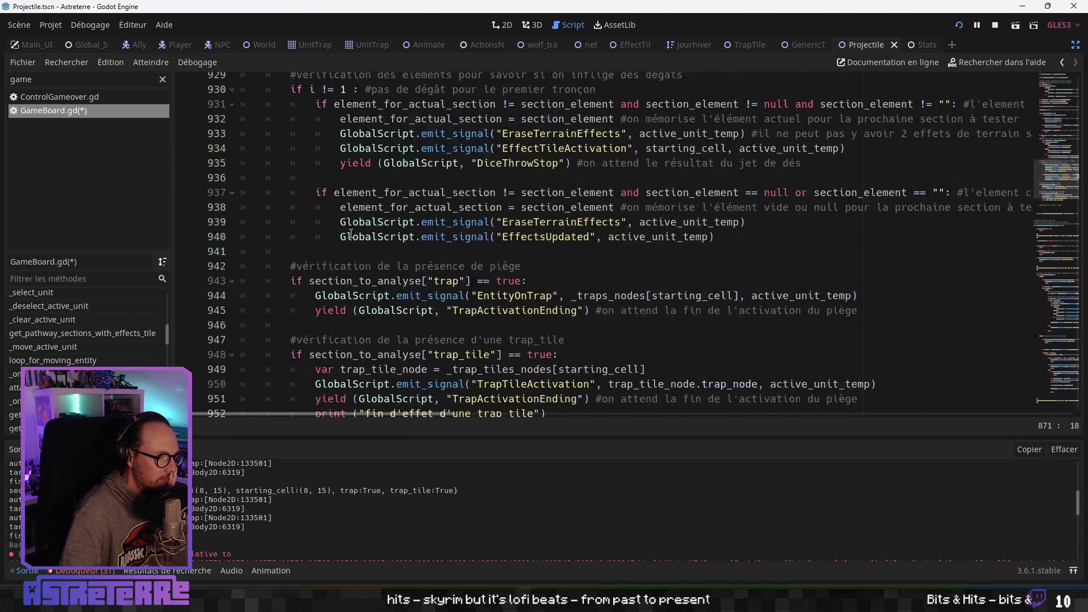
scroll(351, 234, down, 7)
scroll(340, 227, up, 4)
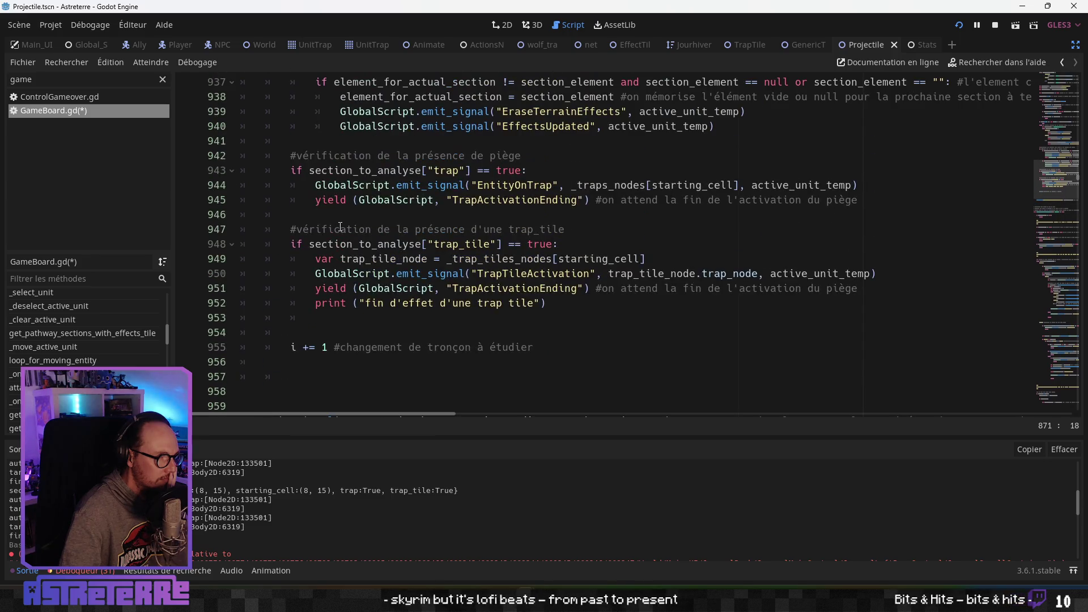
scroll(343, 235, down, 2)
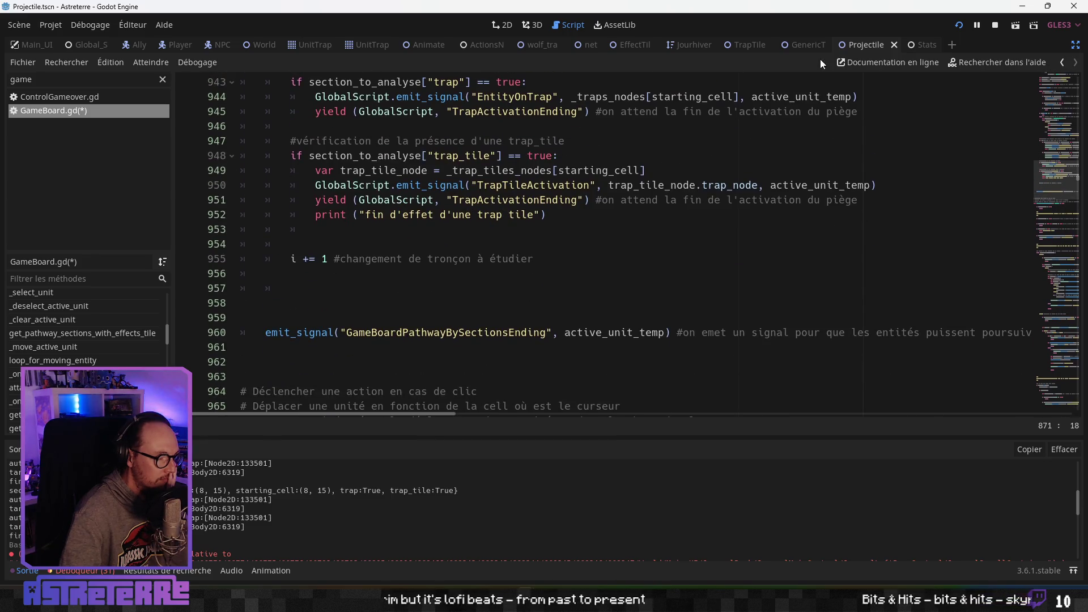
click(453, 215)
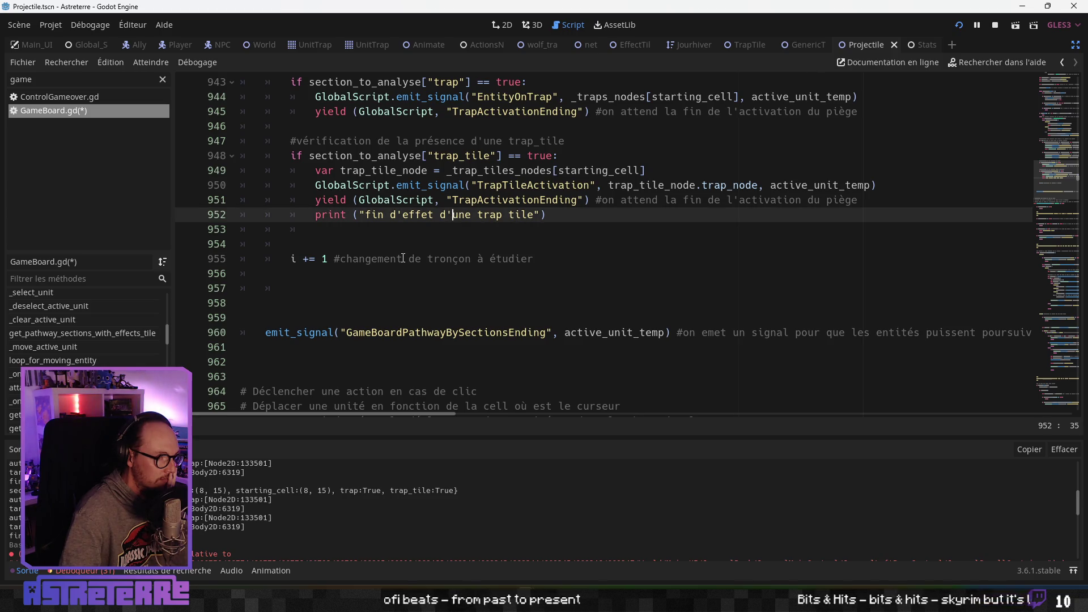
scroll(403, 259, up, 19)
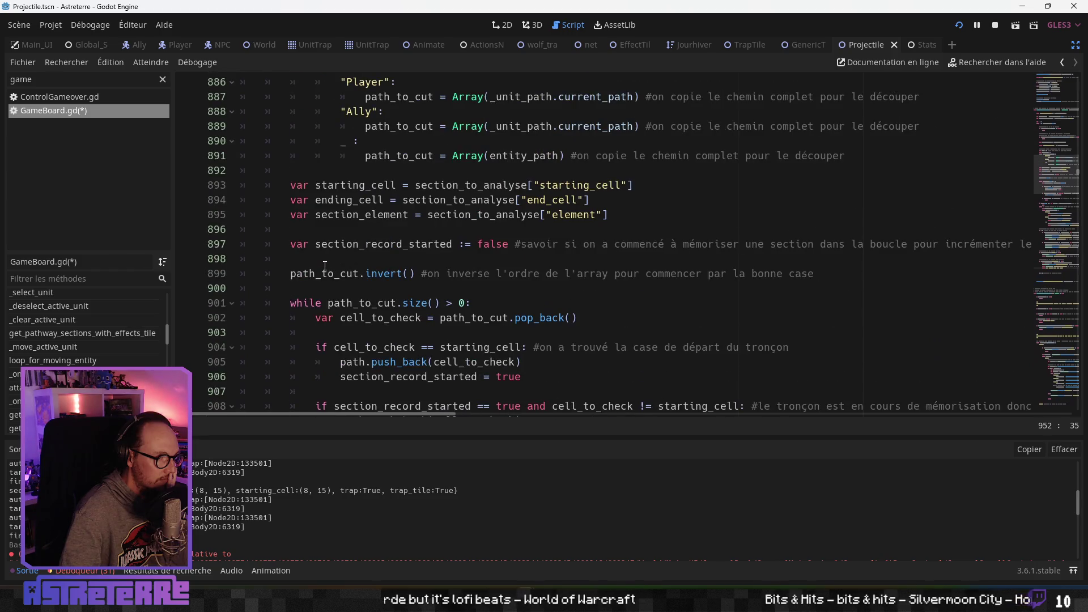
scroll(325, 266, up, 9)
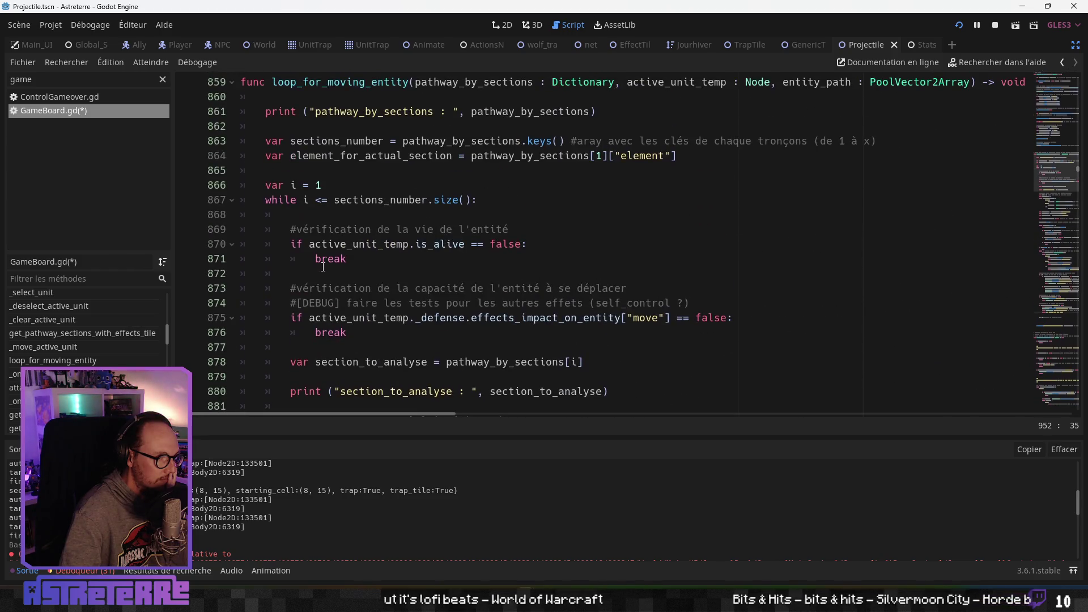
click(324, 256)
click(464, 244)
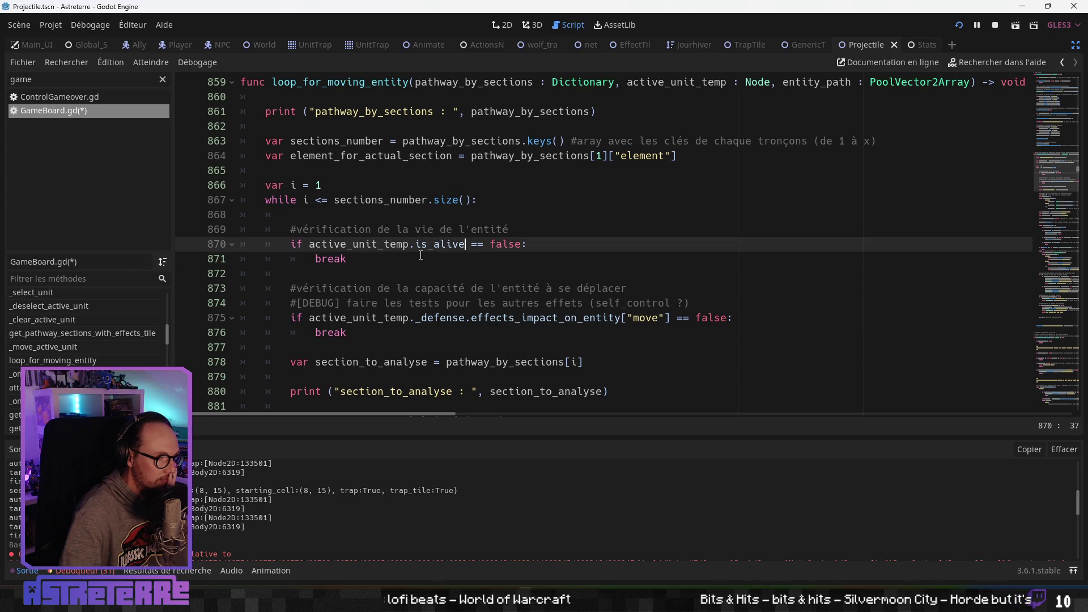
double_click(440, 244)
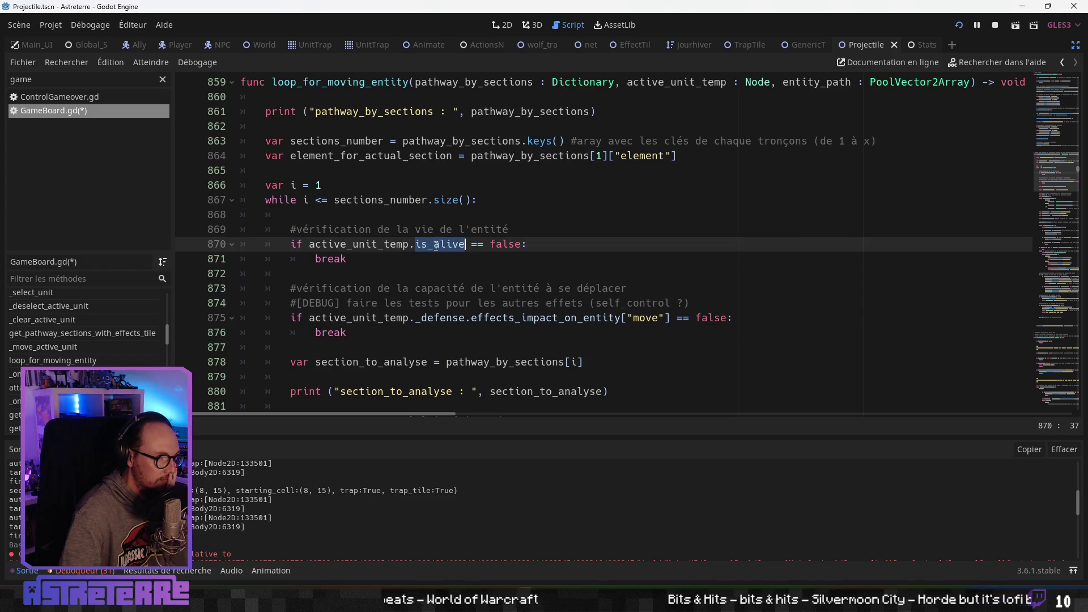
click(415, 263)
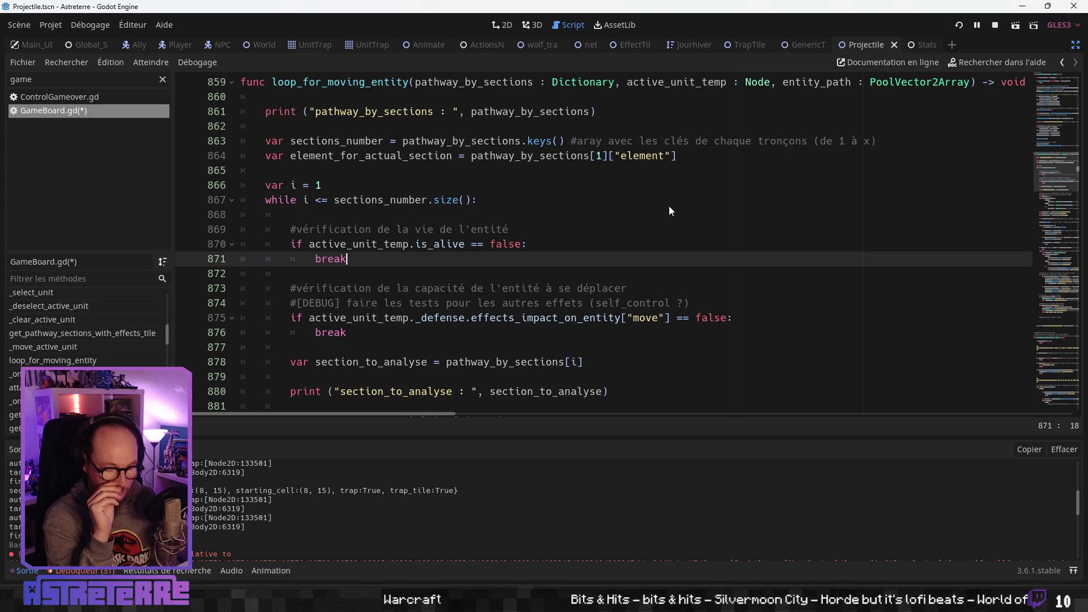
Run the game and unequip the character's gold helmet, chestplate and leggings
key(F5)
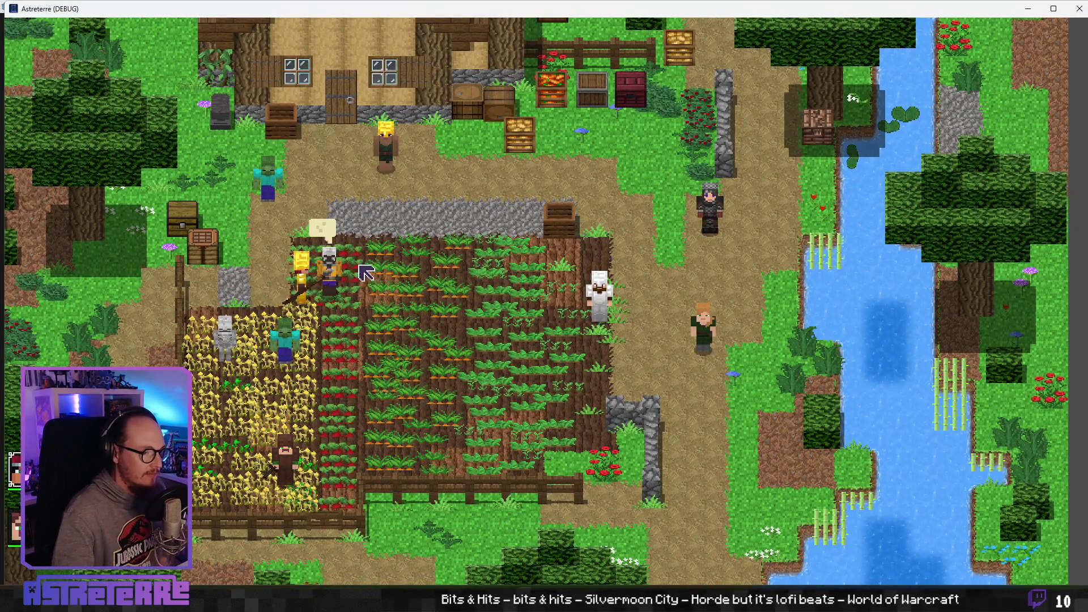
click(365, 272)
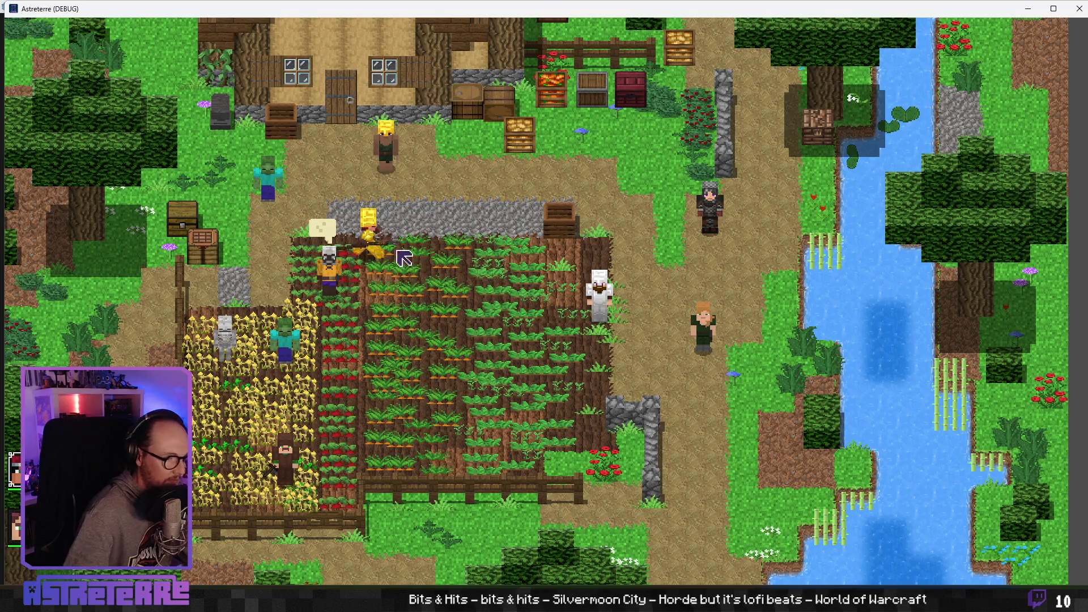
key(i)
click(314, 512)
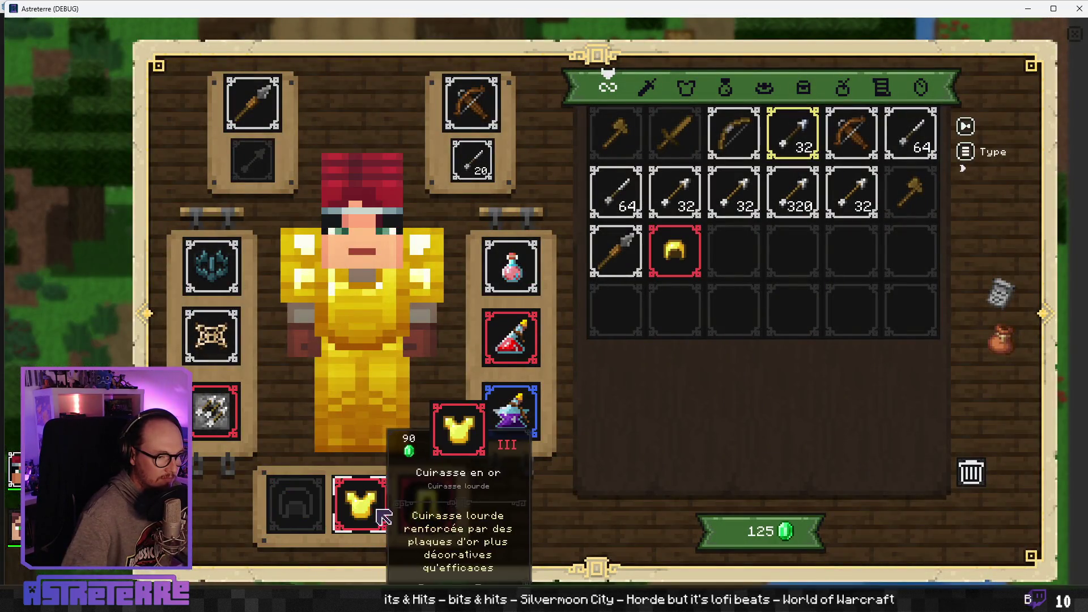
click(380, 513)
click(426, 504)
key(i)
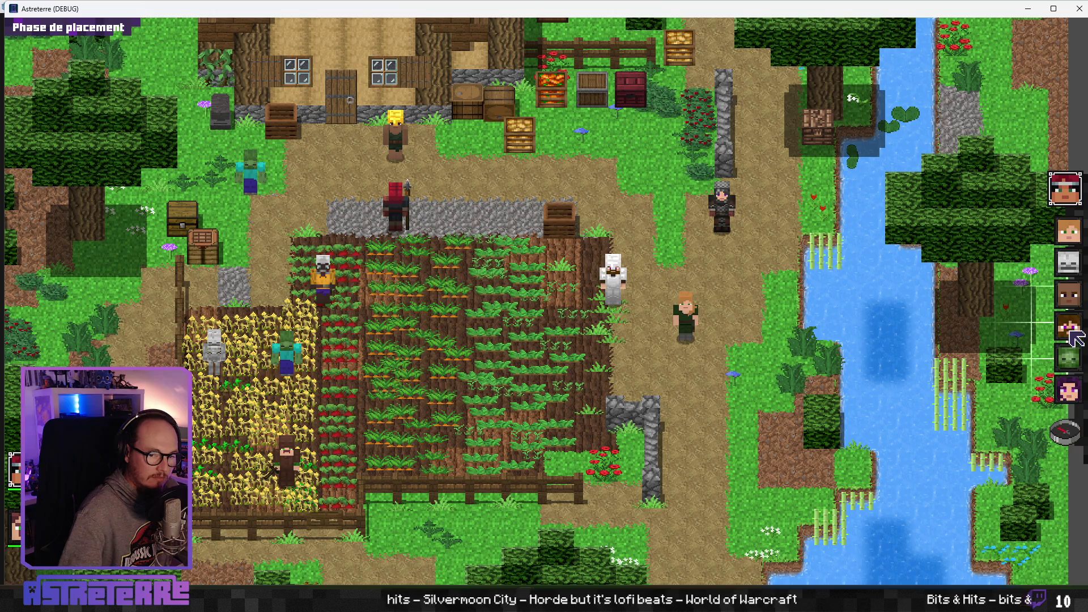
Start a combat, end placement, and place a Distributeur de flèches trap beside the farm
click(795, 340)
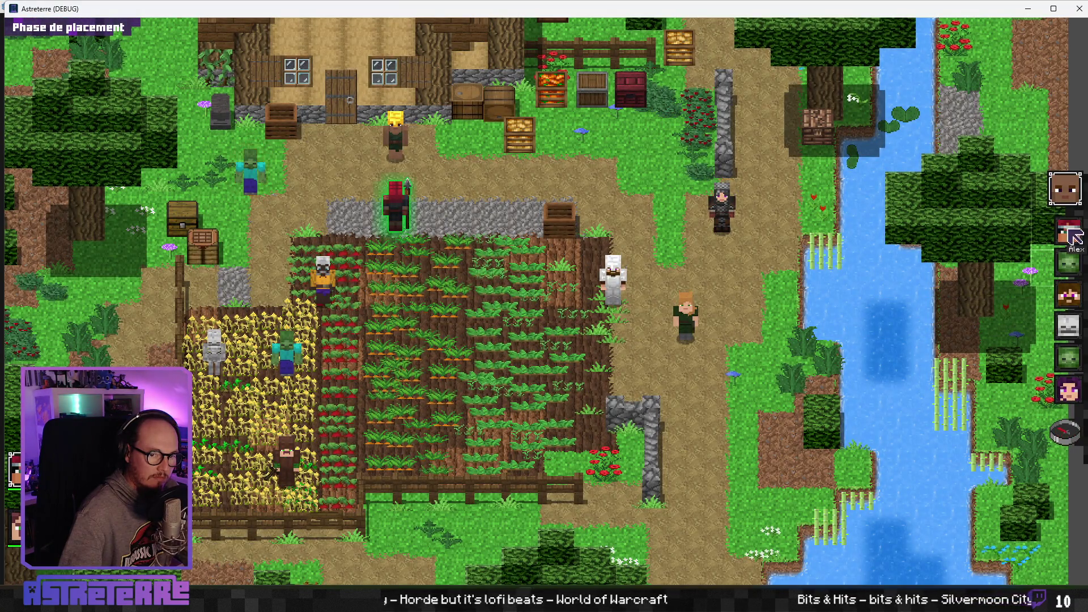
click(1070, 434)
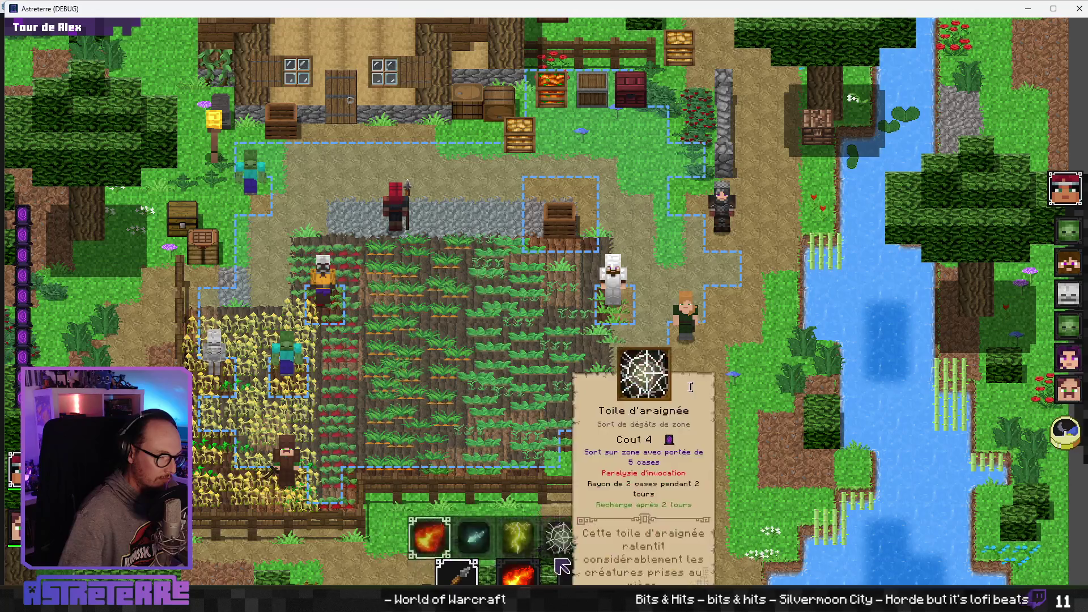
click(643, 537)
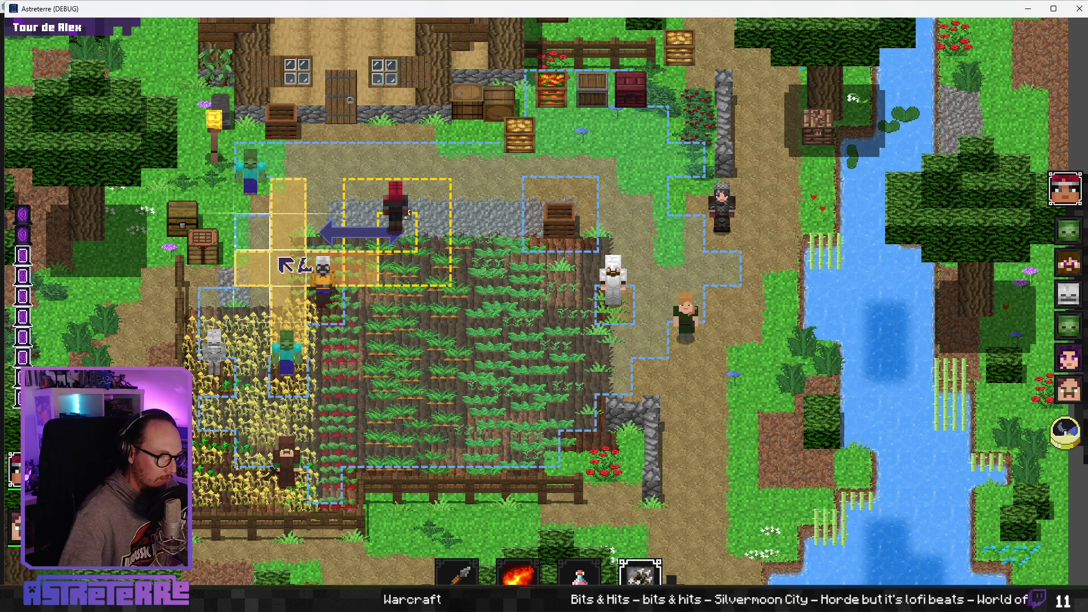
click(286, 265)
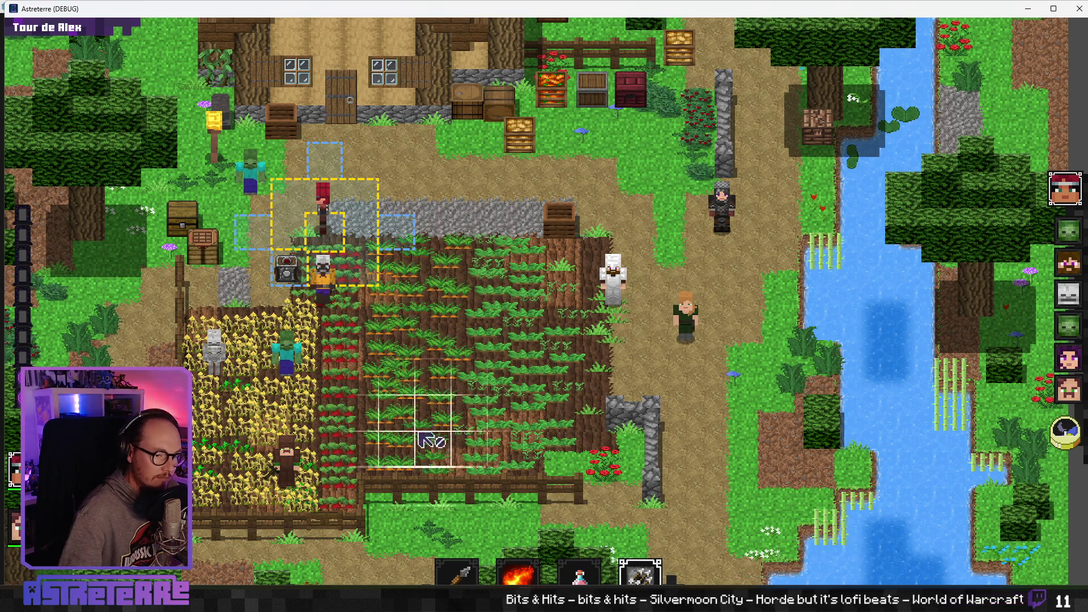
right_click(400, 331)
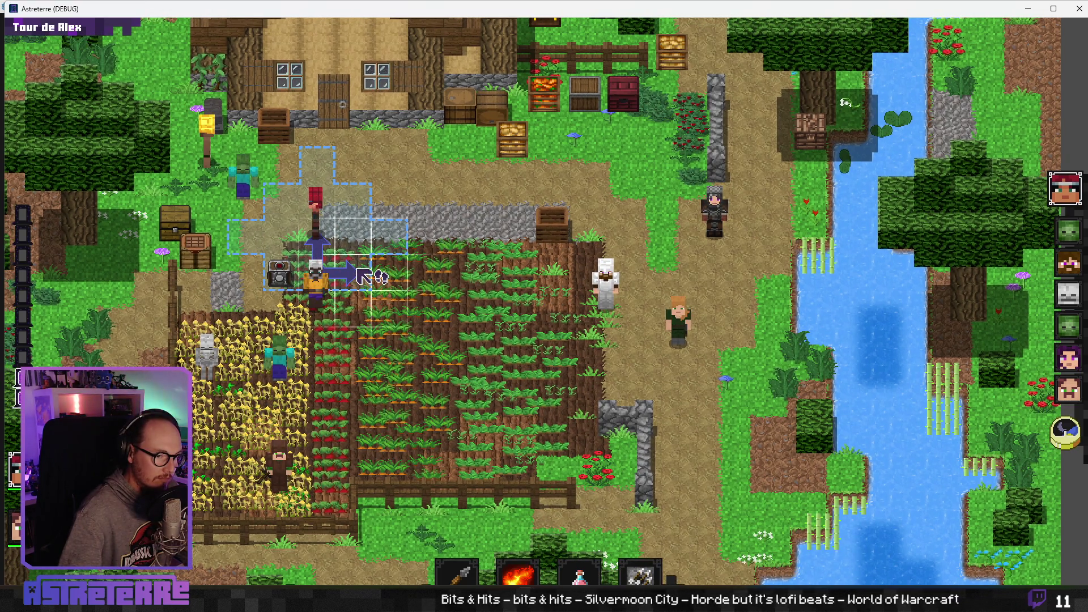
key(grave)
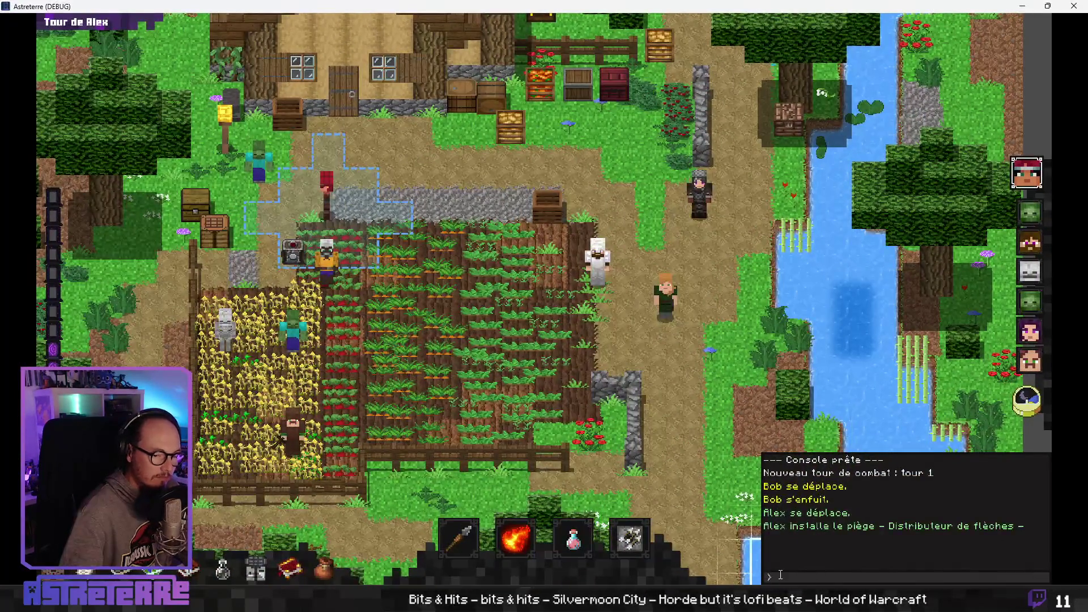
Enter 'add actionpoints 10' in the console, move the character past the trap, and end the turn
click(787, 578)
text(add action_poin)
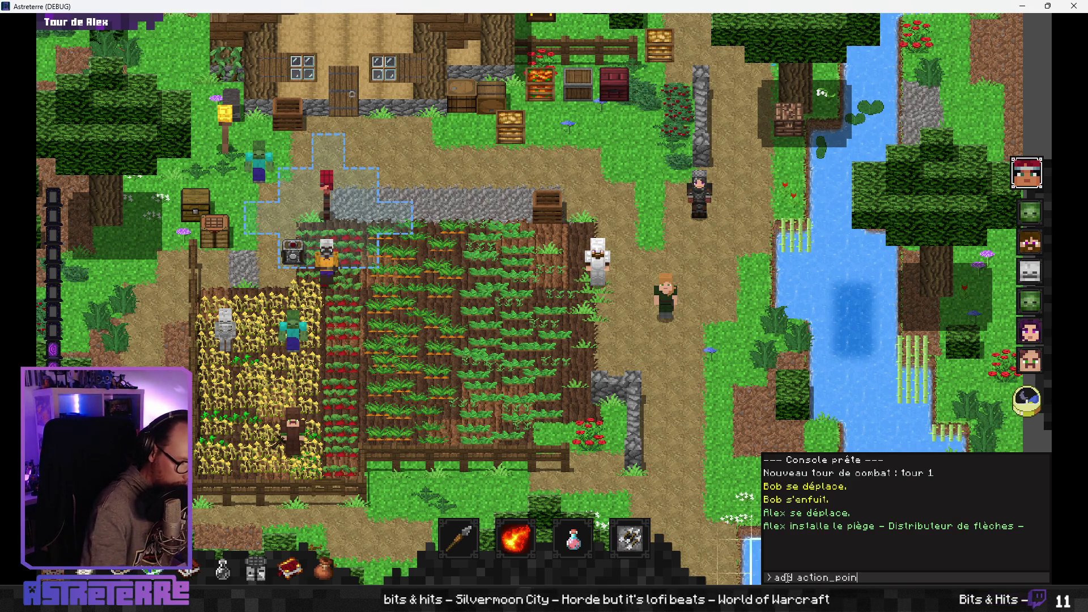
text(ts 10)
key(Return)
key(grave)
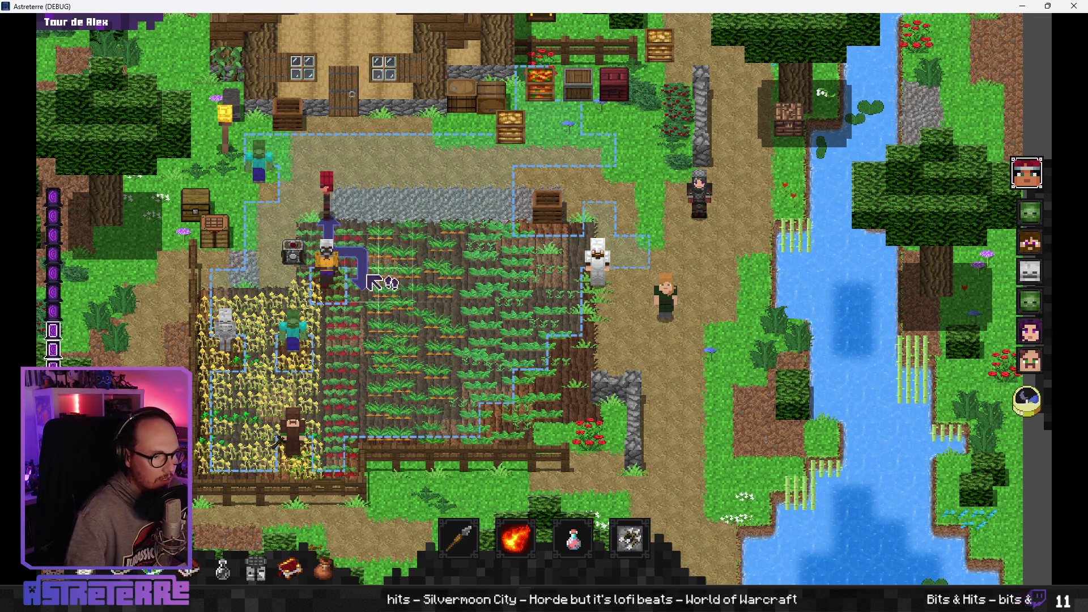
click(366, 278)
click(1026, 401)
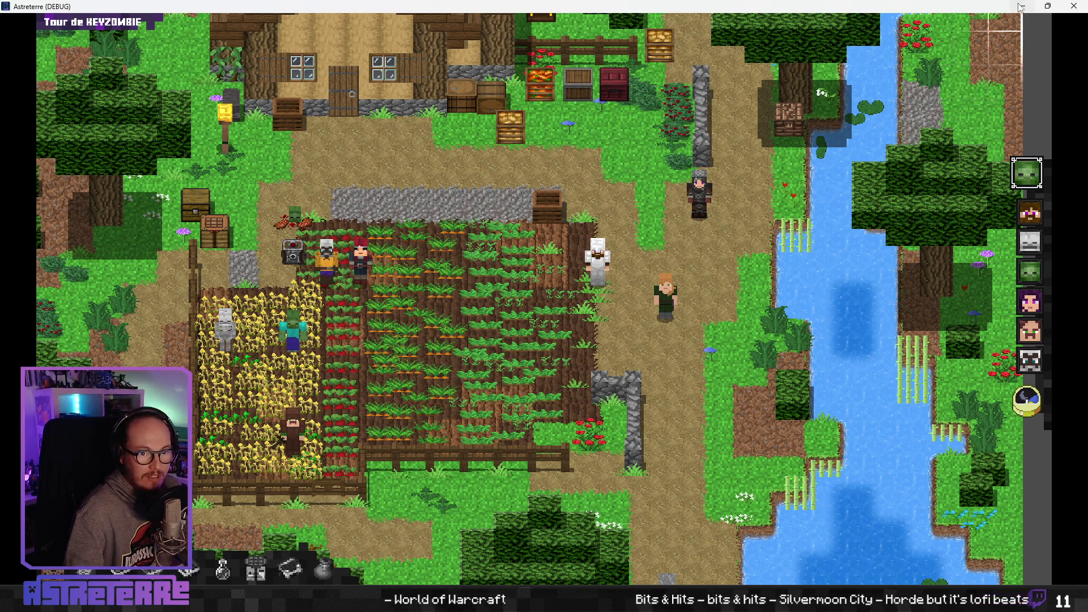
key(alt+Tab)
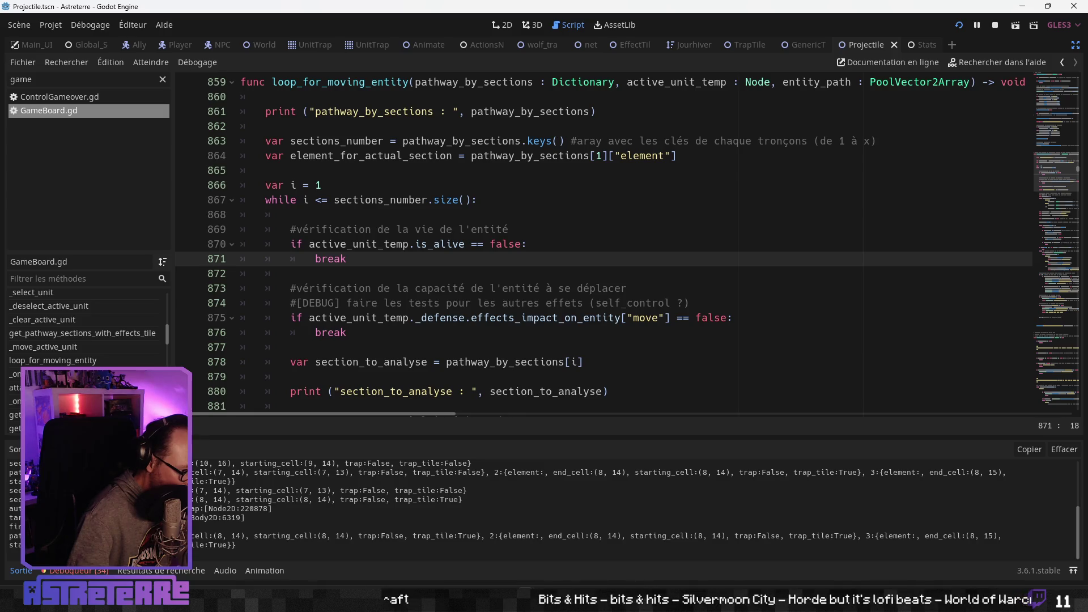
Scroll through loop_for_moving_entity to its trap_tile check and the final emit_signal line
click(331, 214)
scroll(332, 264, up, 2)
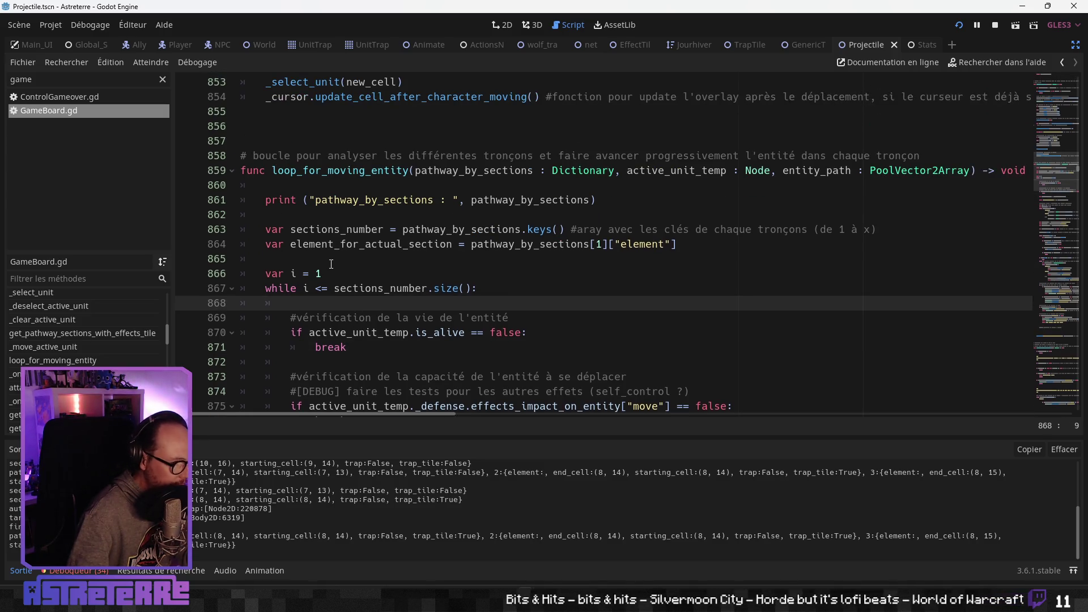
scroll(329, 264, down, 1)
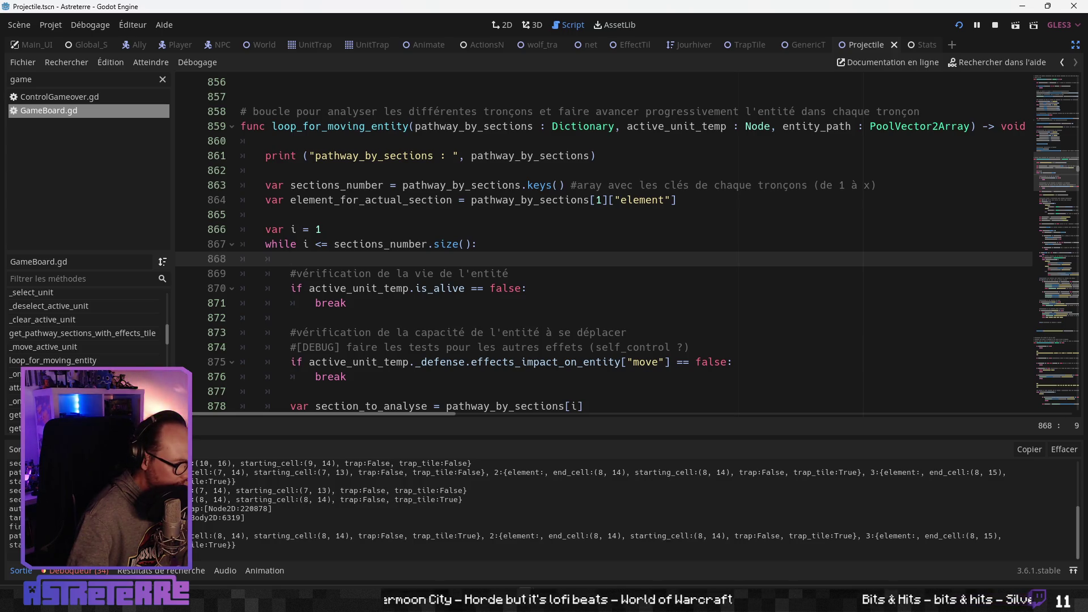
scroll(340, 358, down, 15)
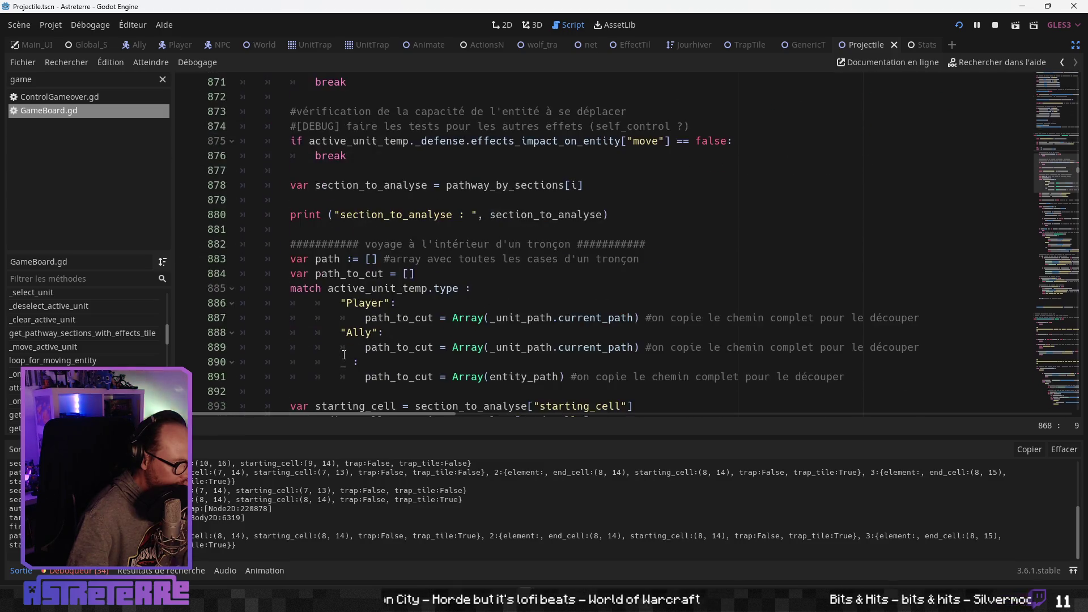
scroll(343, 356, down, 10)
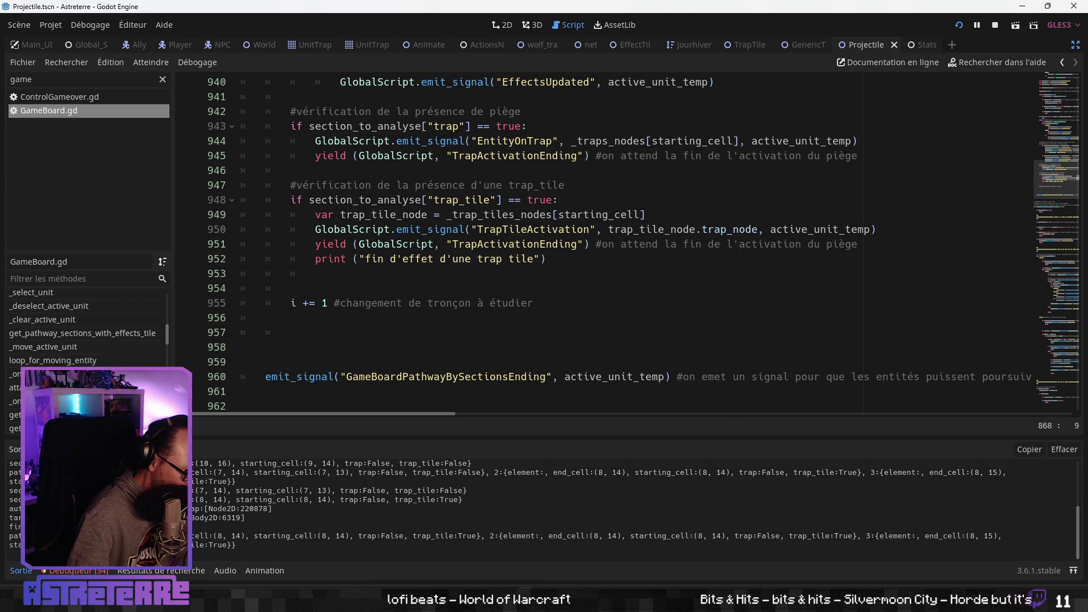
scroll(624, 510, up, 1)
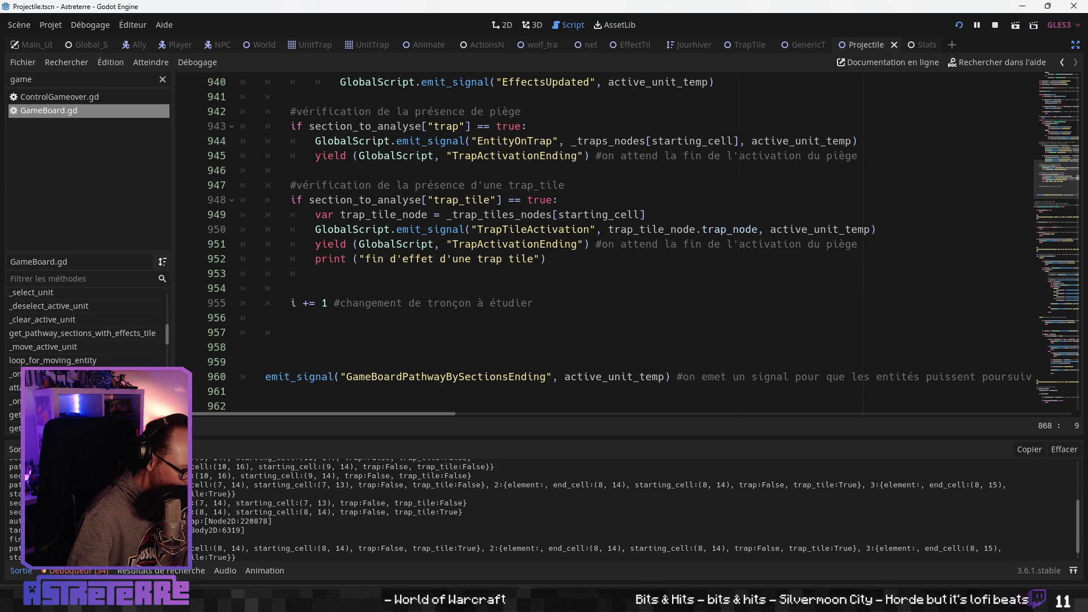
scroll(624, 510, down, 1)
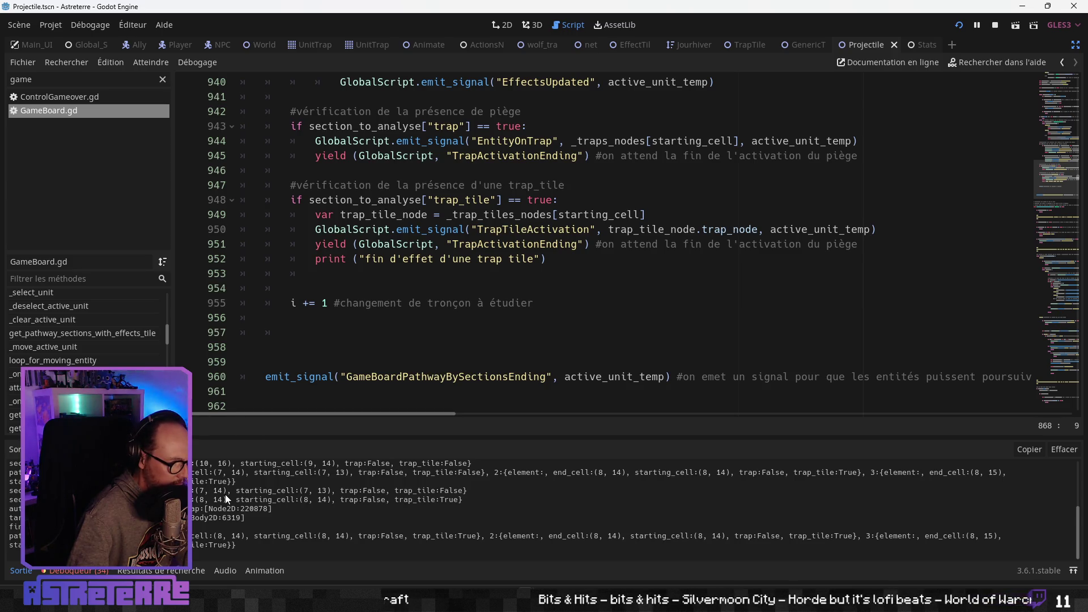
scroll(221, 494, up, 1)
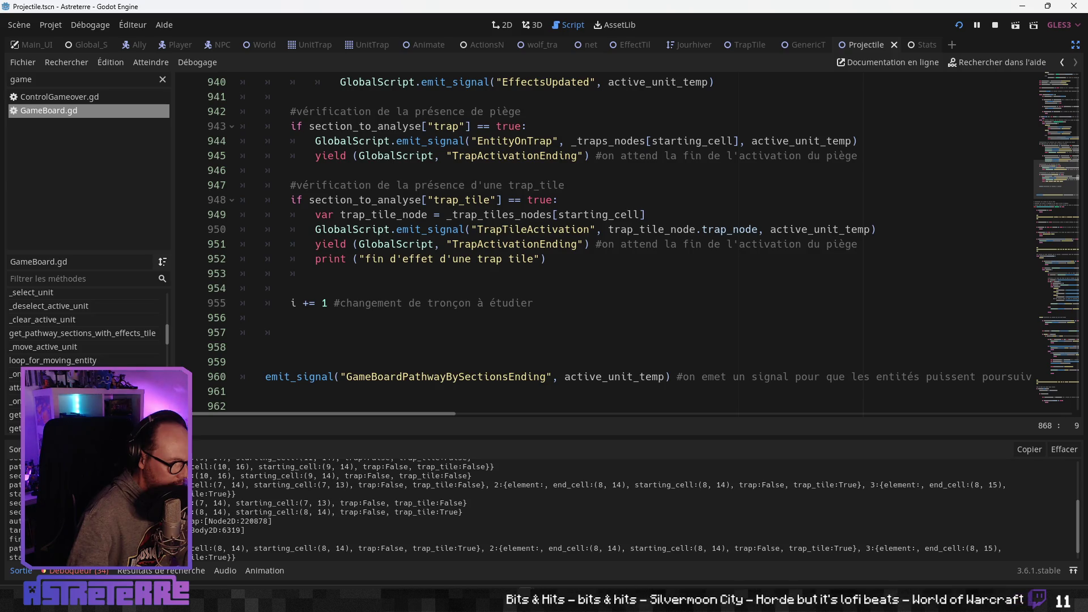
scroll(232, 485, down, 1)
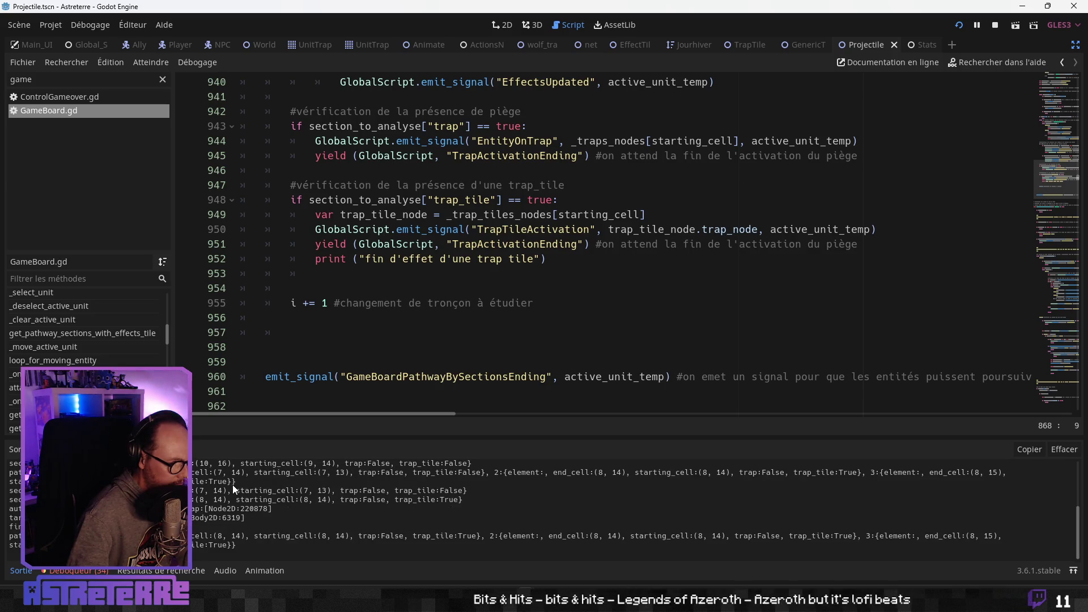
scroll(232, 485, up, 1)
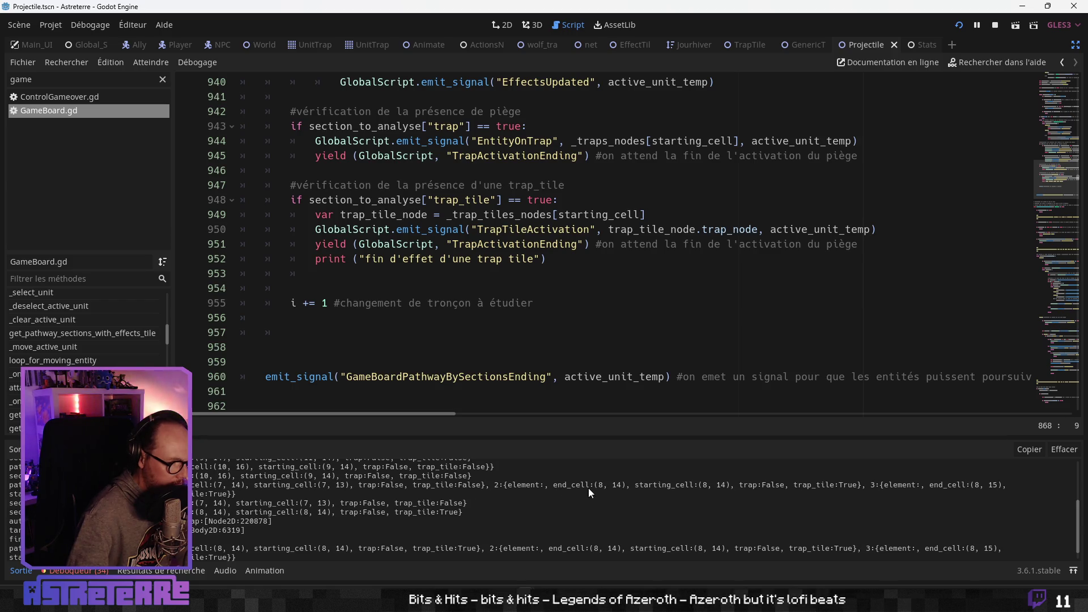
scroll(608, 490, down, 1)
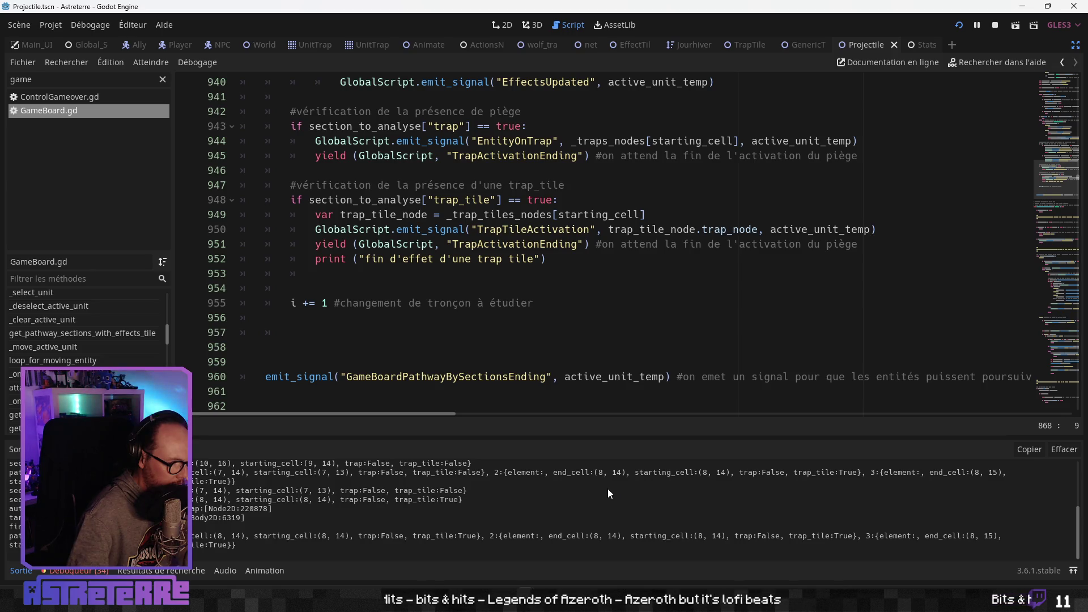
scroll(608, 490, up, 1)
scroll(608, 489, down, 1)
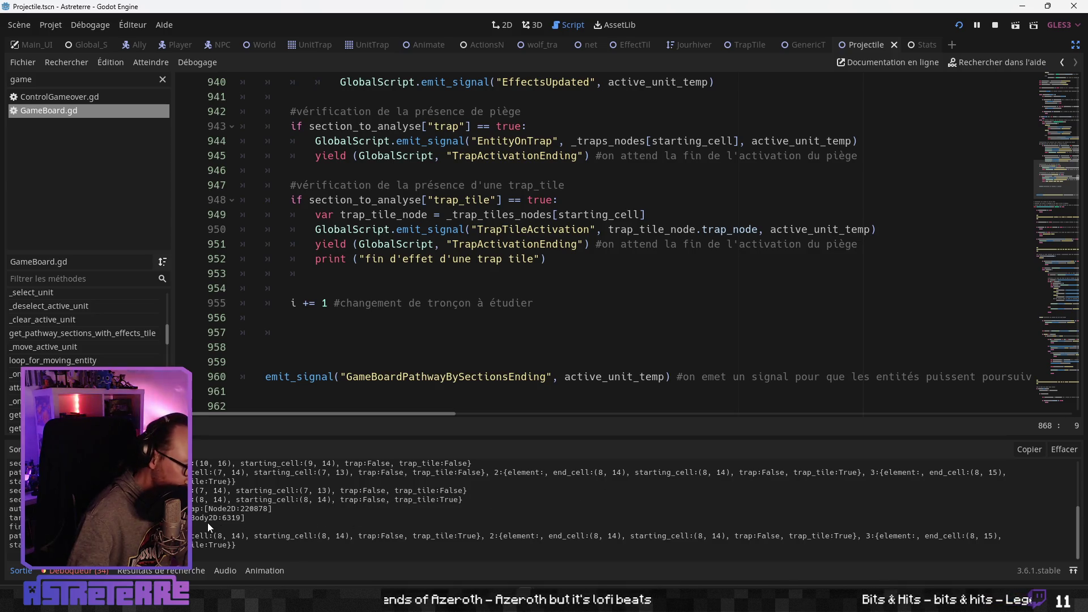
scroll(415, 339, down, 4)
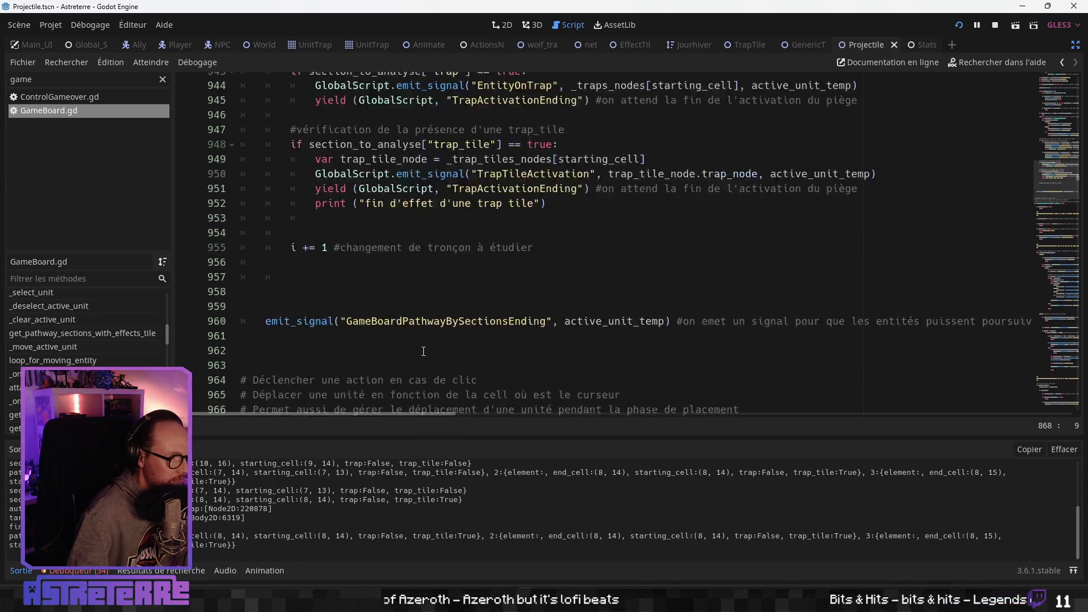
scroll(356, 239, up, 1)
Delete the blank and indented empty lines above the final emit_signal call
click(289, 245)
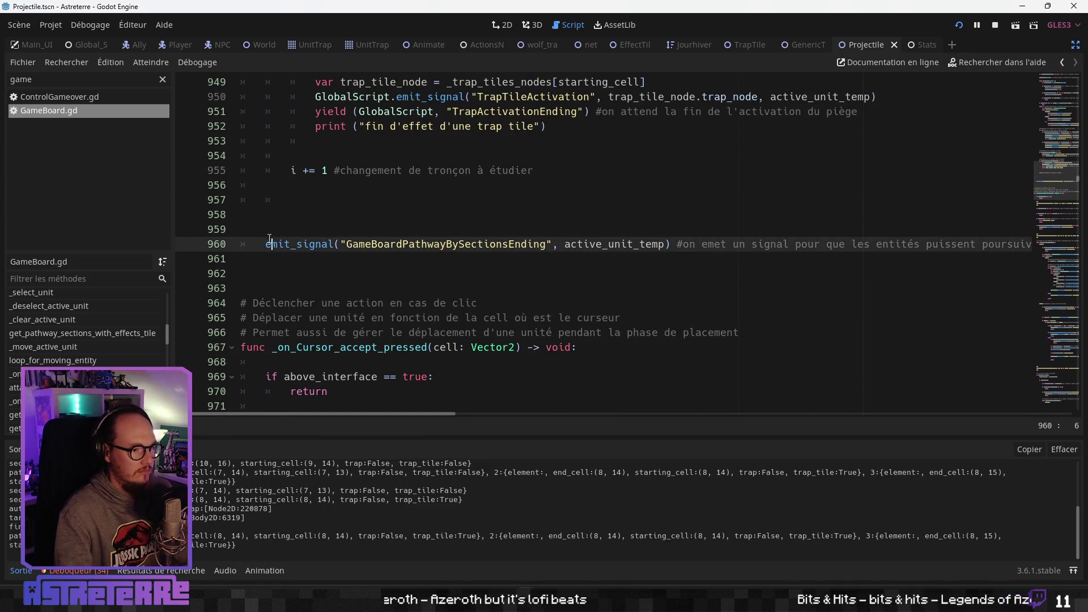
click(286, 230)
key(BackSpace)
key(BackSpace)
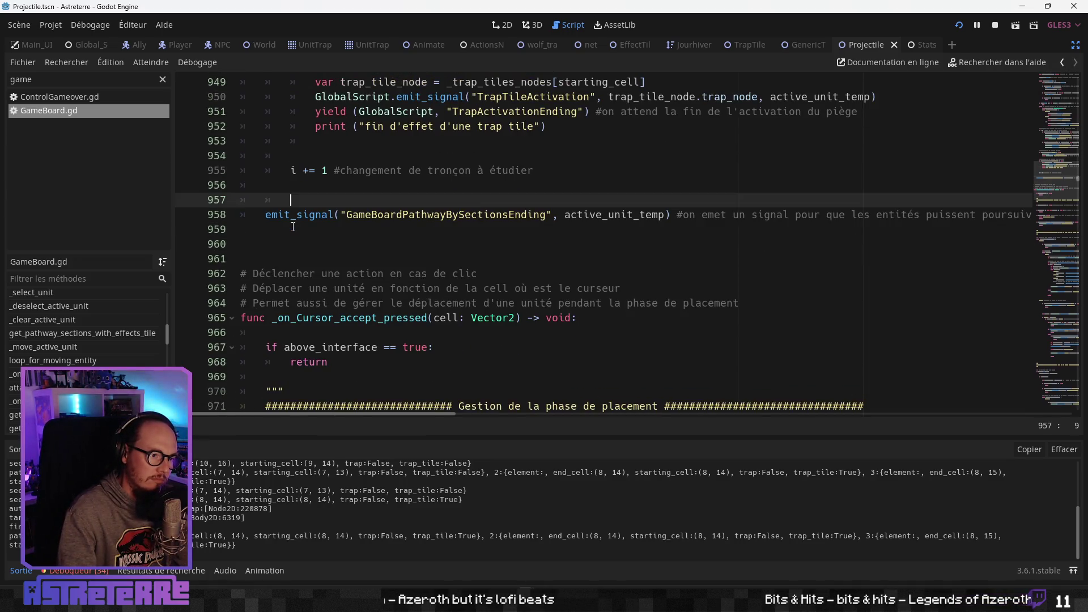
scroll(341, 231, up, 2)
key(BackSpace)
key(BackSpace)
key(BackSpace)
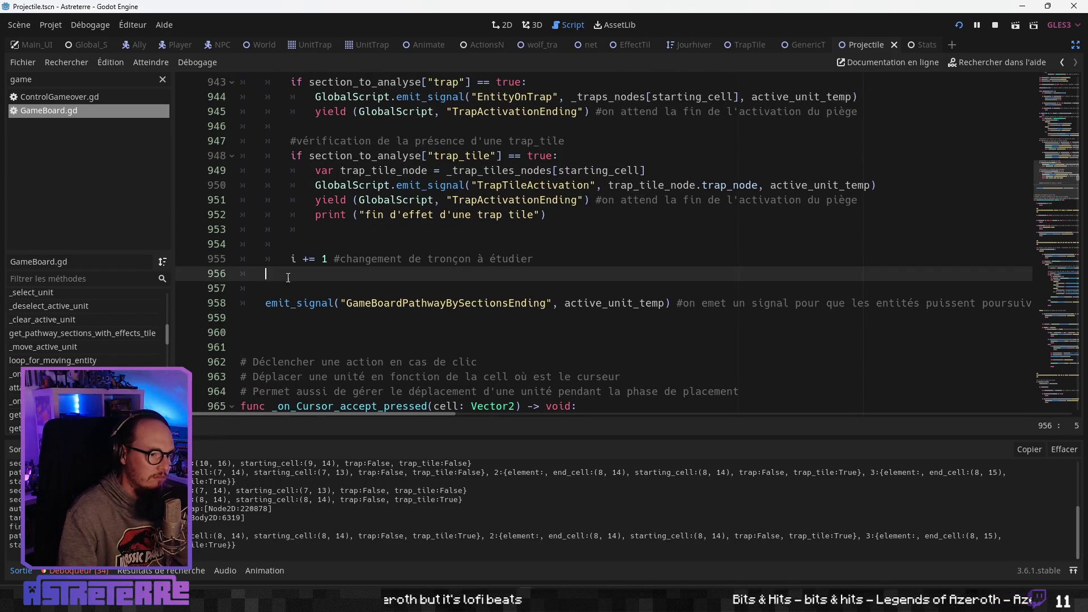
click(360, 300)
scroll(361, 308, up, 4)
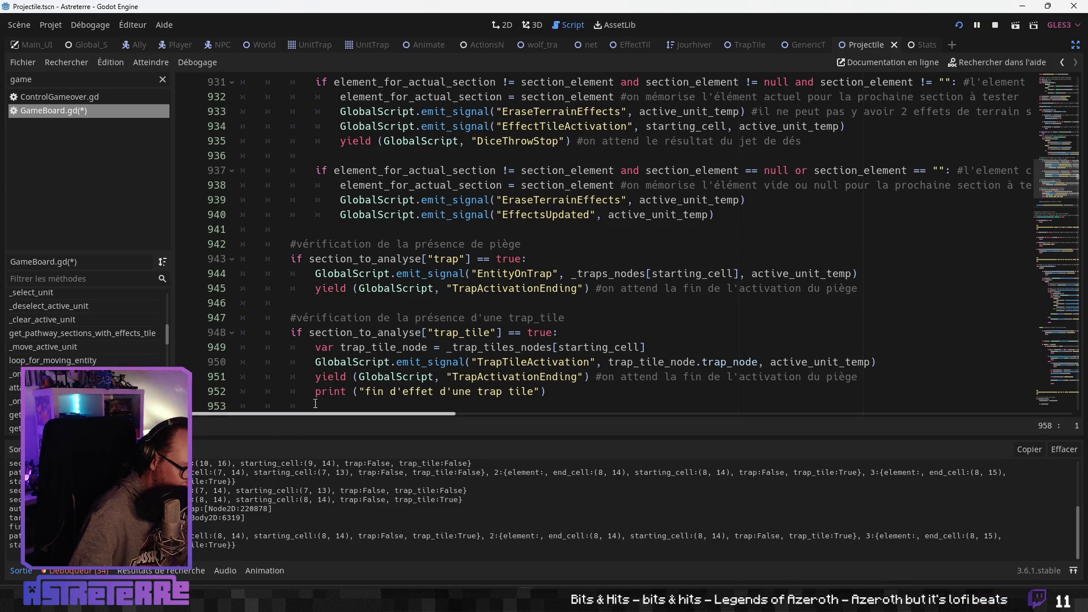
scroll(354, 349, down, 4)
scroll(356, 331, up, 5)
scroll(357, 331, up, 8)
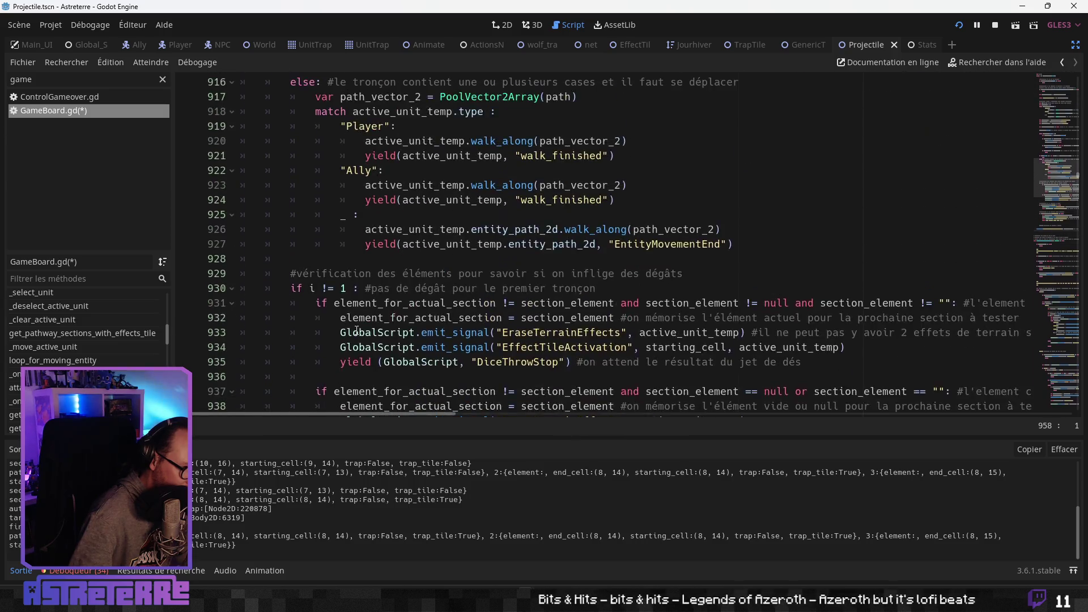
scroll(357, 330, up, 14)
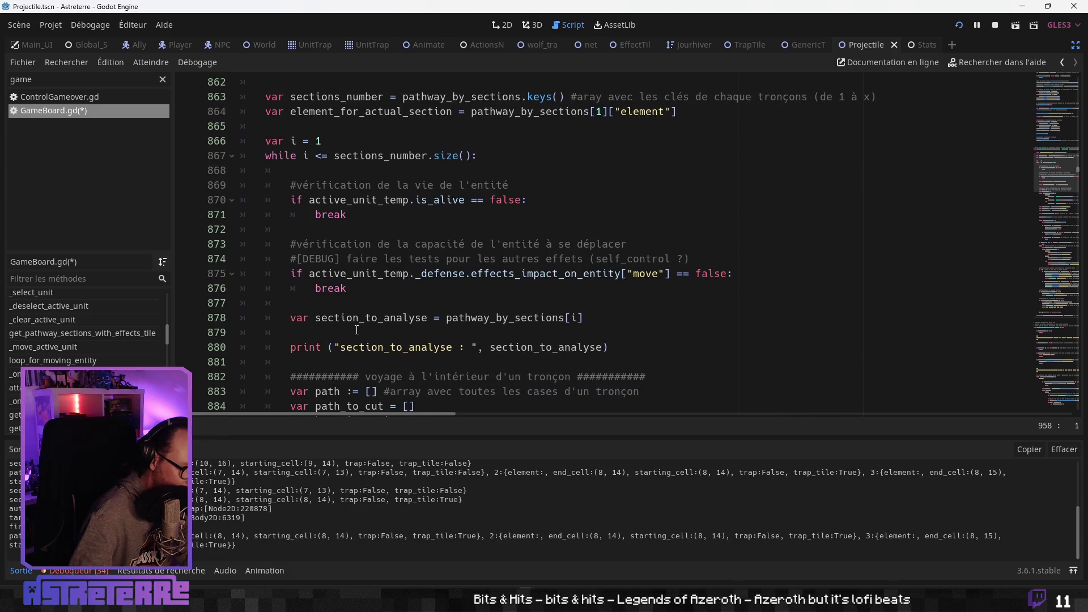
scroll(356, 331, up, 4)
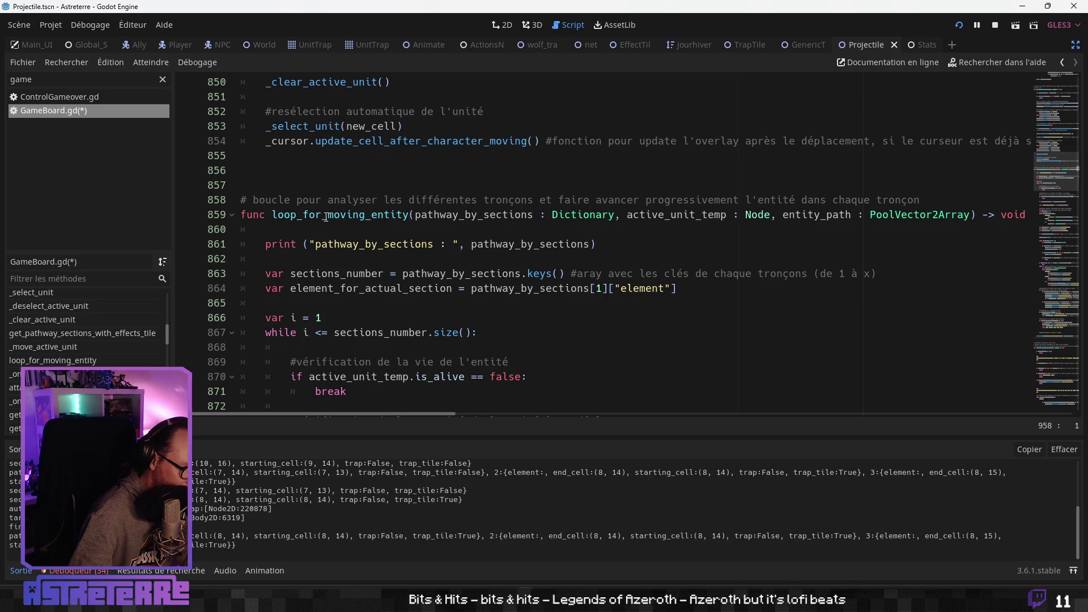
Search all project scripts for loop_for_moving_entity, finding 5 matches in 2 files
double_click(325, 216)
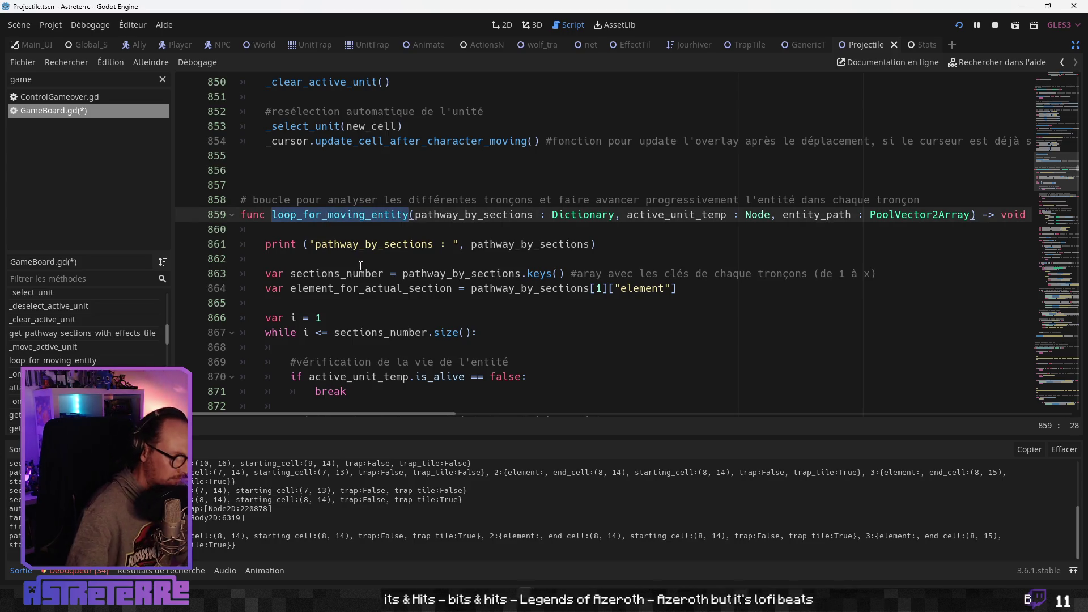
key(ctrl+shift+f)
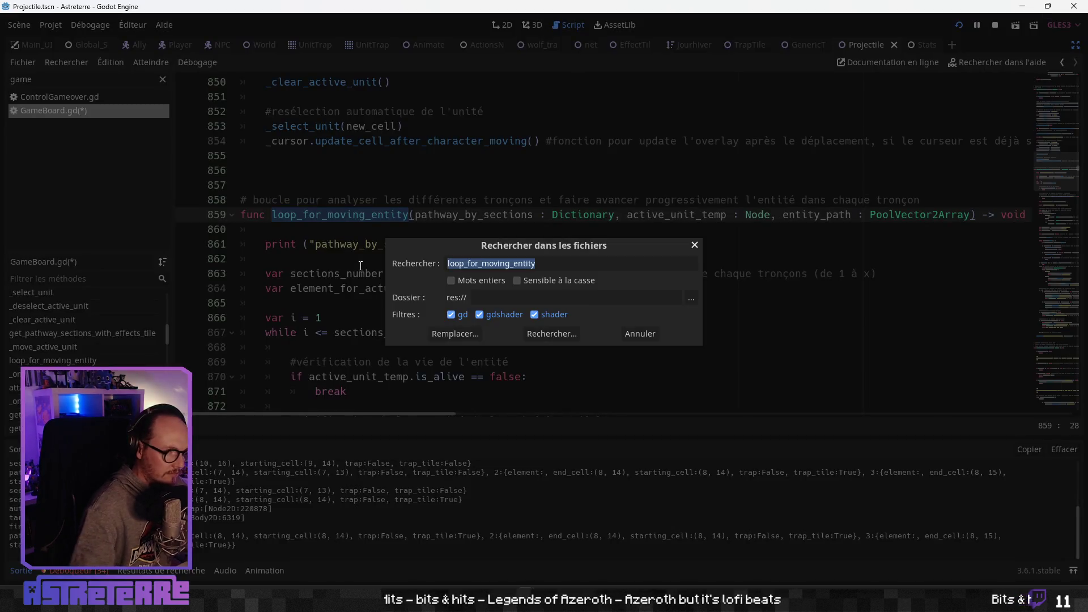
key(Return)
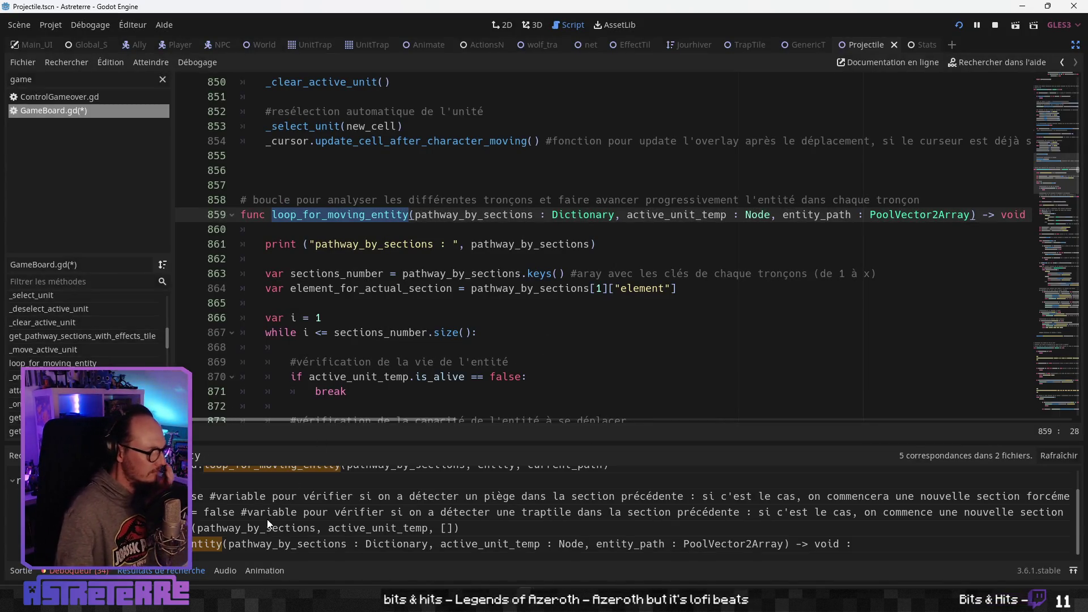
scroll(277, 519, up, 1)
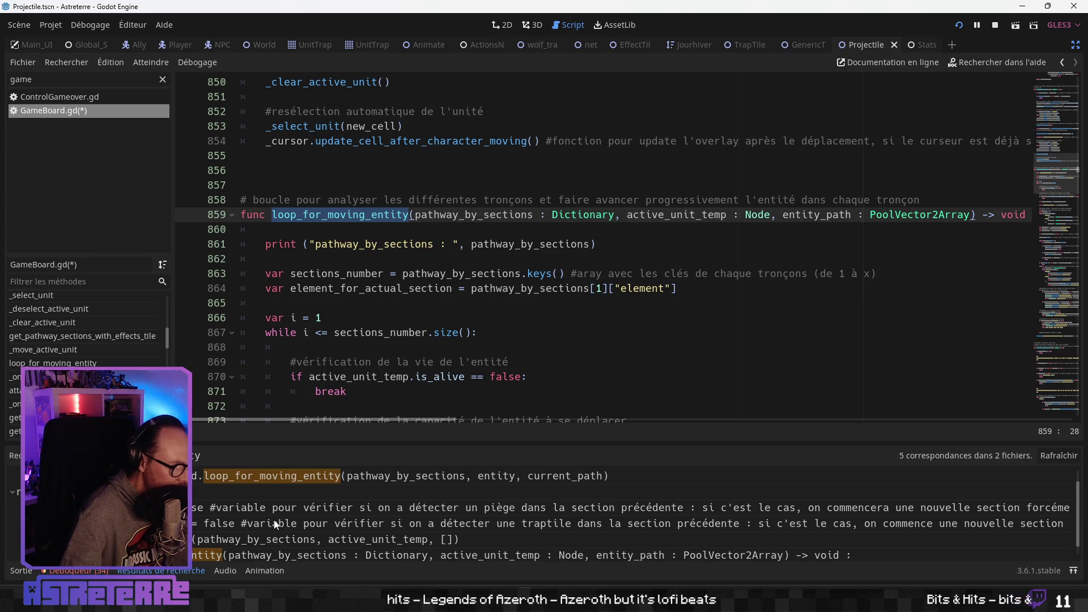
scroll(267, 523, down, 1)
click(259, 528)
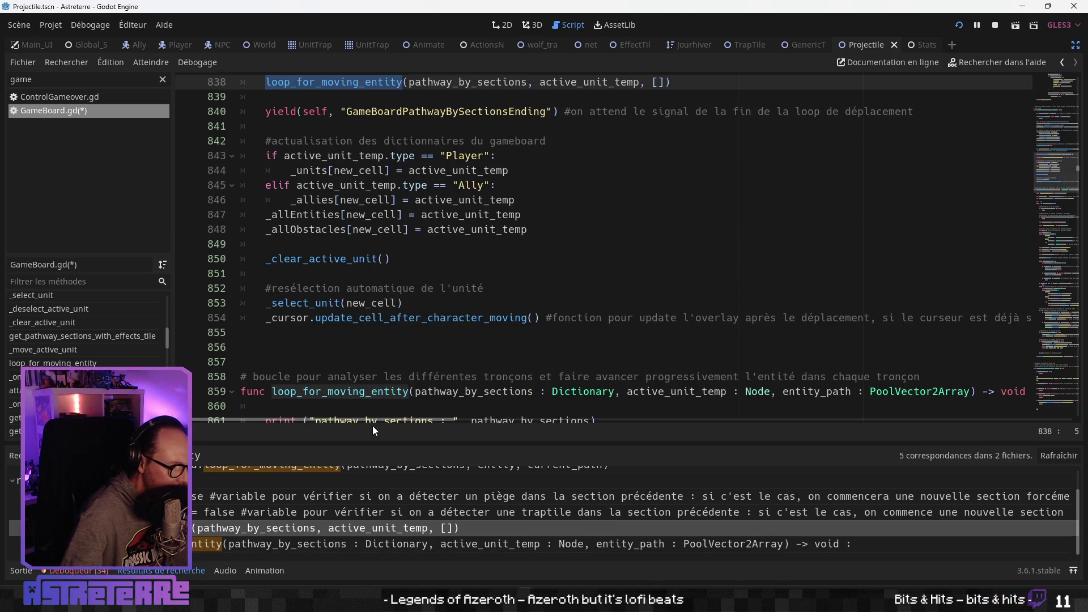
scroll(414, 323, up, 2)
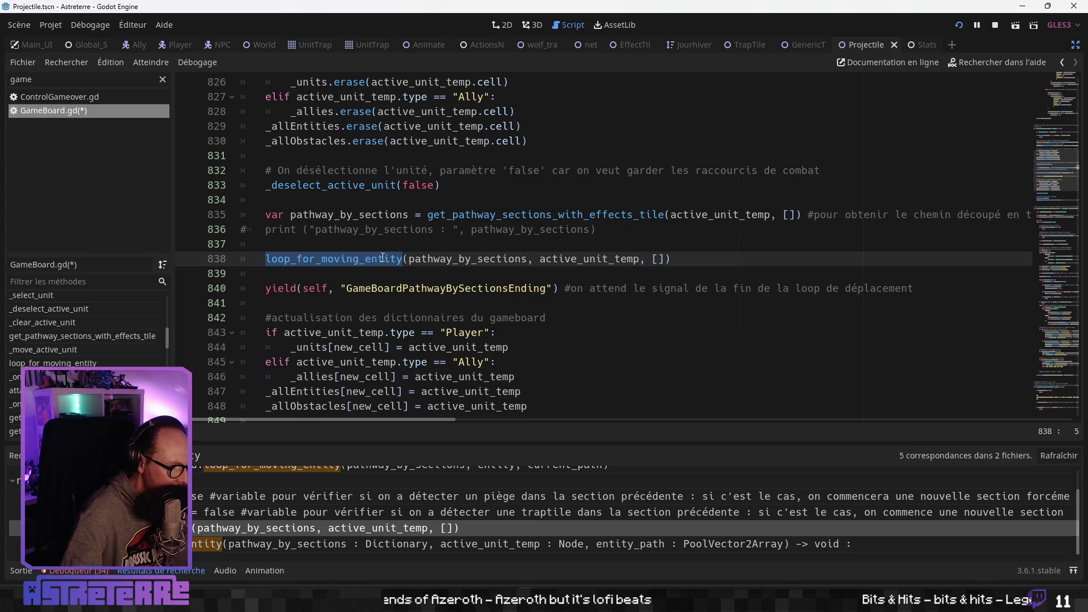
click(383, 259)
scroll(428, 286, up, 1)
click(397, 303)
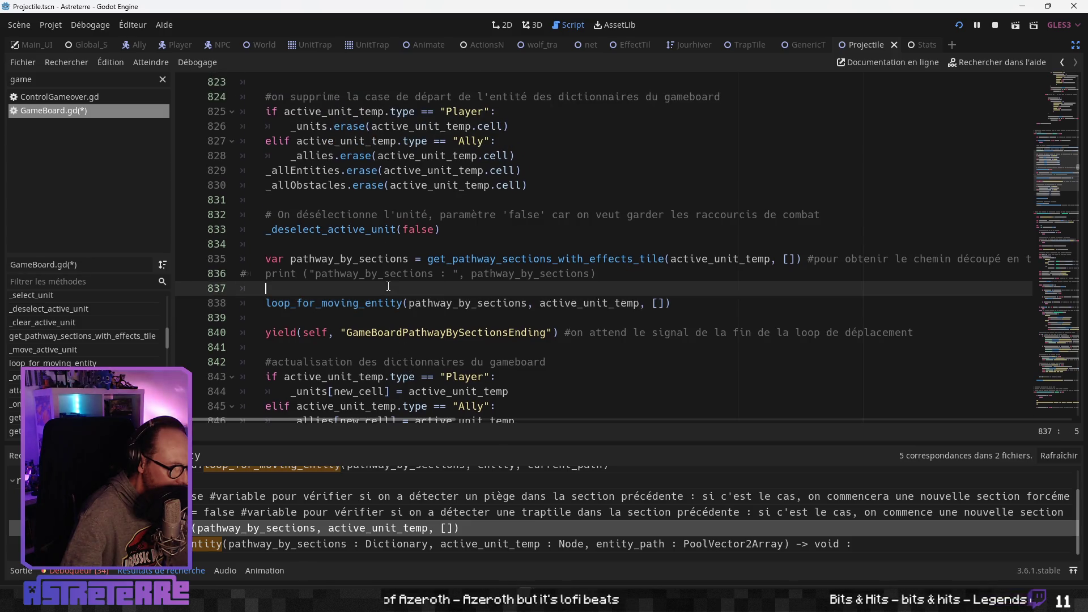
click(398, 333)
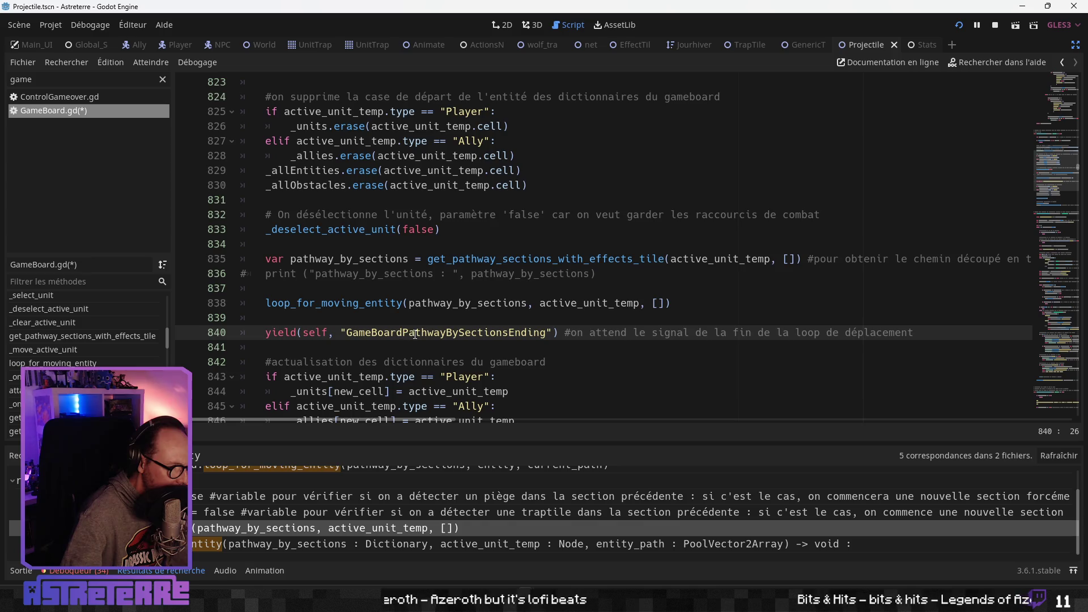
double_click(416, 334)
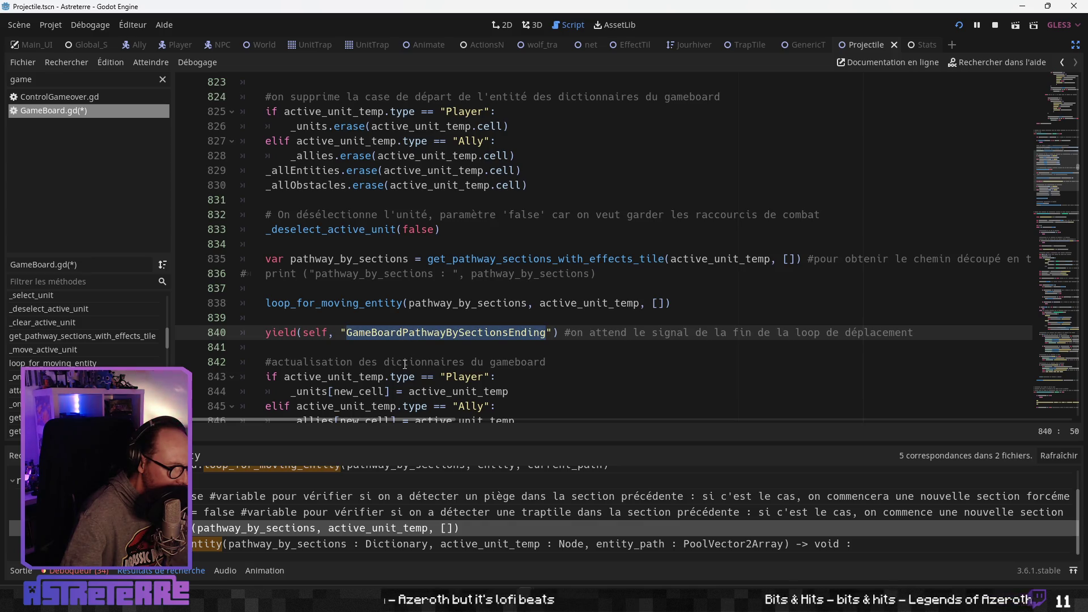
click(399, 363)
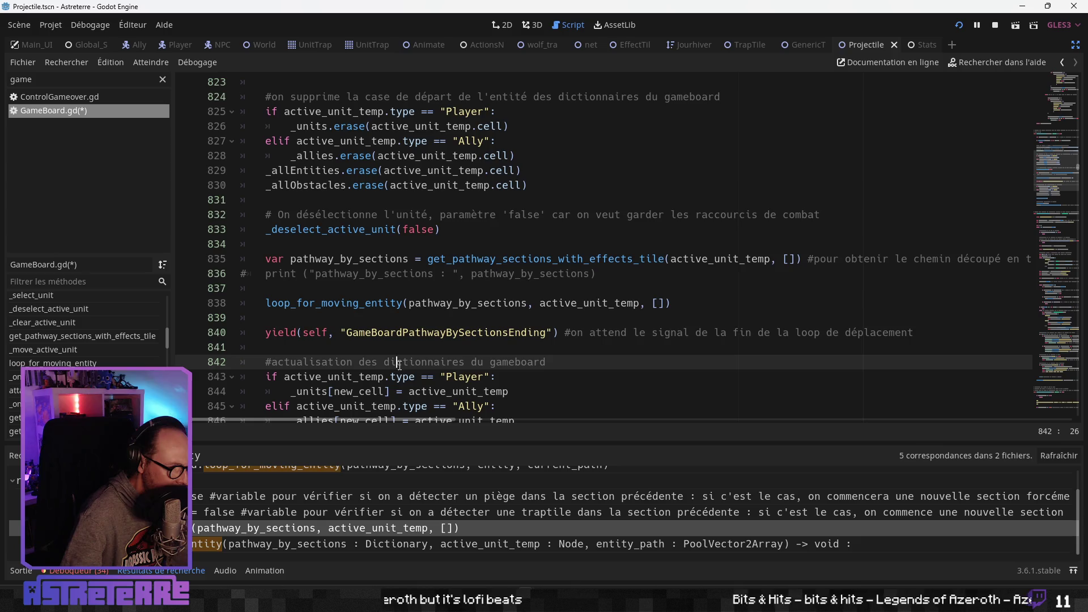
scroll(399, 364, up, 5)
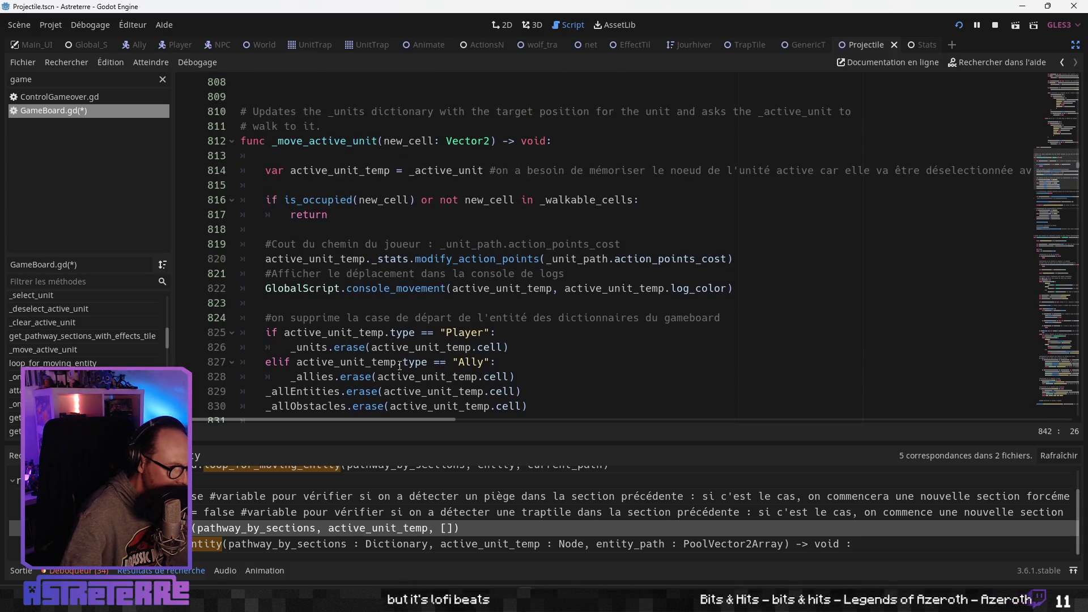
scroll(399, 365, down, 5)
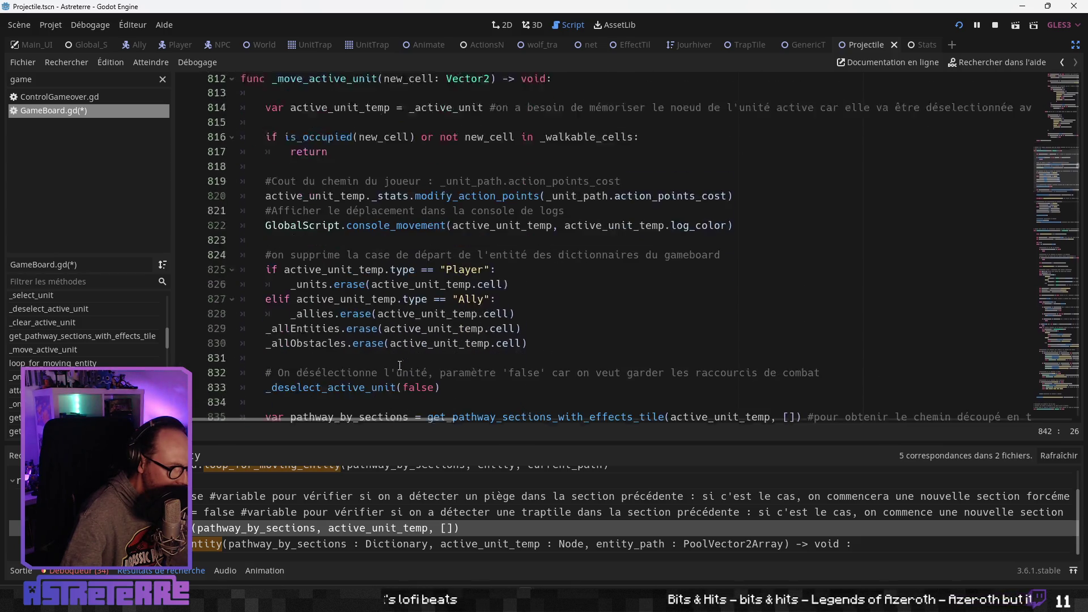
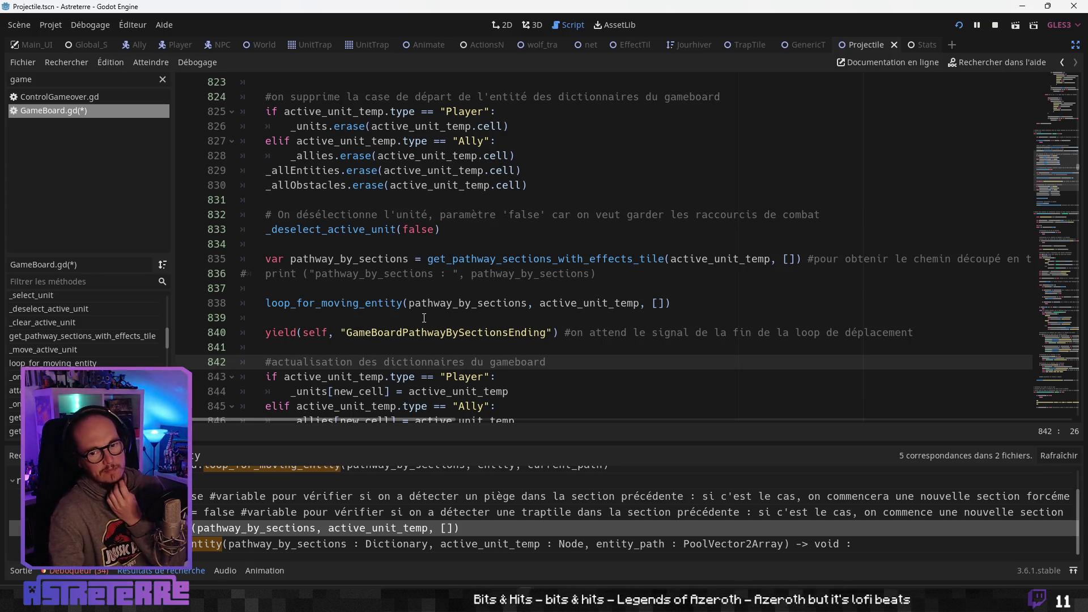
Select the loop_for_moving_entity call, then the _move_active_unit function name on line 812
click(391, 289)
double_click(376, 304)
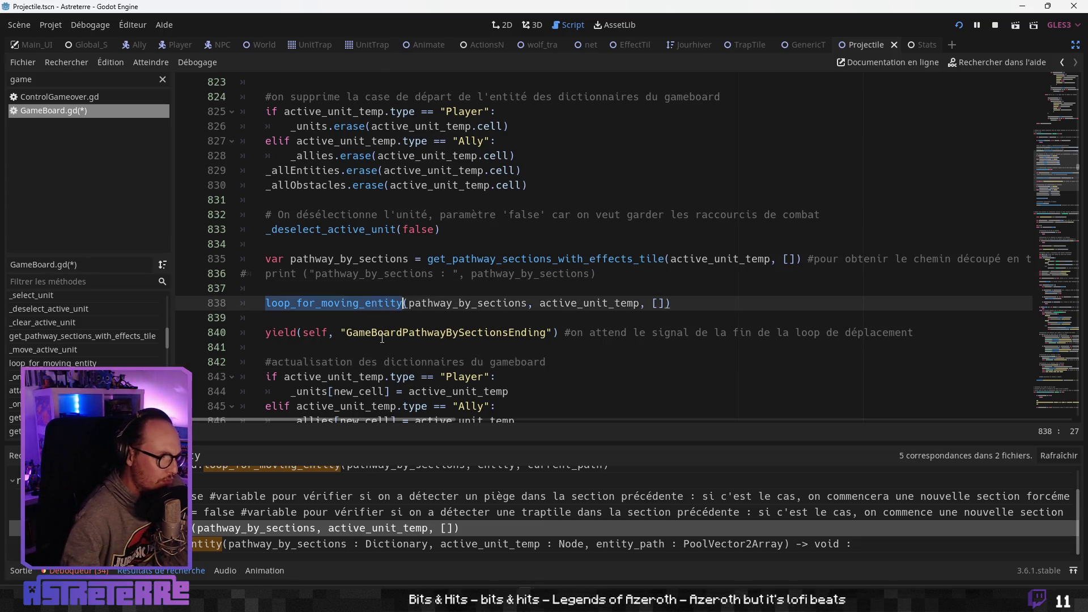
scroll(383, 339, up, 2)
scroll(383, 338, up, 2)
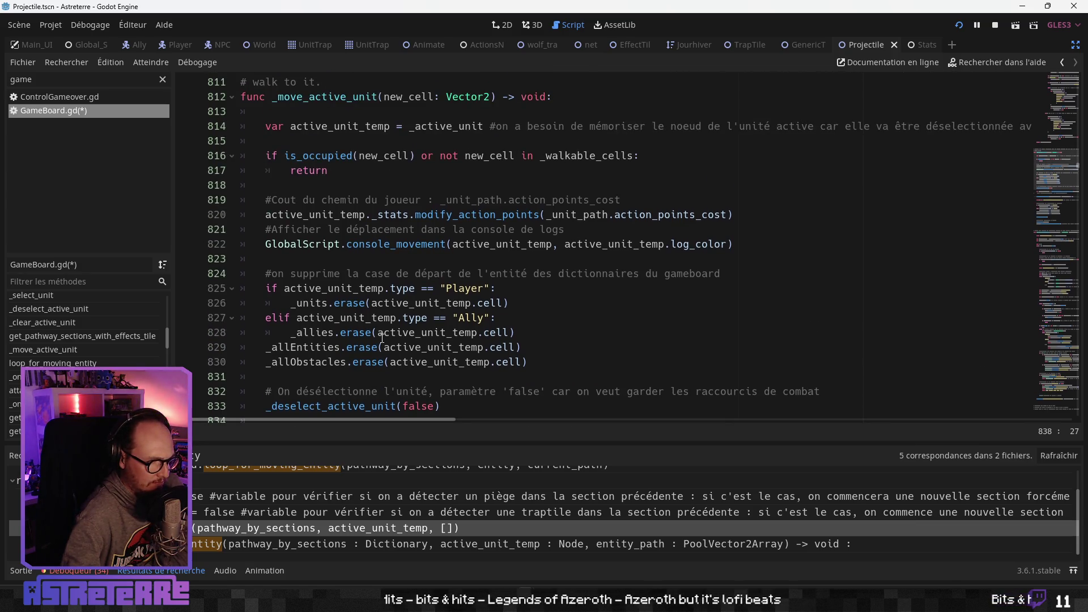
scroll(383, 338, up, 1)
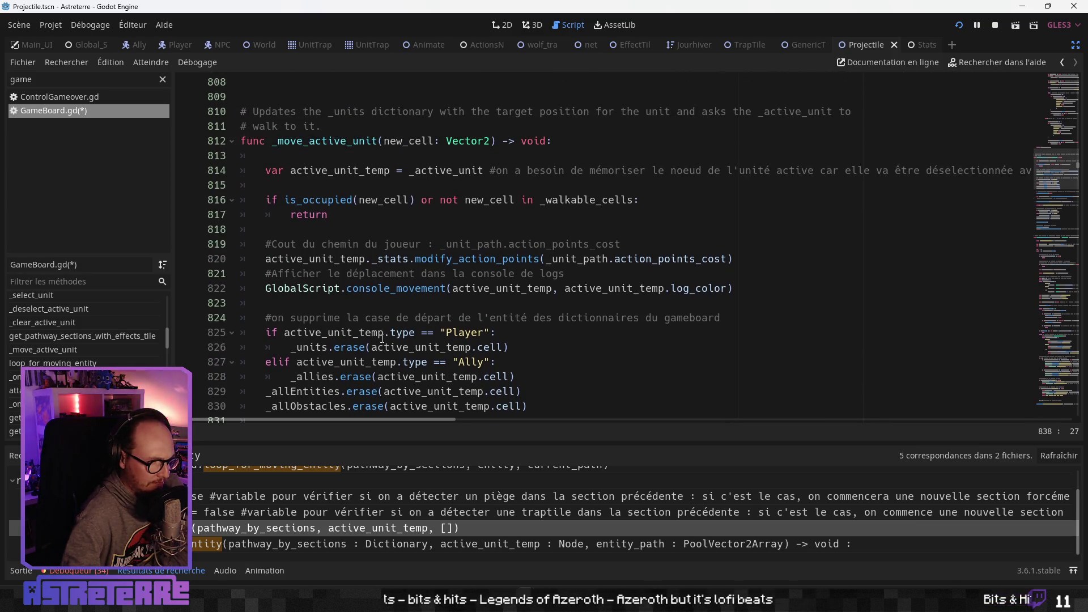
double_click(349, 142)
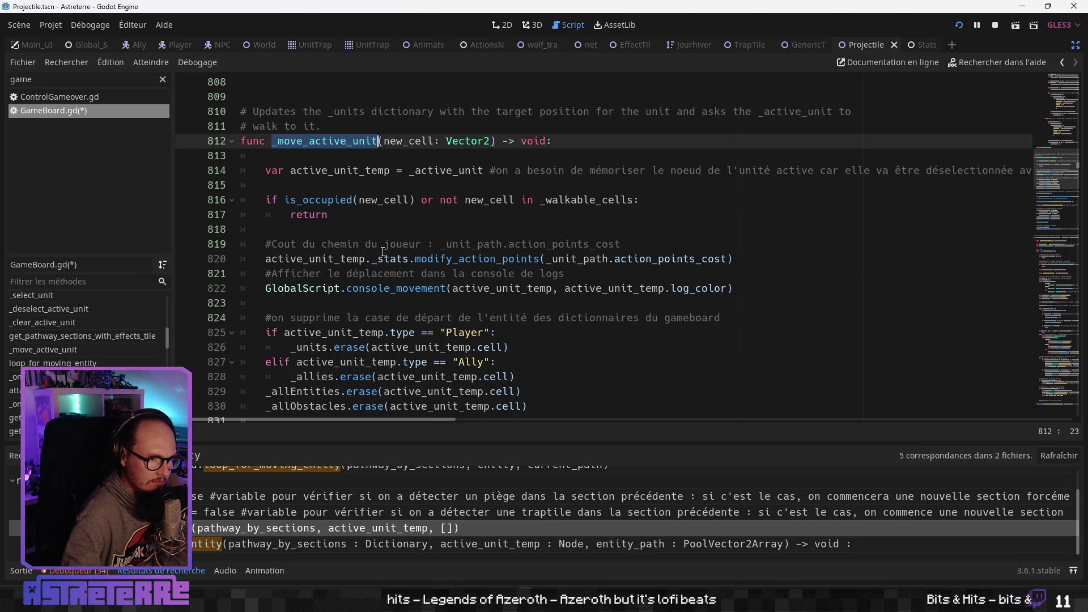
Search all project files for _move_active_unit and scan the 7 matches in GameBoard.gd
key(ctrl+shift+f)
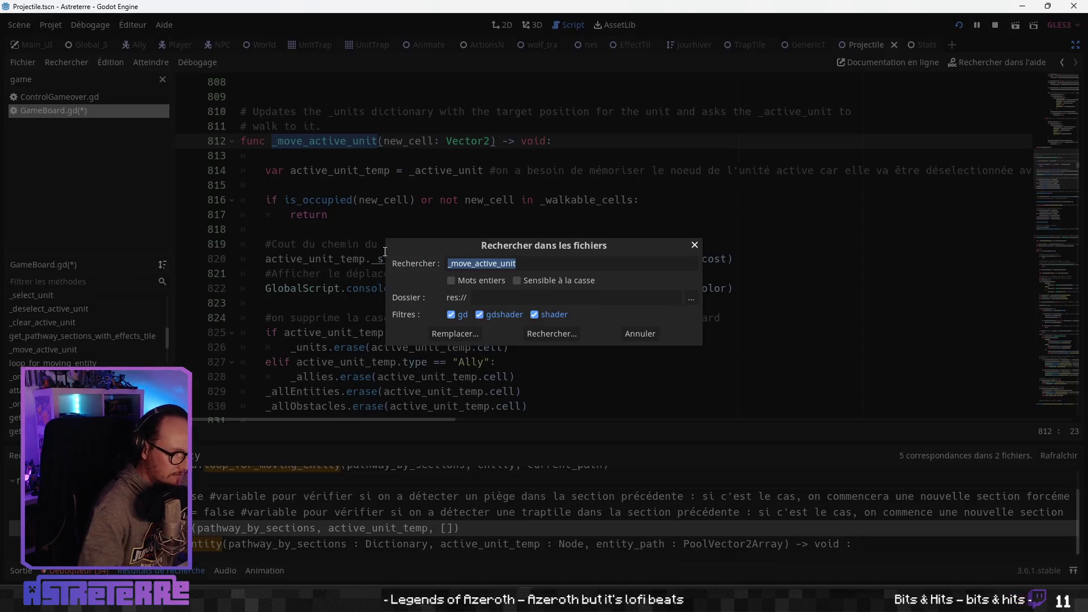
click(541, 337)
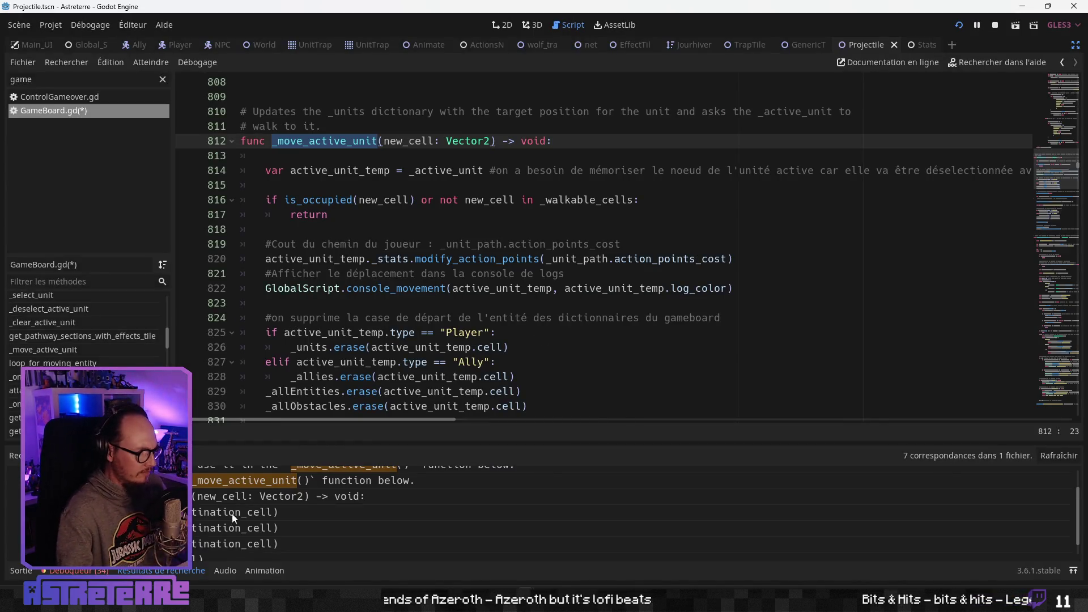
scroll(232, 514, up, 2)
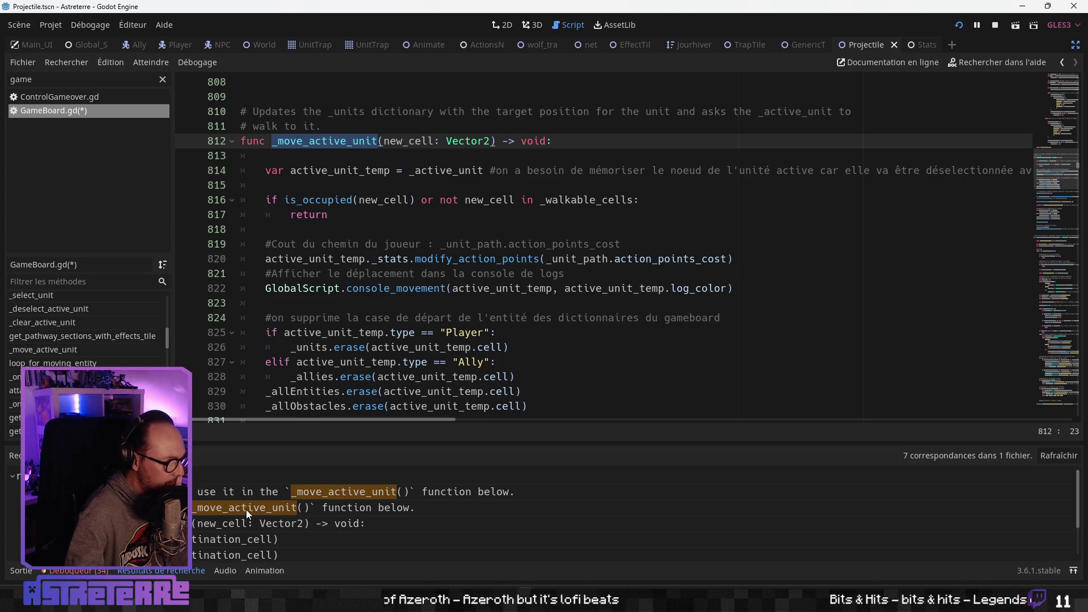
scroll(246, 508, down, 3)
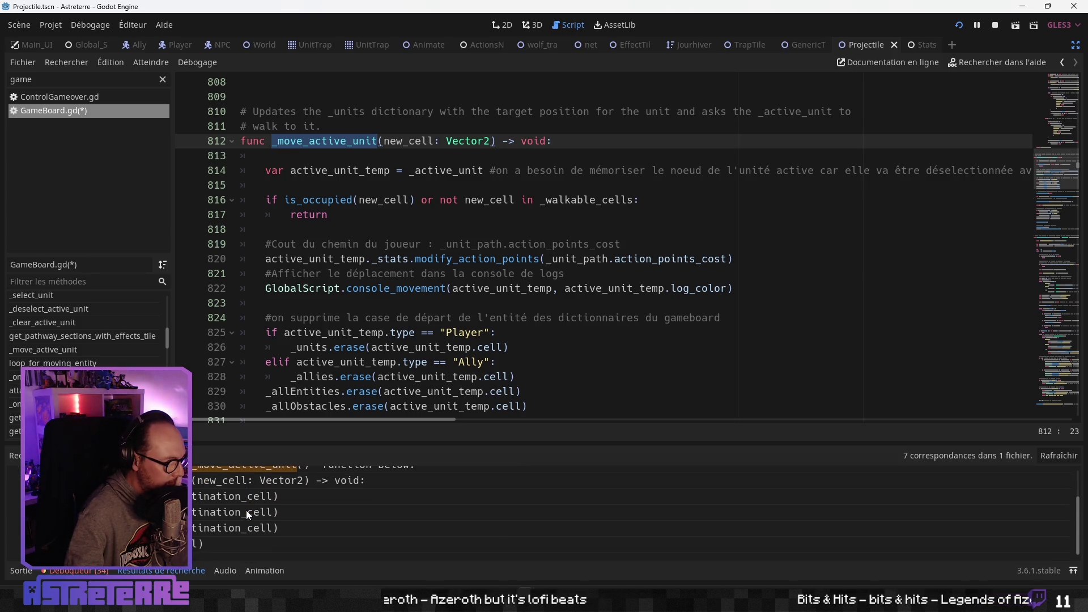
scroll(231, 529, up, 3)
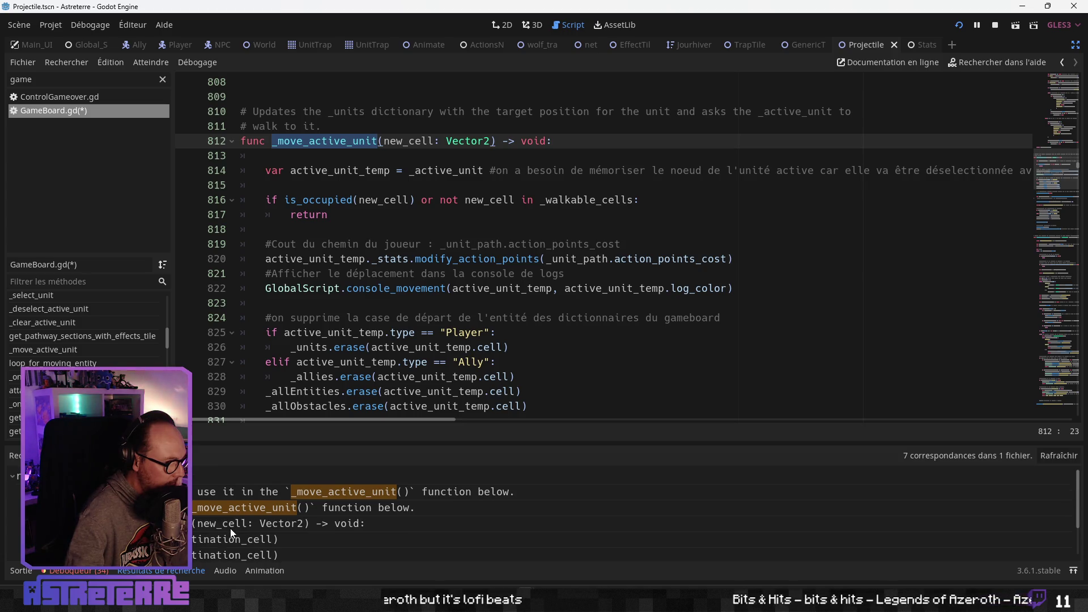
scroll(331, 332, up, 5)
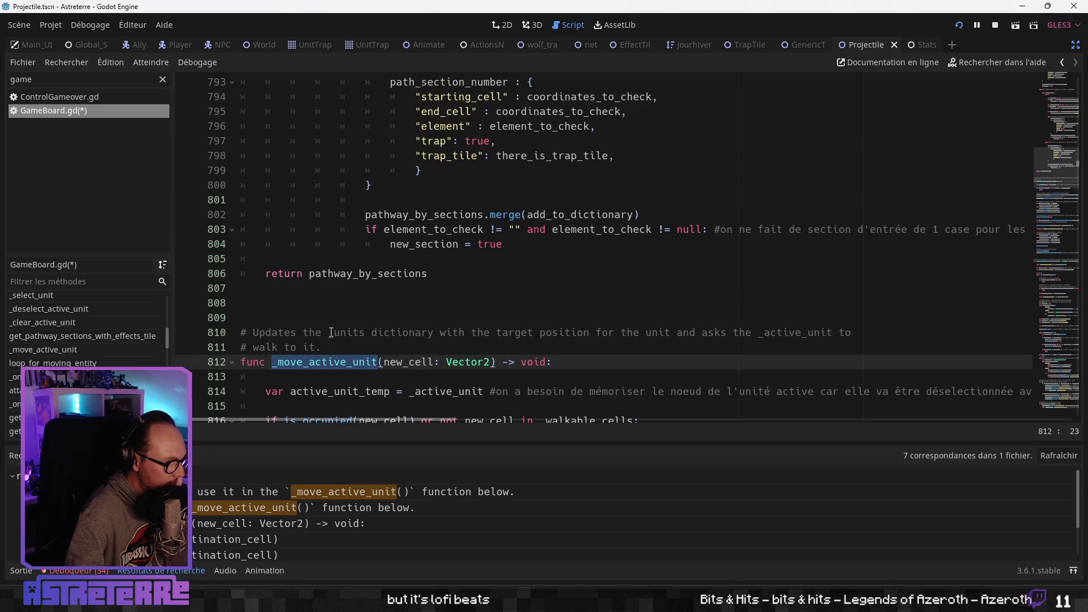
scroll(333, 343, up, 2)
scroll(333, 347, up, 20)
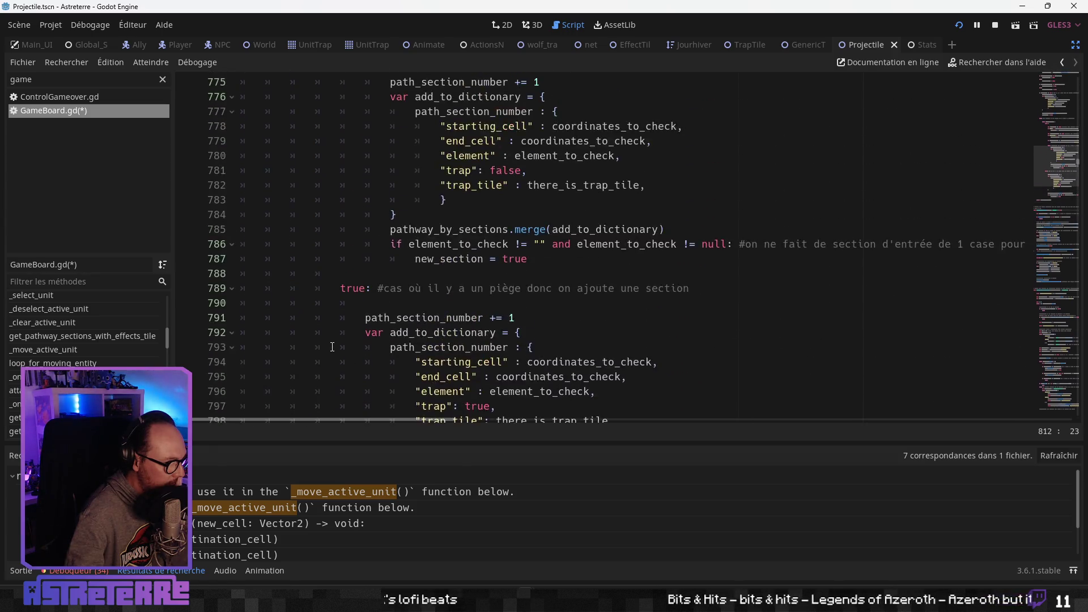
scroll(332, 347, up, 8)
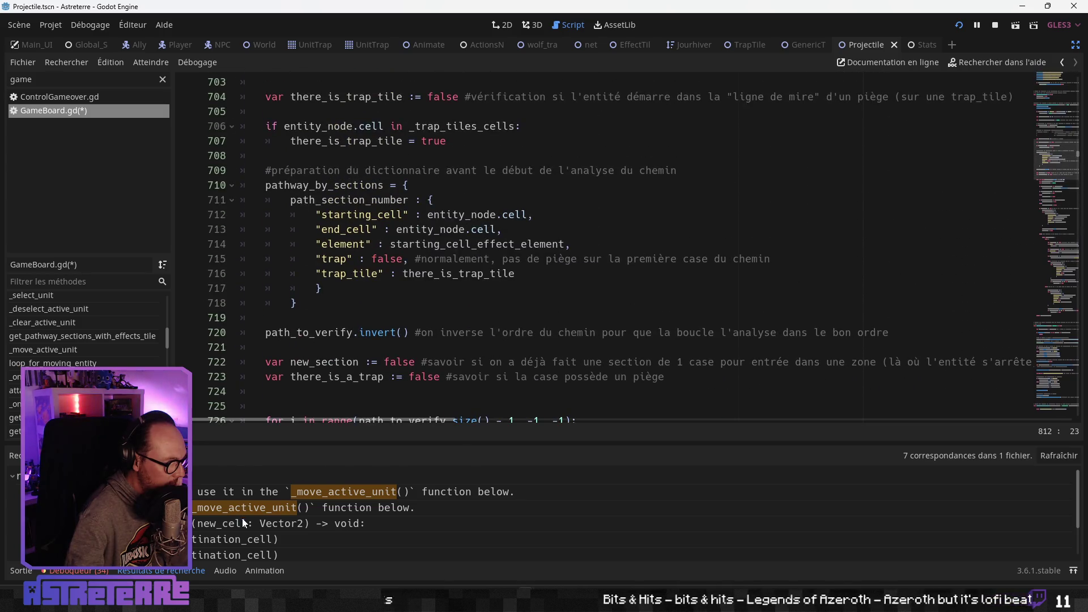
scroll(241, 515, down, 2)
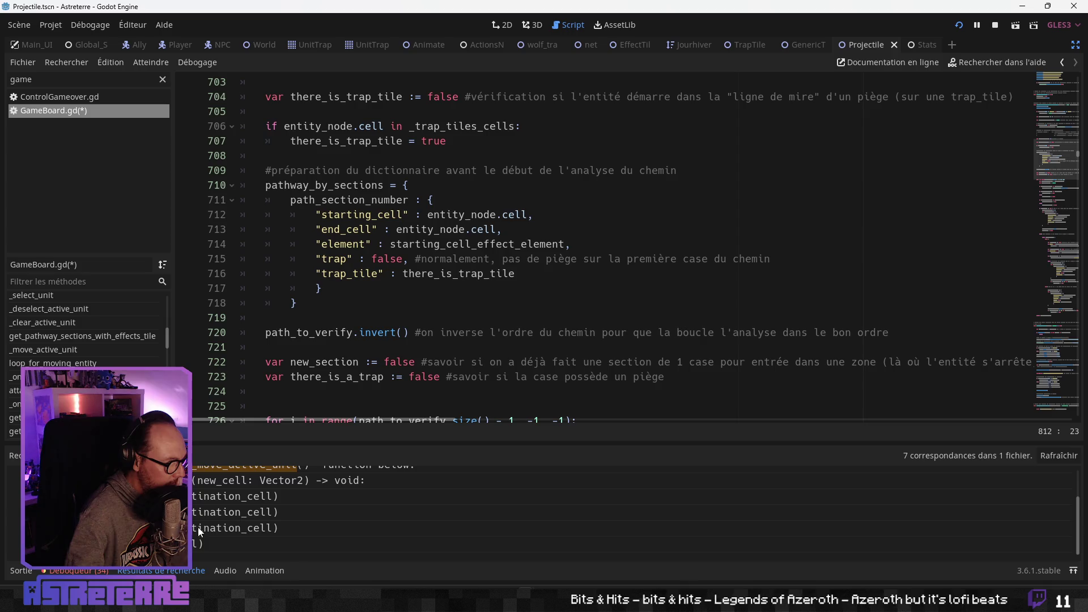
Review the call on line 1271, the line 21 comment and the function definition
click(240, 544)
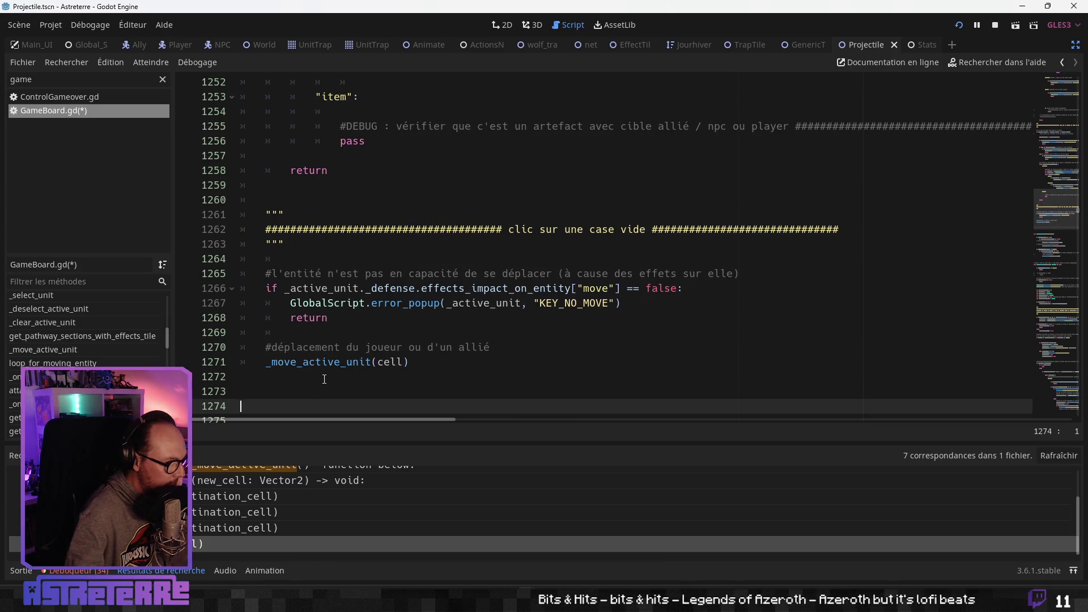
scroll(336, 364, down, 2)
scroll(336, 364, up, 16)
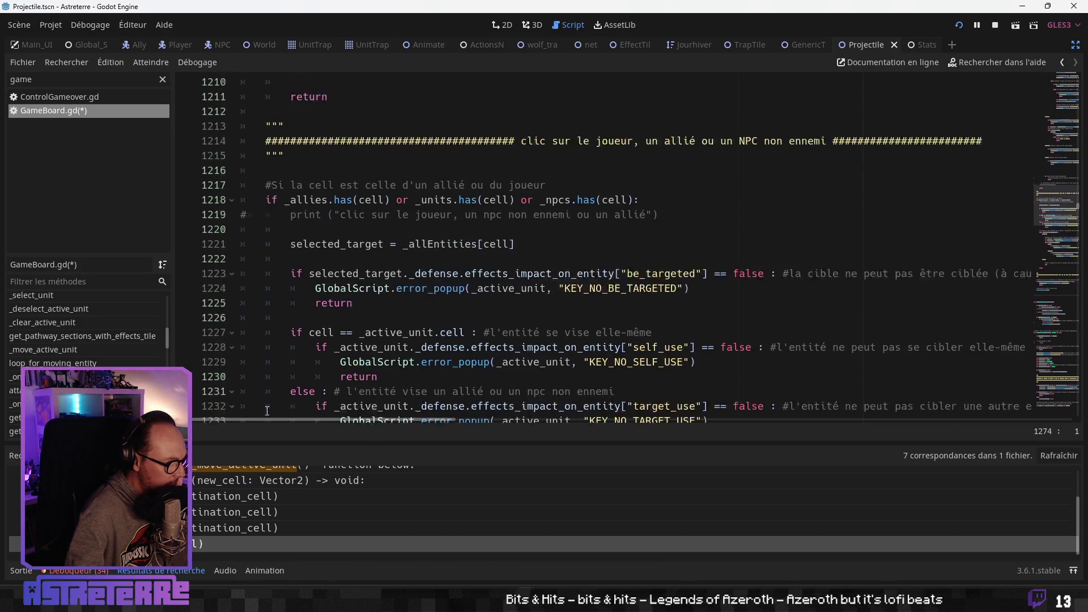
scroll(216, 501, up, 1)
scroll(215, 501, up, 1)
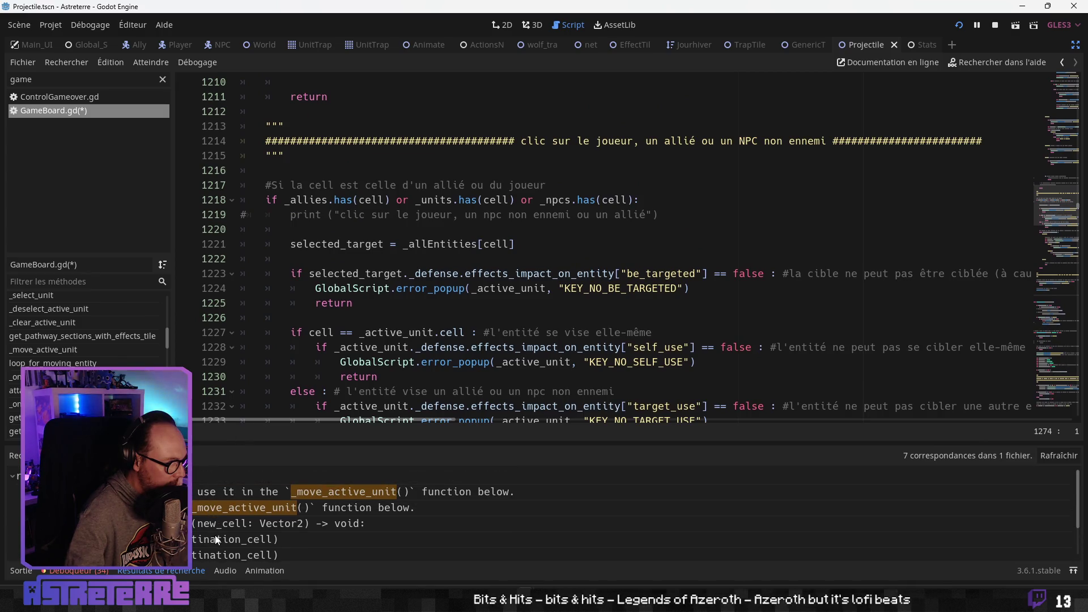
click(244, 488)
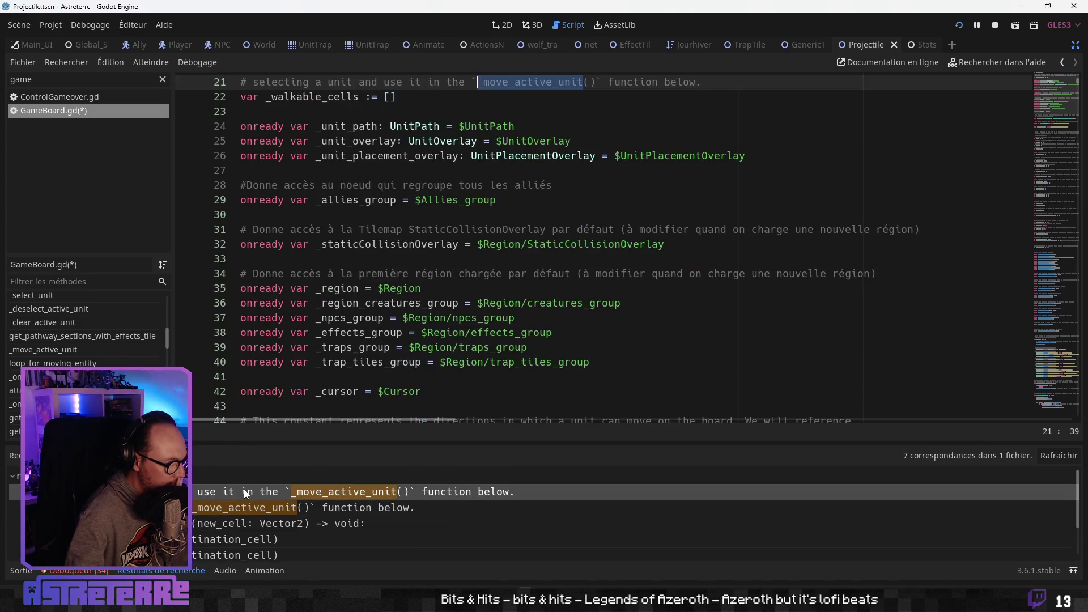
scroll(322, 380, up, 3)
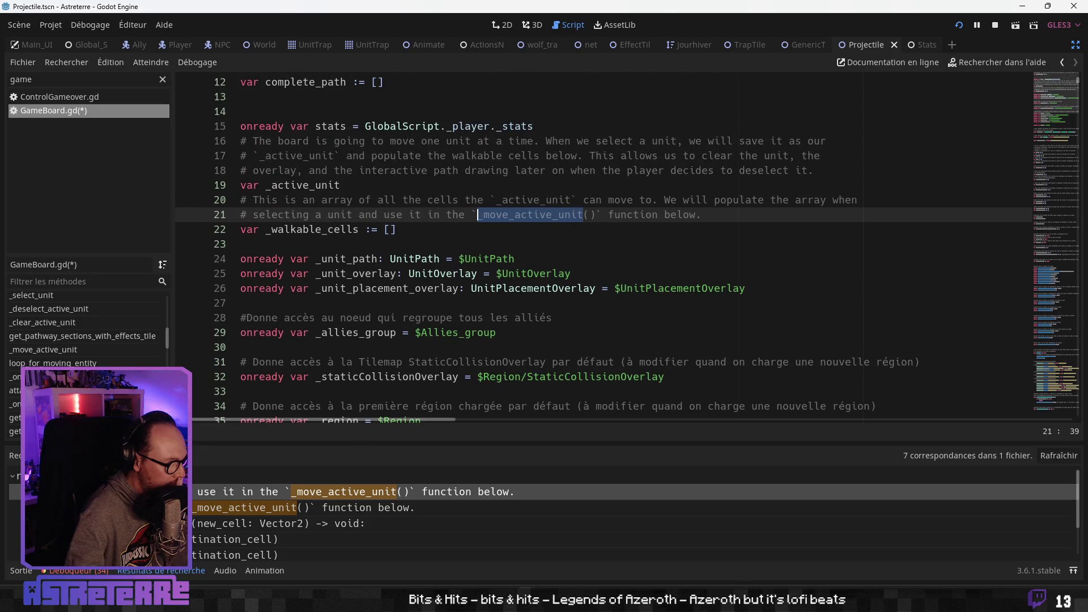
click(193, 525)
scroll(351, 396, down, 5)
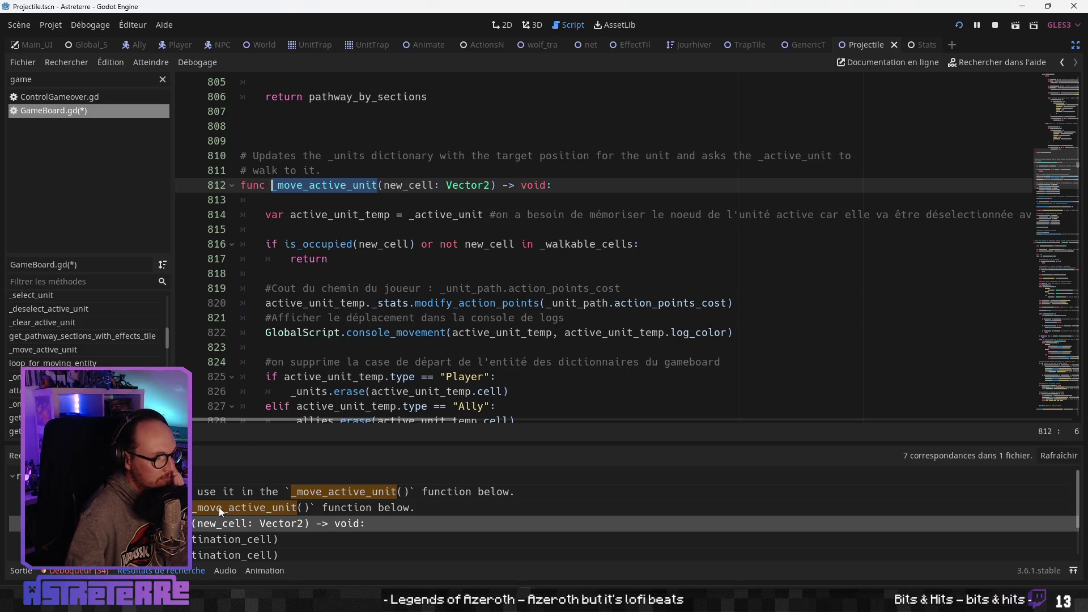
Check the mention on line 675, then the trap call on line 1082
click(310, 508)
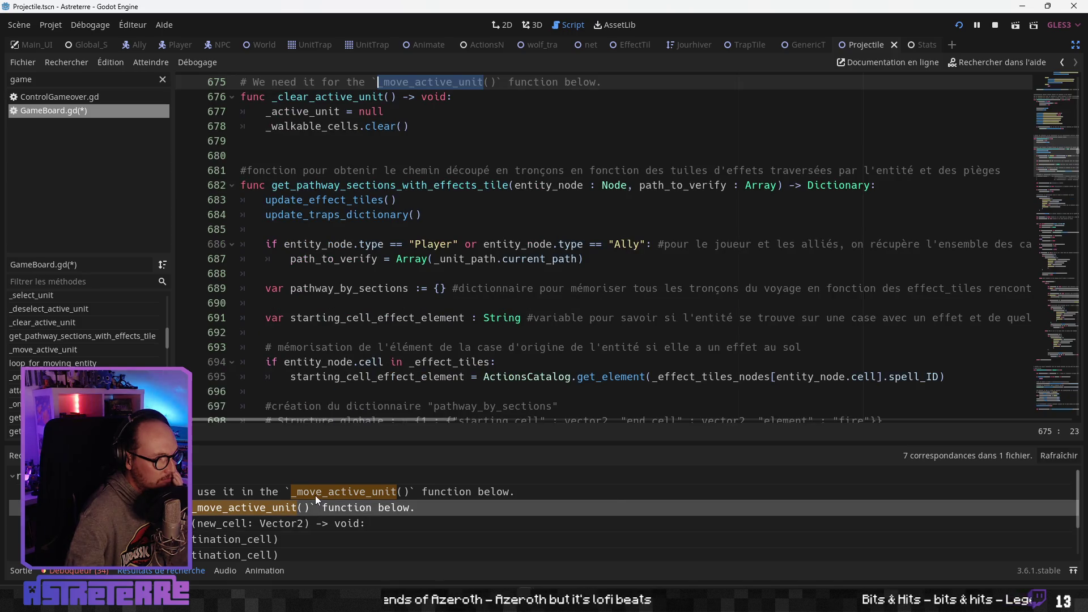
click(315, 495)
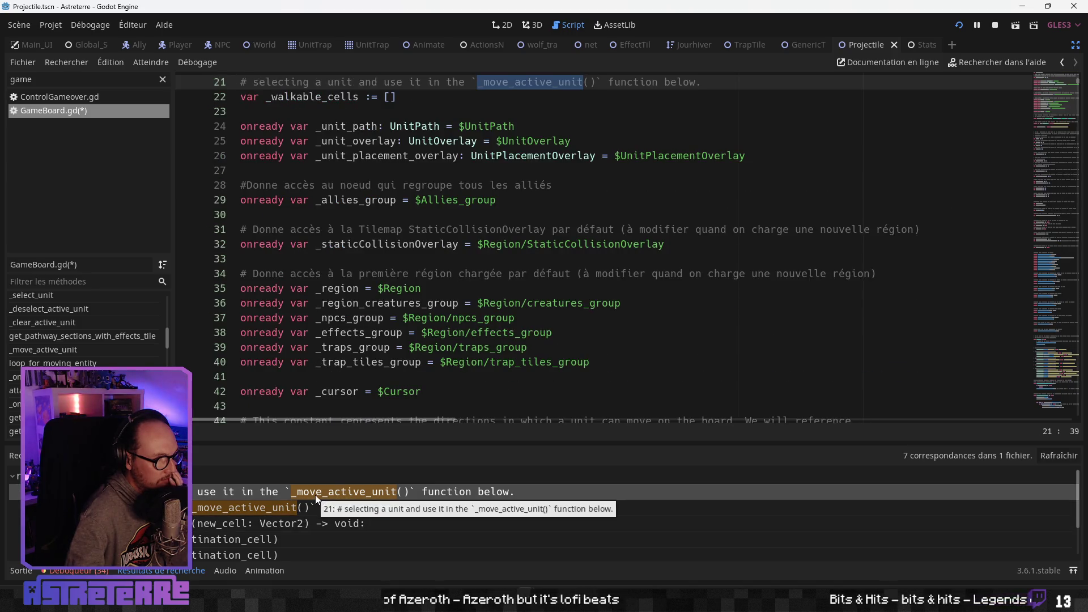
click(257, 521)
click(233, 536)
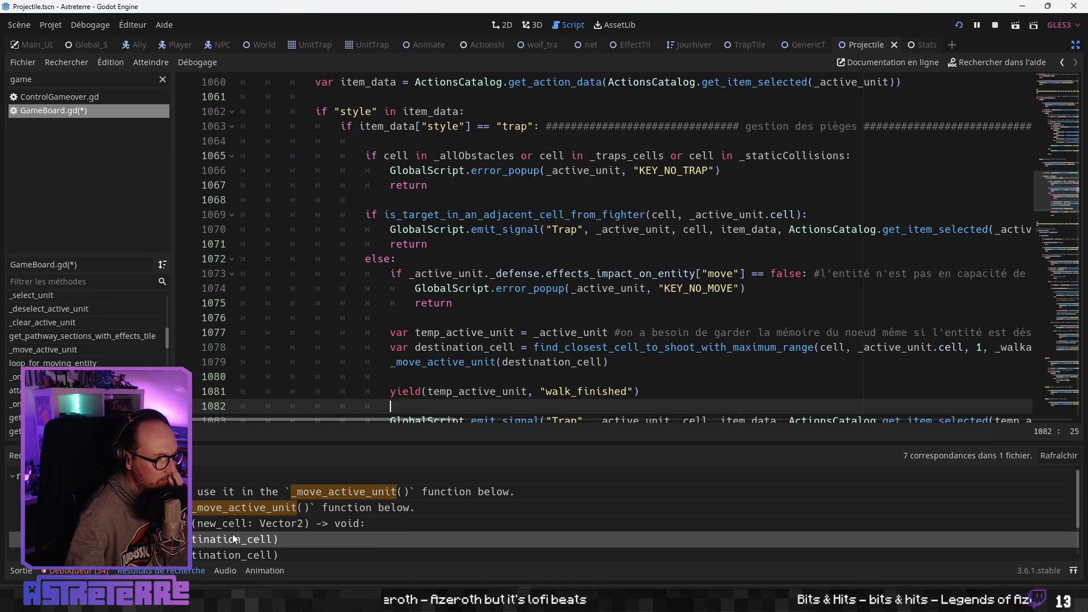
scroll(236, 530, down, 1)
scroll(236, 530, up, 1)
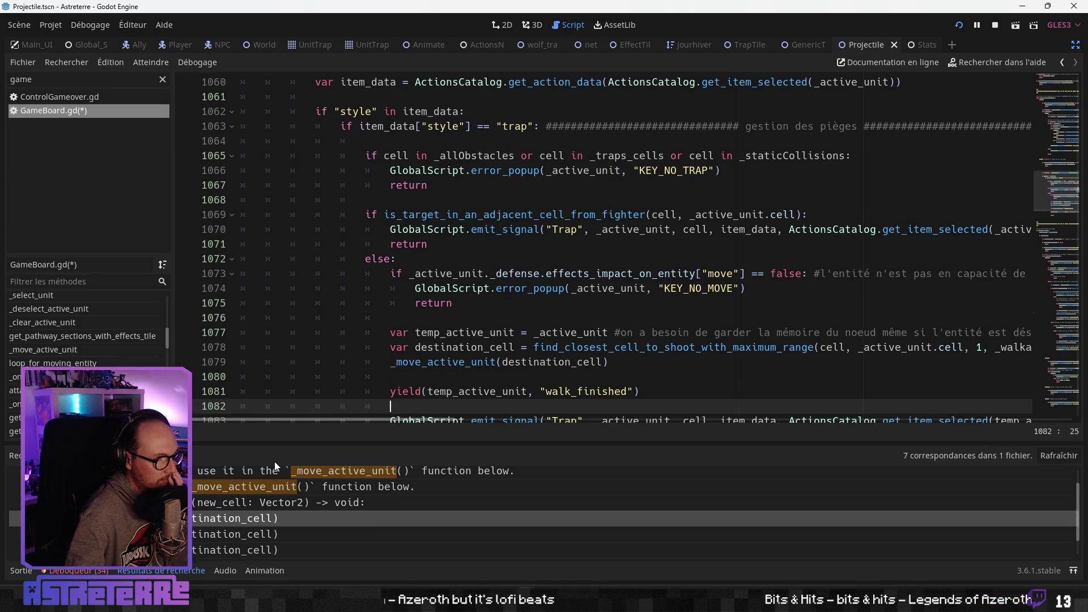
Step through the calls on lines 1146, 1082, 1163 and 1271, toggling distraction-free mode
key(ctrl+shift+F11)
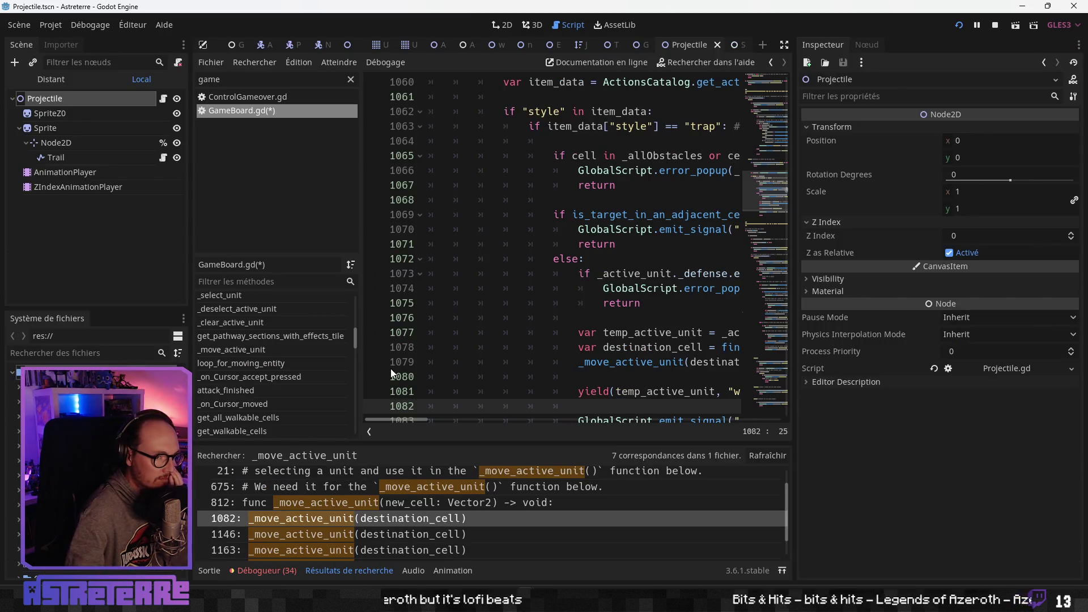
scroll(532, 345, up, 4)
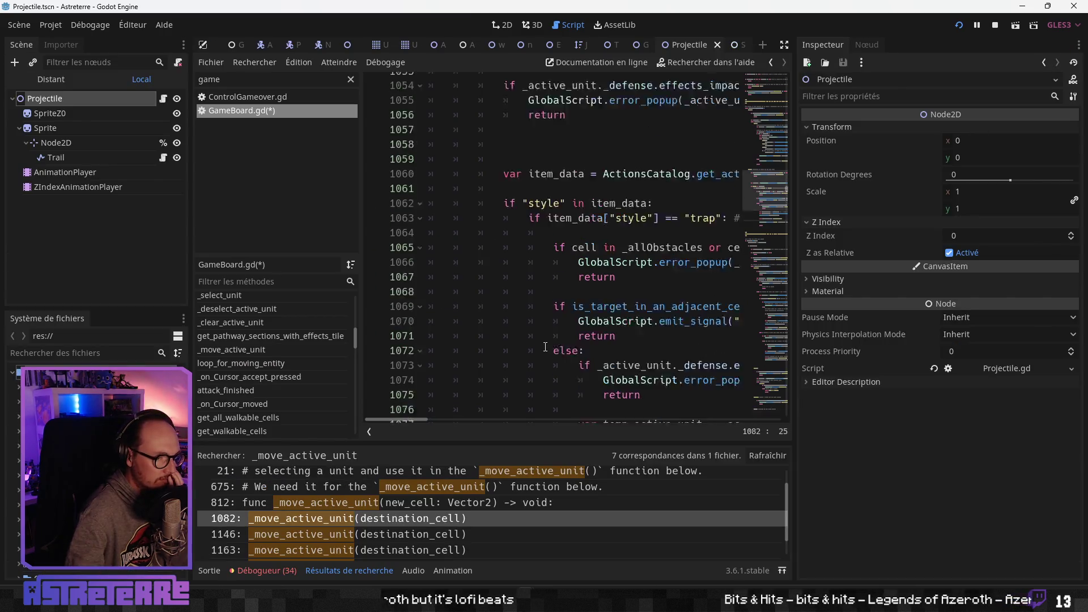
click(400, 533)
click(393, 519)
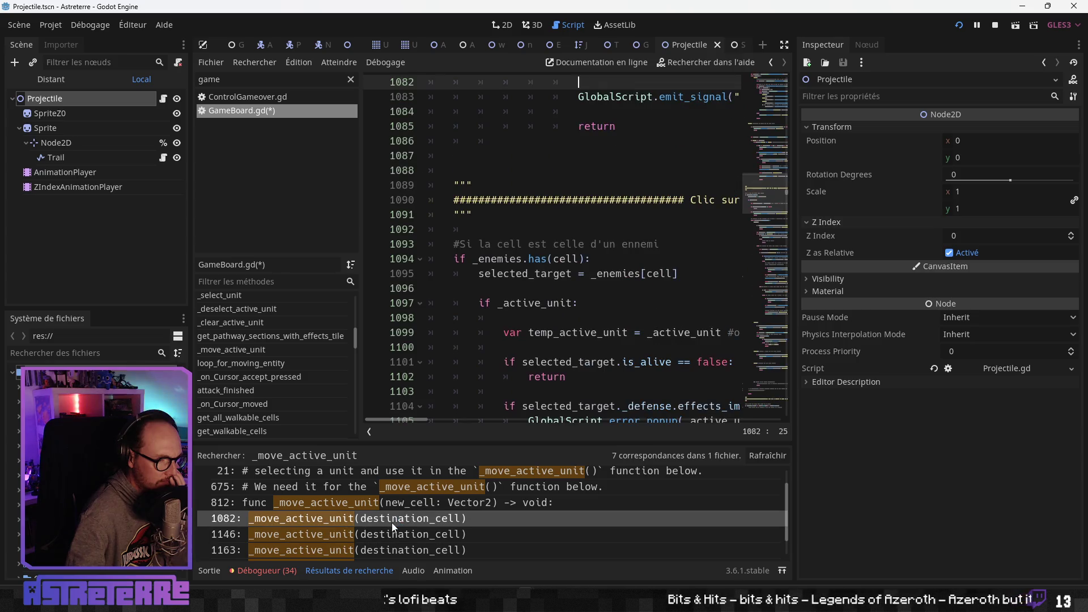
key(ctrl+shift+F11)
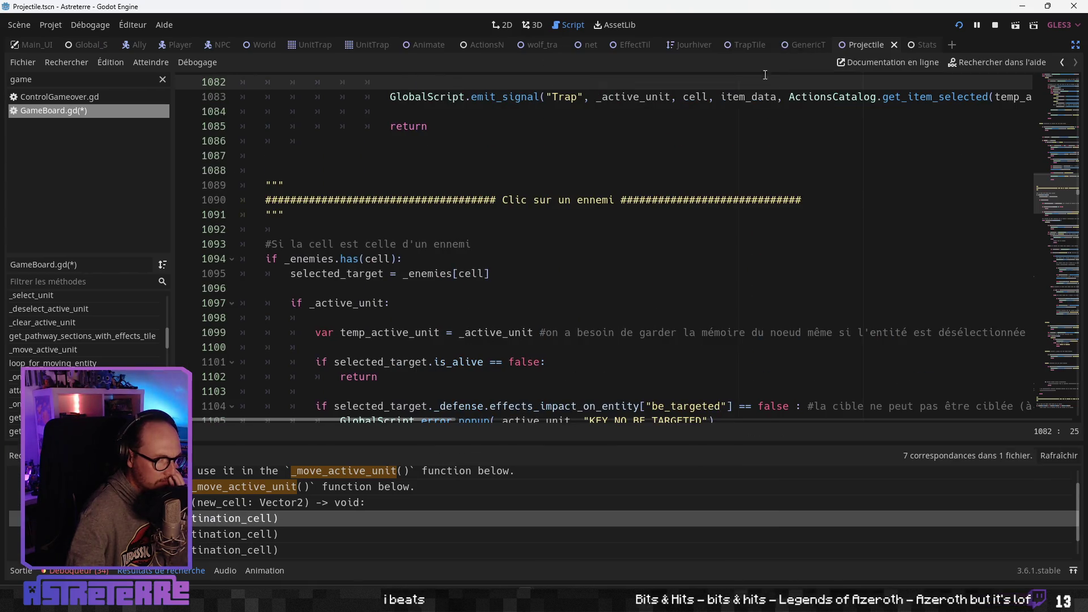
scroll(406, 369, down, 5)
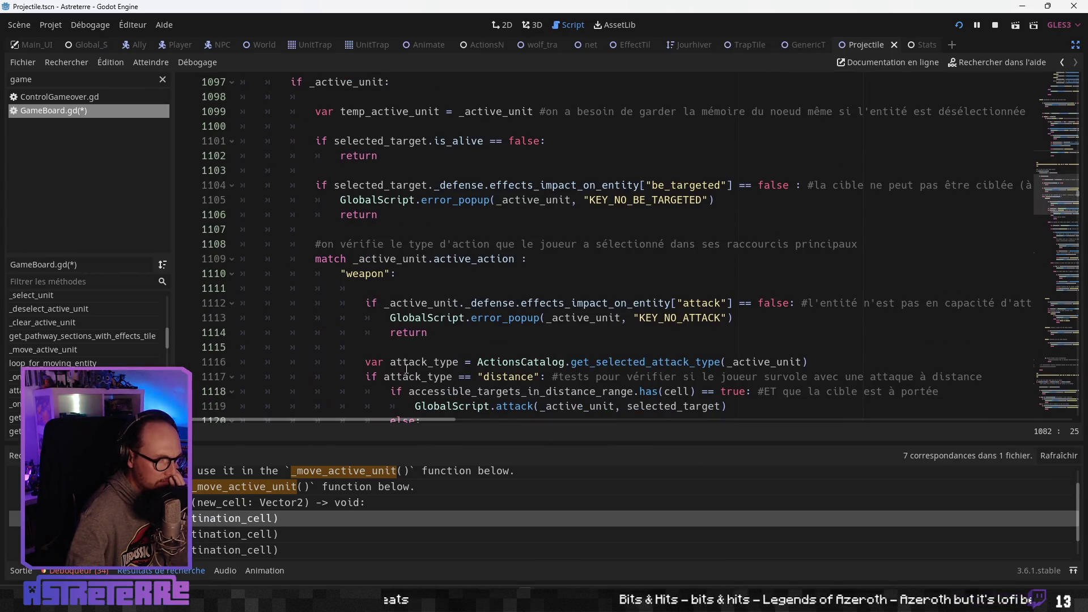
scroll(252, 524, down, 1)
click(245, 513)
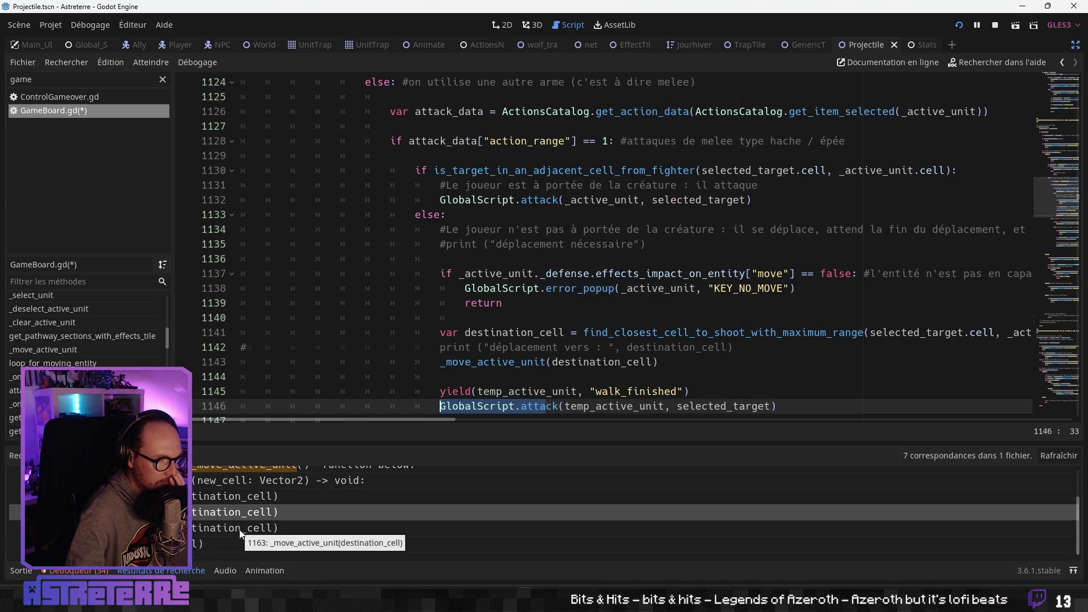
click(239, 530)
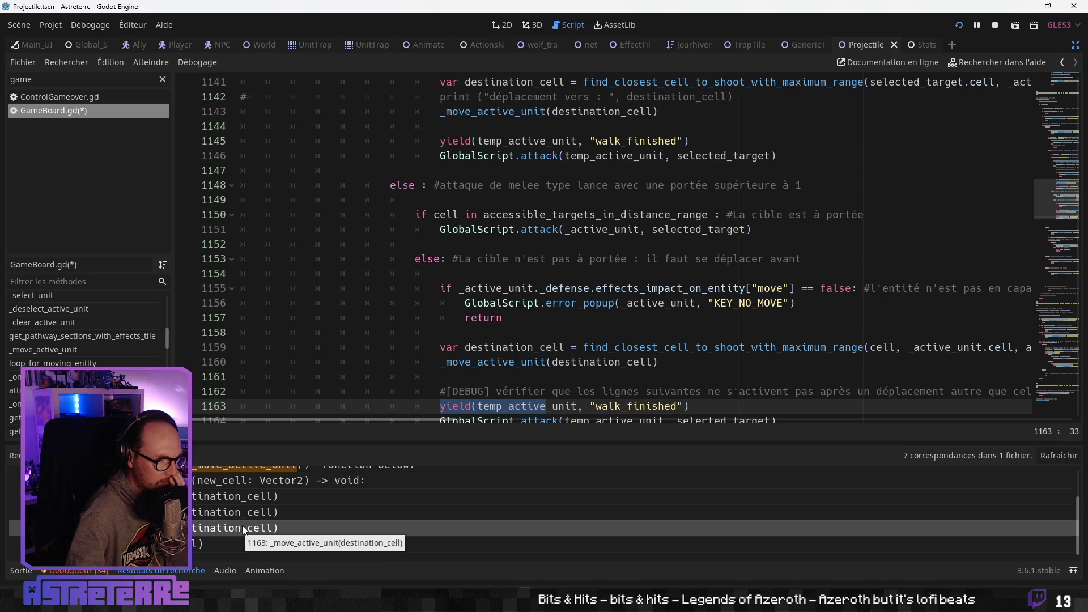
click(203, 545)
scroll(439, 370, down, 5)
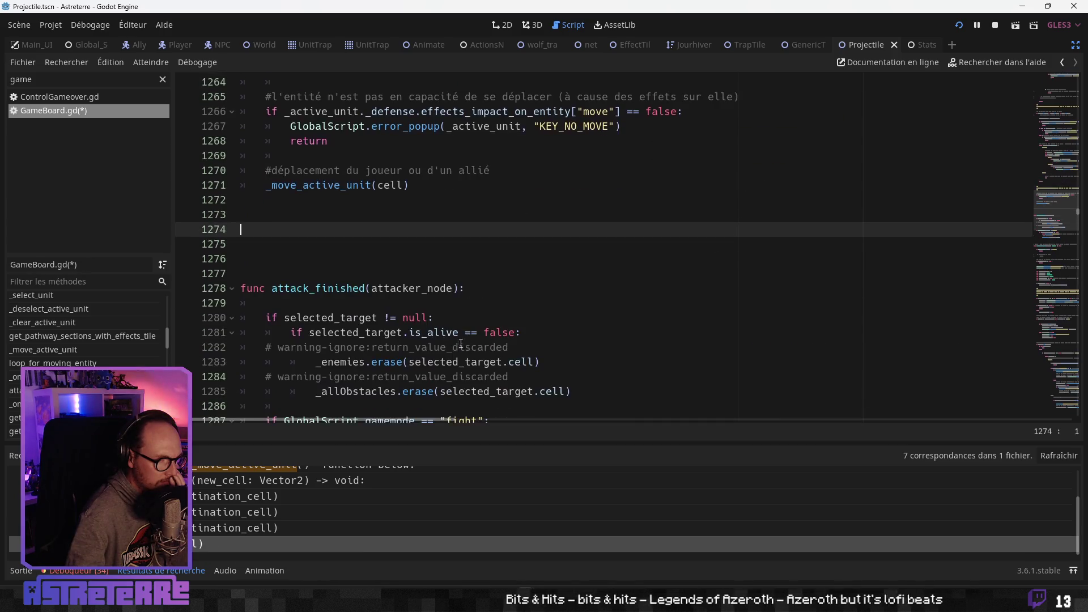
scroll(440, 369, up, 4)
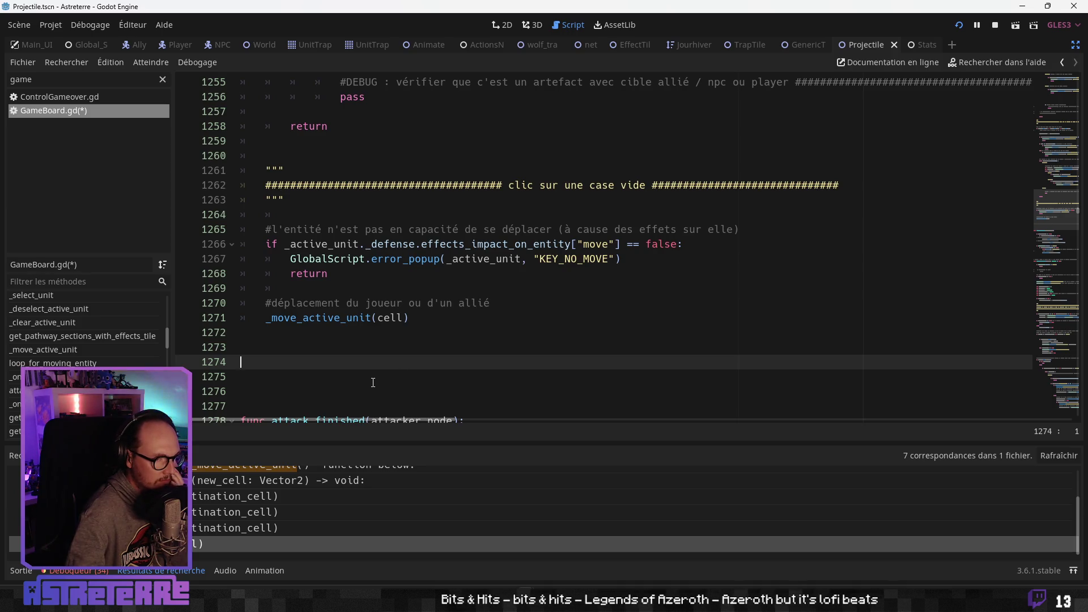
Open the _move_active_unit definition at line 812 and read its Player erase and pathway lines
click(193, 529)
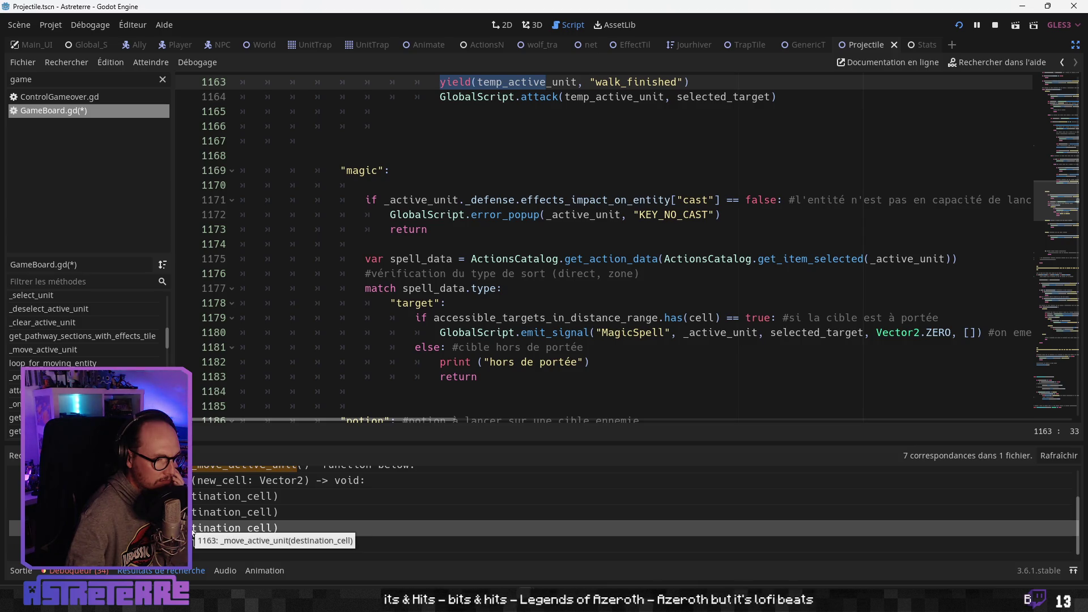
click(199, 512)
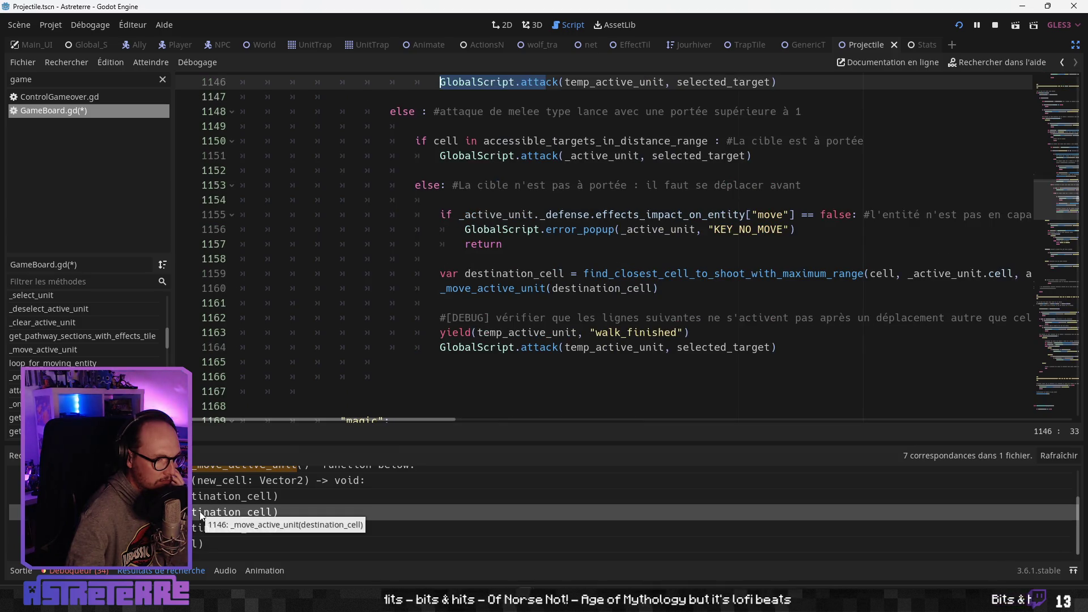
scroll(203, 510, up, 2)
click(206, 501)
click(206, 519)
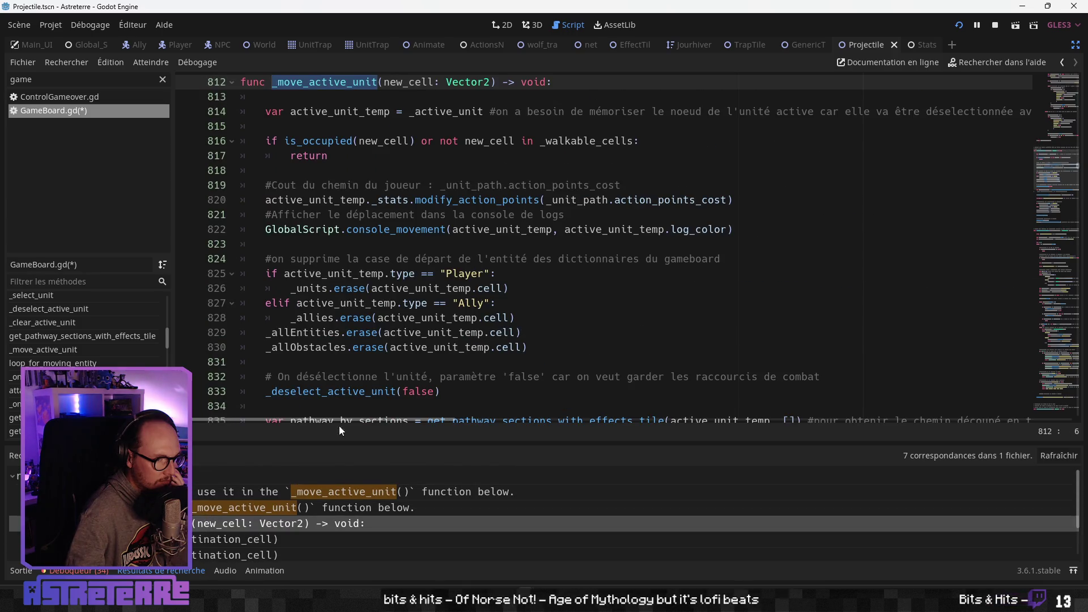
click(372, 289)
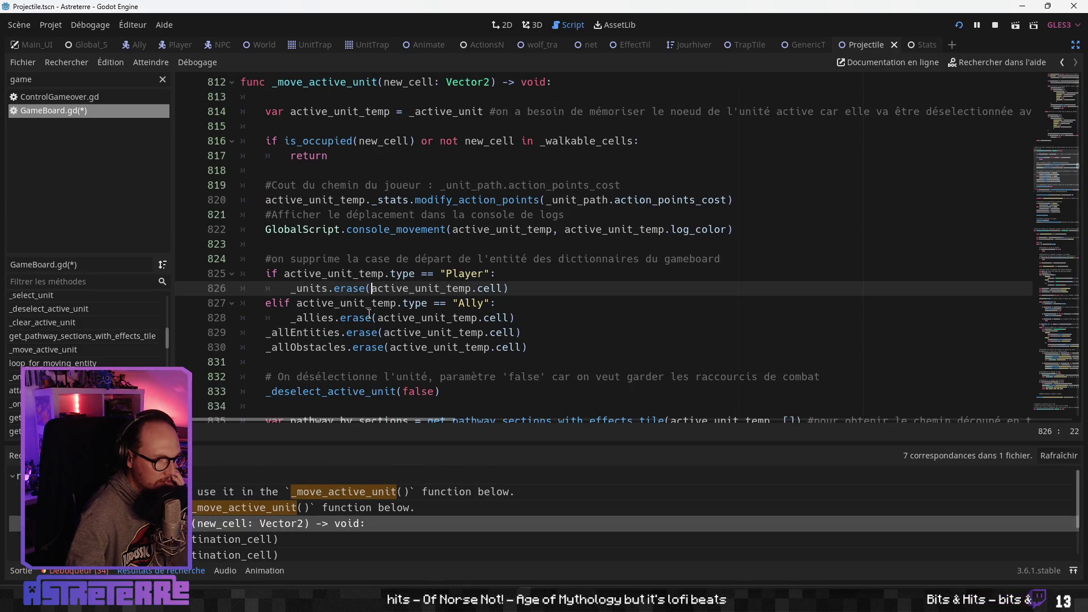
scroll(369, 314, down, 3)
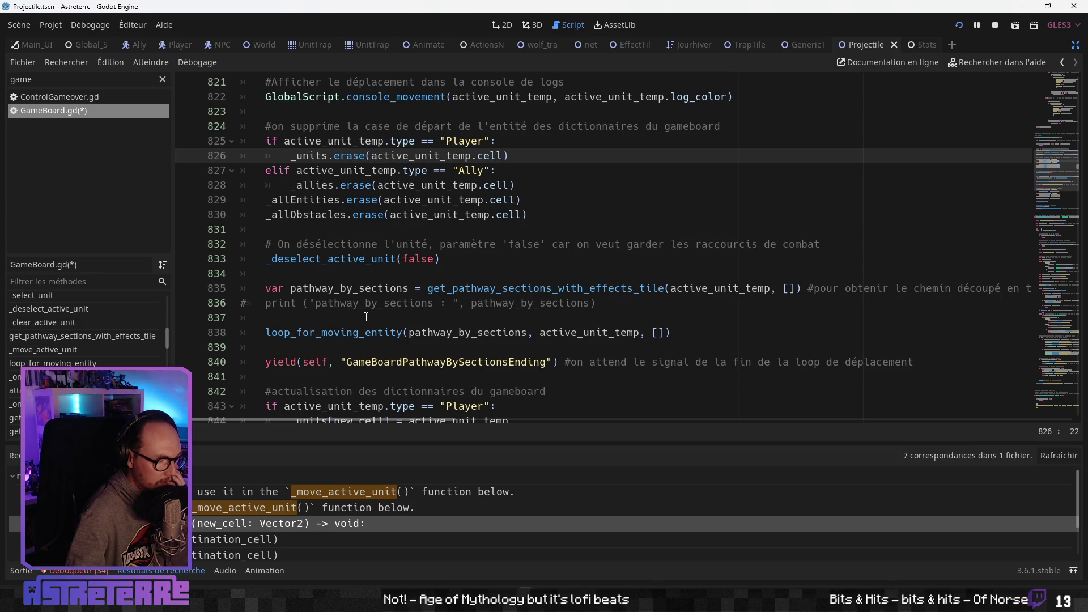
click(372, 303)
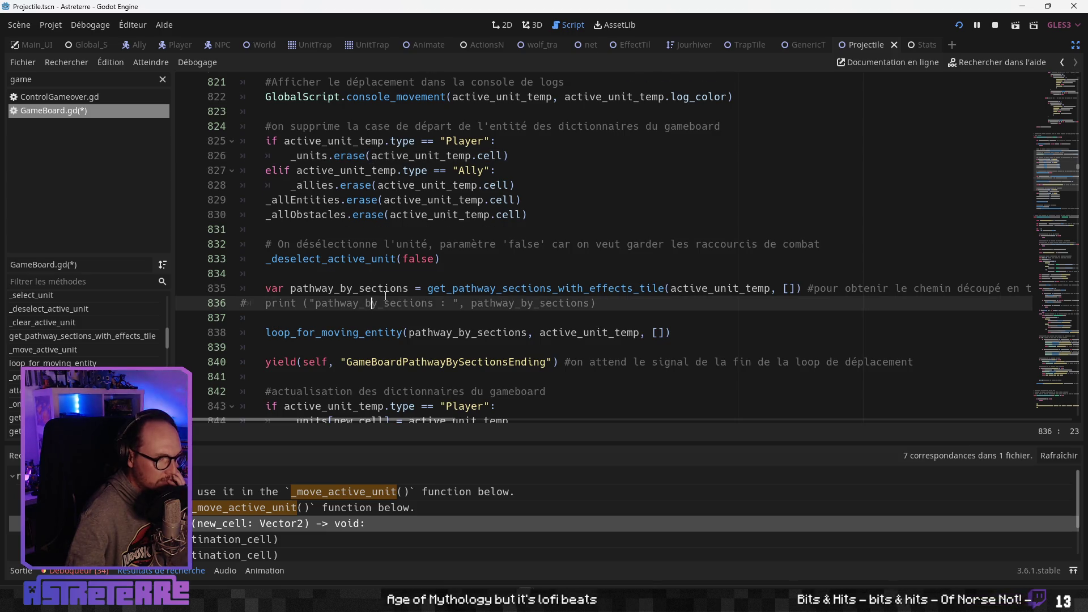
scroll(391, 306, up, 2)
scroll(390, 309, down, 3)
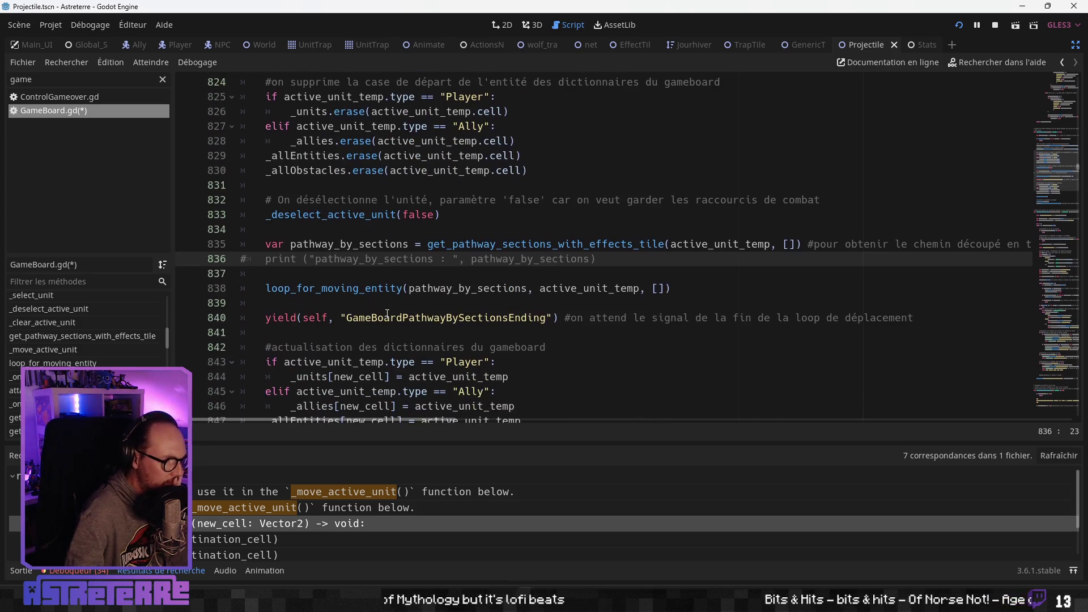
scroll(387, 313, down, 1)
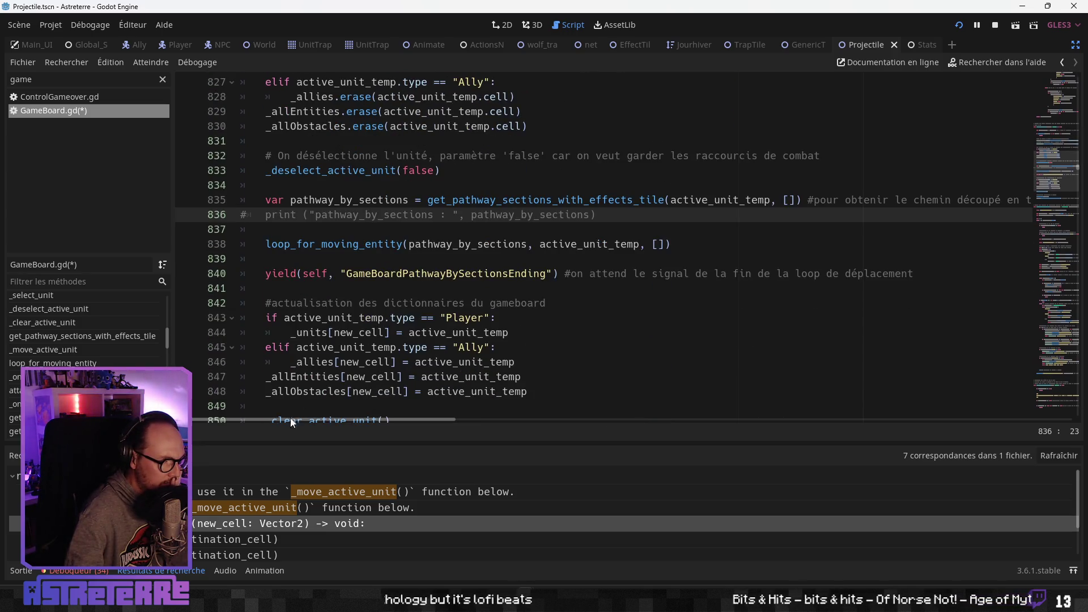
Read the trap-placement call at line 1079 and its return on line 1085
click(231, 542)
scroll(434, 345, down, 3)
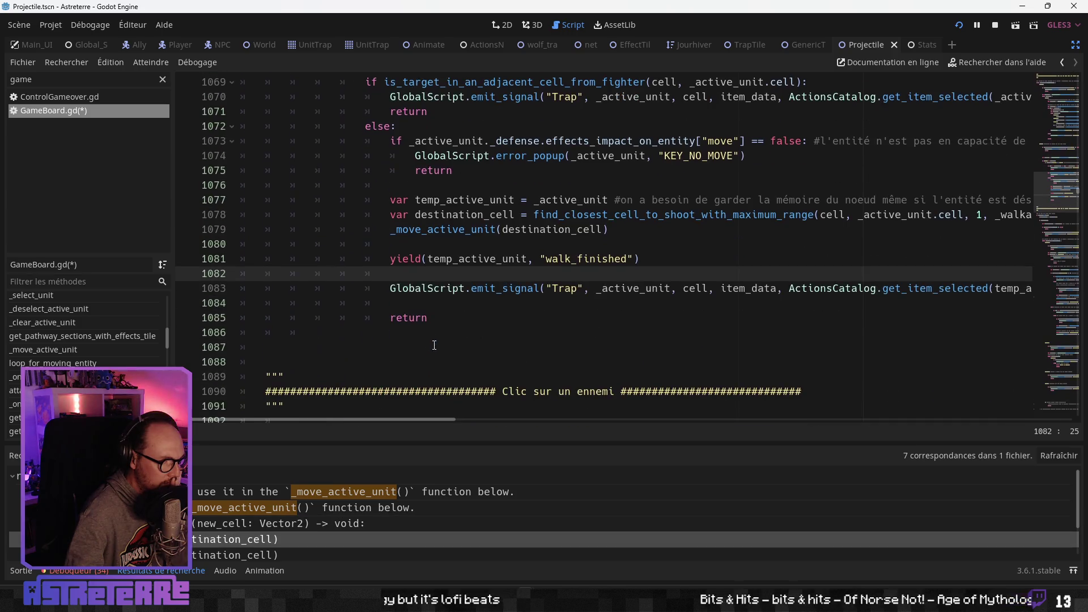
click(472, 327)
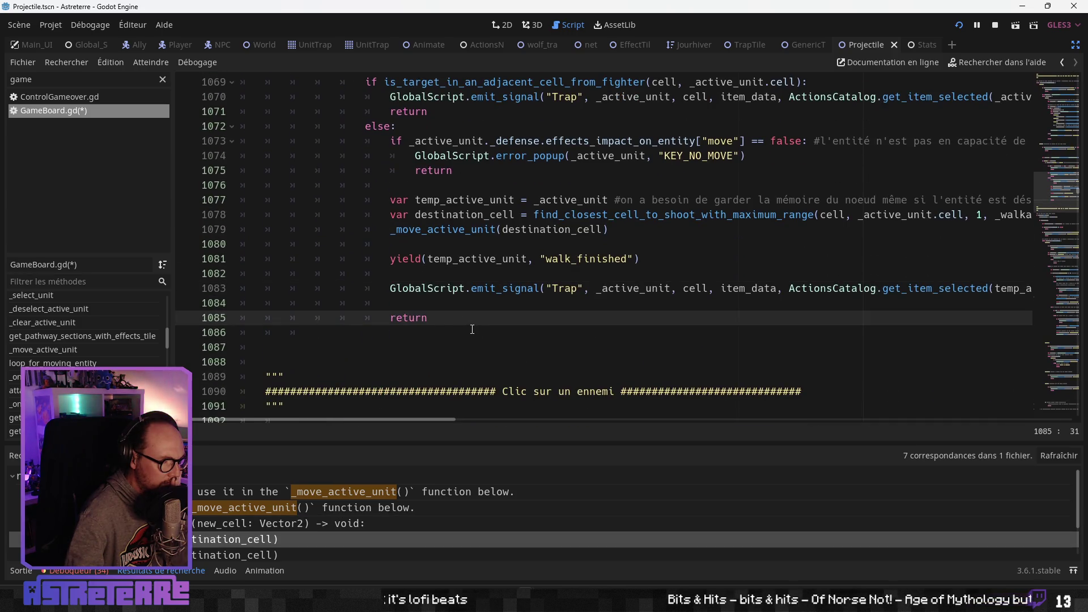
scroll(473, 329, up, 3)
click(467, 364)
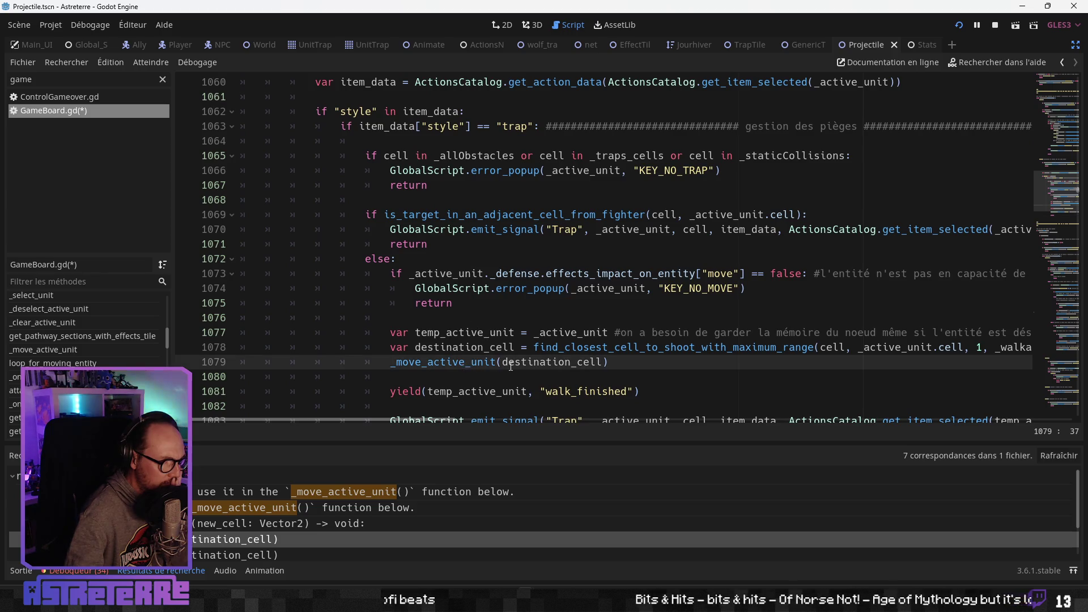
scroll(511, 366, up, 3)
scroll(511, 365, down, 3)
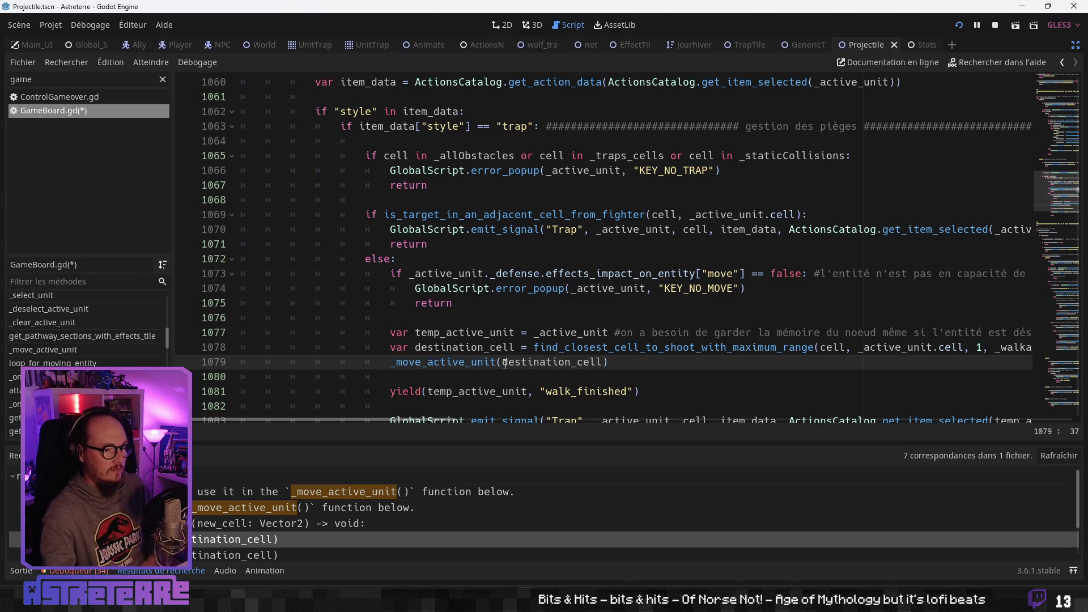
scroll(507, 351, up, 4)
scroll(506, 340, up, 15)
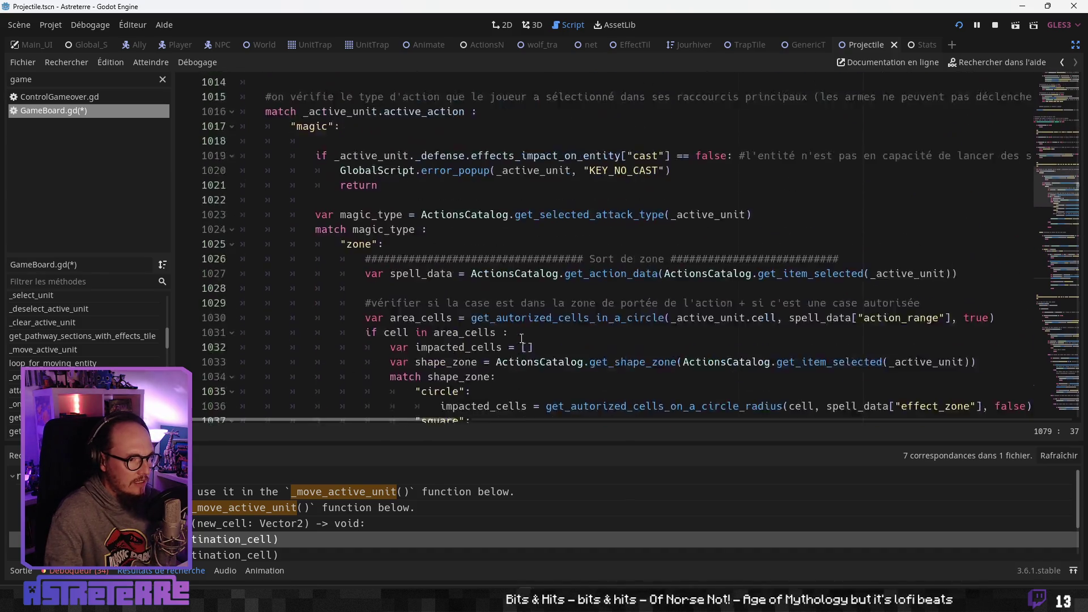
scroll(521, 339, down, 20)
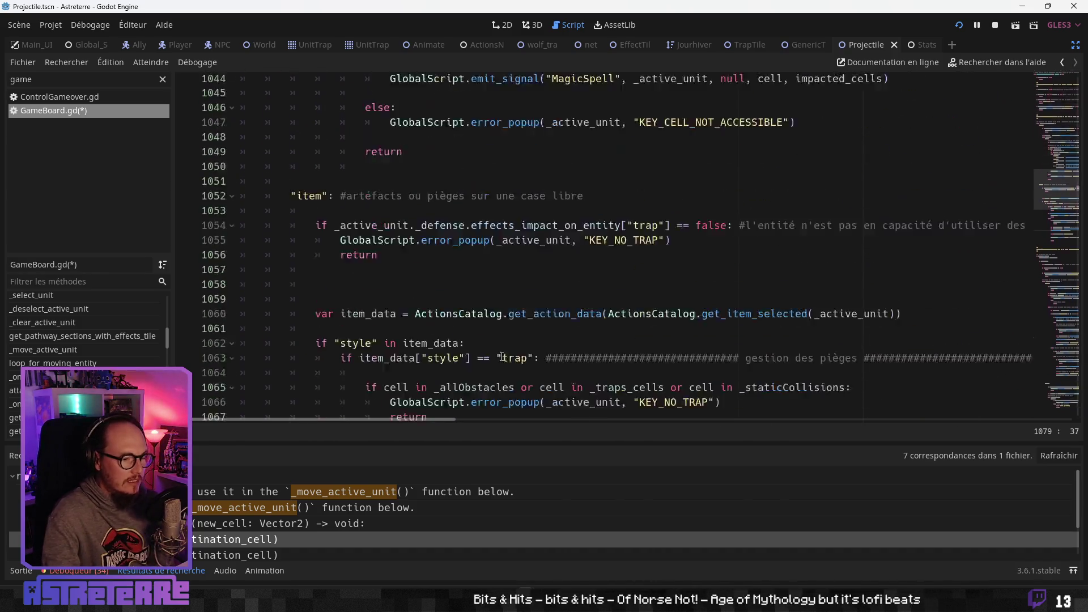
scroll(251, 542, down, 2)
Inspect the melee attack call site and the call on line 1163
click(242, 518)
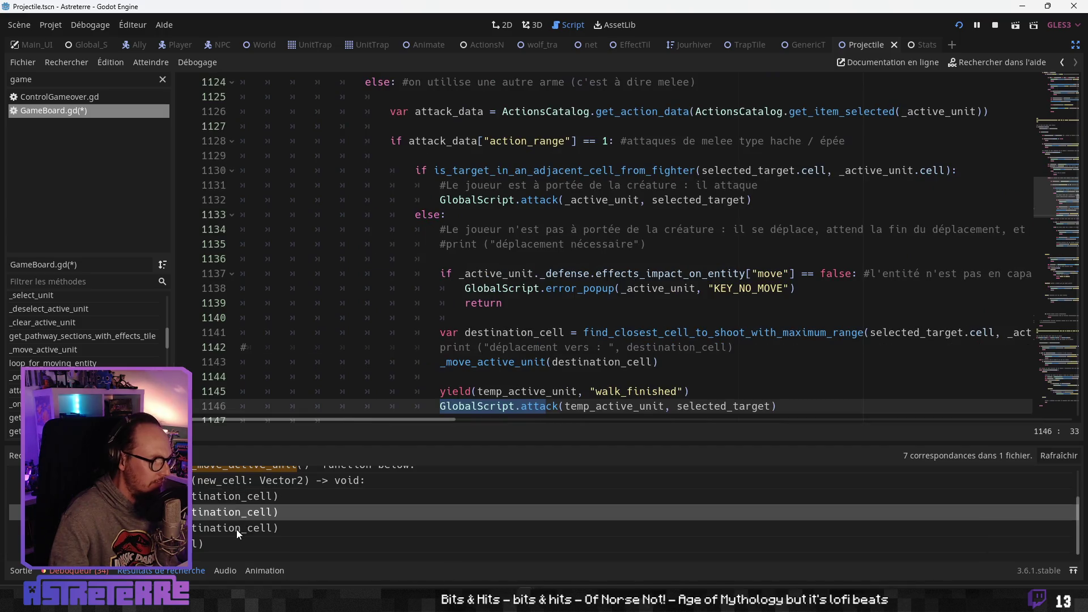
click(236, 529)
scroll(477, 362, down, 4)
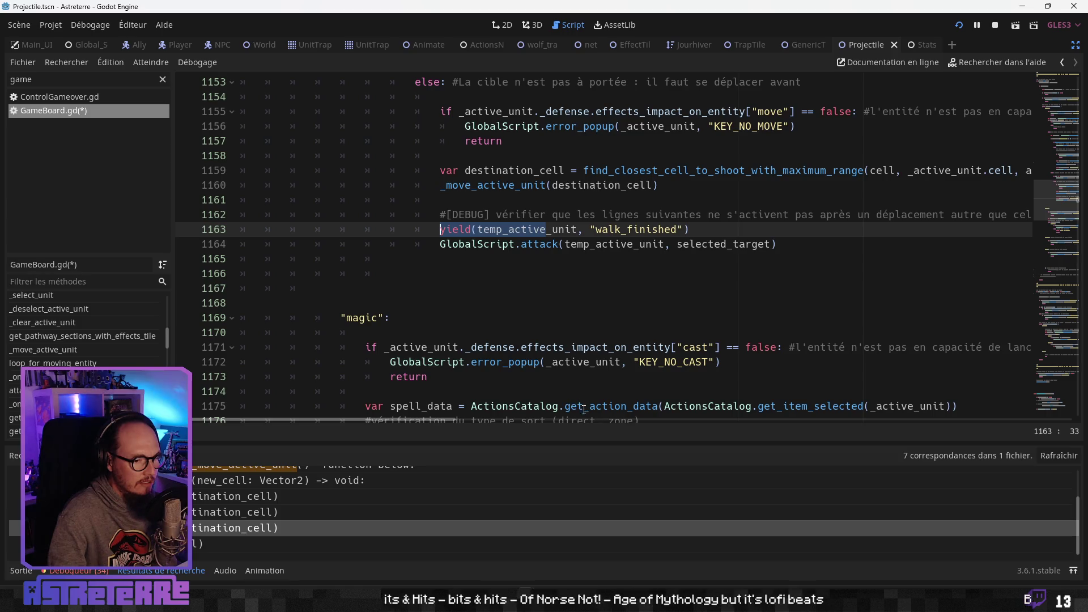
scroll(462, 419, right, 3)
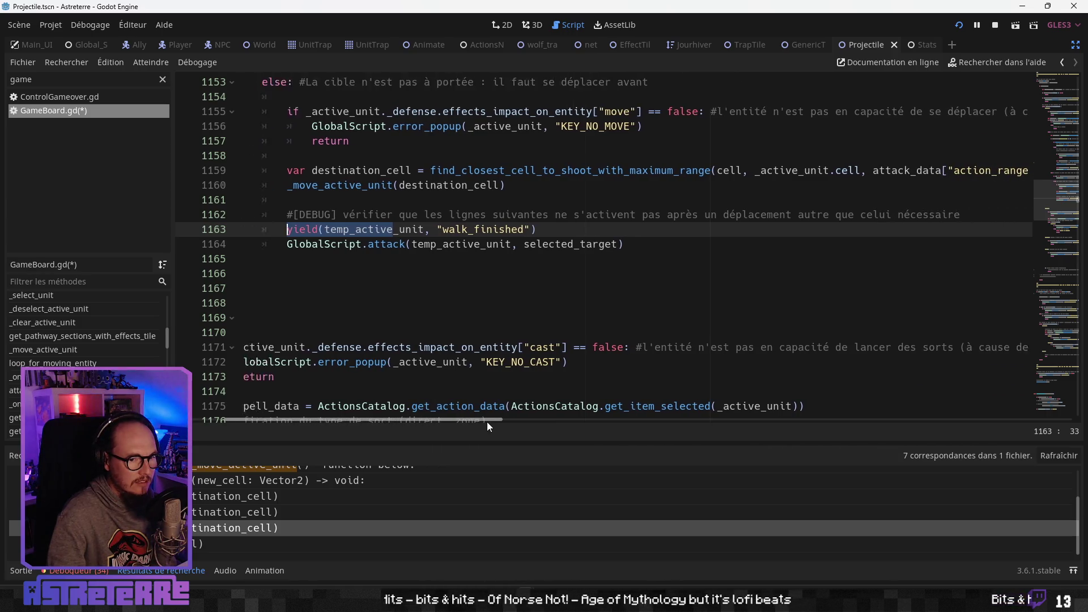
drag(488, 422, 445, 422)
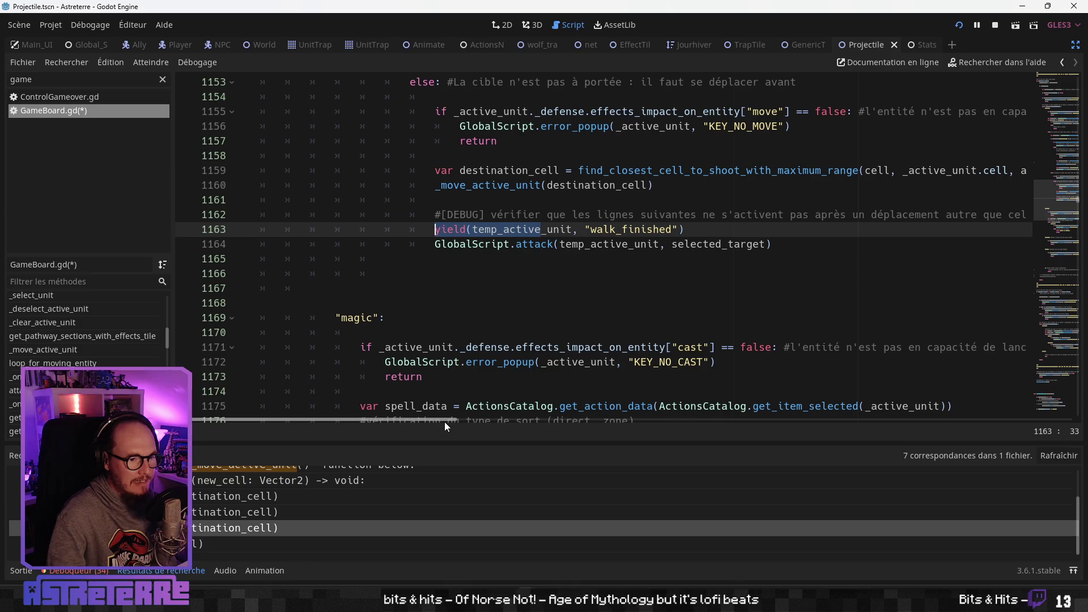
drag(444, 422, 466, 422)
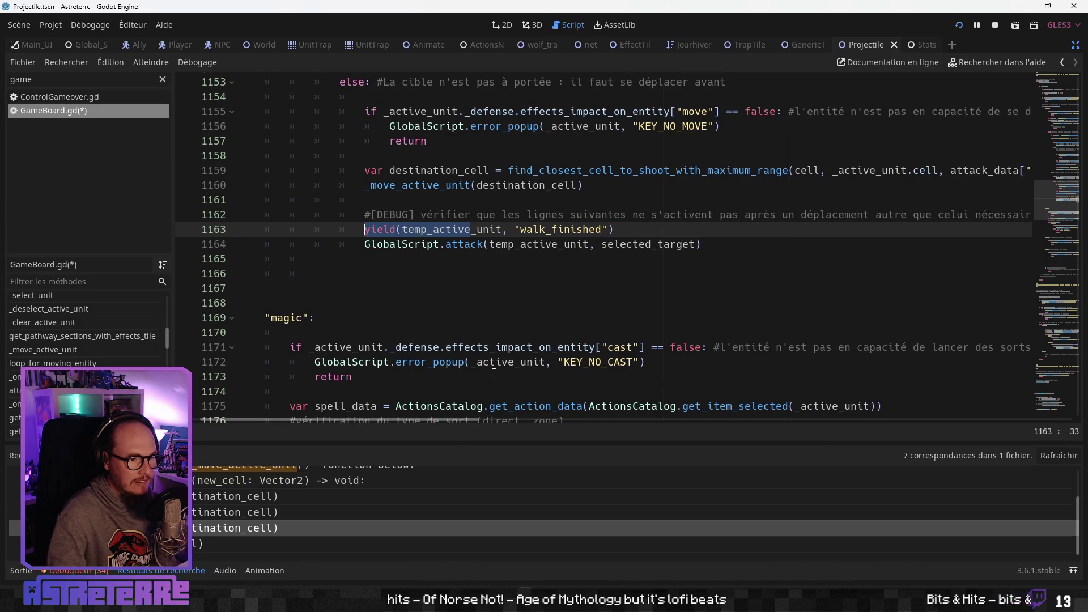
scroll(488, 361, up, 3)
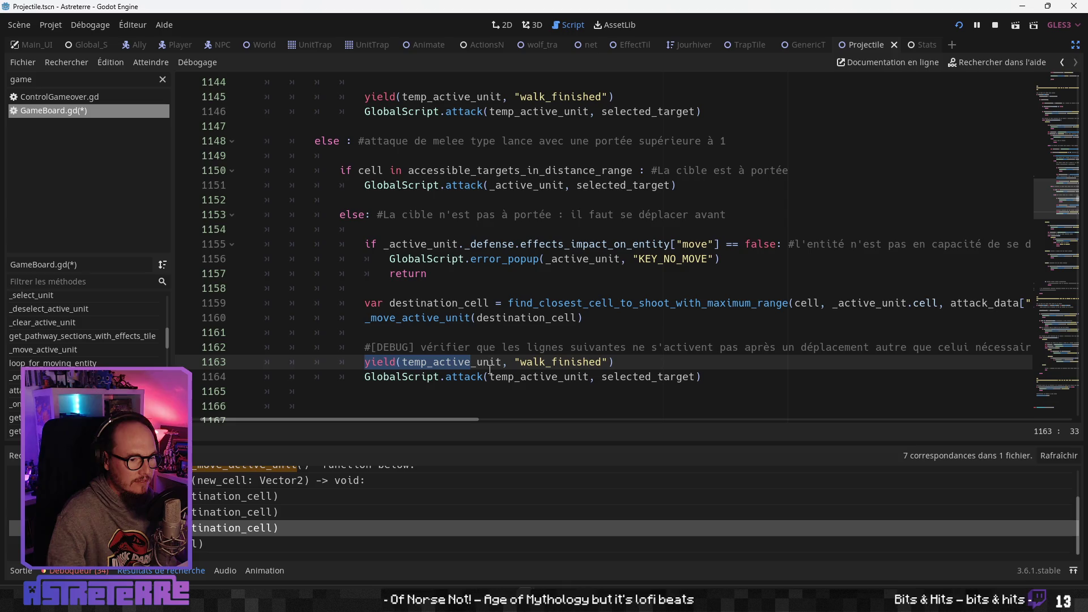
click(497, 361)
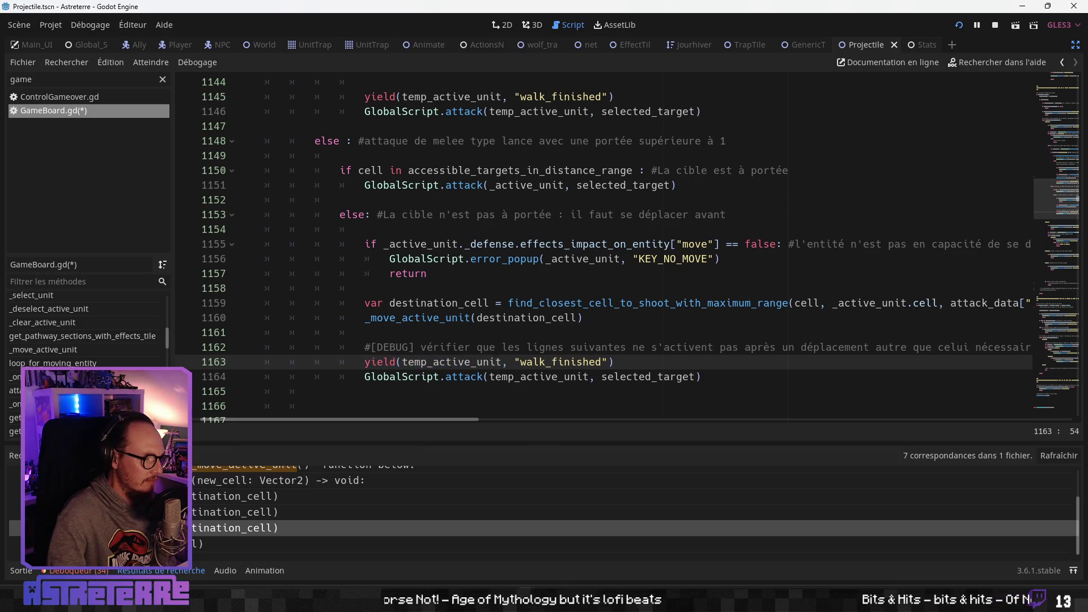
Review the empty-cell click movement call and its comment on line 1270
click(270, 544)
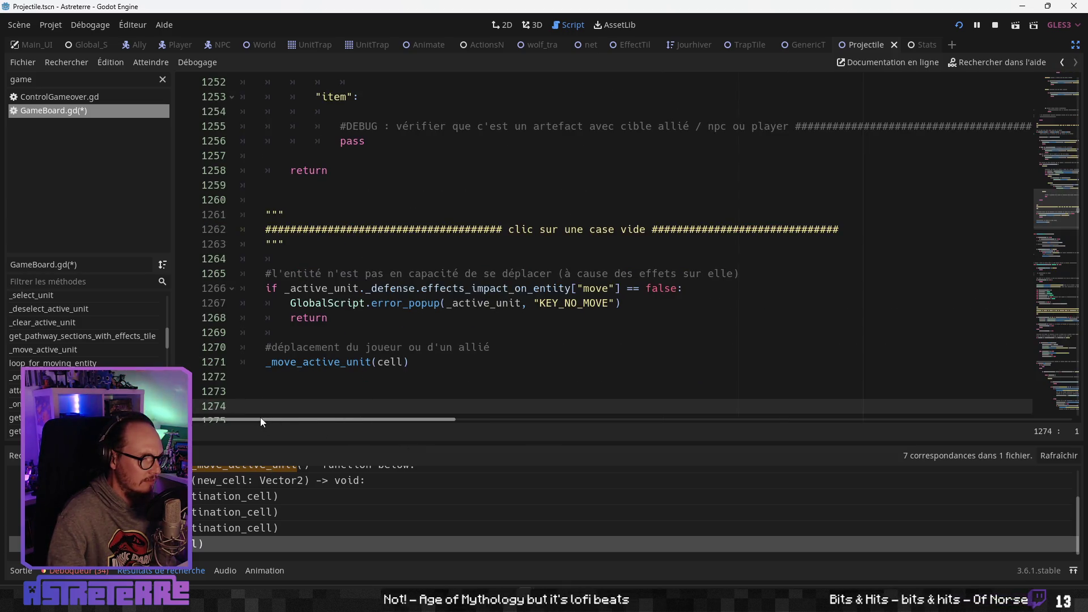
scroll(357, 352, up, 9)
scroll(357, 353, down, 9)
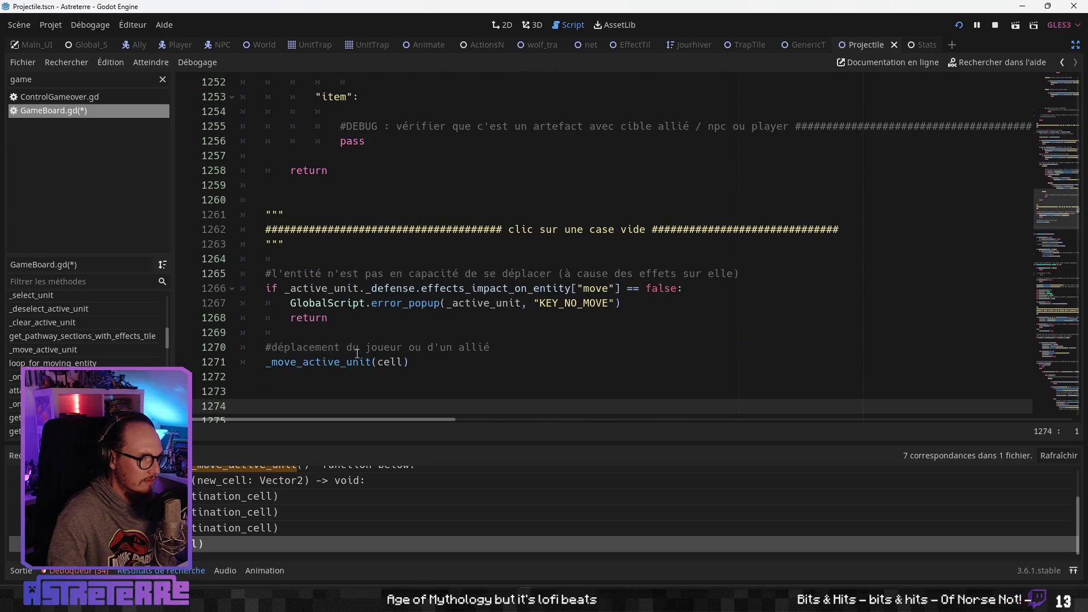
scroll(358, 352, down, 8)
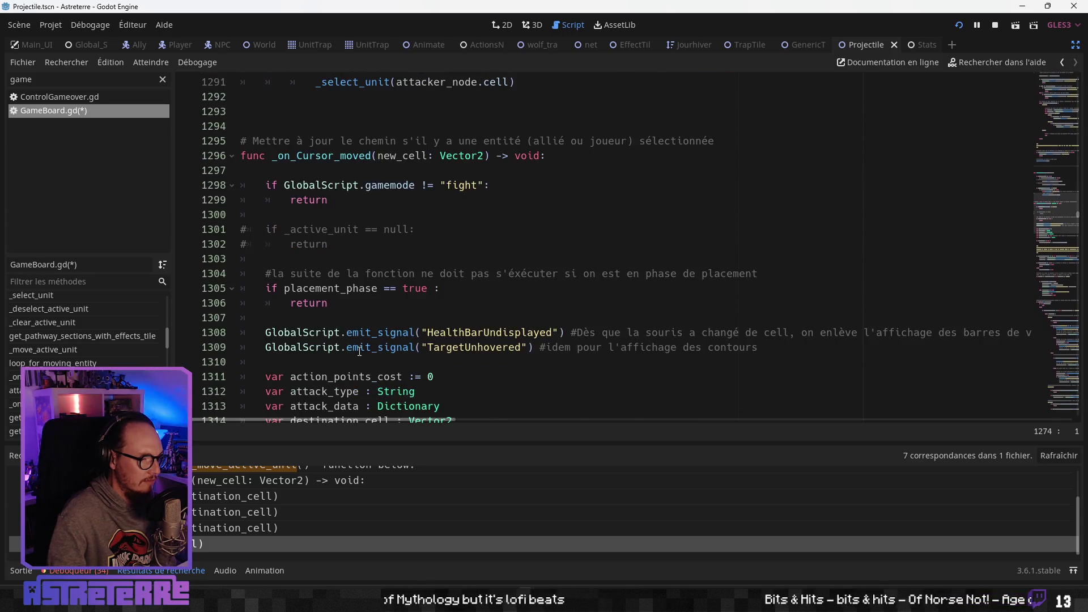
scroll(359, 351, up, 8)
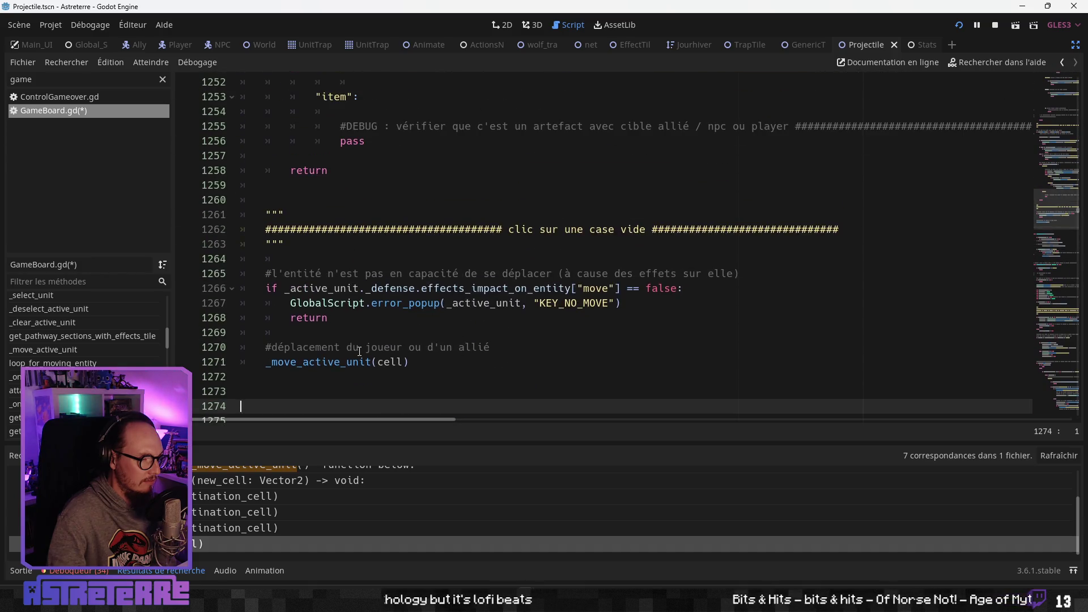
click(411, 346)
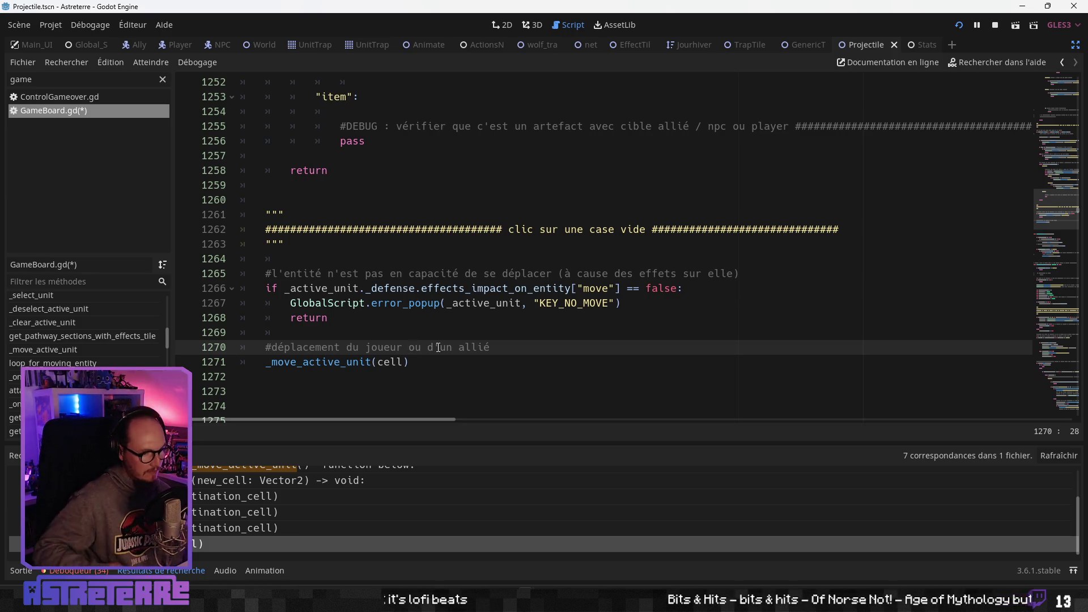
scroll(283, 519, up, 2)
Return to the _move_active_unit definition and select loop_for_moving_entity on line 838
click(260, 520)
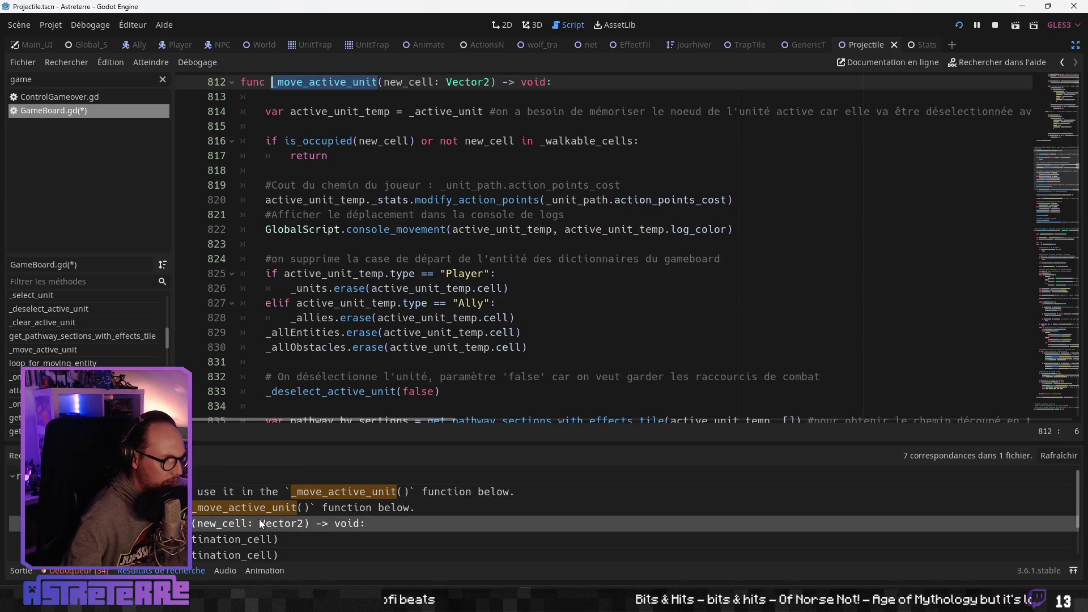
scroll(409, 355, up, 3)
click(415, 295)
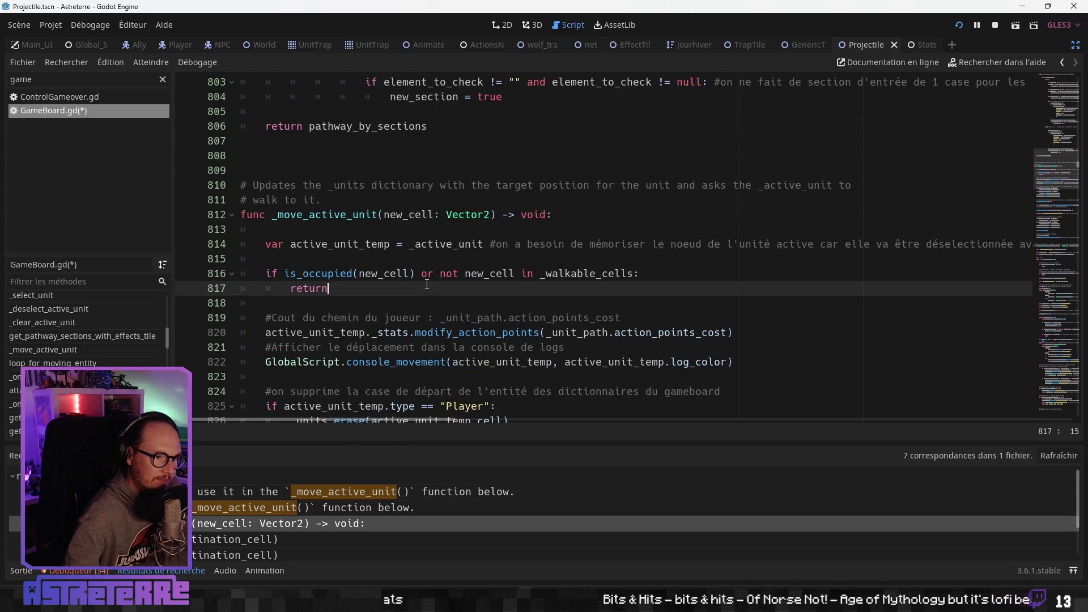
click(352, 225)
double_click(351, 215)
scroll(368, 284, down, 9)
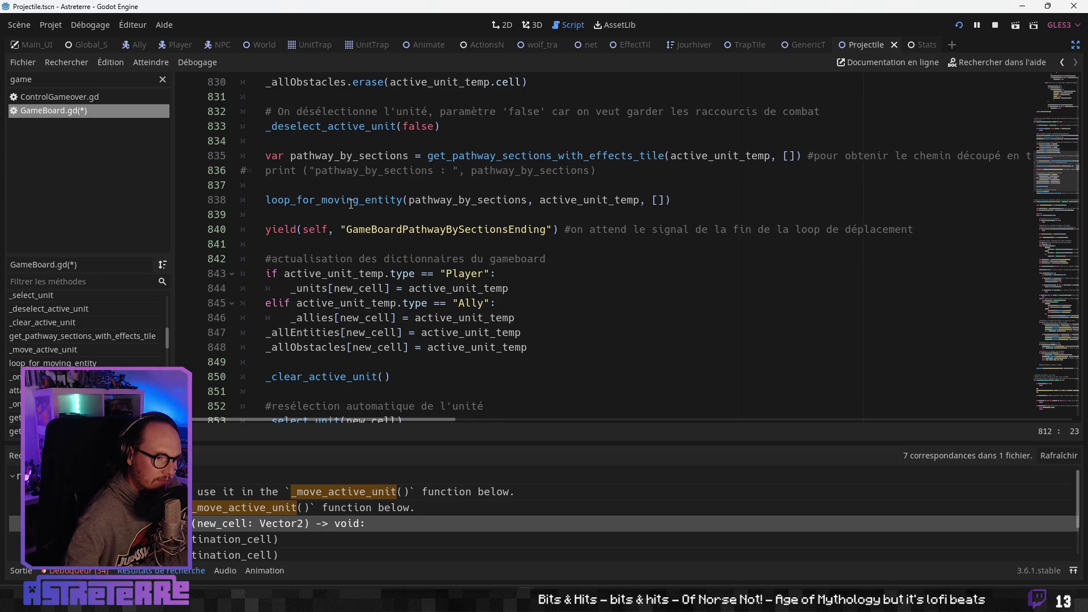
double_click(351, 202)
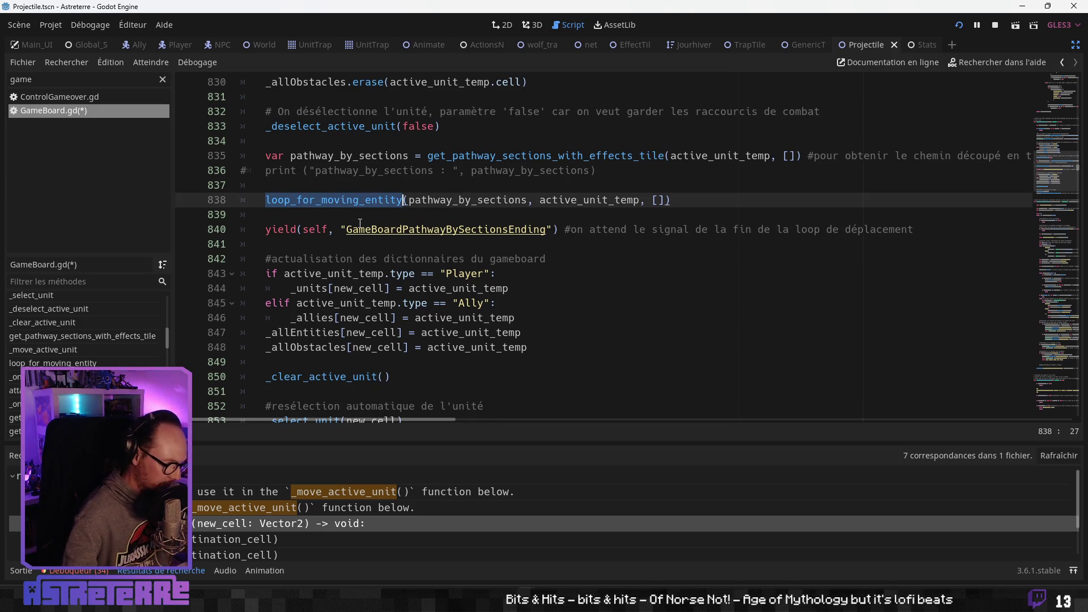
Cycle through the loop_for_moving_entity matches to its definition at line 859
key(ctrl+f)
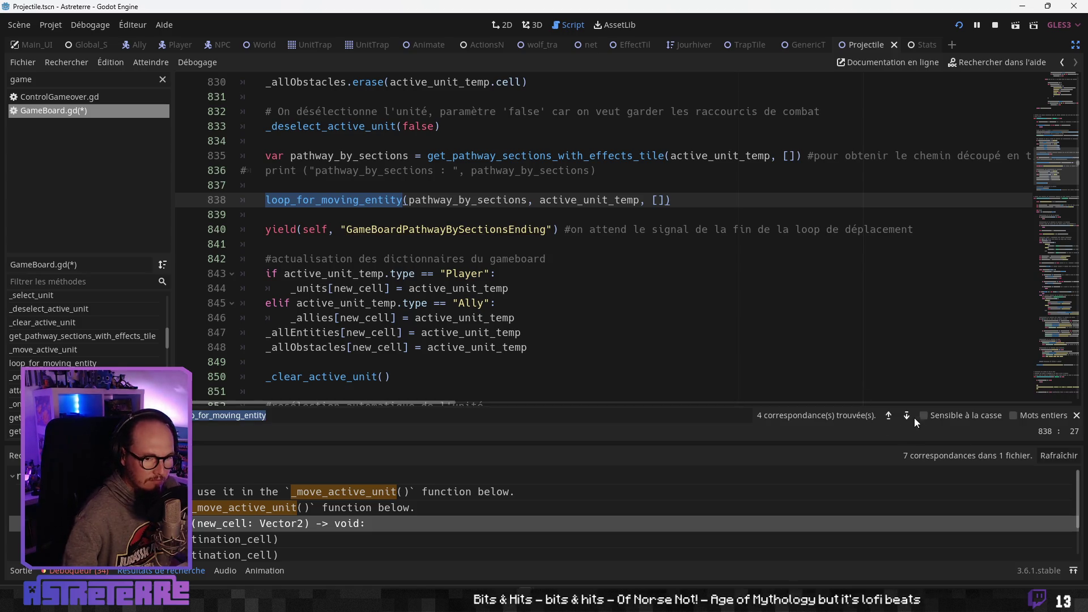
click(906, 417)
click(907, 418)
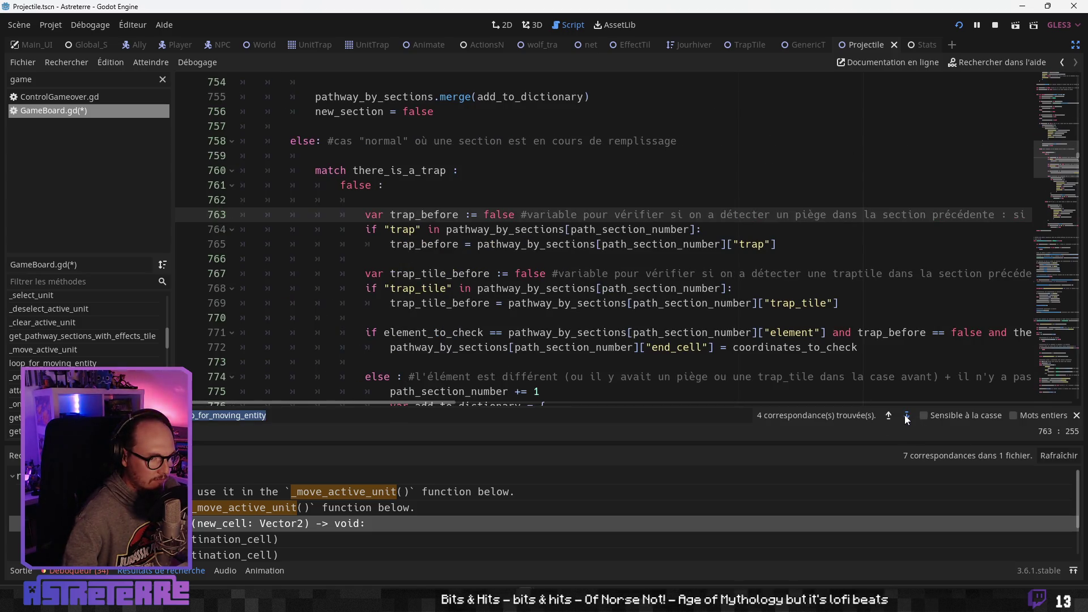
click(907, 417)
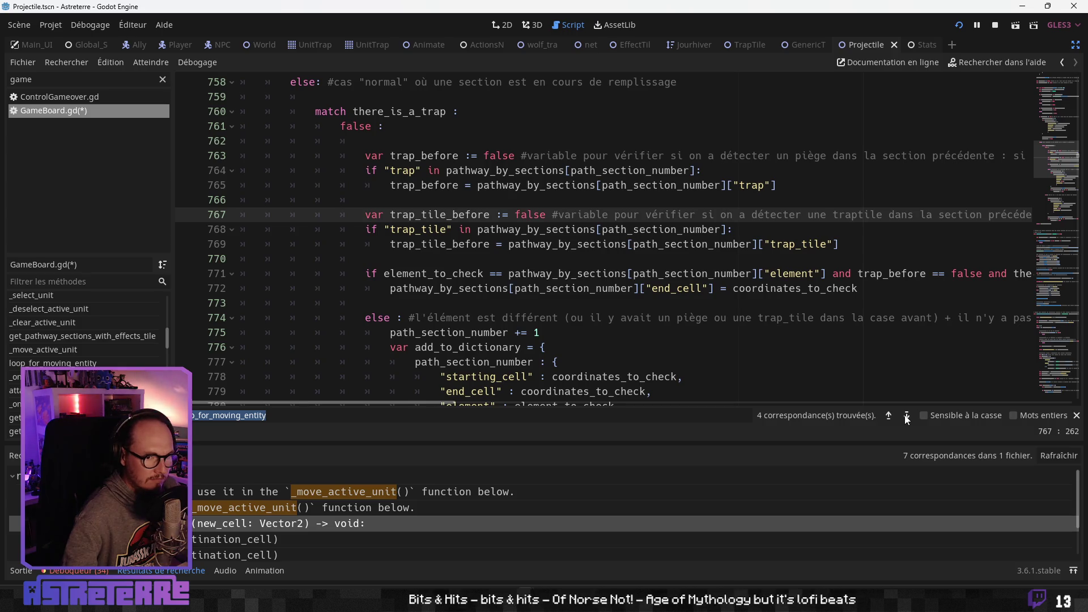
mouse_move(413, 402)
mouse_down()
mouse_move(754, 402)
mouse_move(428, 408)
mouse_up()
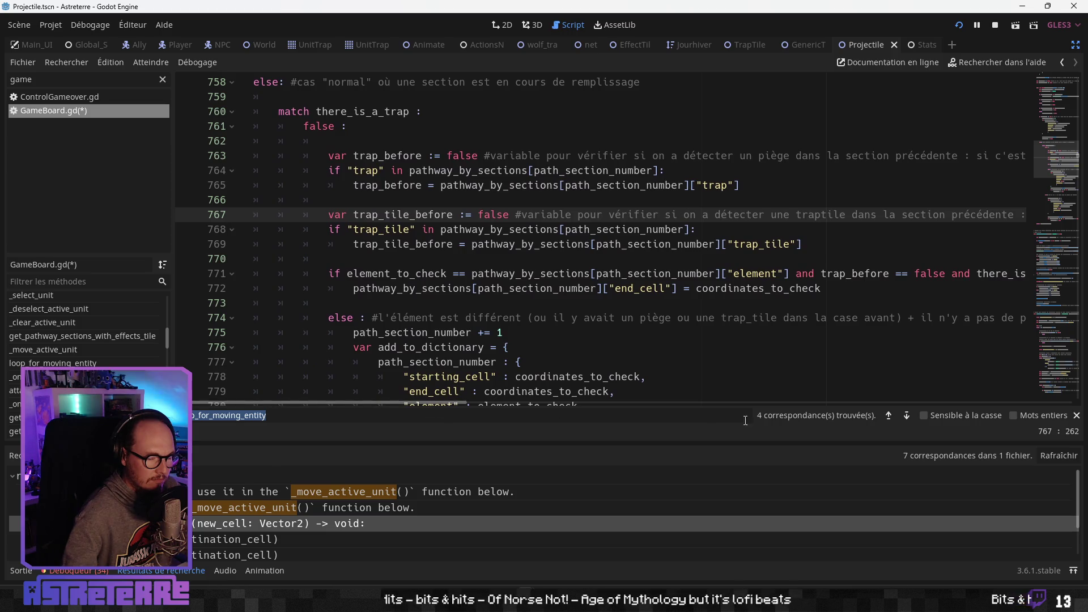
click(906, 415)
click(906, 415)
click(907, 415)
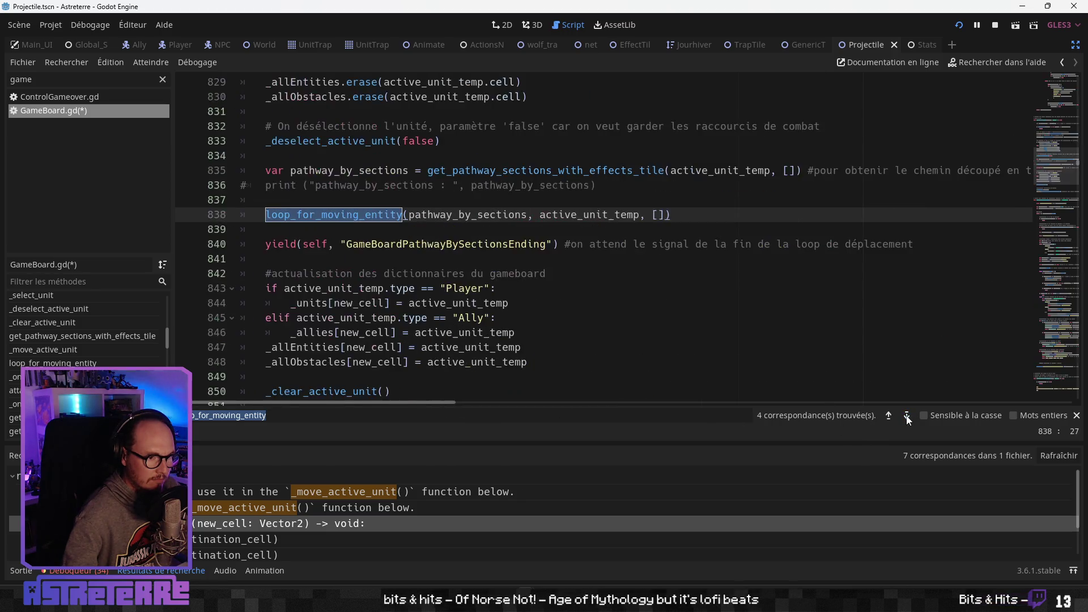
click(907, 415)
click(906, 416)
click(906, 415)
click(906, 415)
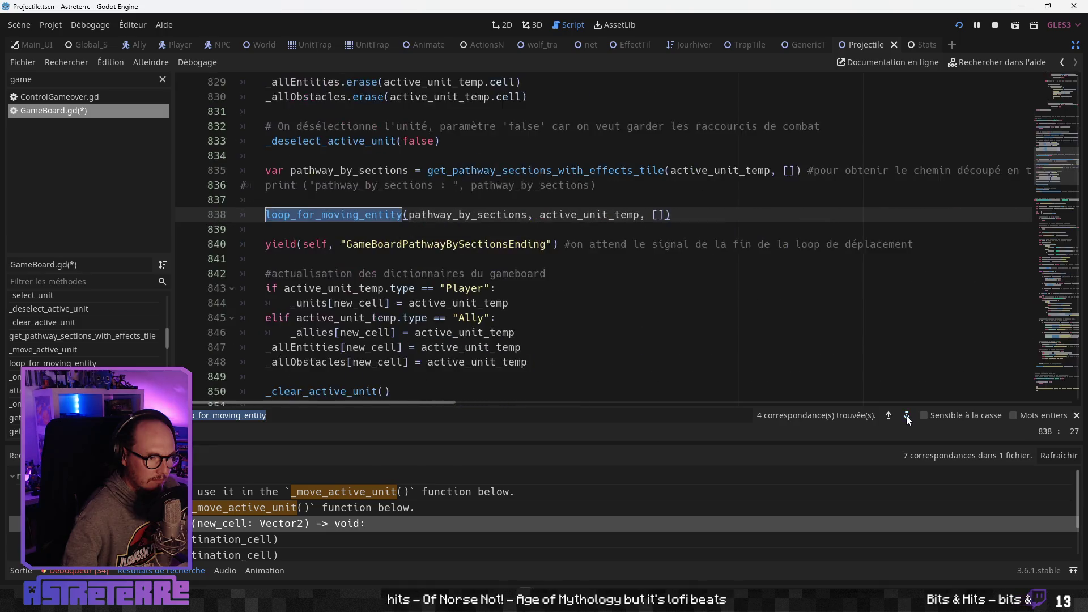
click(907, 415)
click(448, 288)
scroll(428, 341, down, 1)
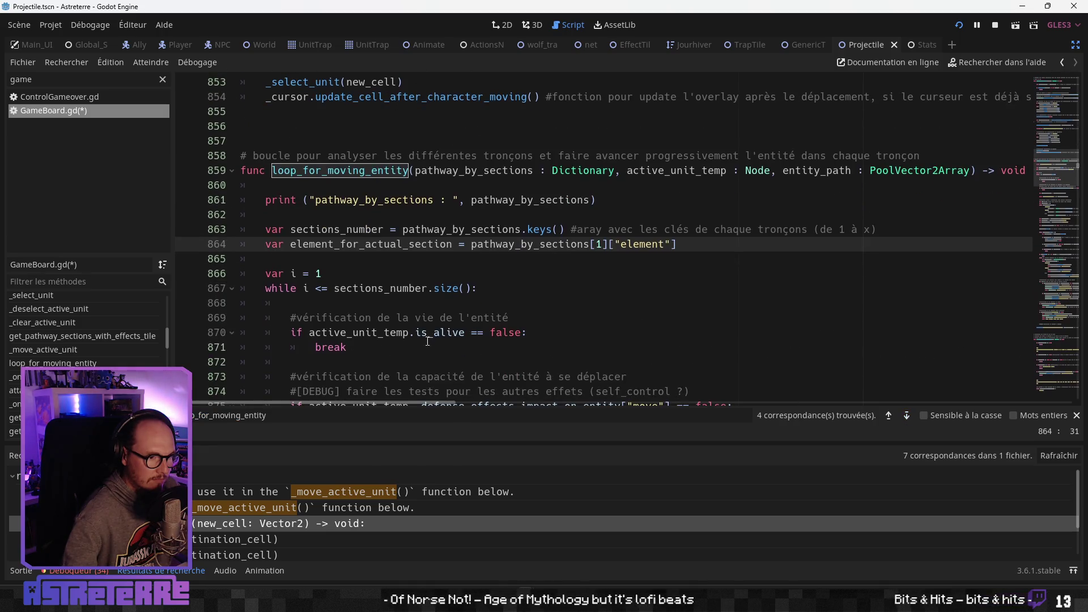
scroll(439, 318, up, 4)
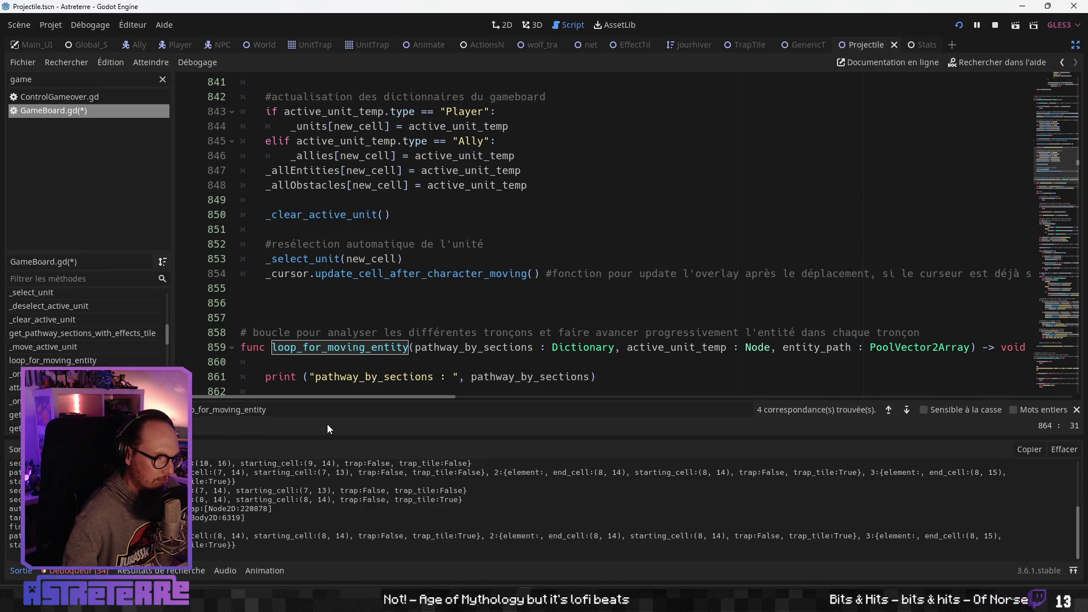
Go from the definition at line 859 back to the loop_for_moving_entity call on line 838
click(349, 356)
click(454, 347)
scroll(455, 379, down, 4)
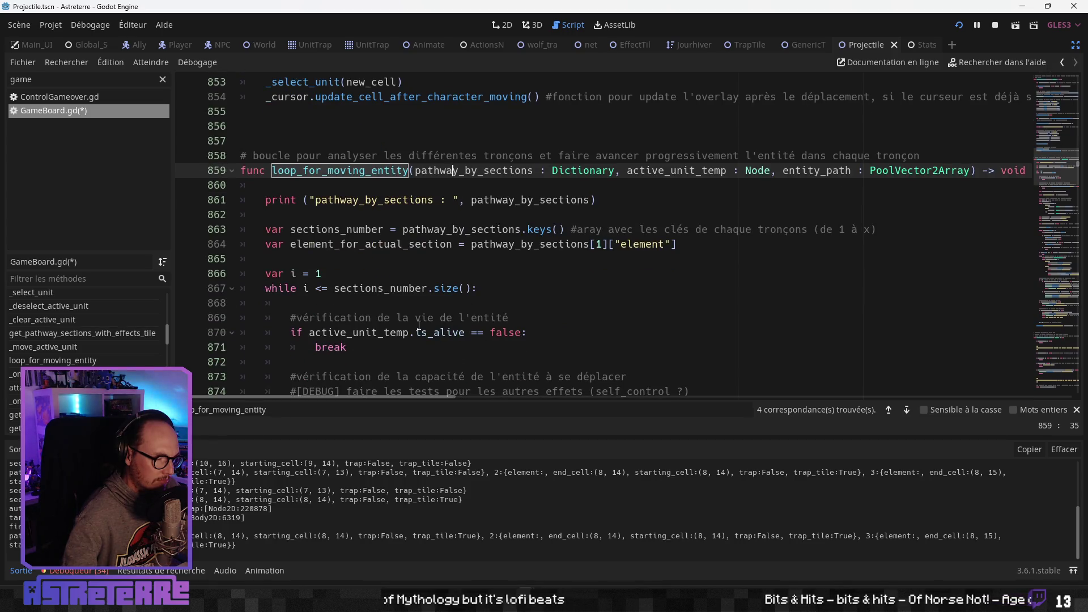
scroll(419, 327, up, 2)
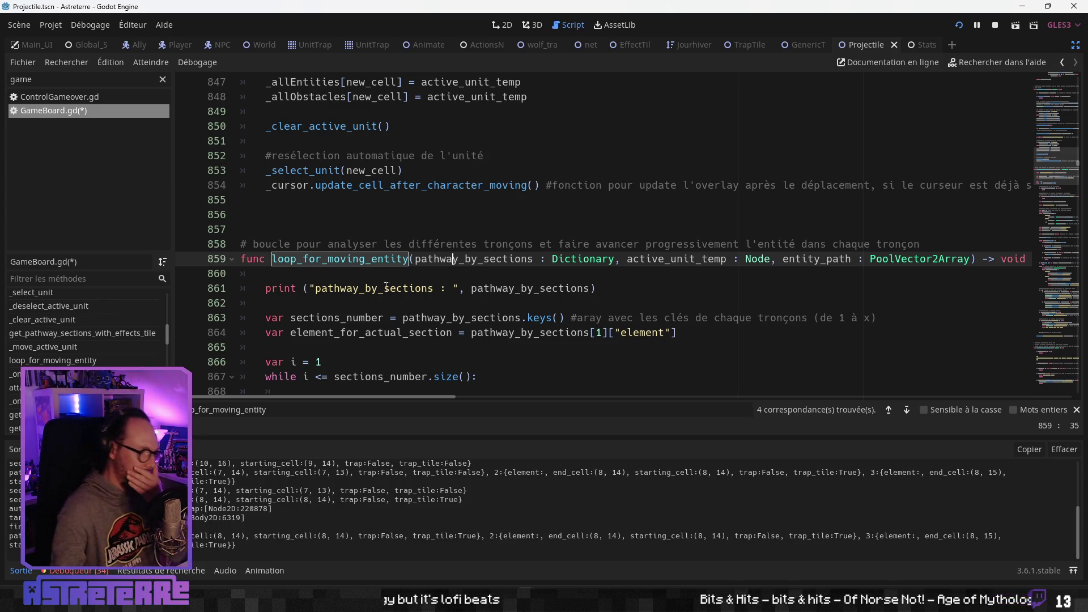
key(shift+F3)
Scroll up through the signal declarations and select the _move_active_unit name
scroll(352, 306, up, 1)
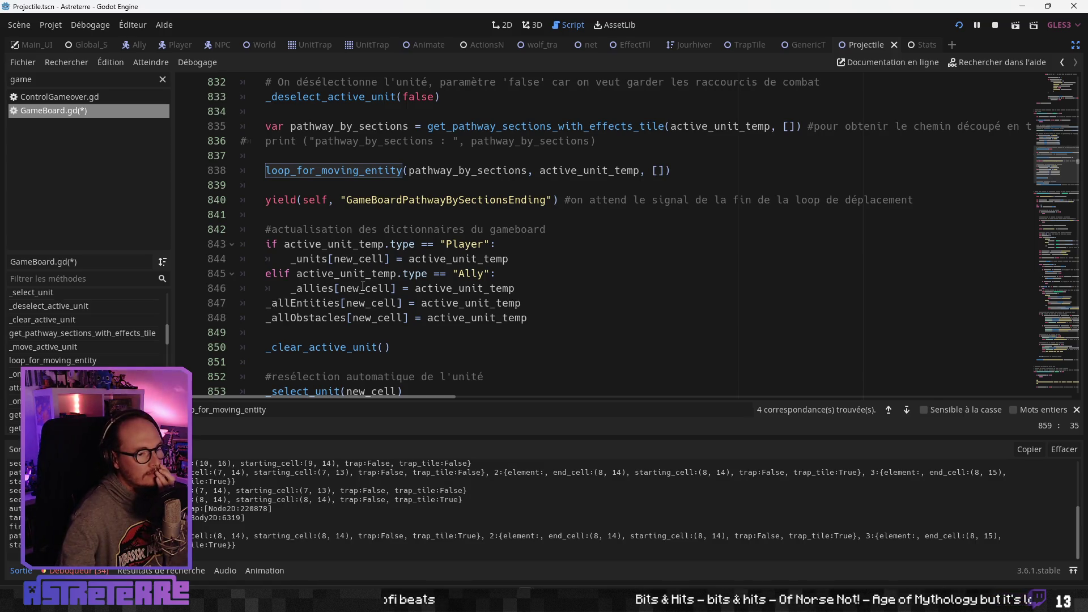
scroll(361, 288, down, 2)
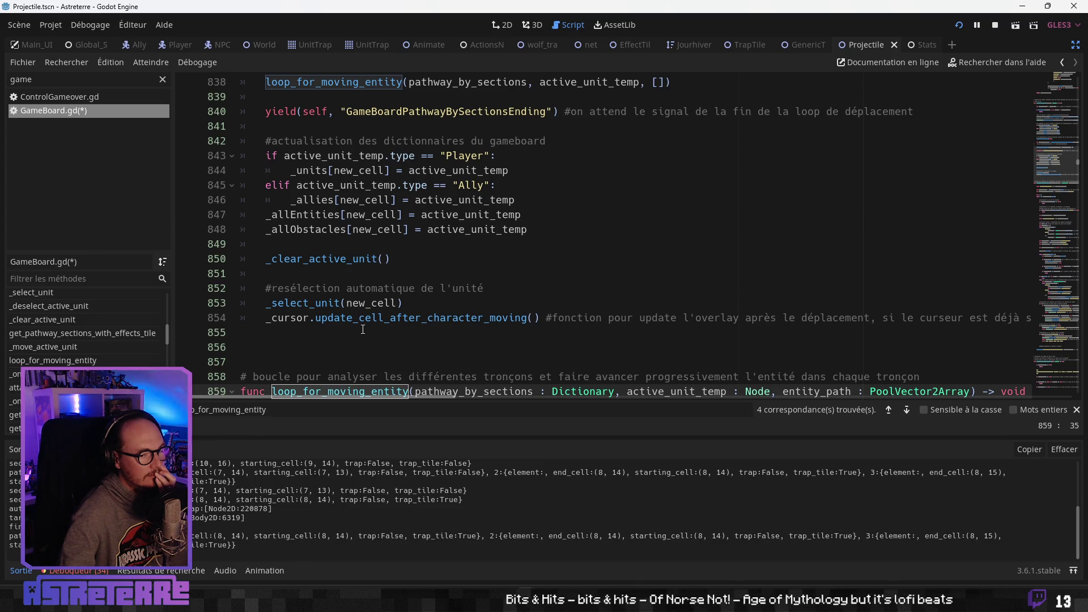
scroll(363, 330, up, 3)
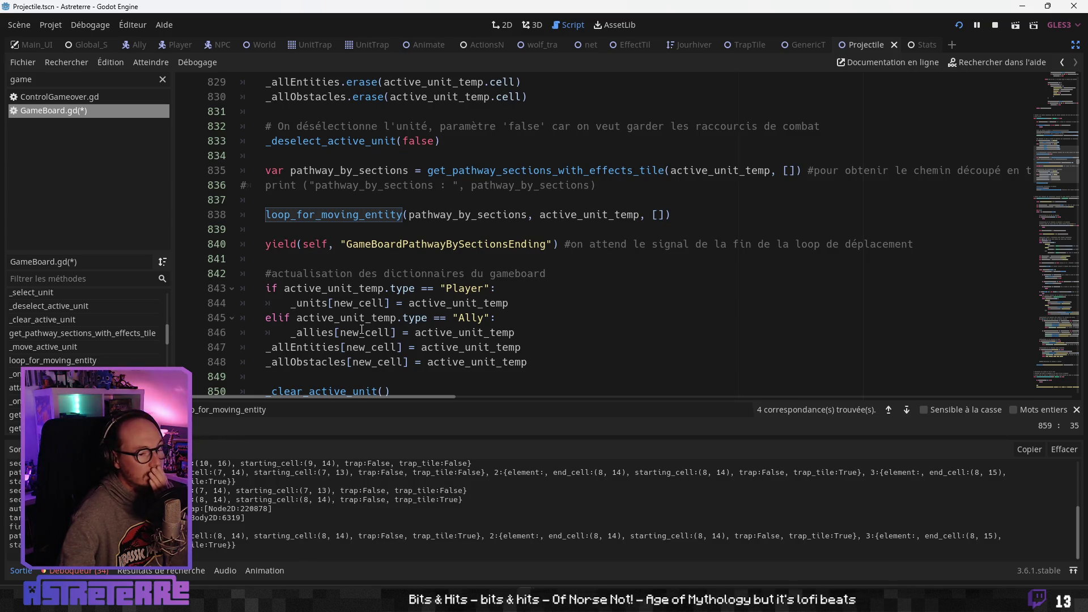
scroll(362, 329, up, 3)
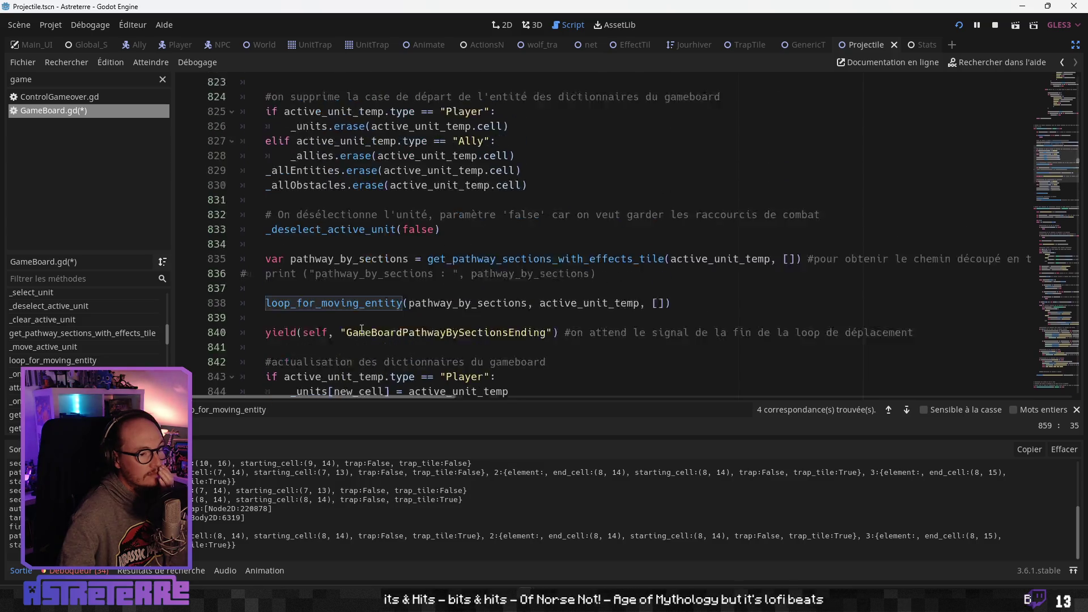
scroll(362, 329, up, 3)
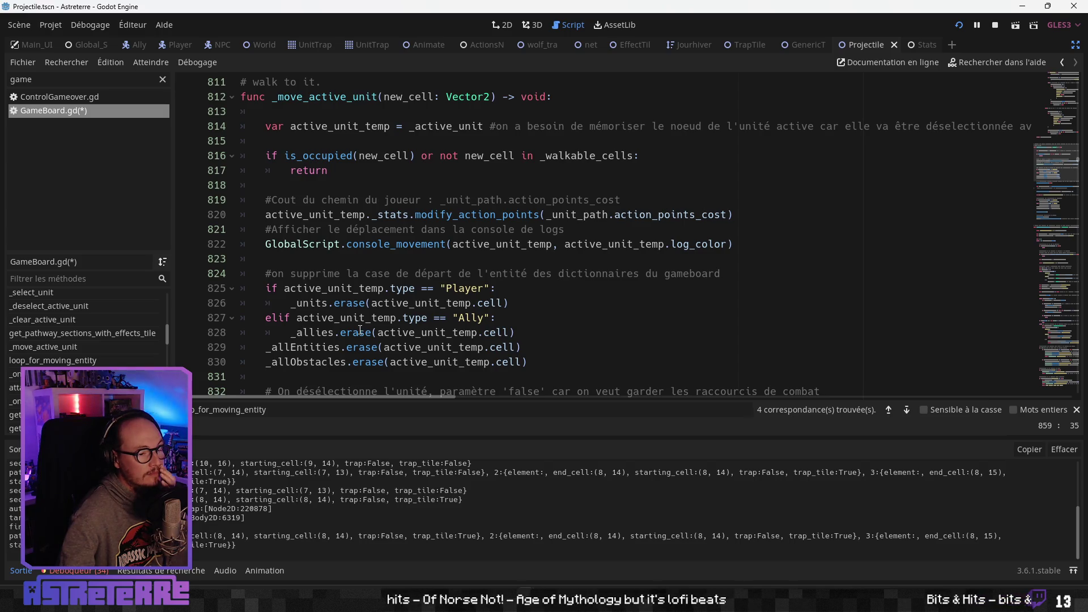
scroll(360, 331, up, 2)
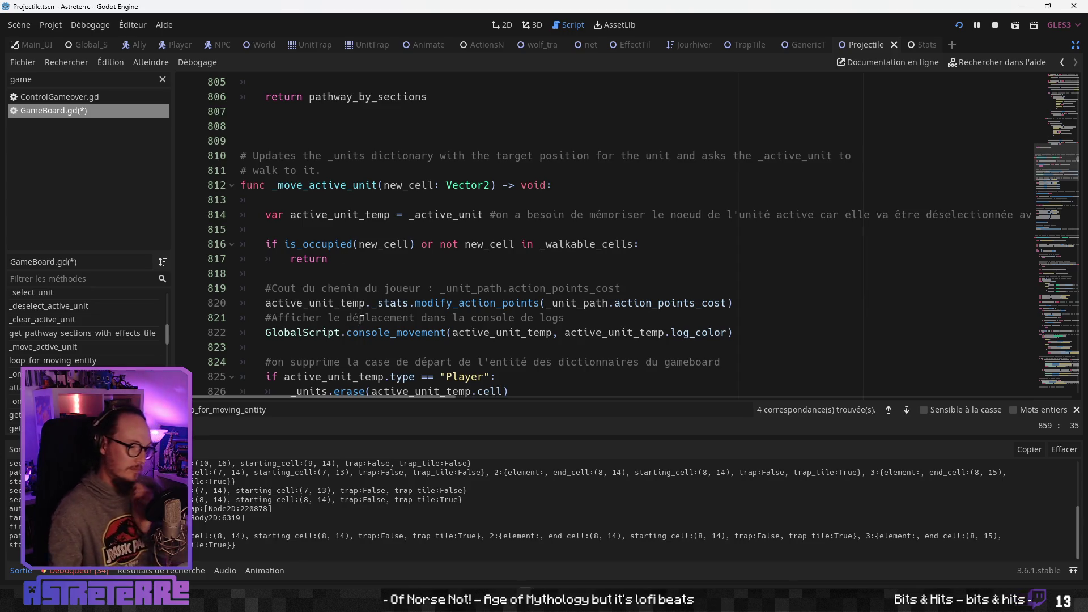
scroll(329, 308, down, 2)
double_click(345, 101)
Read through the signal connect calls in _ready
scroll(1055, 168, up, 20)
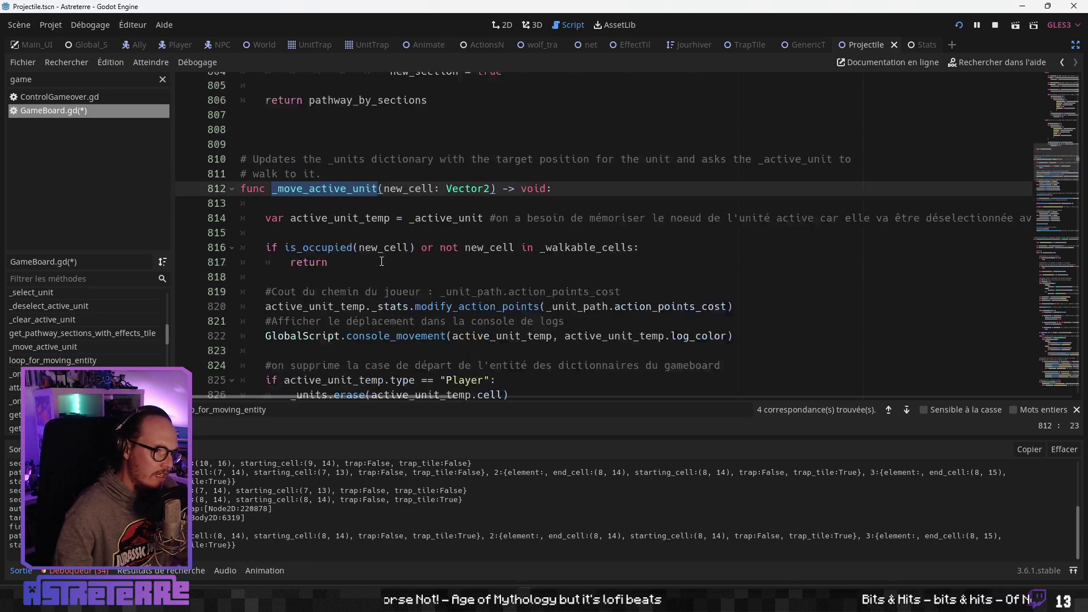
drag(1055, 168, 1059, 76)
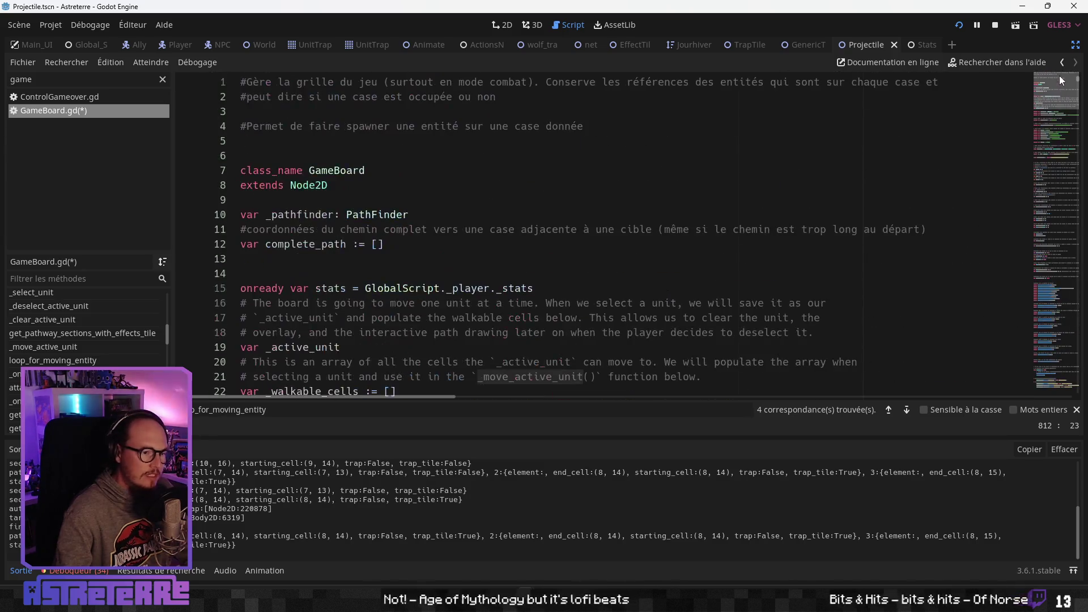
scroll(613, 289, down, 8)
scroll(614, 289, up, 8)
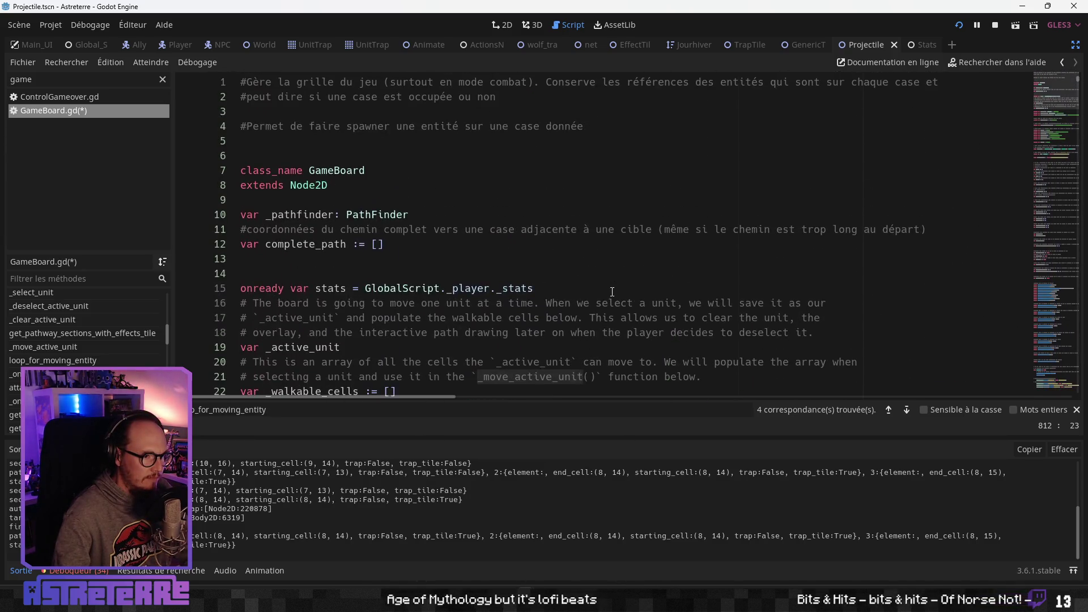
scroll(613, 292, down, 16)
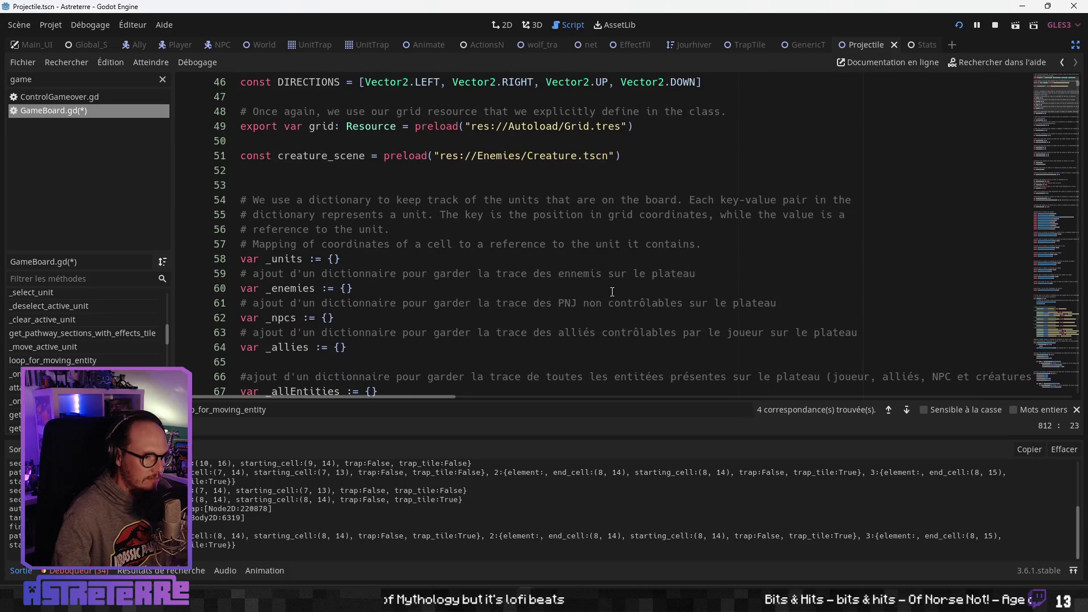
scroll(612, 291, down, 18)
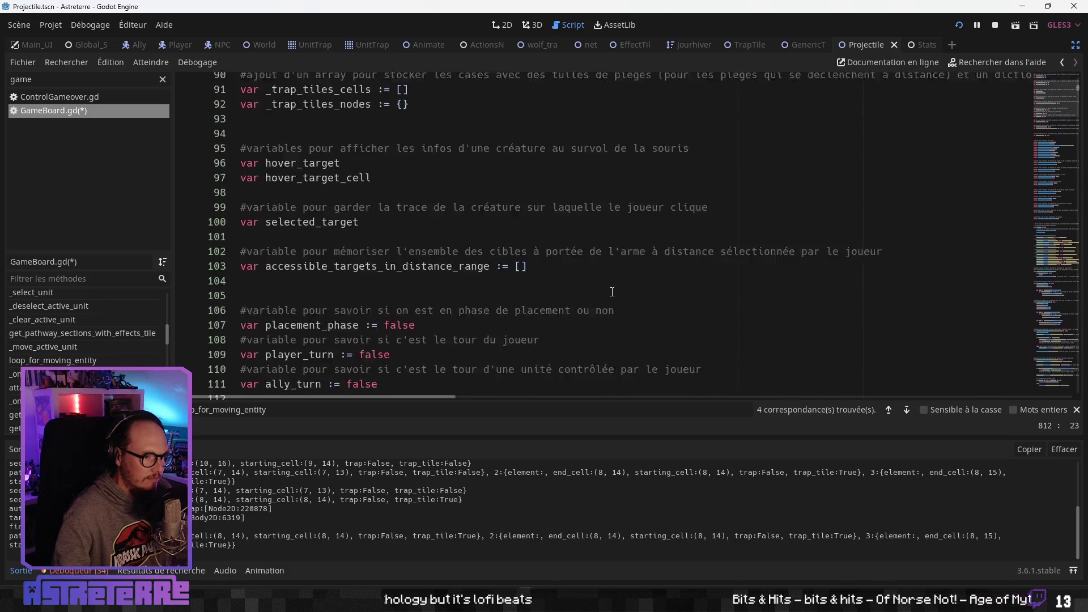
scroll(612, 292, down, 6)
scroll(612, 291, down, 16)
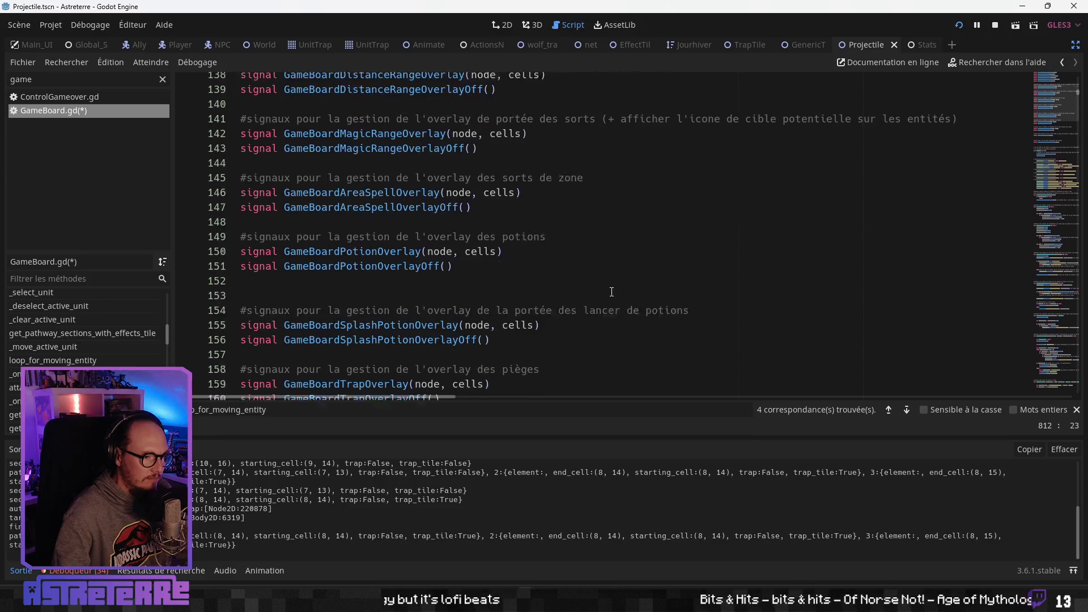
scroll(611, 292, down, 3)
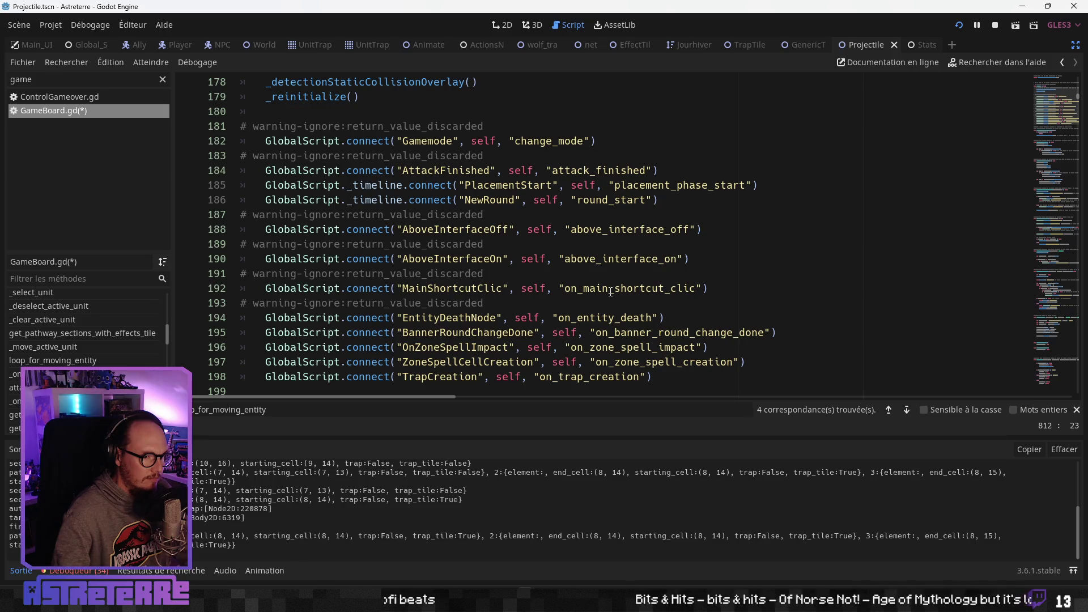
scroll(610, 291, down, 1)
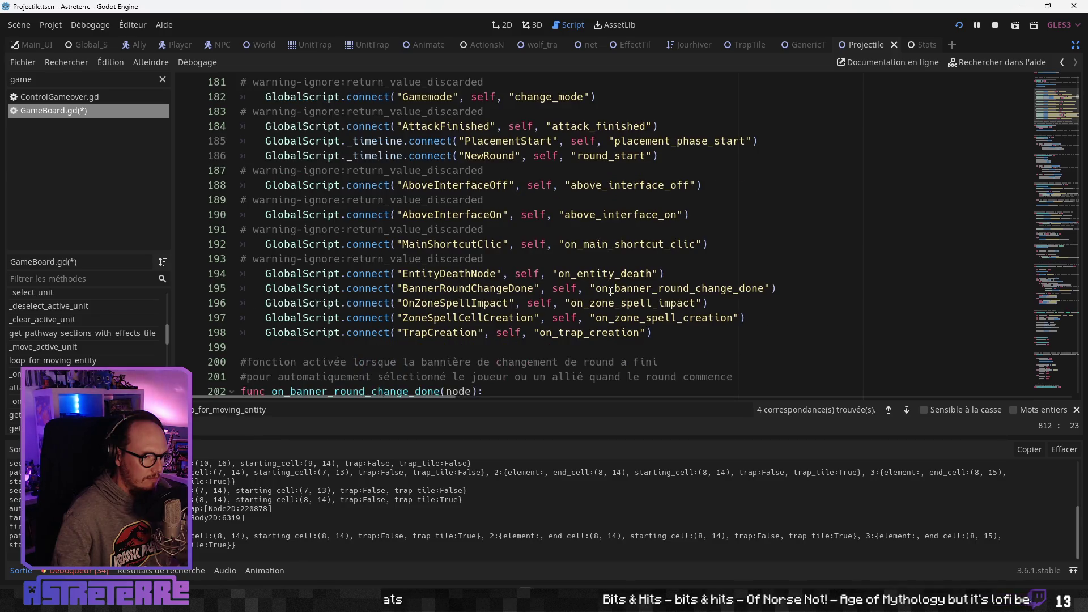
scroll(603, 266, up, 1)
scroll(600, 251, down, 3)
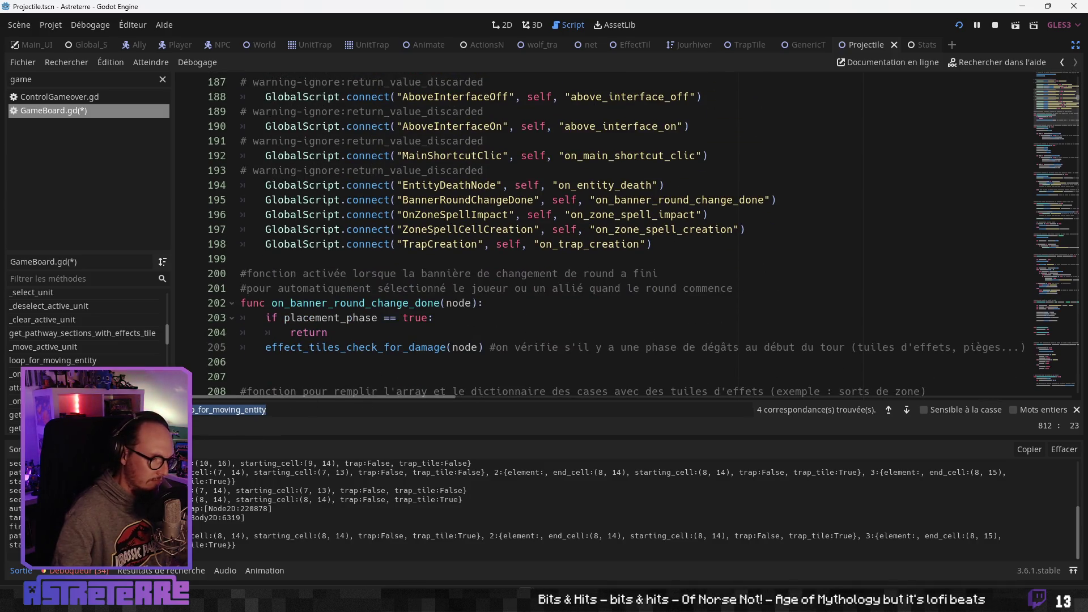
Return to line 838 and select the _move_active_unit name on line 812
key(Return)
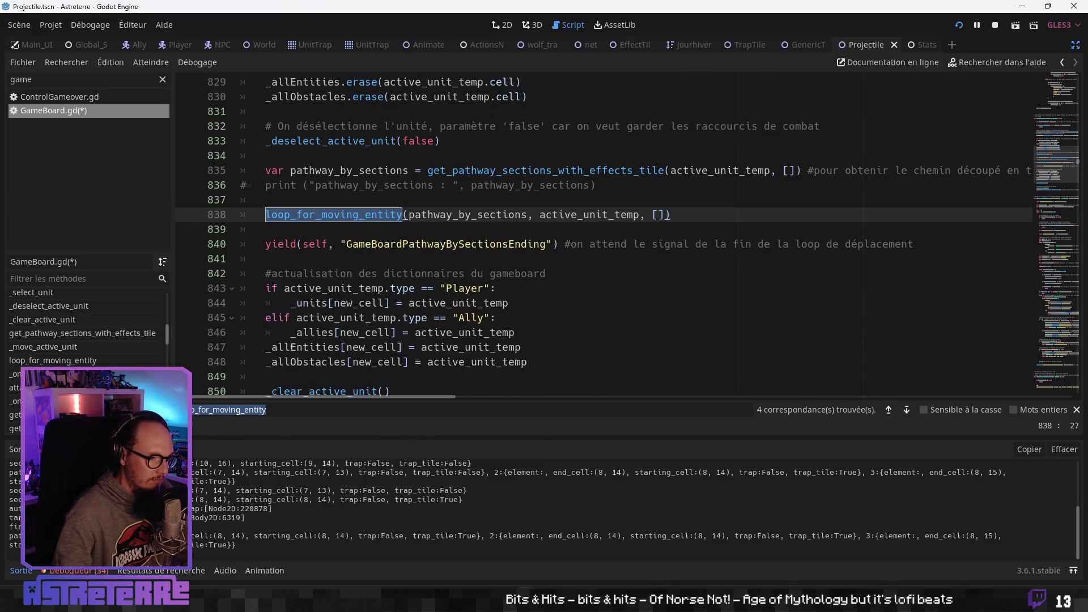
scroll(458, 321, up, 6)
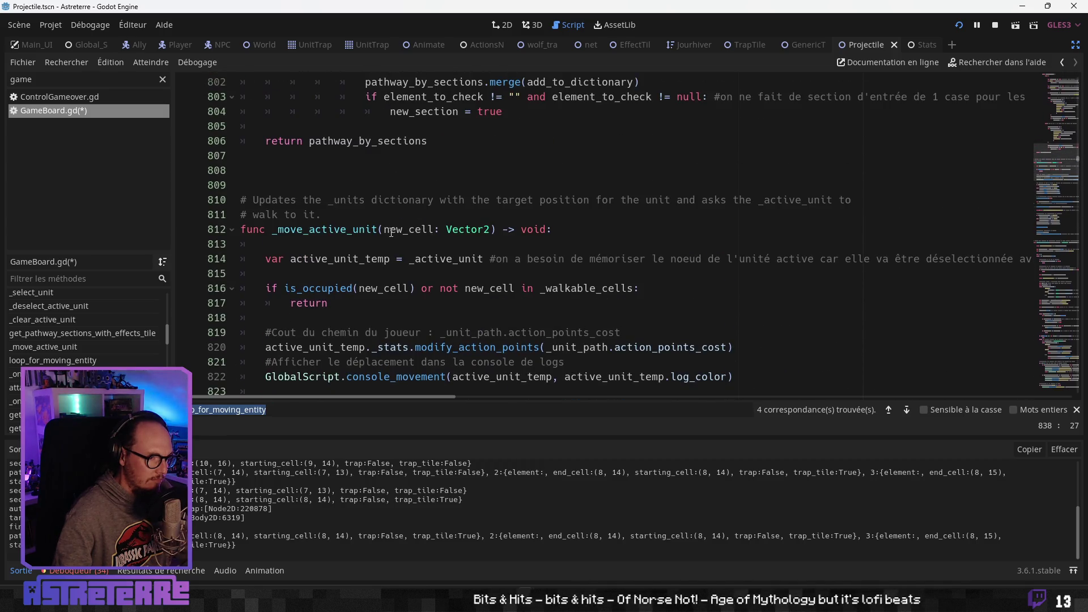
drag(378, 229, 272, 229)
key(ctrl+c)
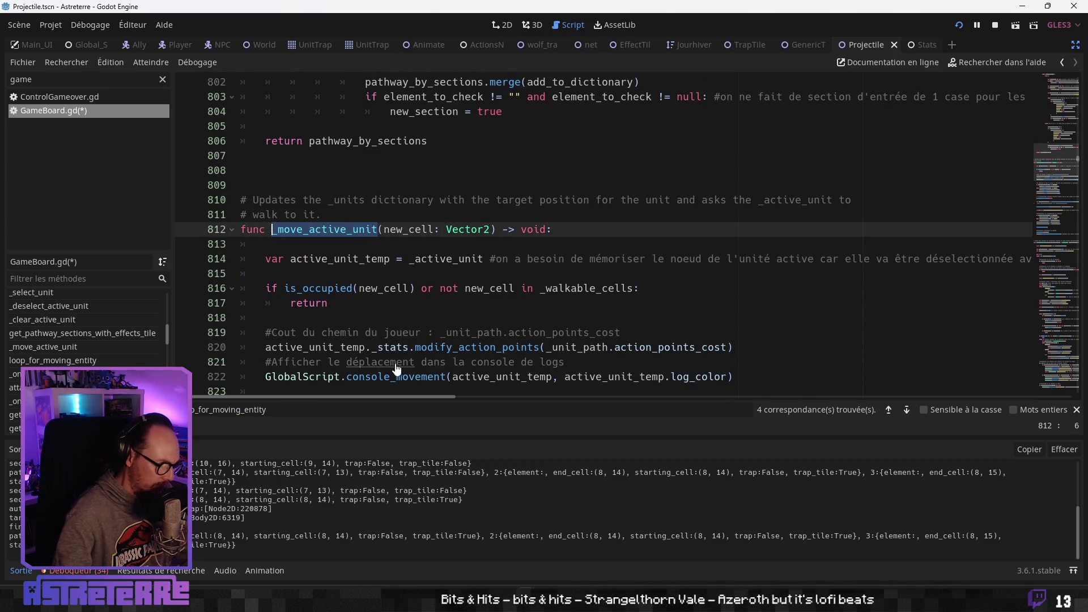
Search the script for _move_active_unit and review its call on line 1079
double_click(238, 409)
key(ctrl+v)
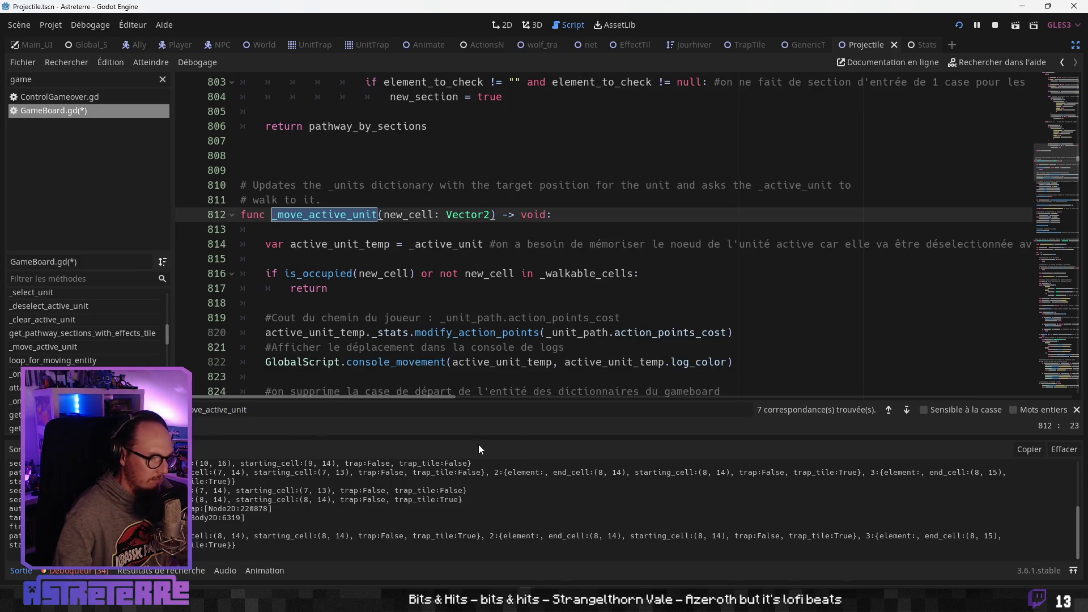
click(912, 412)
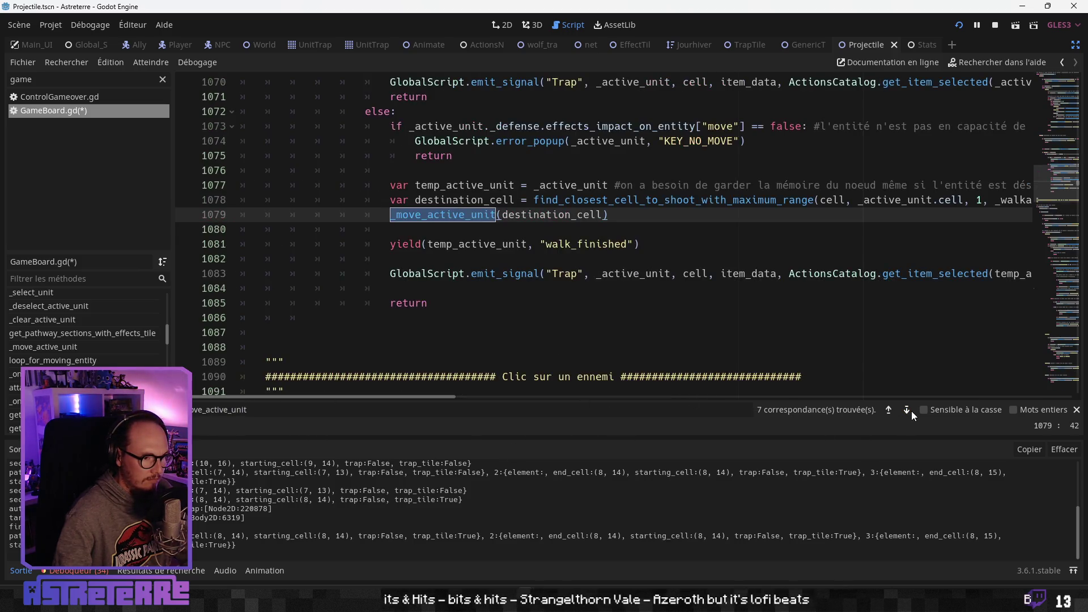
scroll(618, 352, up, 10)
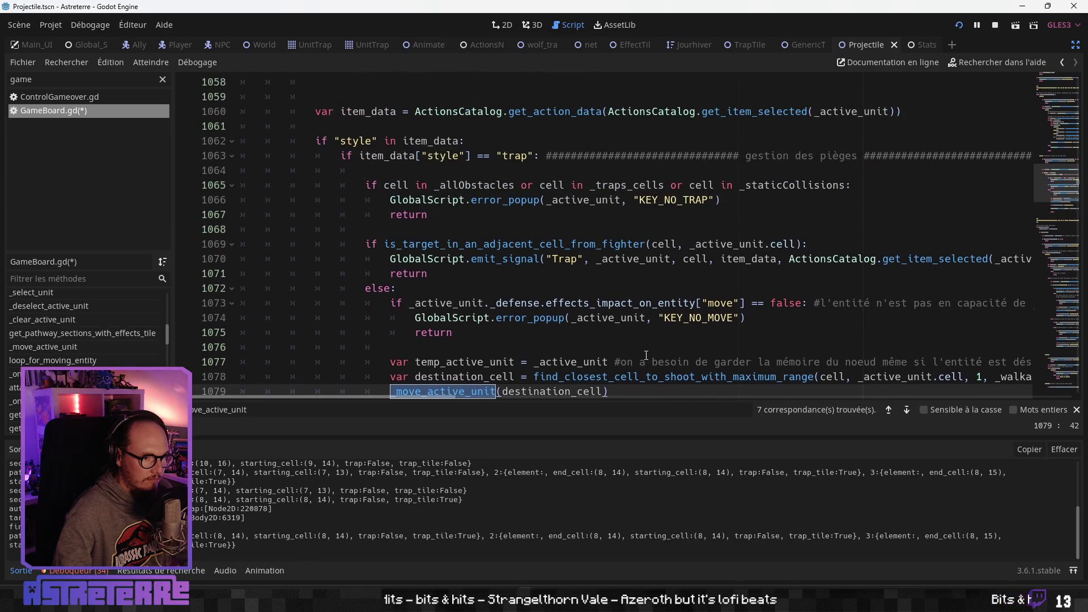
scroll(618, 352, up, 20)
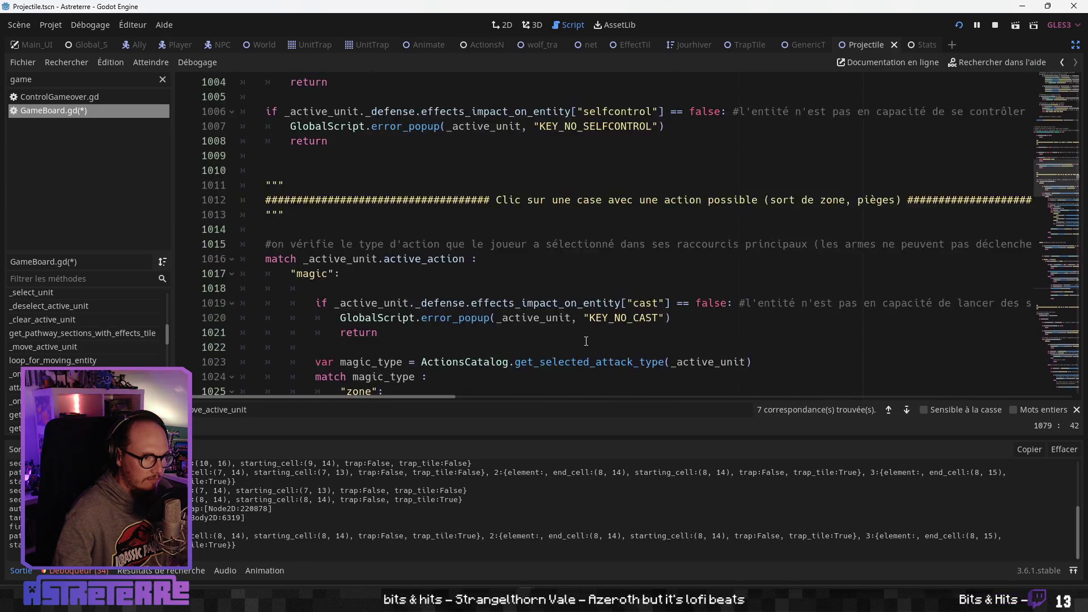
scroll(586, 341, down, 4)
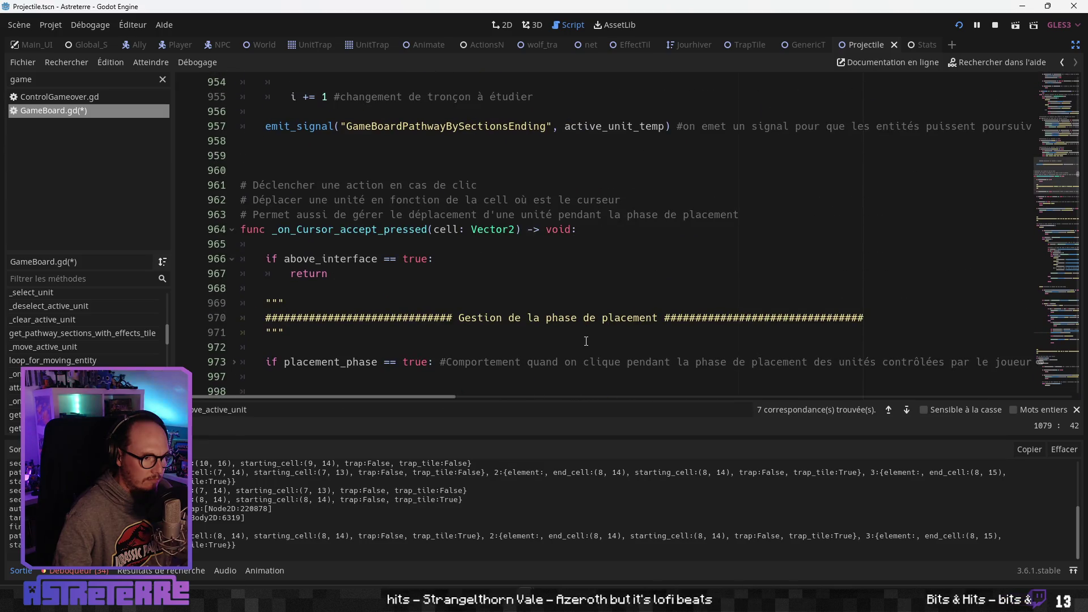
scroll(586, 340, down, 20)
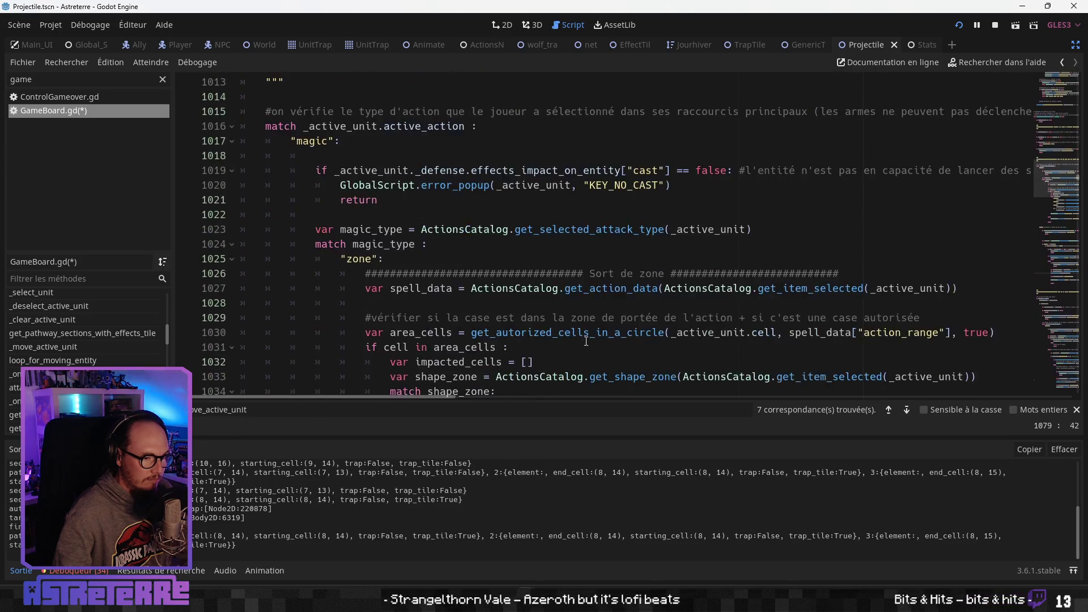
scroll(586, 342, down, 7)
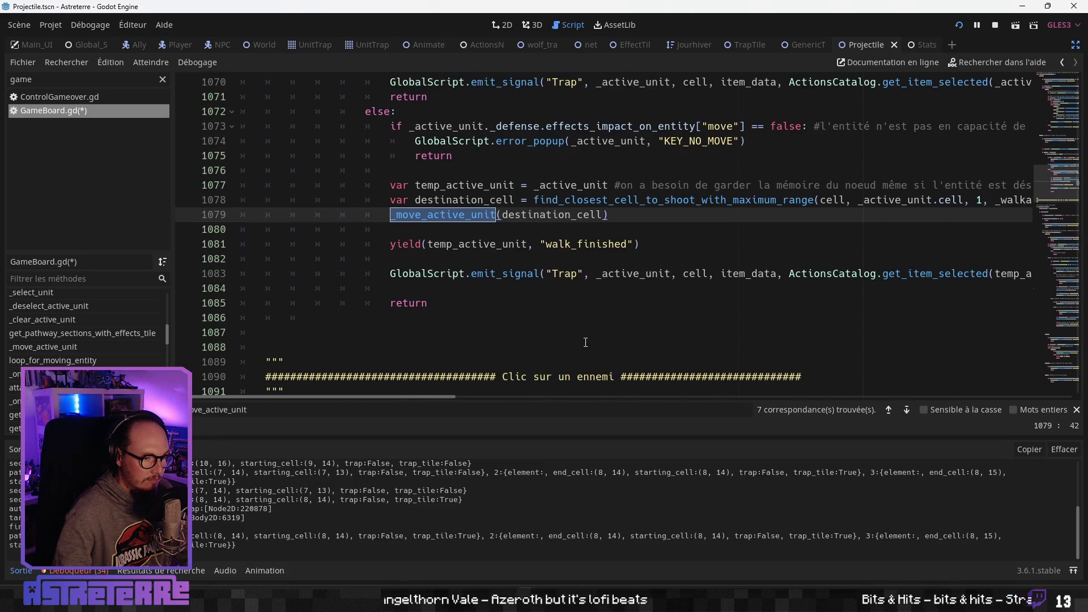
scroll(585, 342, up, 1)
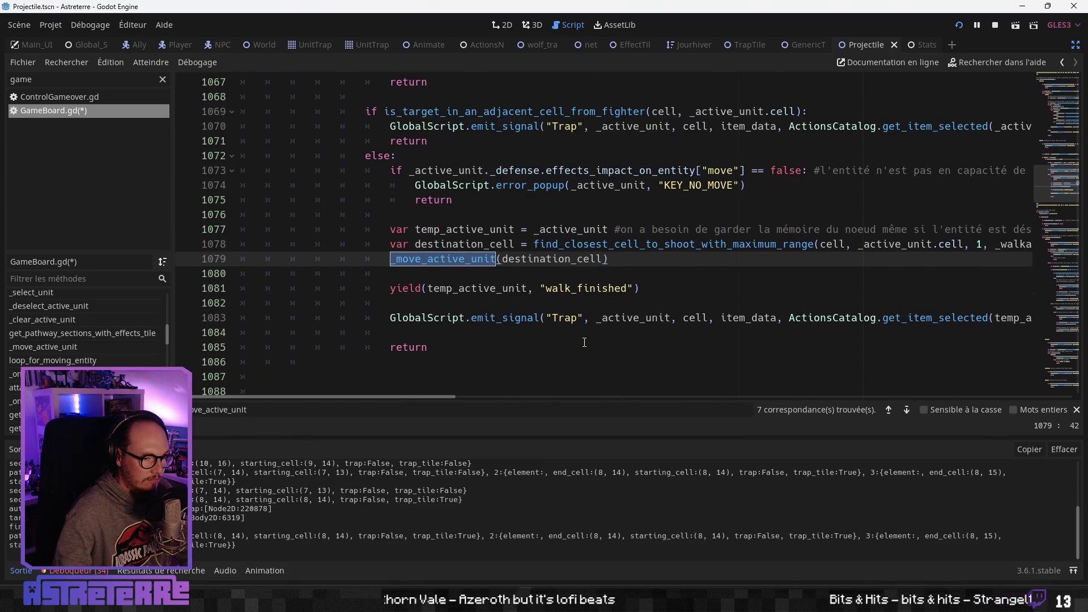
scroll(584, 342, up, 6)
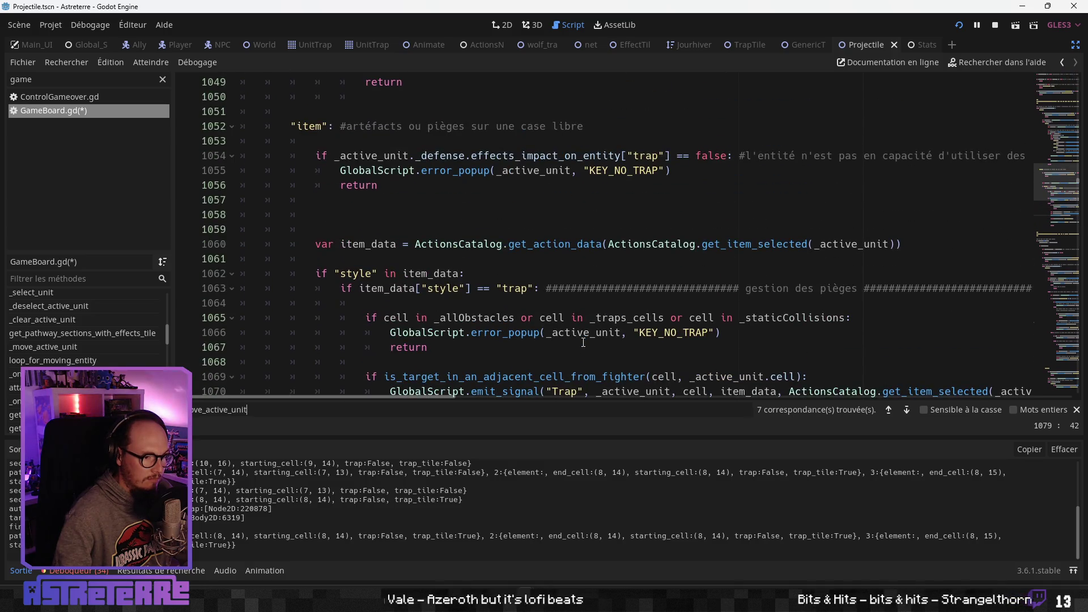
scroll(584, 342, down, 3)
scroll(590, 340, up, 4)
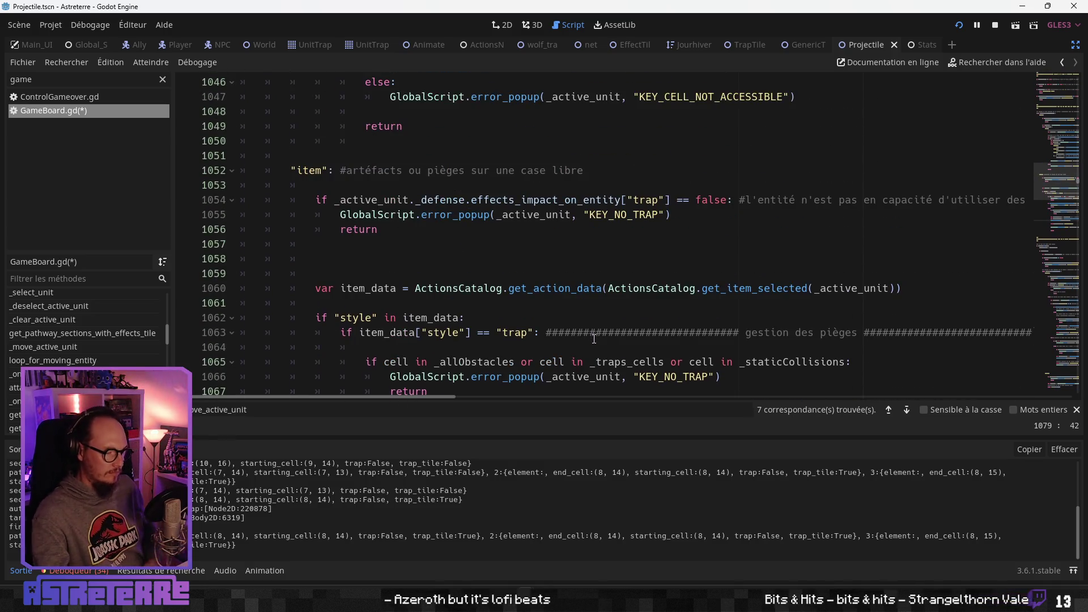
scroll(594, 339, down, 10)
Step through the _move_active_unit matches on lines 1160, 1271 and 21 to its definition
click(907, 410)
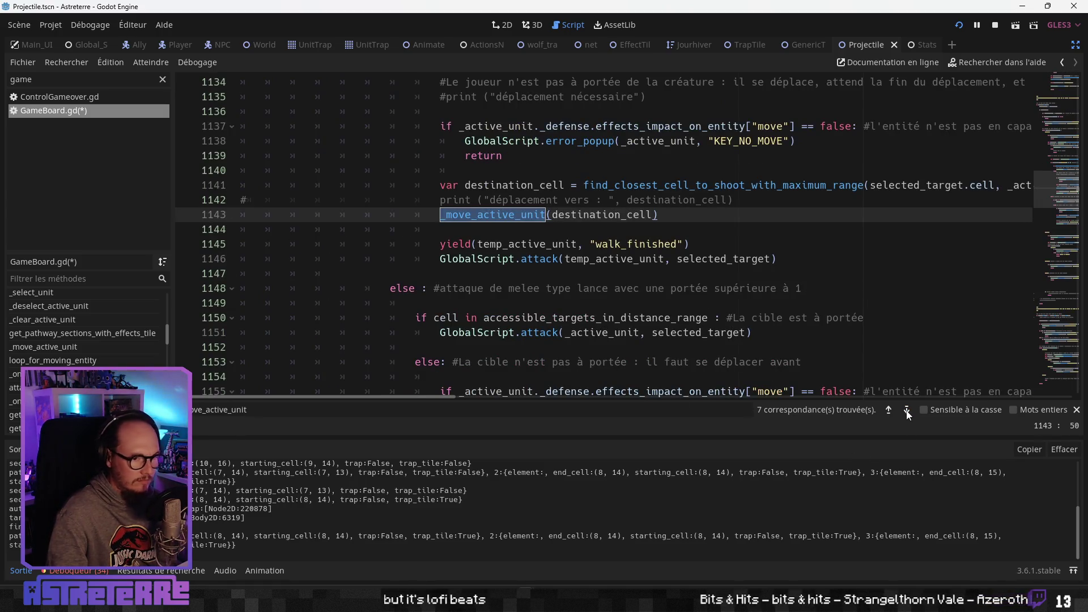
click(907, 410)
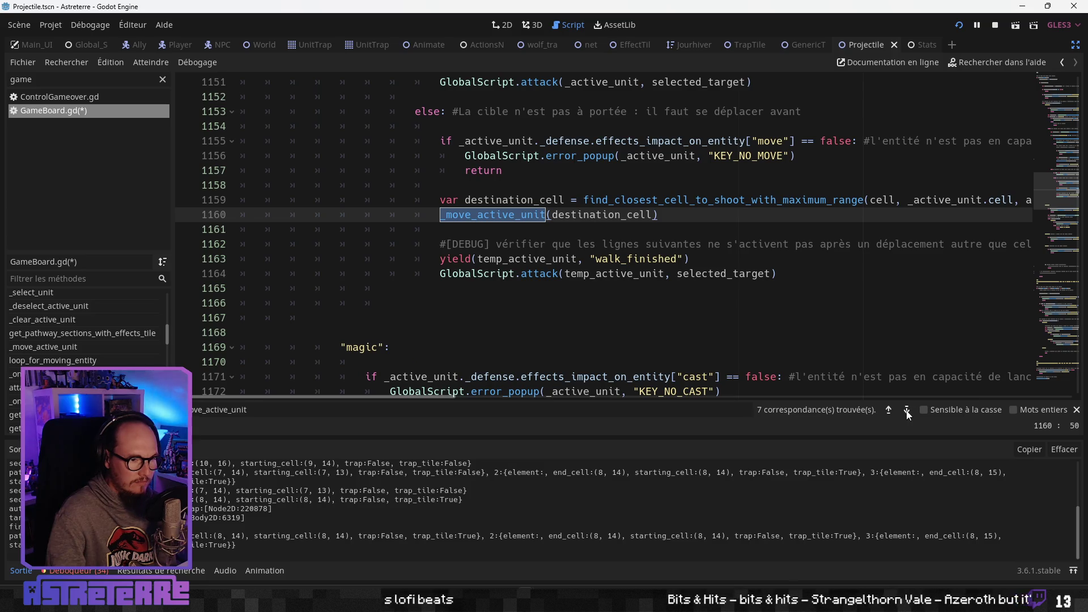
click(907, 411)
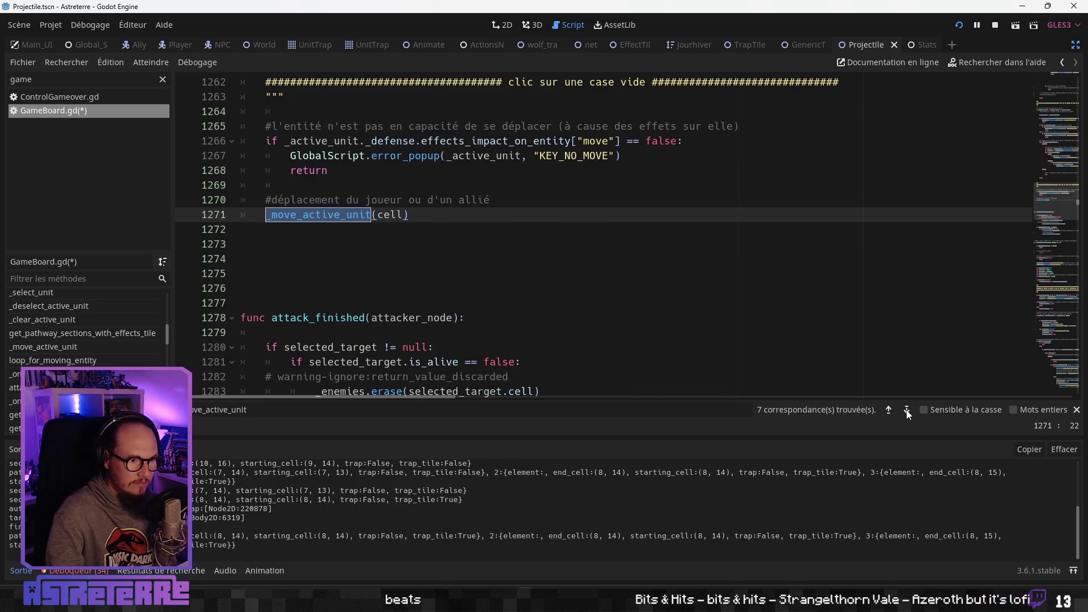
click(907, 410)
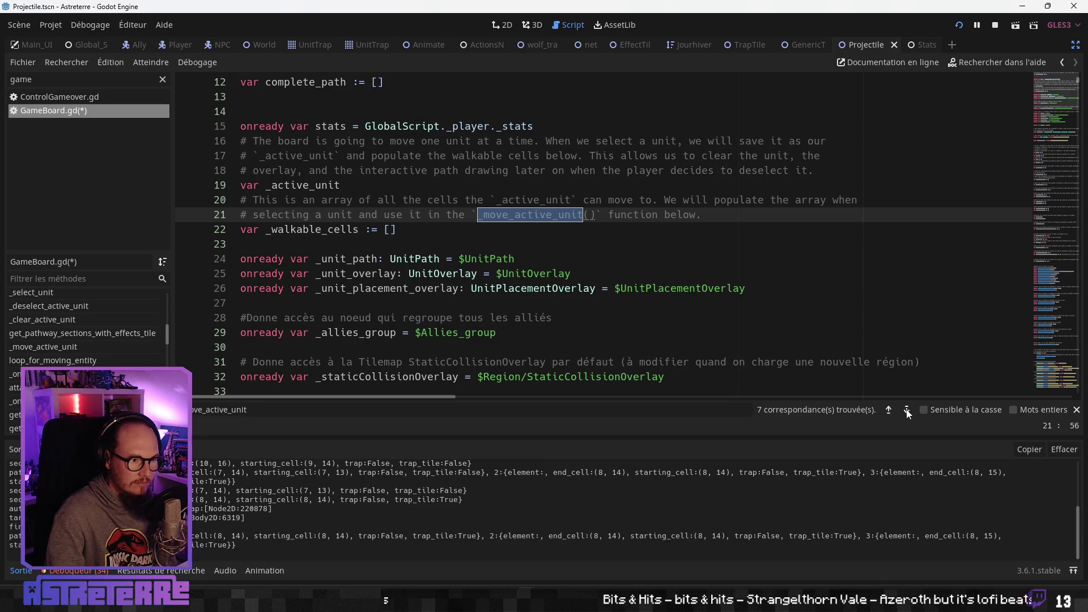
click(906, 410)
click(906, 411)
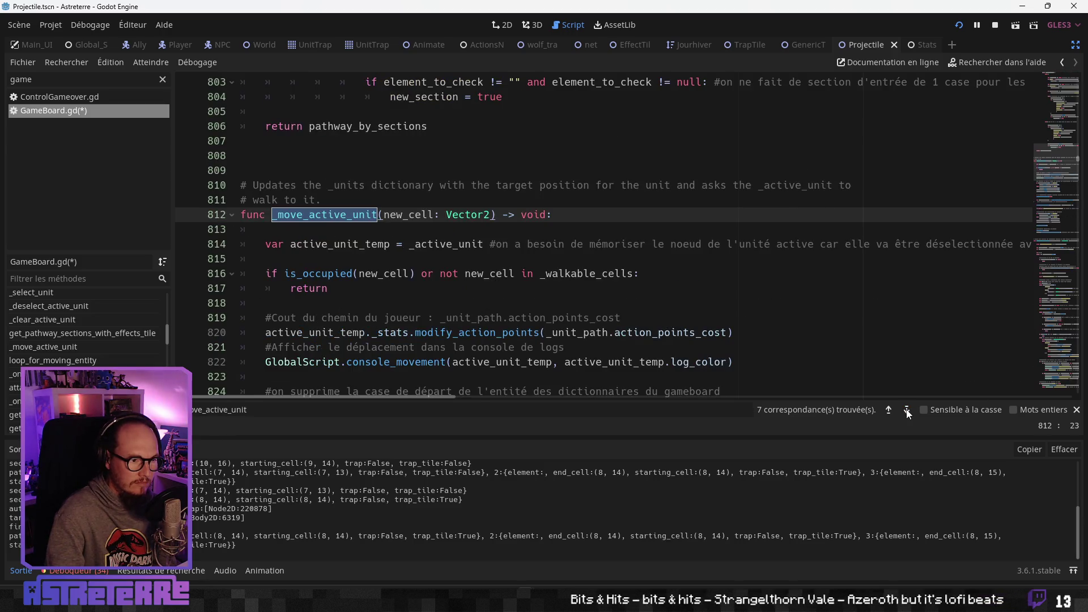
Select loop_for_moving_entity inside the function and search all scripts for it
click(462, 258)
scroll(462, 316, down, 3)
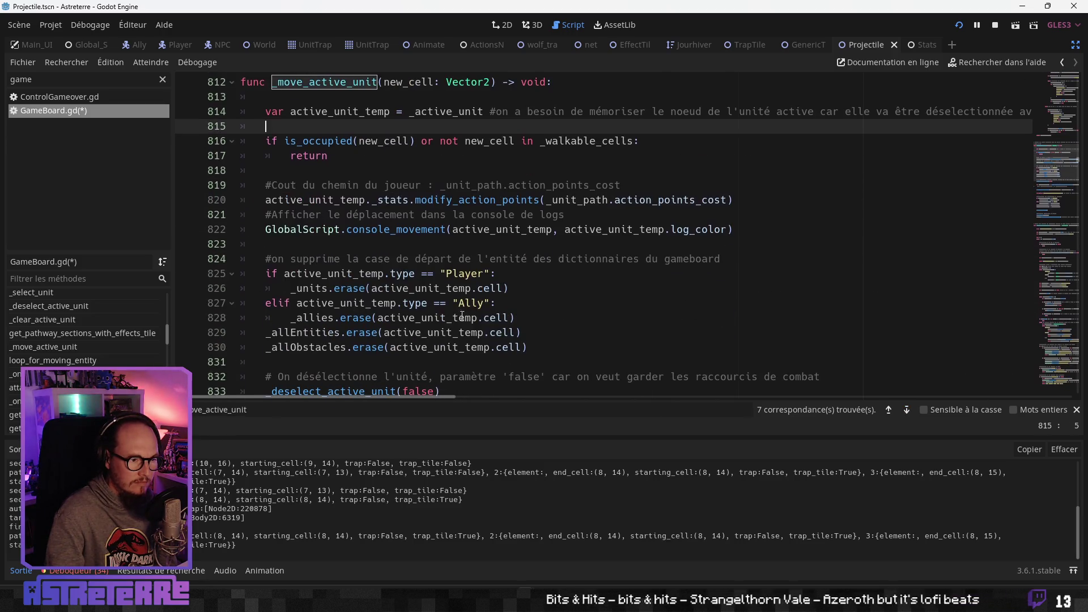
click(426, 318)
scroll(426, 318, down, 10)
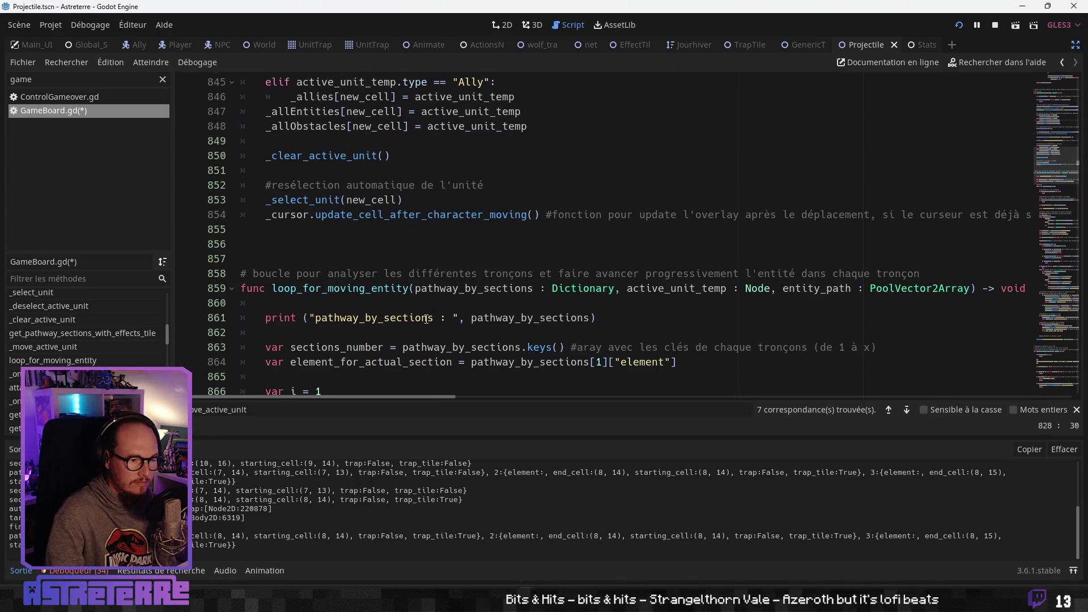
scroll(426, 318, down, 3)
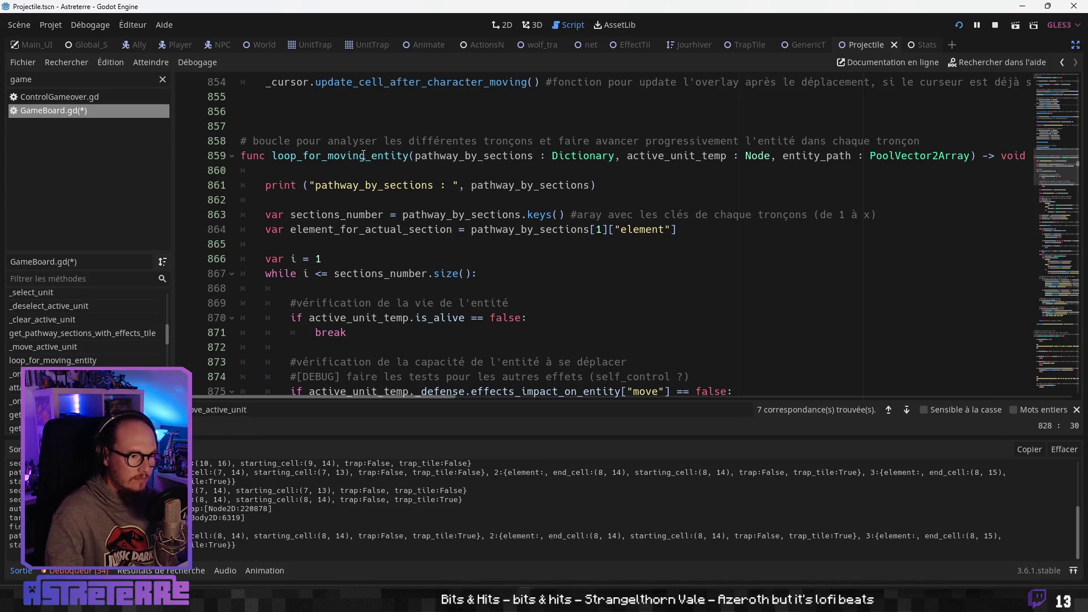
double_click(340, 156)
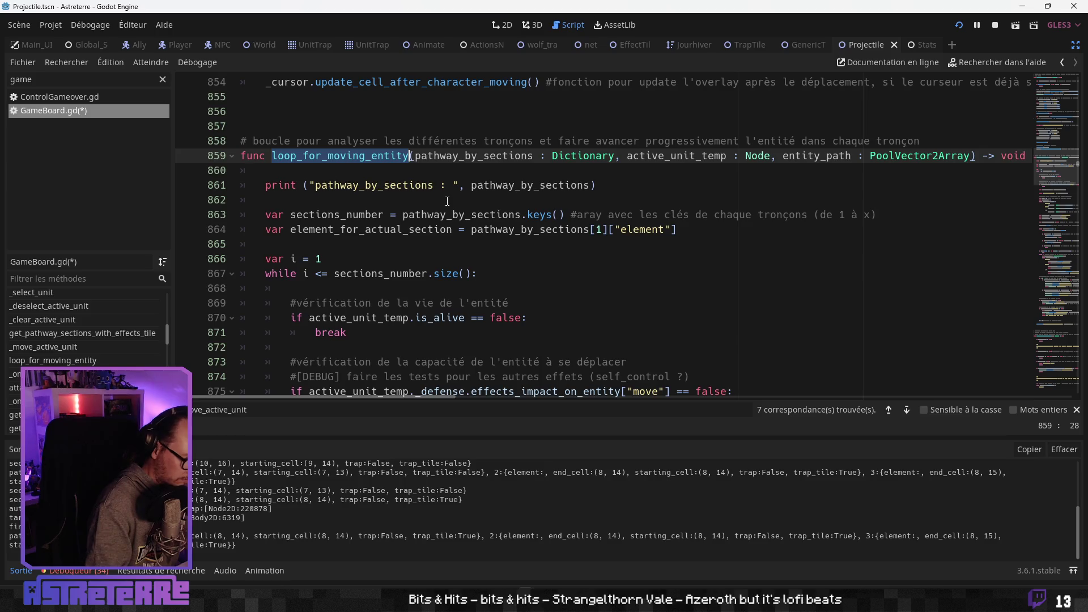
key(ctrl+shift+f)
click(546, 333)
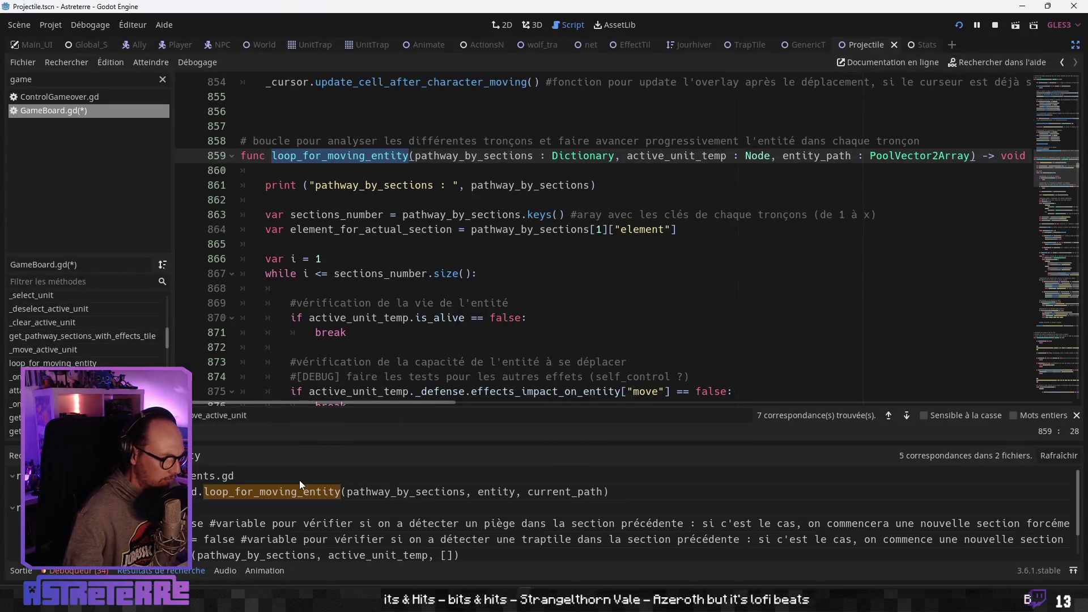
click(202, 491)
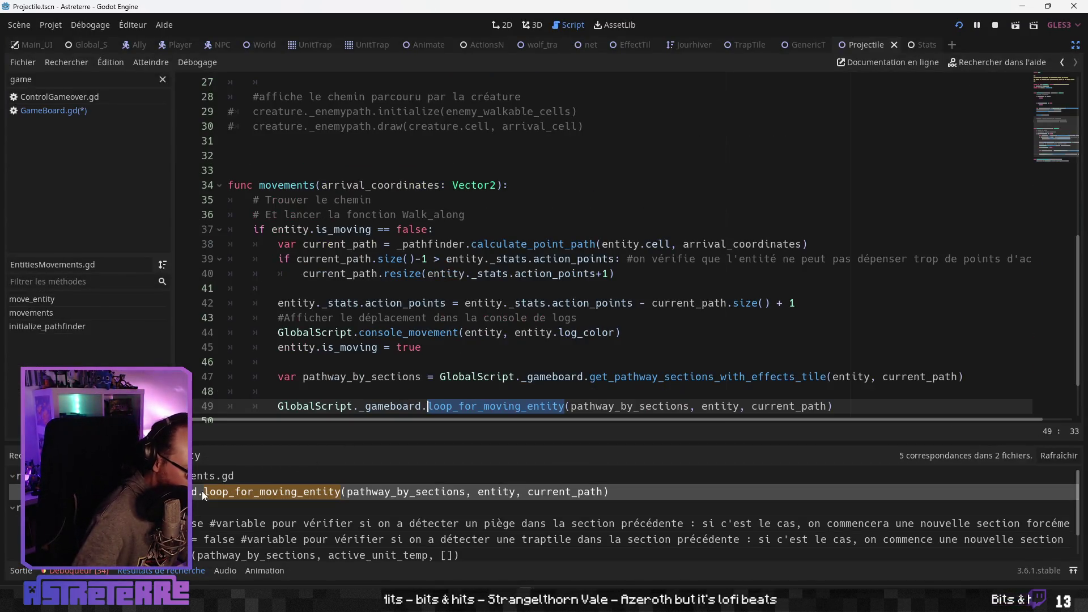
scroll(400, 327, down, 2)
click(400, 317)
click(390, 319)
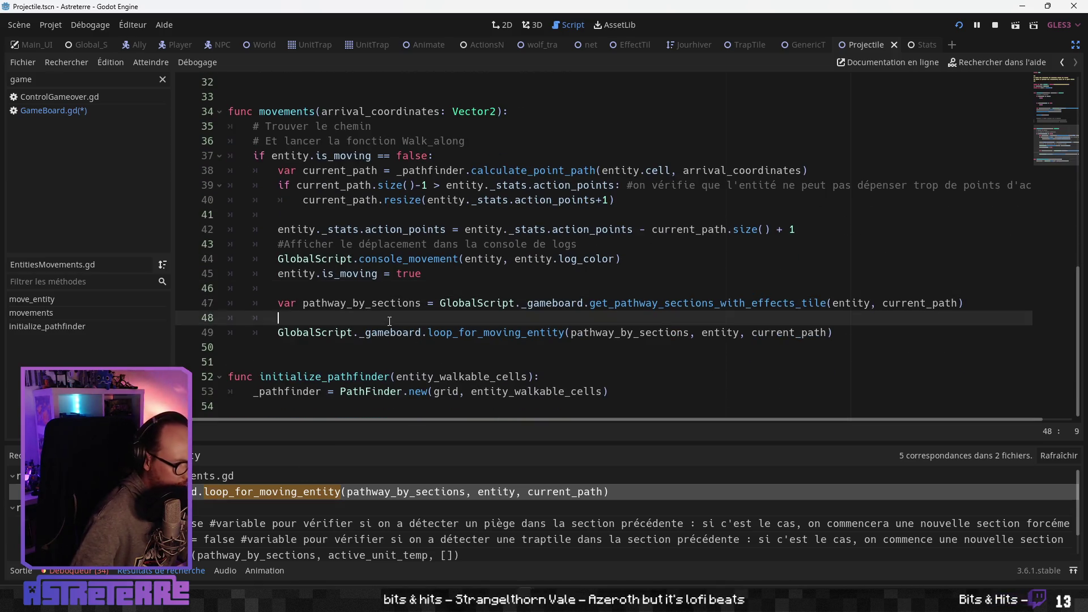
scroll(388, 320, up, 1)
scroll(388, 321, down, 1)
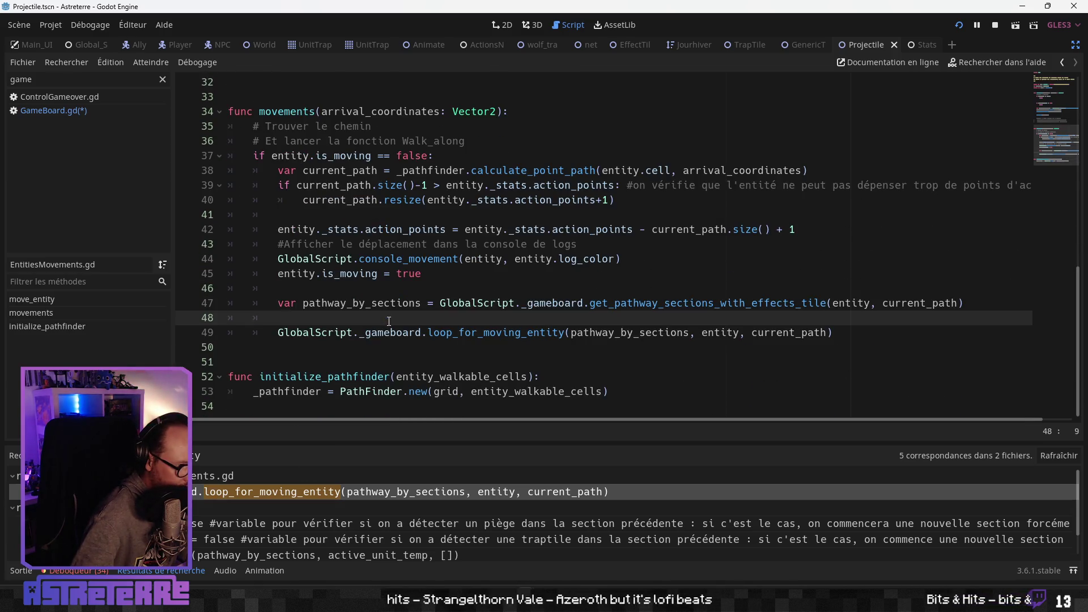
scroll(389, 321, up, 3)
scroll(389, 321, down, 2)
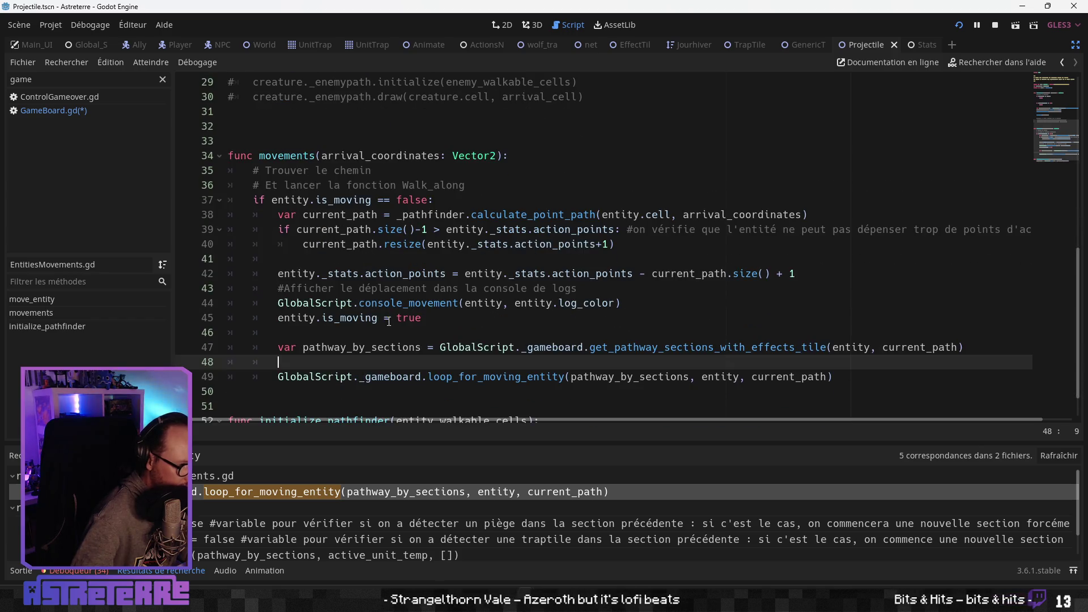
scroll(224, 508, down, 2)
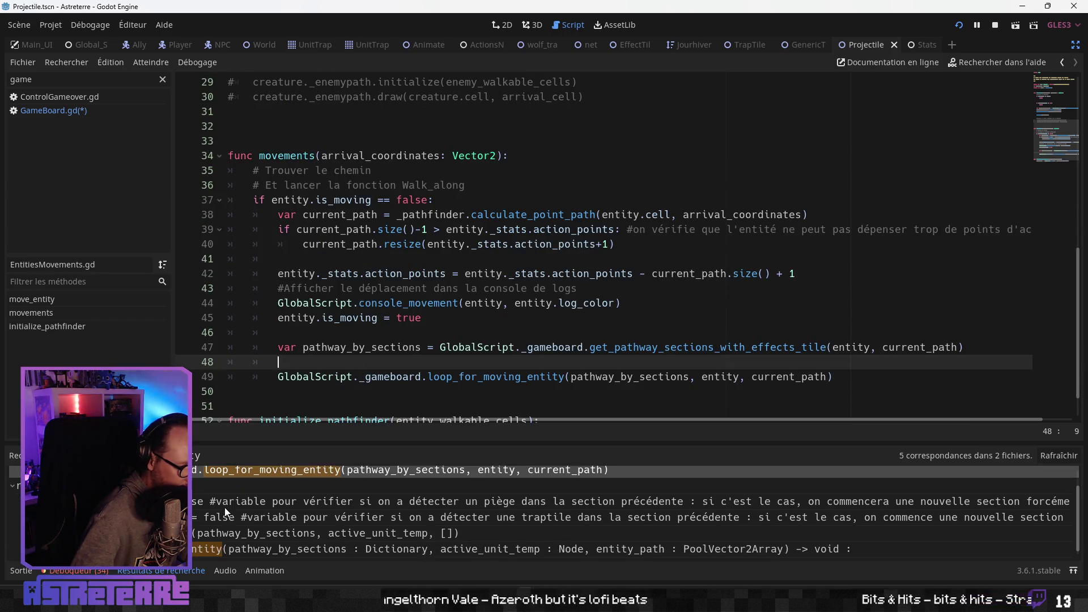
scroll(223, 508, up, 2)
click(387, 315)
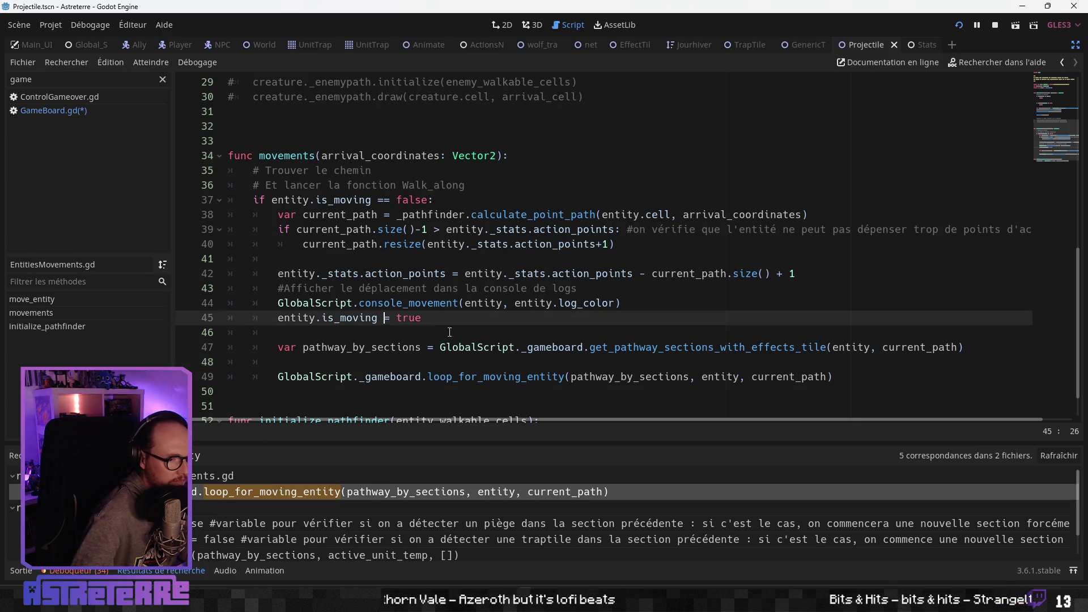
click(485, 333)
click(430, 348)
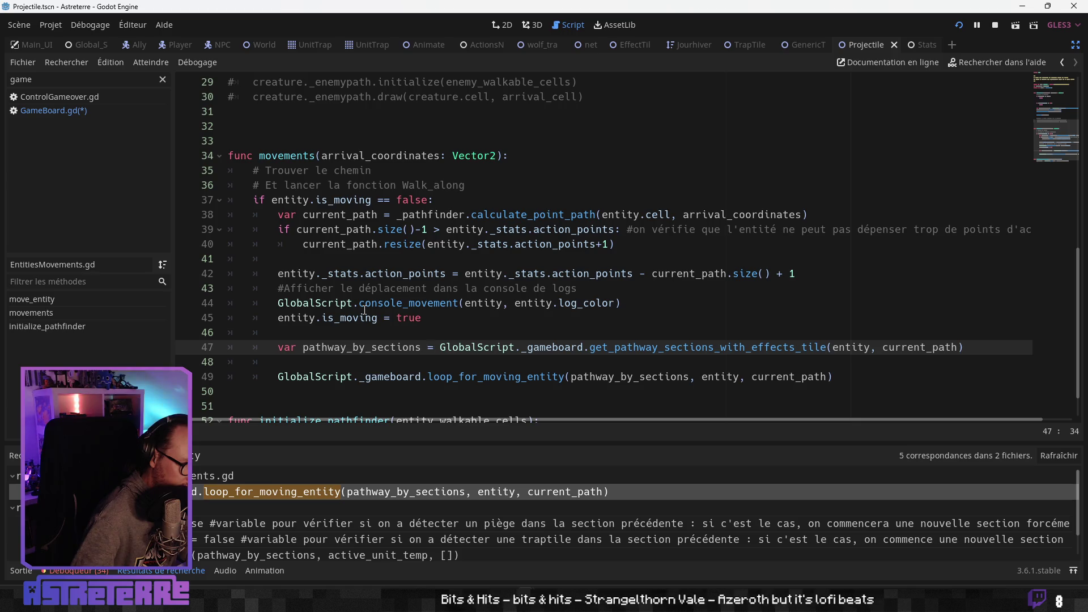
click(403, 288)
scroll(510, 281, down, 1)
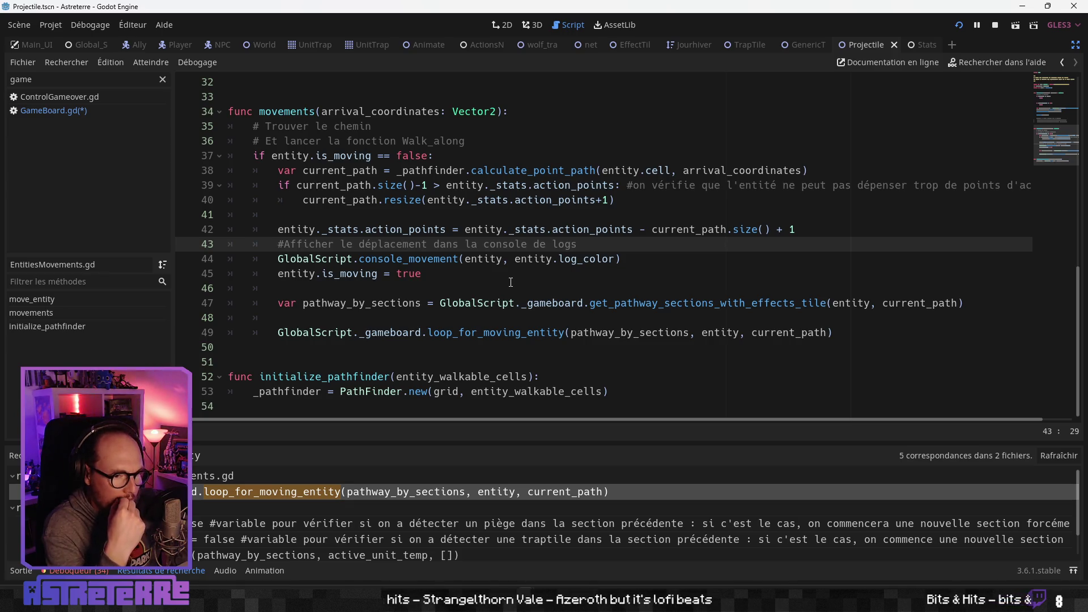
click(473, 304)
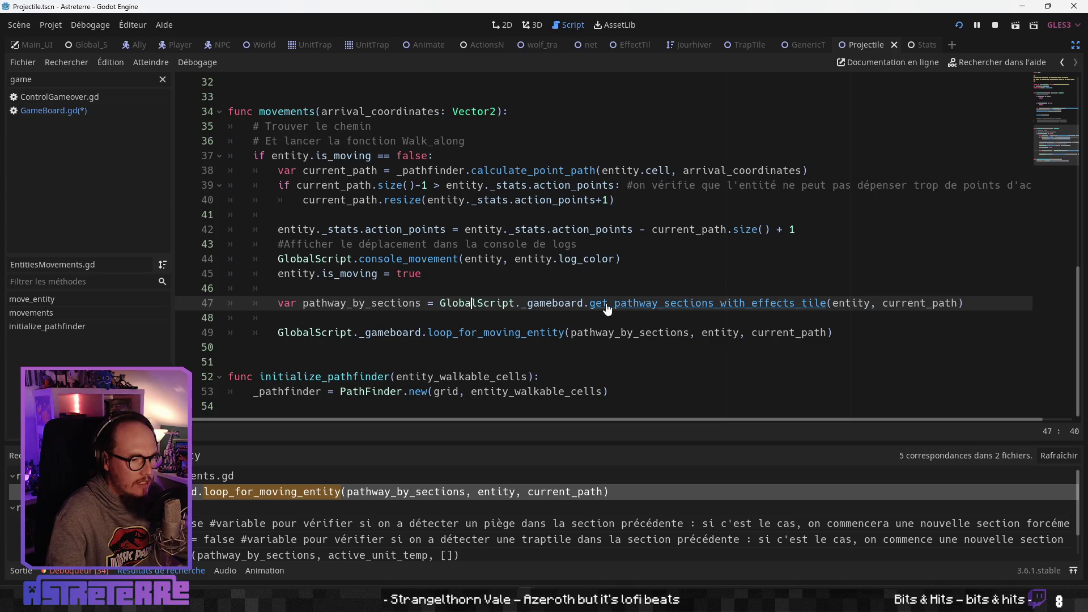
click(634, 304)
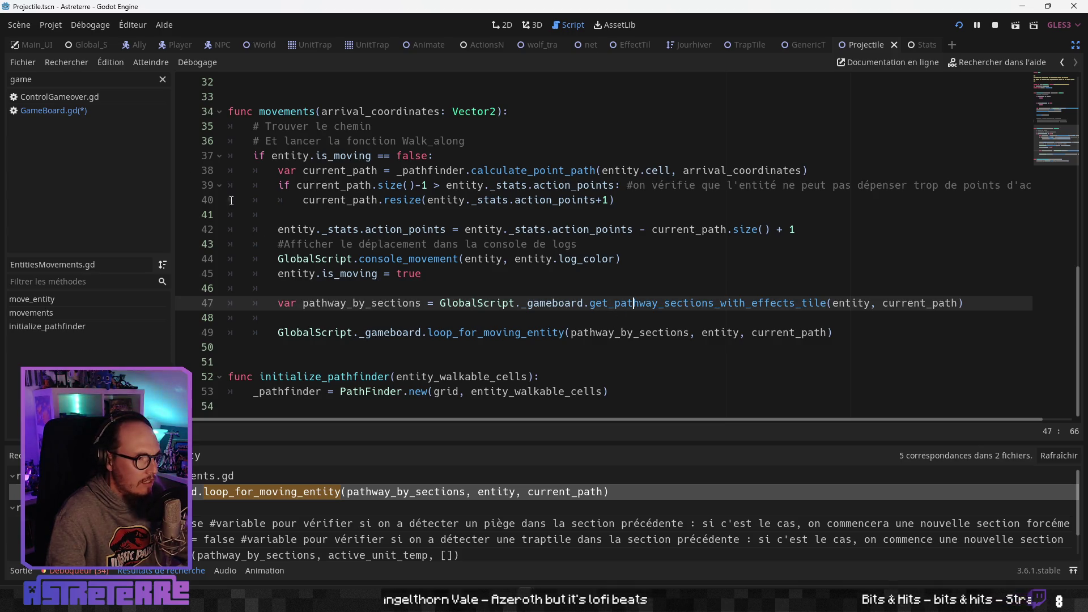
click(69, 109)
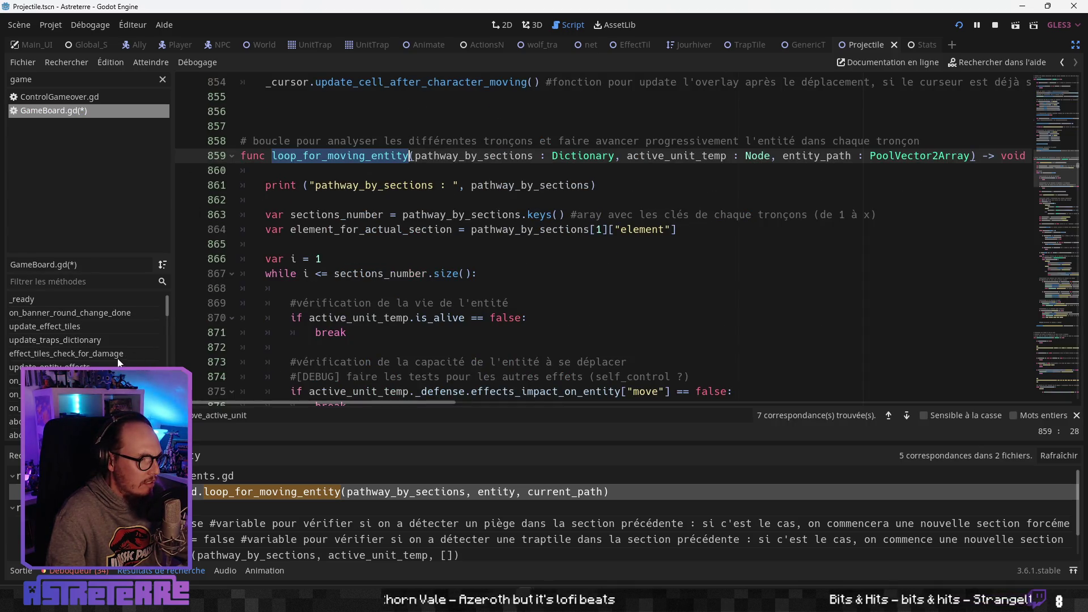
scroll(107, 355, down, 4)
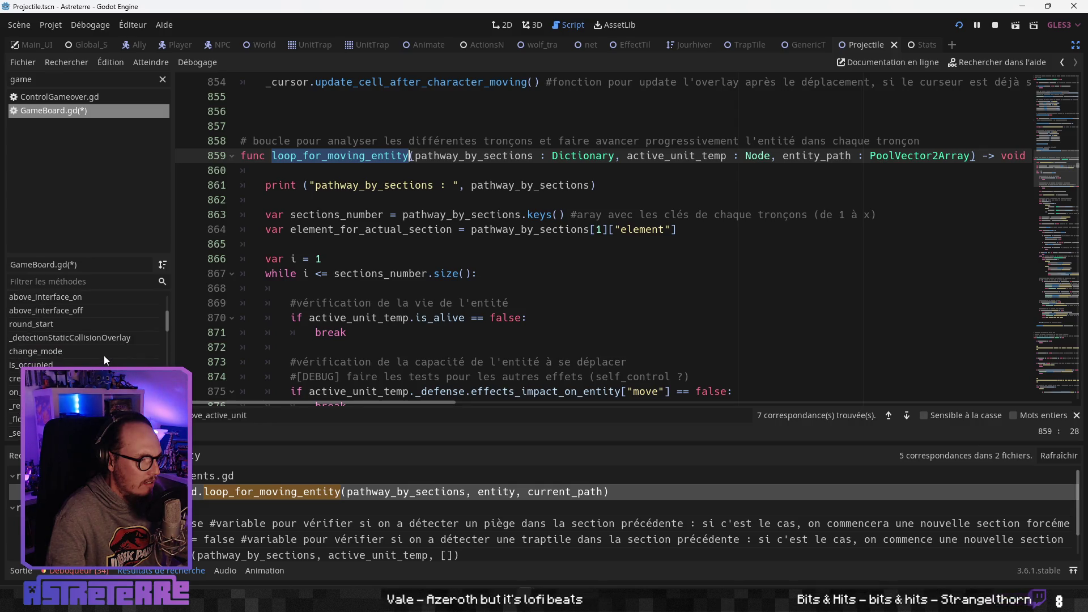
click(72, 281)
text(ge)
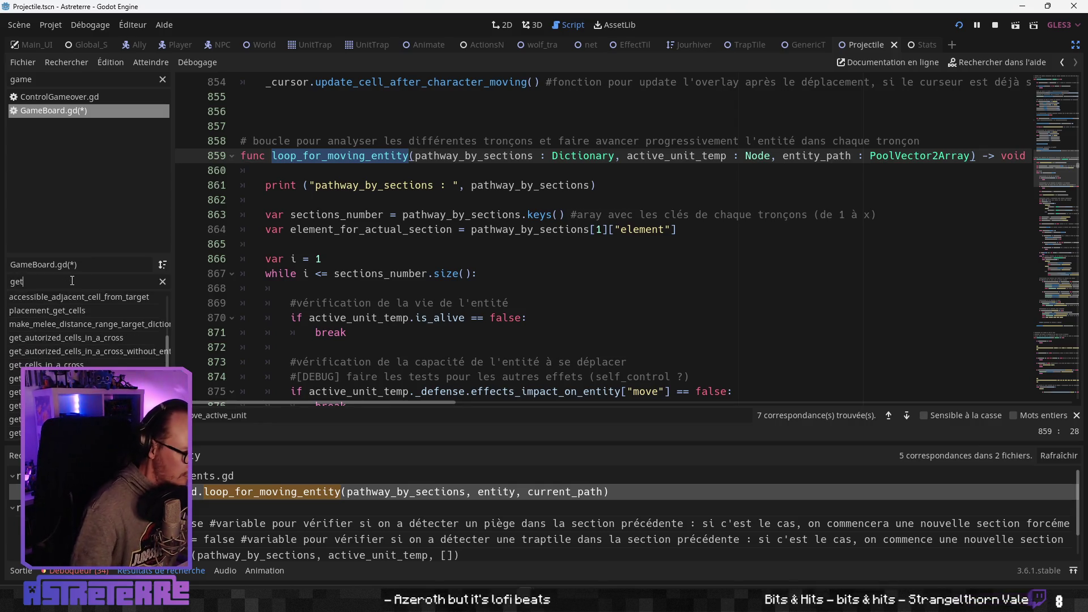
text(t)
scroll(88, 334, down, 2)
scroll(89, 334, down, 3)
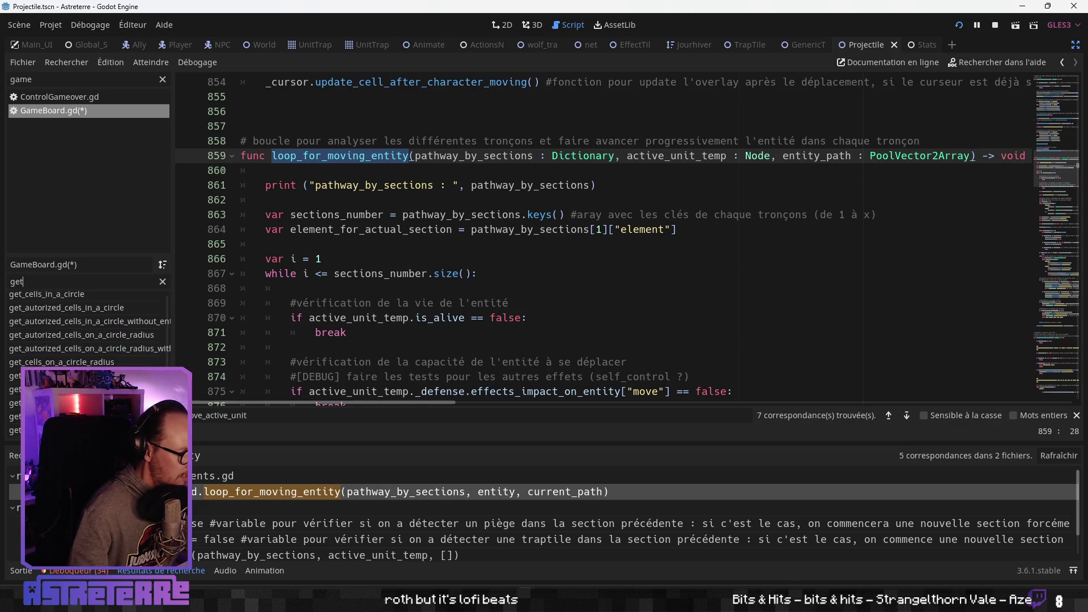
text(_)
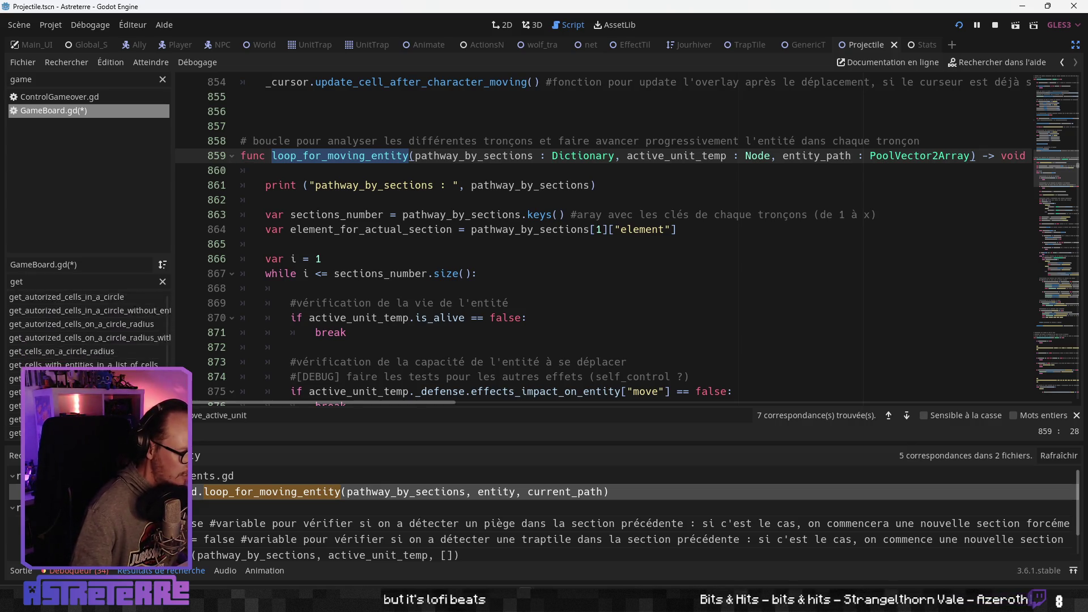
scroll(89, 334, up, 3)
text(pa)
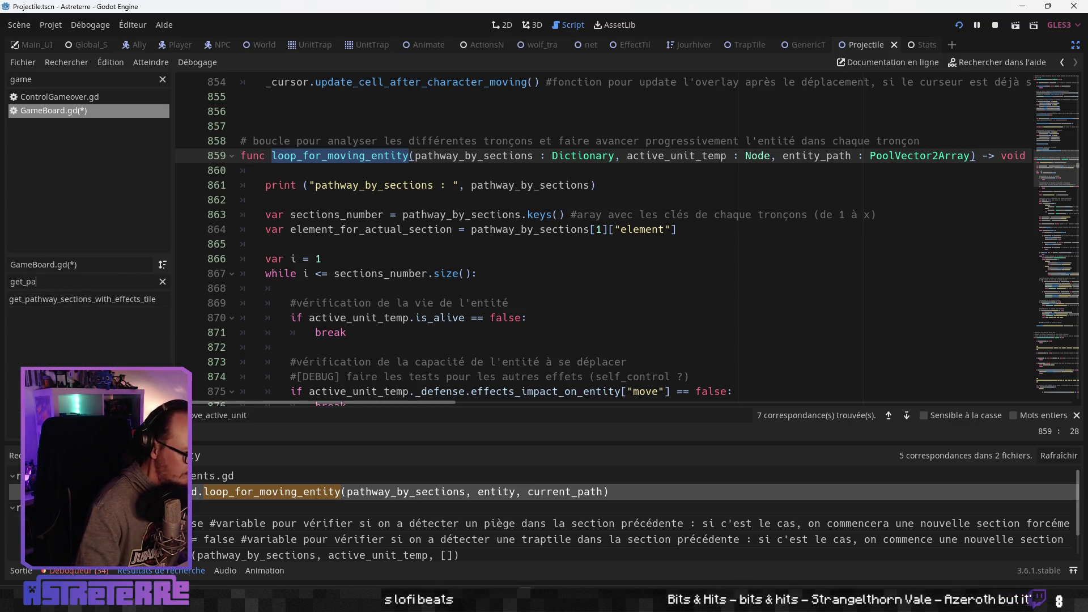
click(108, 300)
click(430, 288)
scroll(429, 287, down, 4)
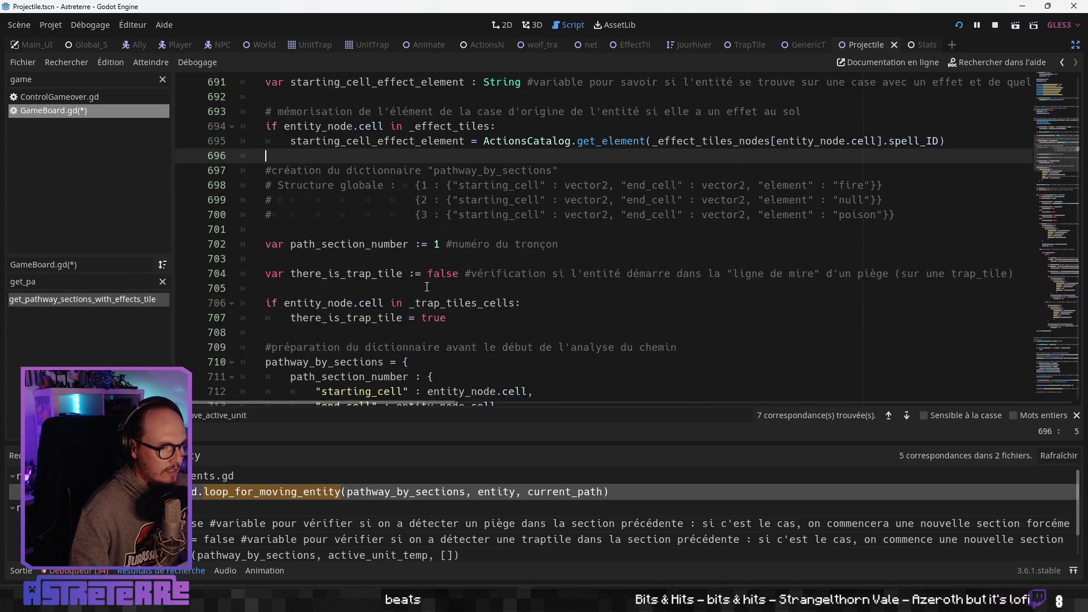
scroll(427, 288, up, 6)
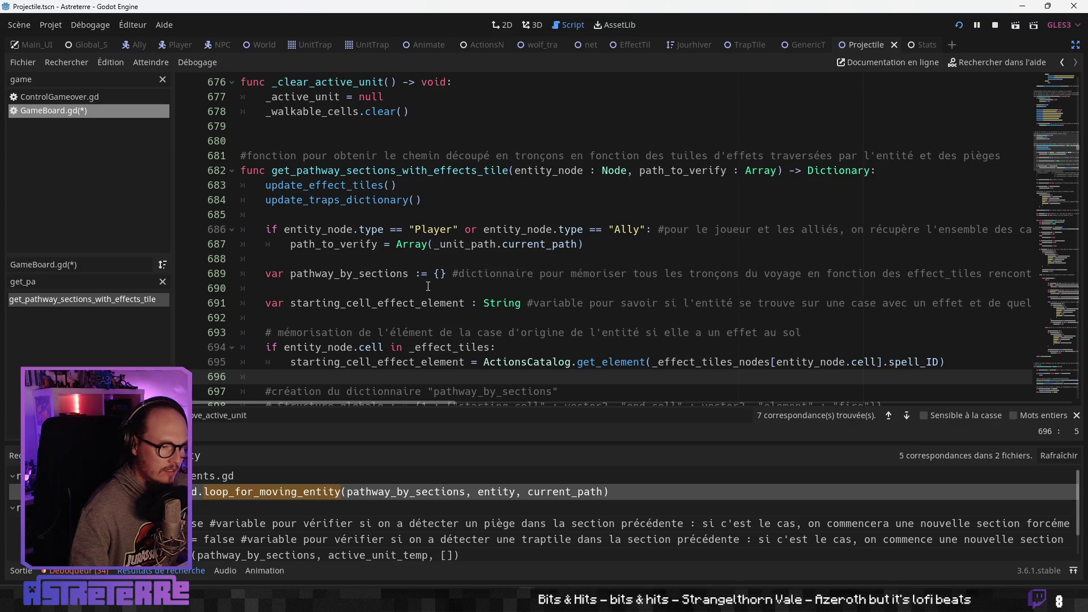
click(423, 258)
scroll(403, 292, down, 6)
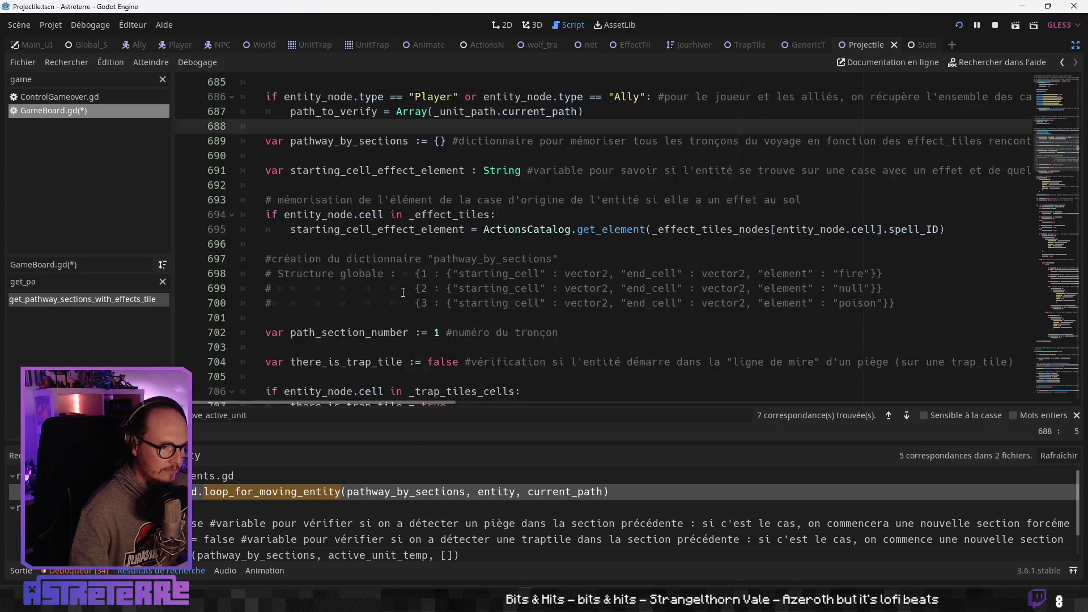
scroll(403, 291, down, 12)
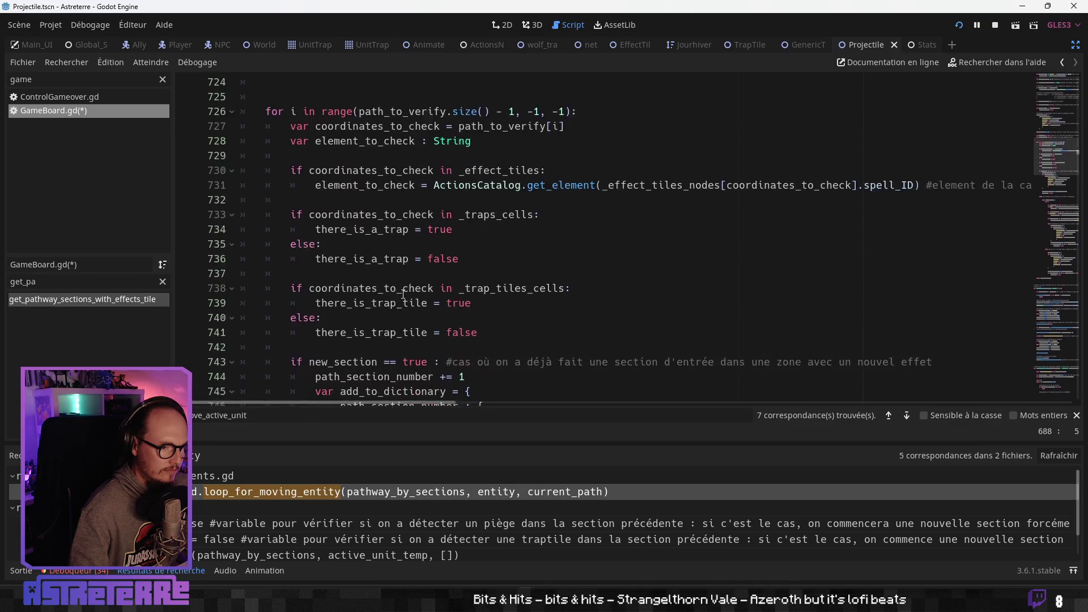
scroll(403, 294, down, 13)
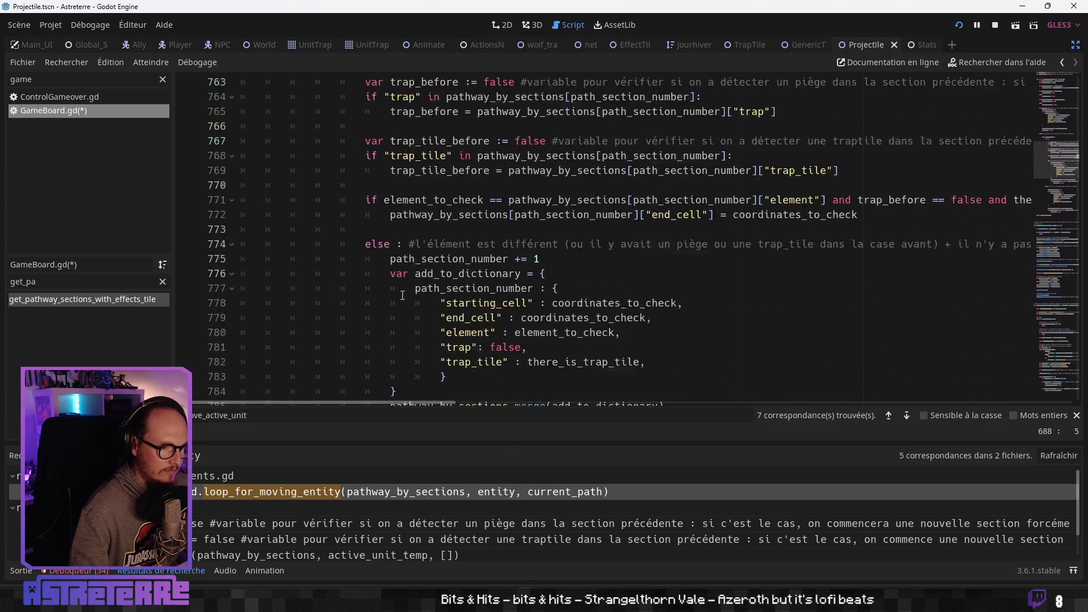
scroll(403, 295, down, 5)
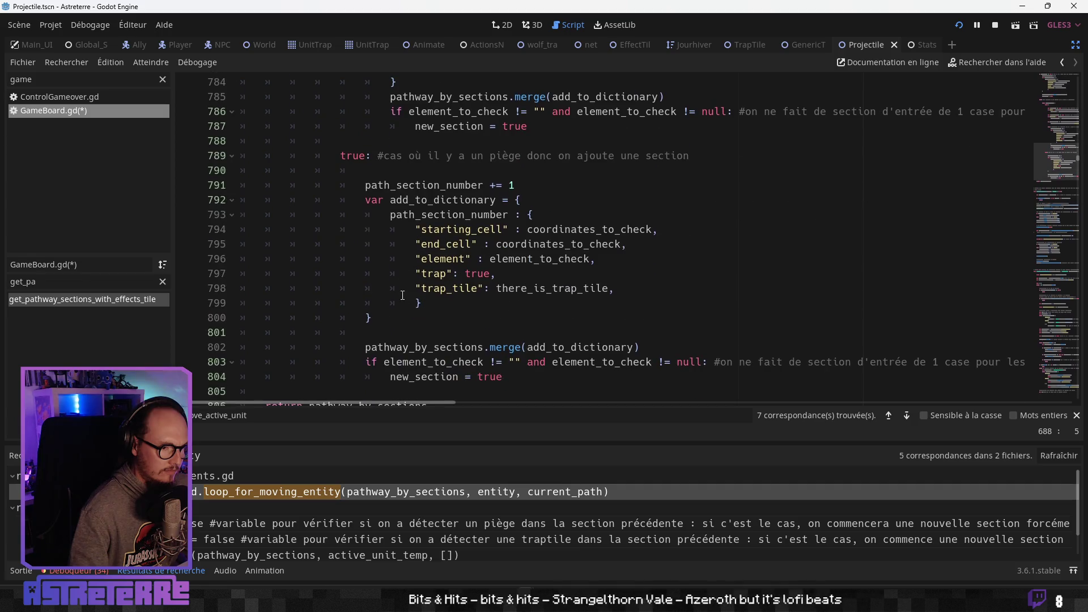
scroll(402, 296, down, 4)
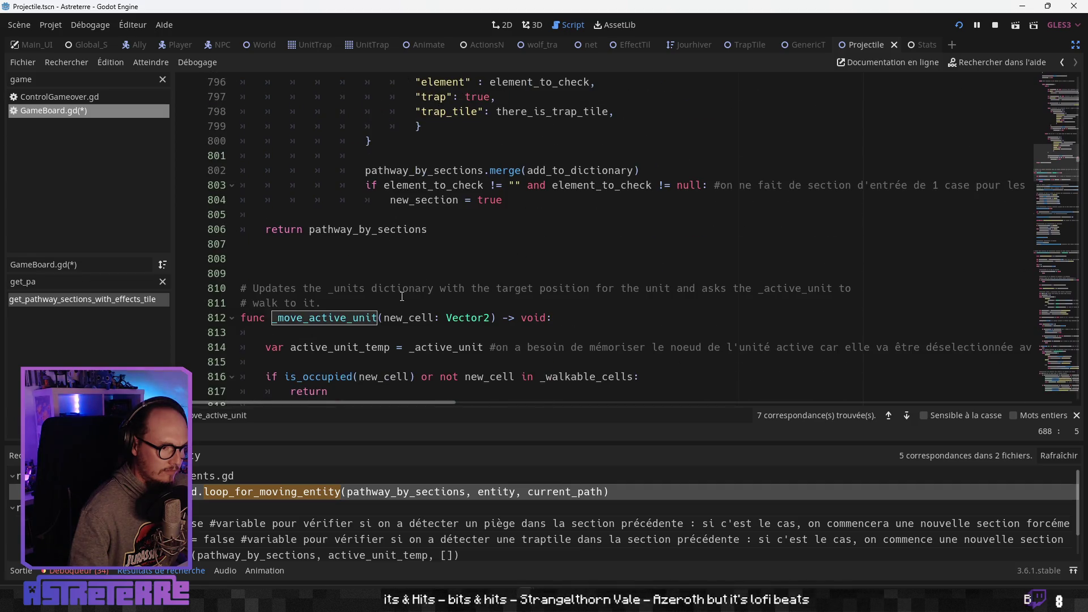
scroll(401, 295, up, 1)
click(403, 273)
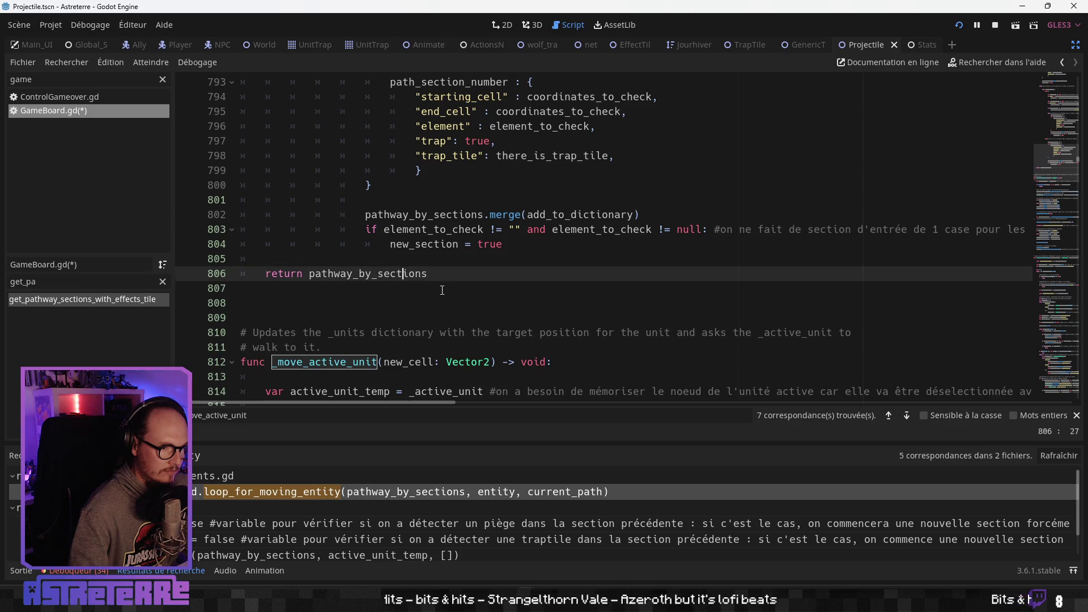
scroll(443, 291, up, 1)
click(443, 316)
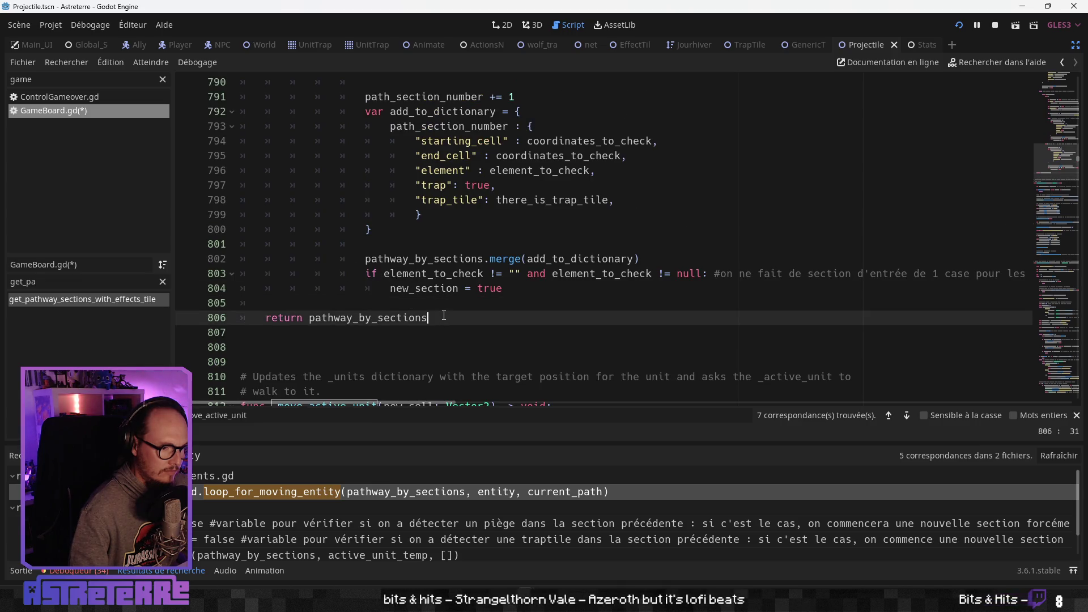
scroll(443, 316, up, 4)
scroll(444, 316, up, 9)
scroll(443, 315, down, 3)
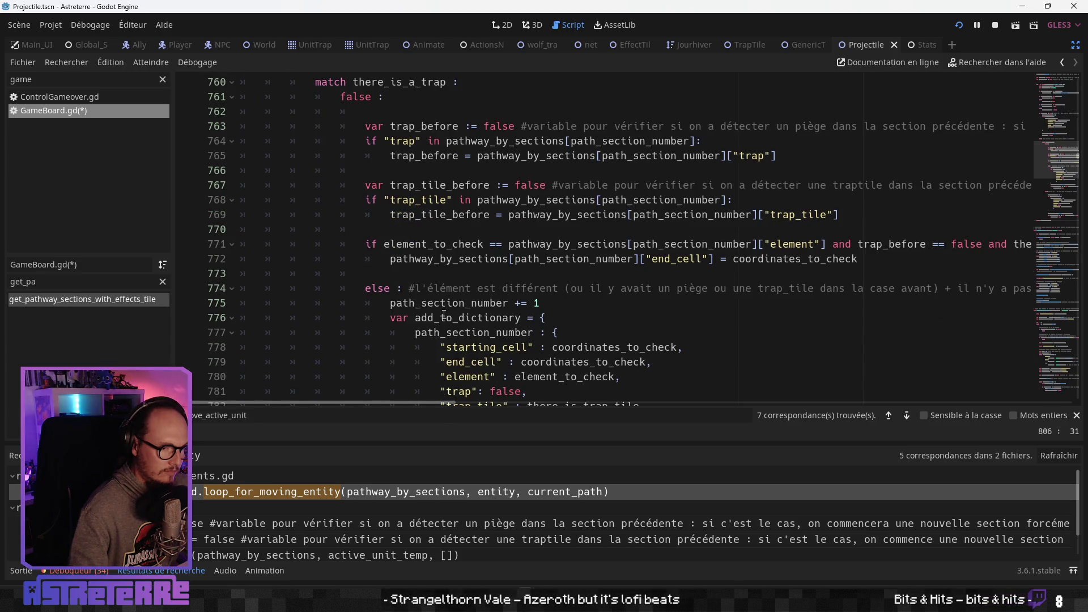
scroll(444, 315, up, 6)
scroll(444, 316, up, 20)
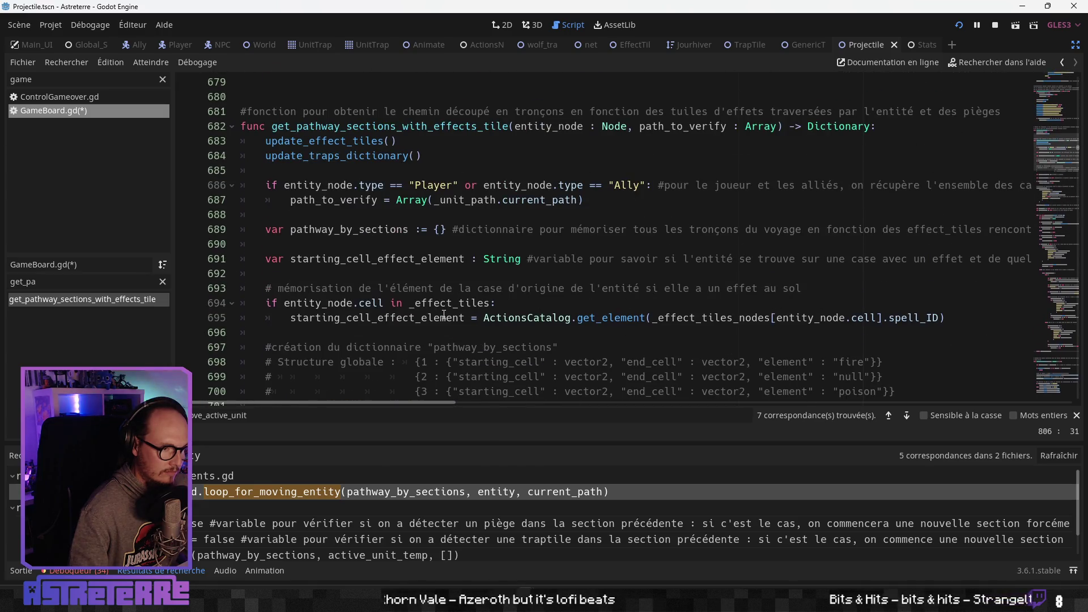
scroll(444, 312, down, 1)
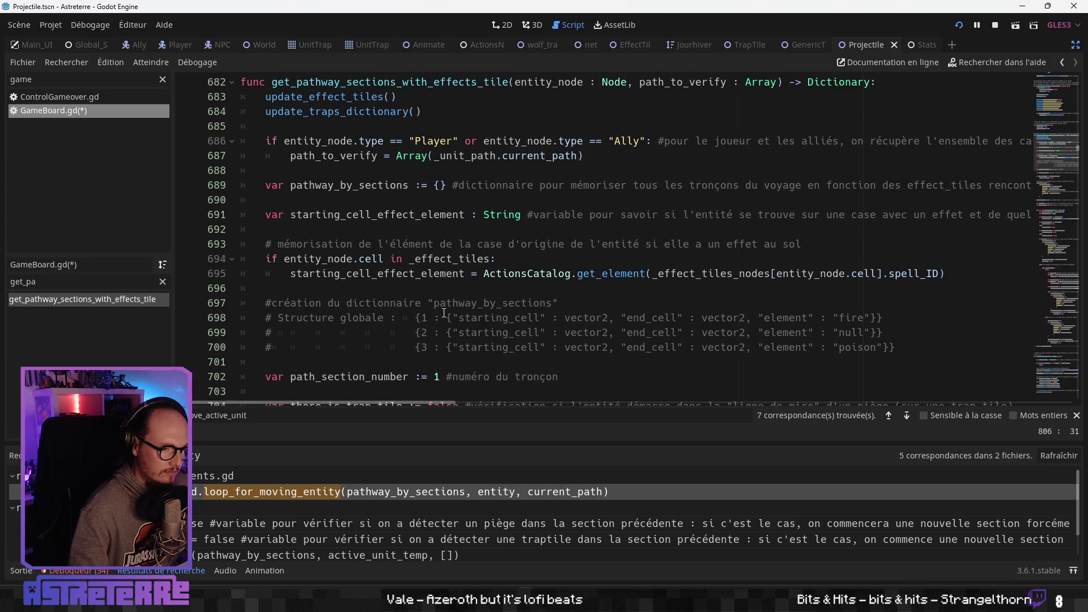
scroll(443, 313, up, 1)
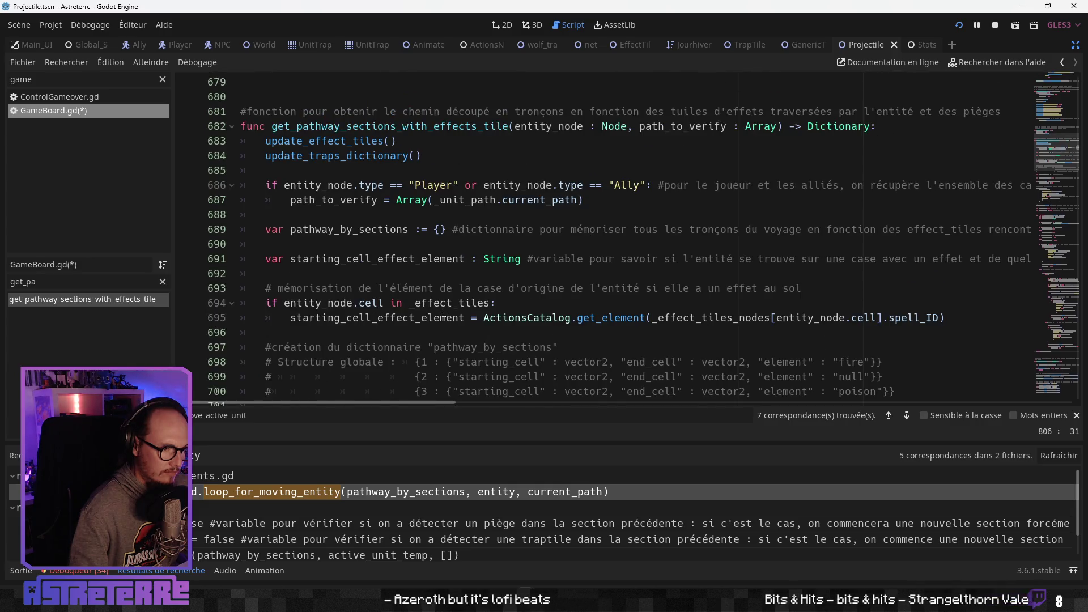
scroll(442, 312, up, 7)
scroll(440, 310, down, 2)
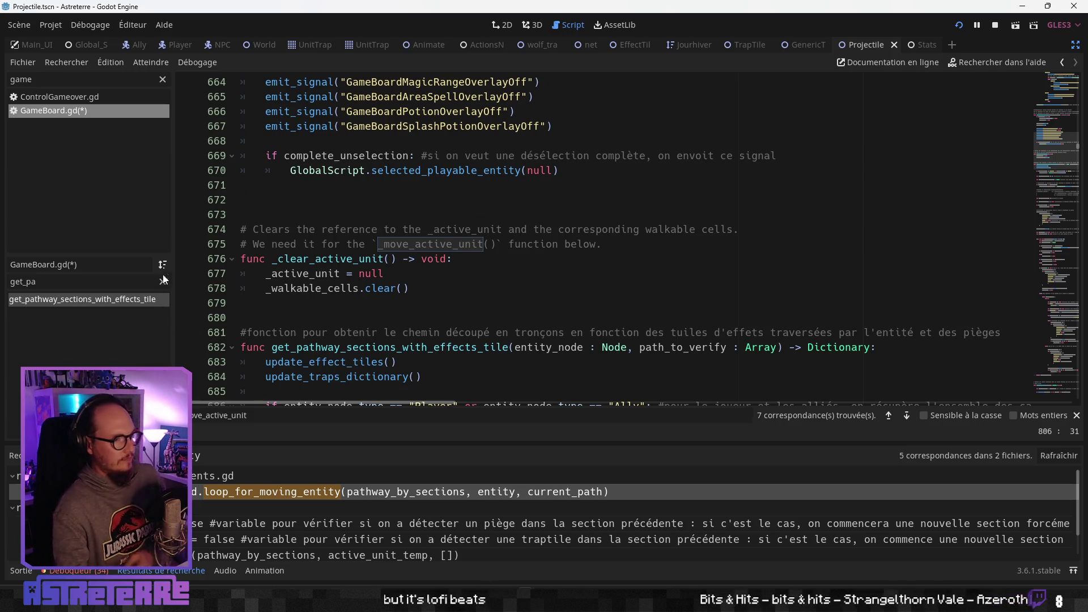
Return to EntitiesMovements.gd and inspect the pathway_by_sections and loop_for_moving_entity lines
key(alt+Left)
click(406, 274)
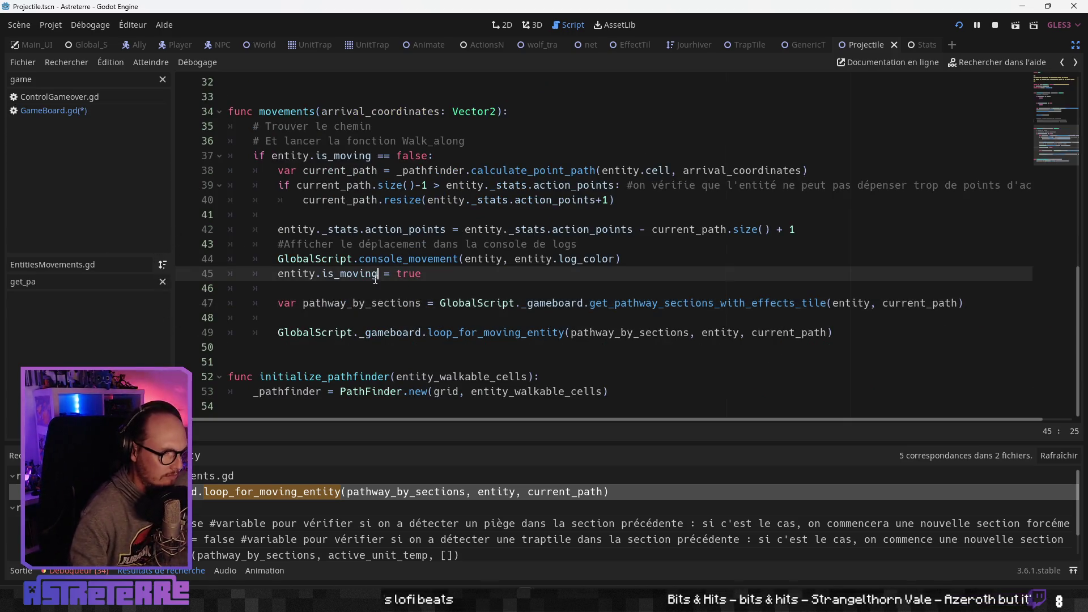
click(381, 303)
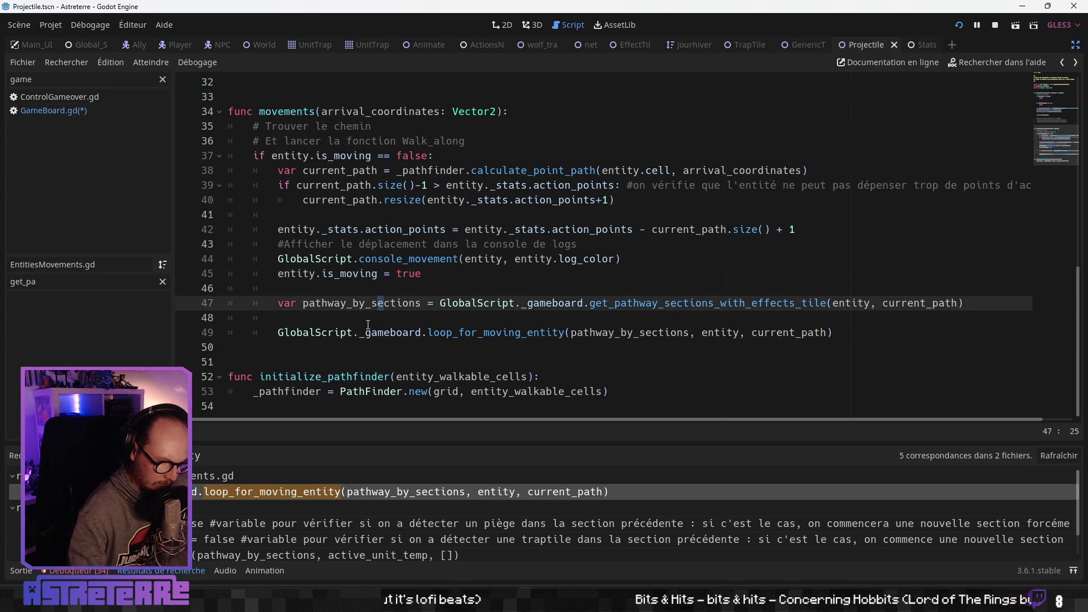
click(368, 320)
click(391, 333)
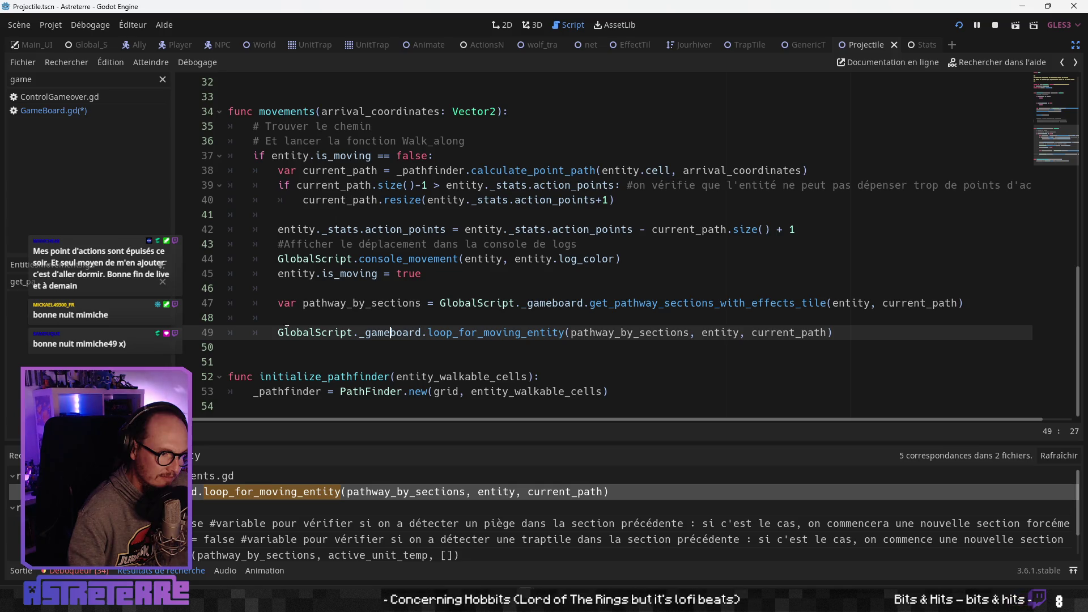
Insert a blank line after the movements function and check lines 45–50
click(261, 363)
key(Return)
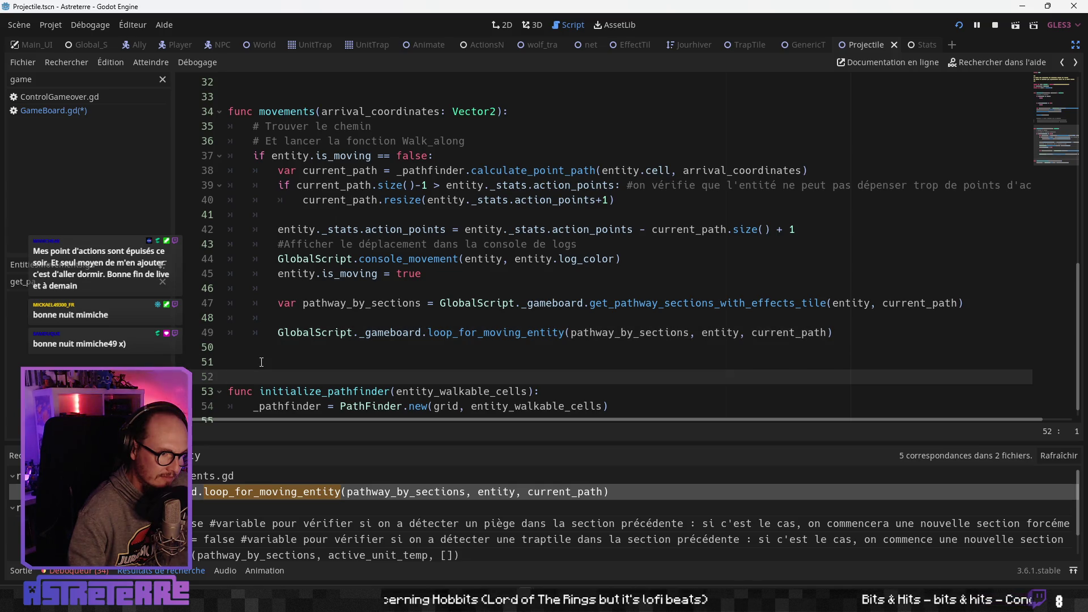
click(286, 334)
click(345, 288)
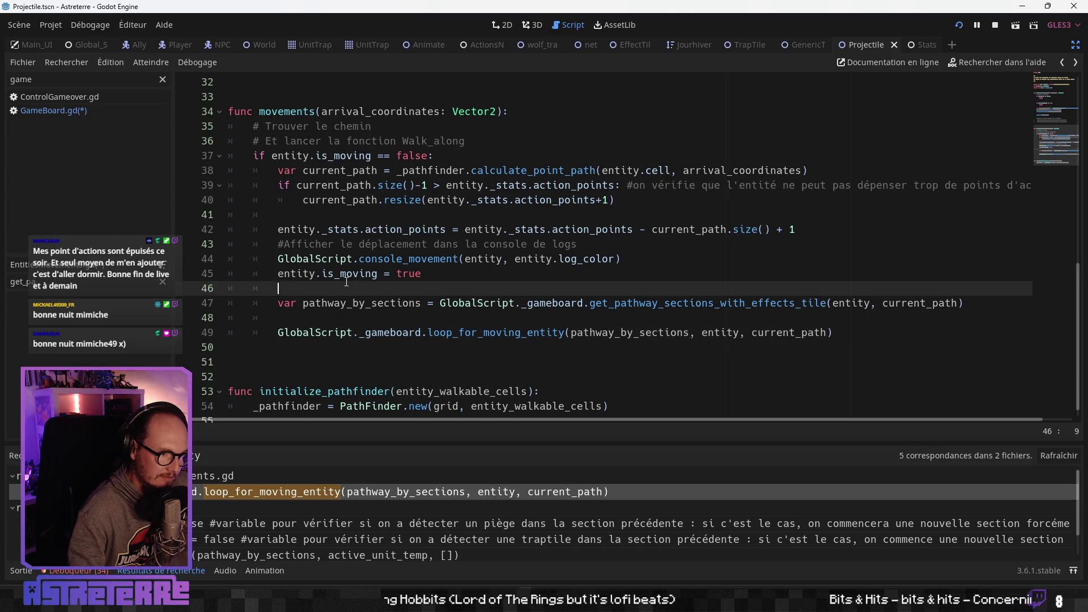
click(345, 272)
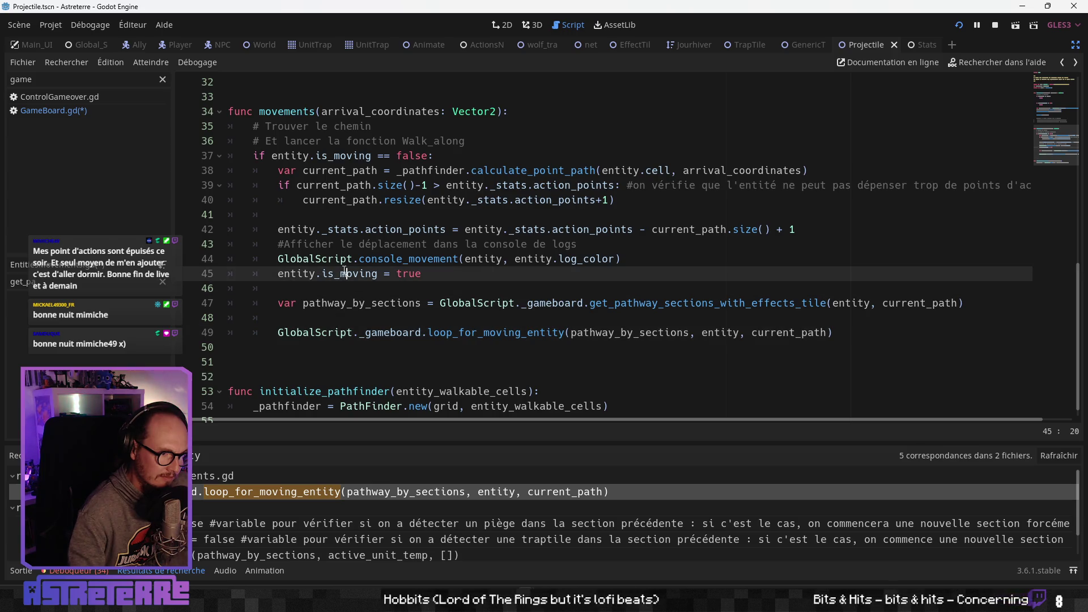
click(349, 326)
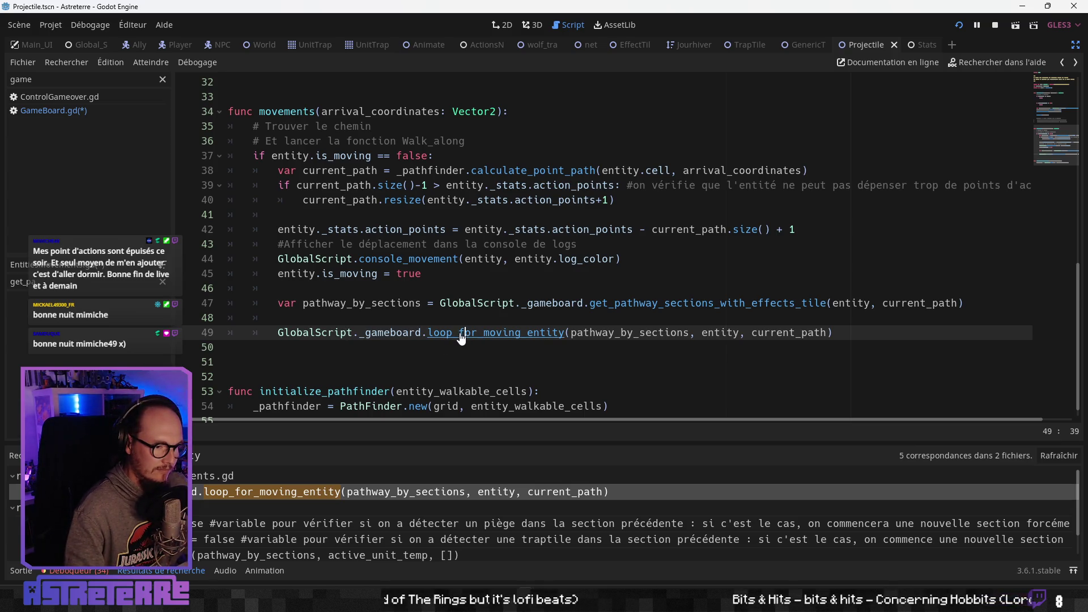
click(409, 347)
Switch to GameBoard.gd and look over lines 677–679
click(106, 111)
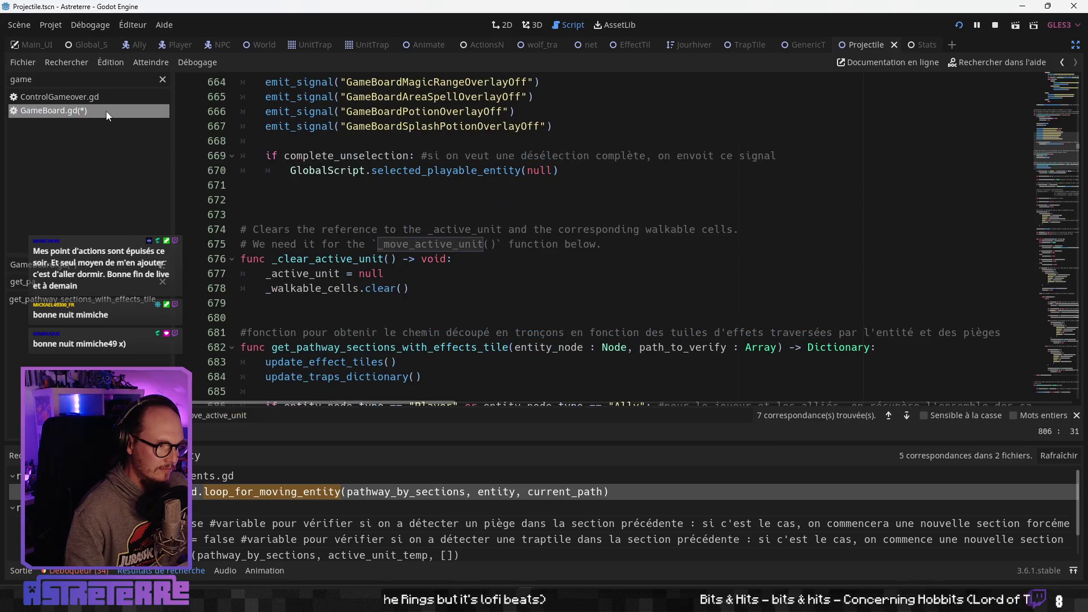
click(338, 274)
scroll(337, 274, up, 5)
scroll(336, 274, down, 5)
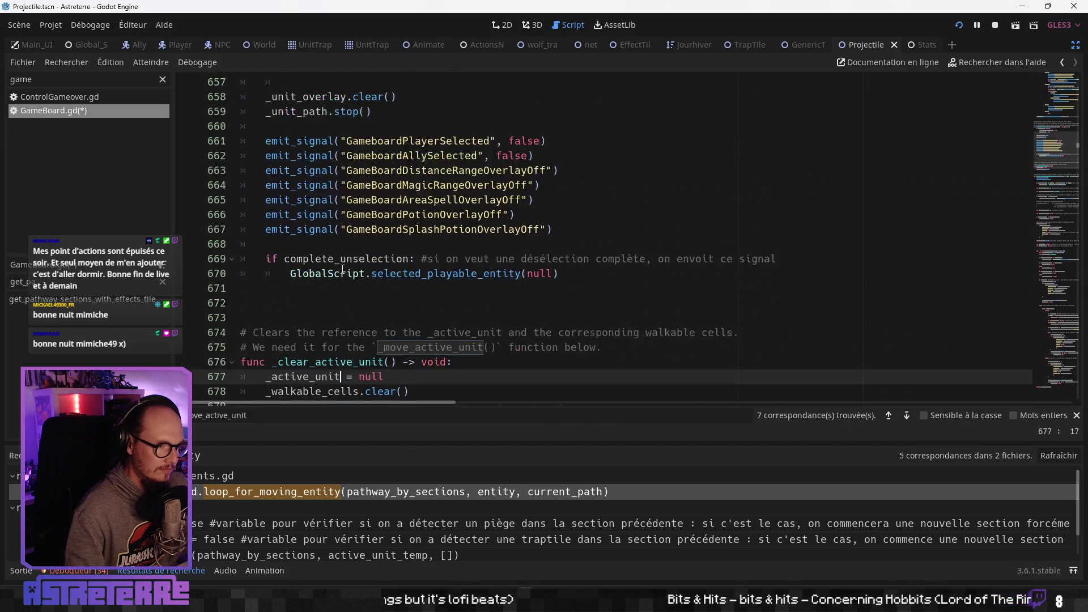
click(325, 303)
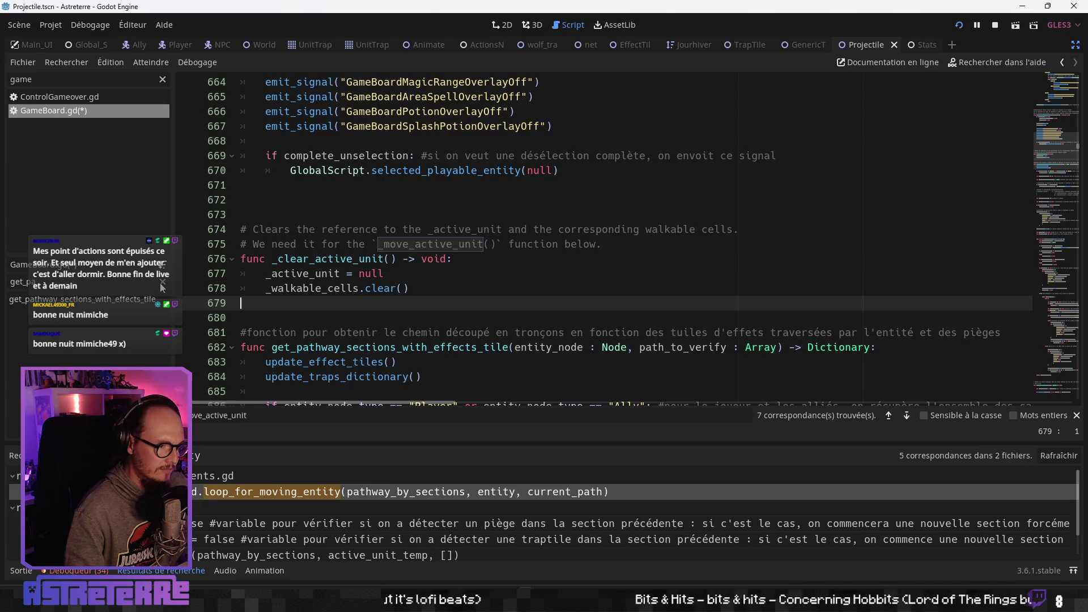
Filter the method list by 'loop' and jump to loop_for_moving_entity
click(163, 281)
text(loop)
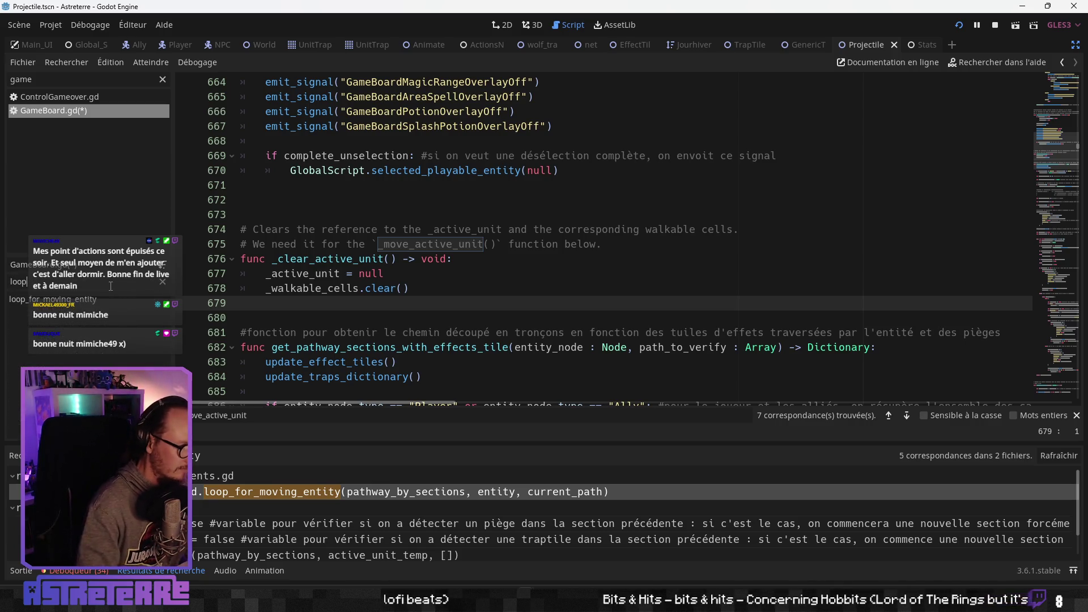
click(113, 298)
scroll(339, 232, down, 2)
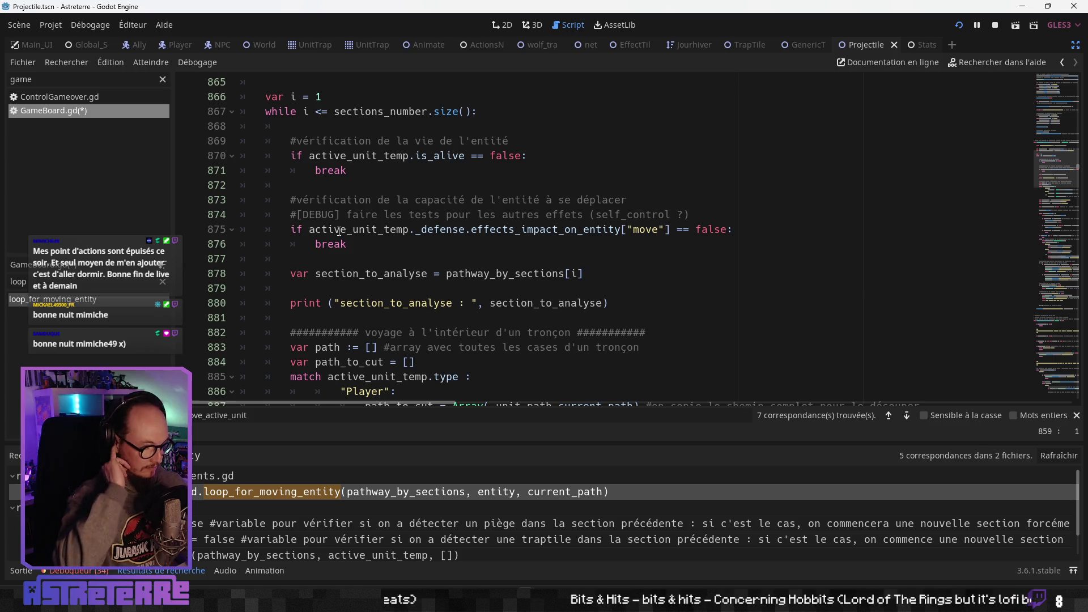
scroll(346, 229, up, 3)
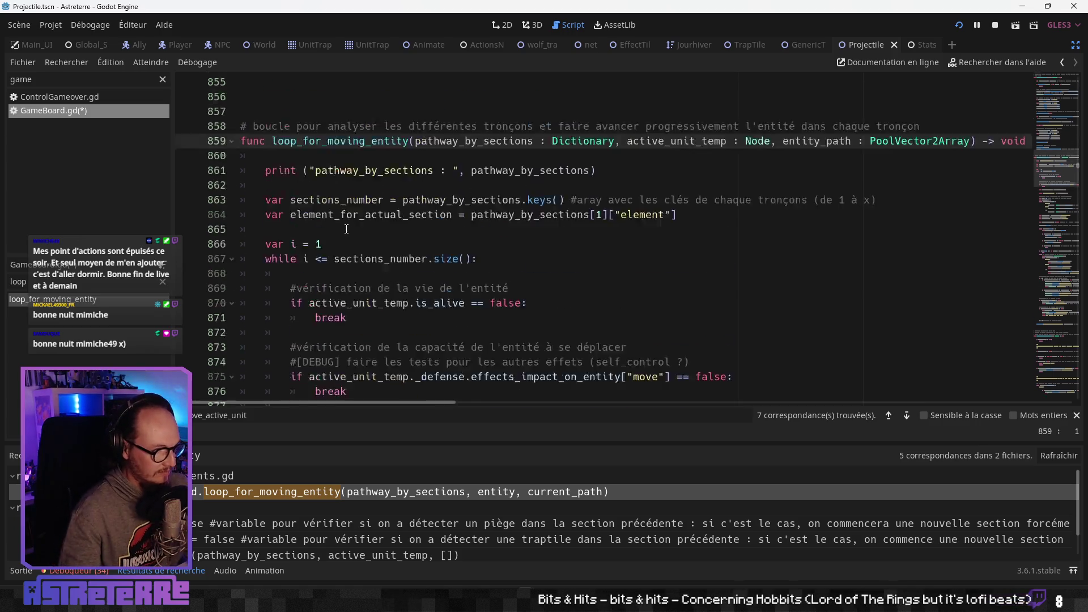
scroll(346, 229, up, 1)
Read through the entity-alive check, break and Ally case on lines 863–888
click(346, 229)
scroll(373, 273, down, 1)
click(384, 273)
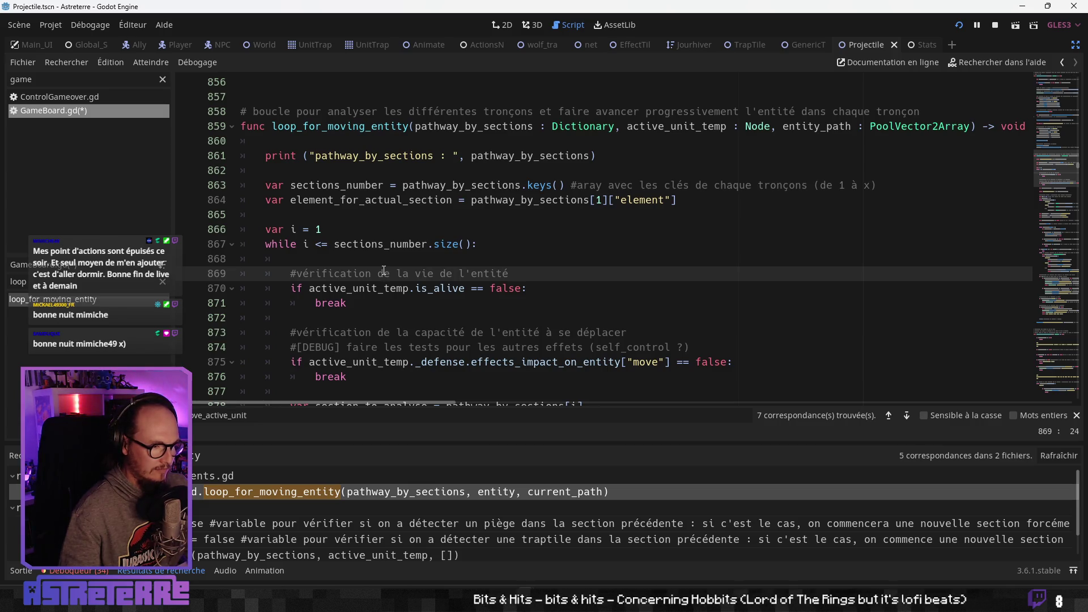
scroll(383, 272, down, 1)
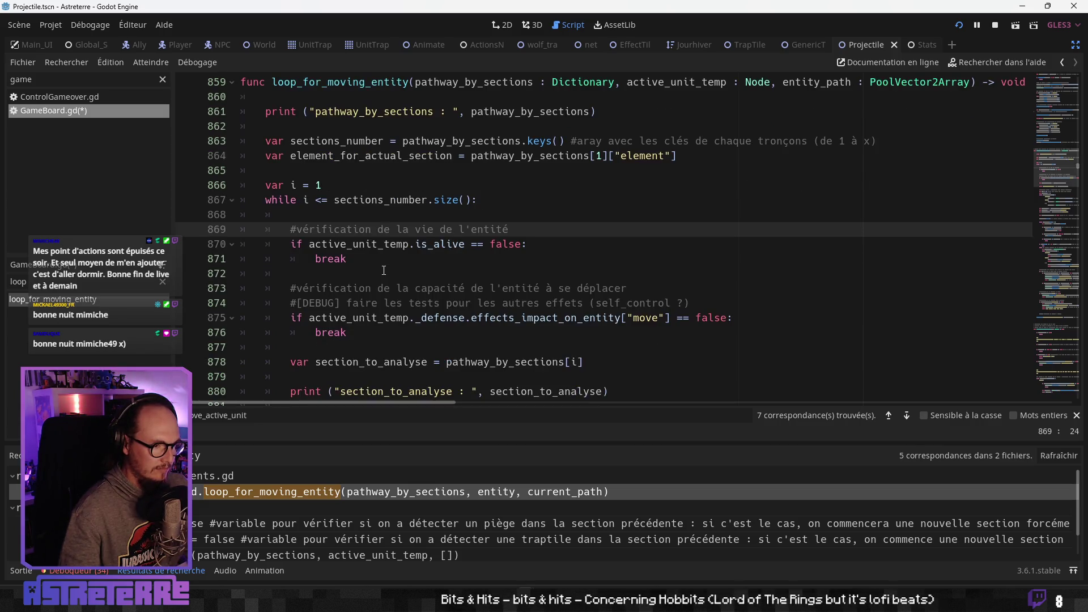
click(384, 273)
scroll(388, 296, down, 1)
click(383, 293)
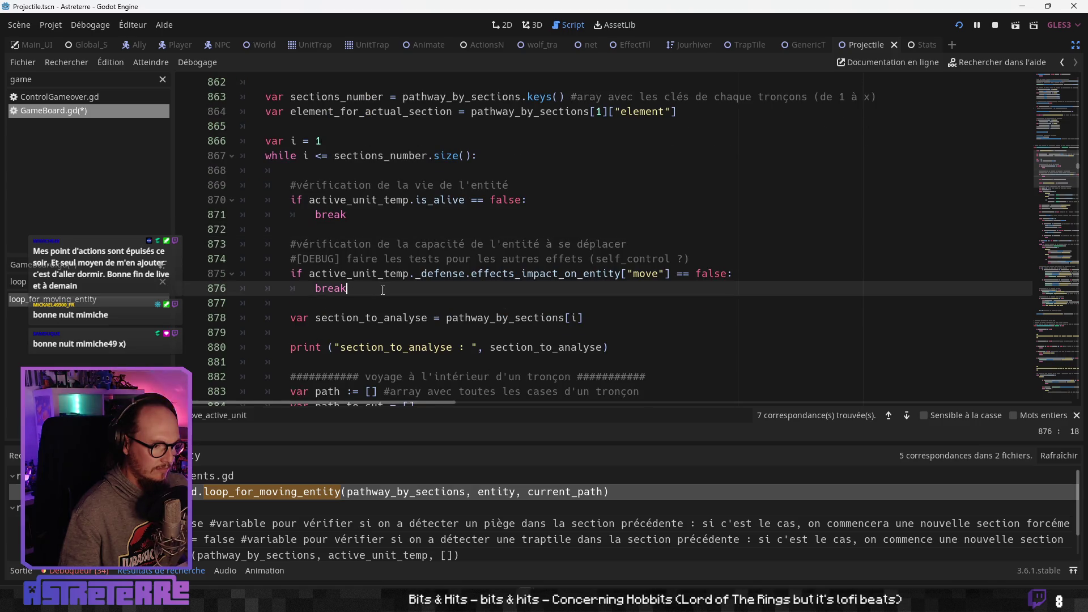
scroll(382, 292, down, 3)
scroll(381, 293, down, 1)
click(382, 293)
Scroll to line 957 and select GameBoardPathwayBySectionsEnding in the emit_signal call
scroll(381, 293, down, 6)
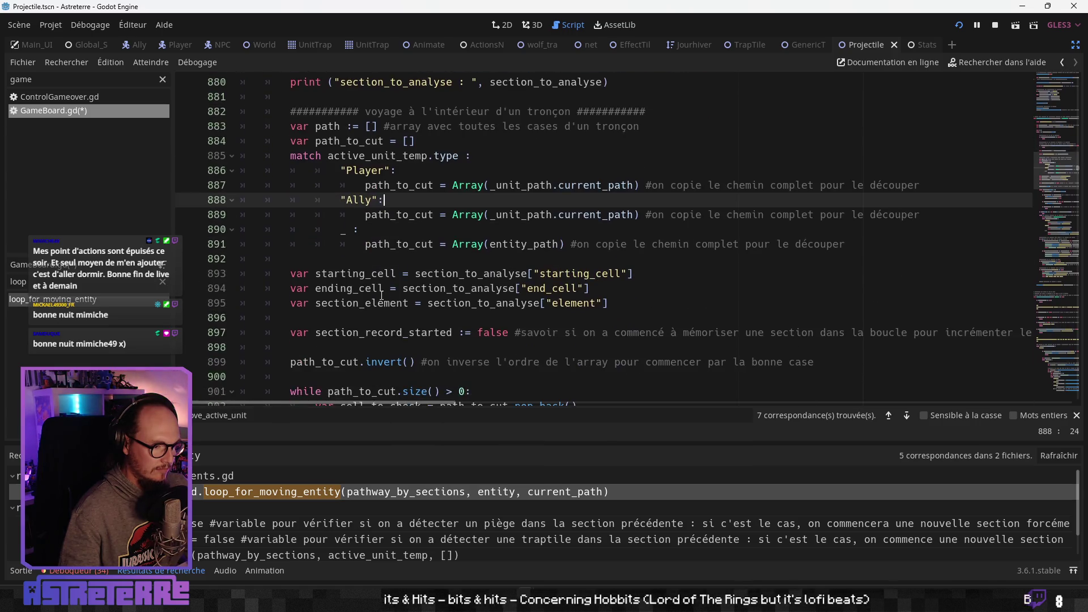
scroll(382, 294, down, 2)
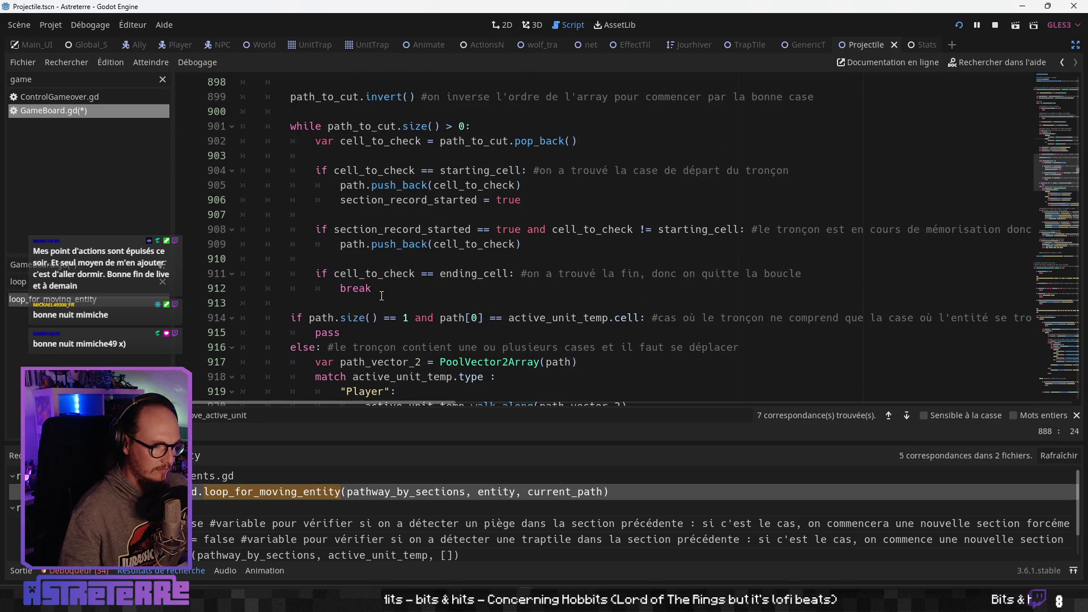
scroll(381, 296, down, 8)
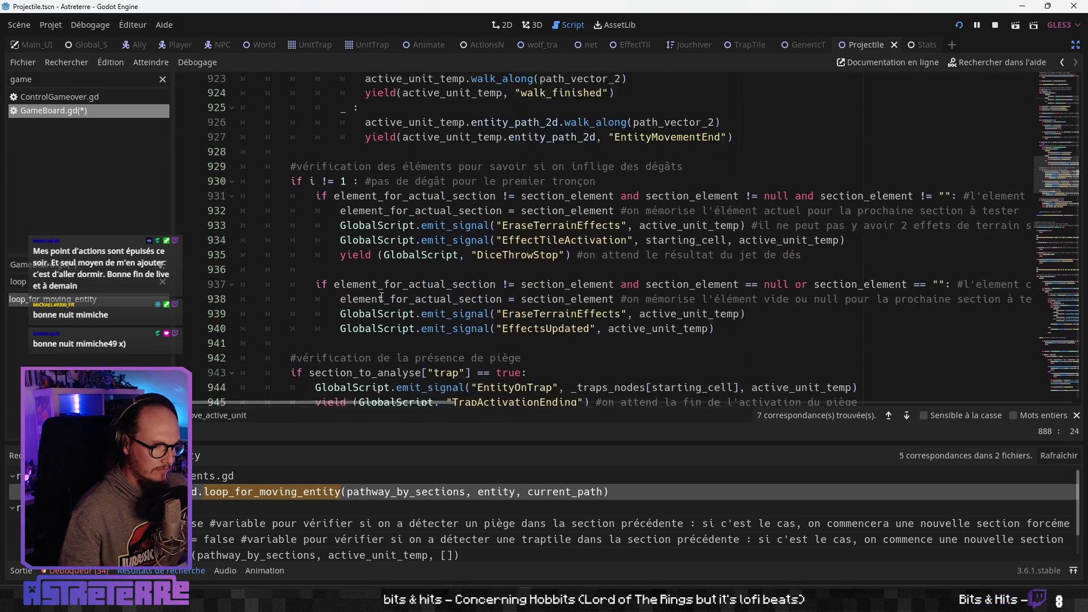
scroll(382, 297, down, 7)
double_click(396, 245)
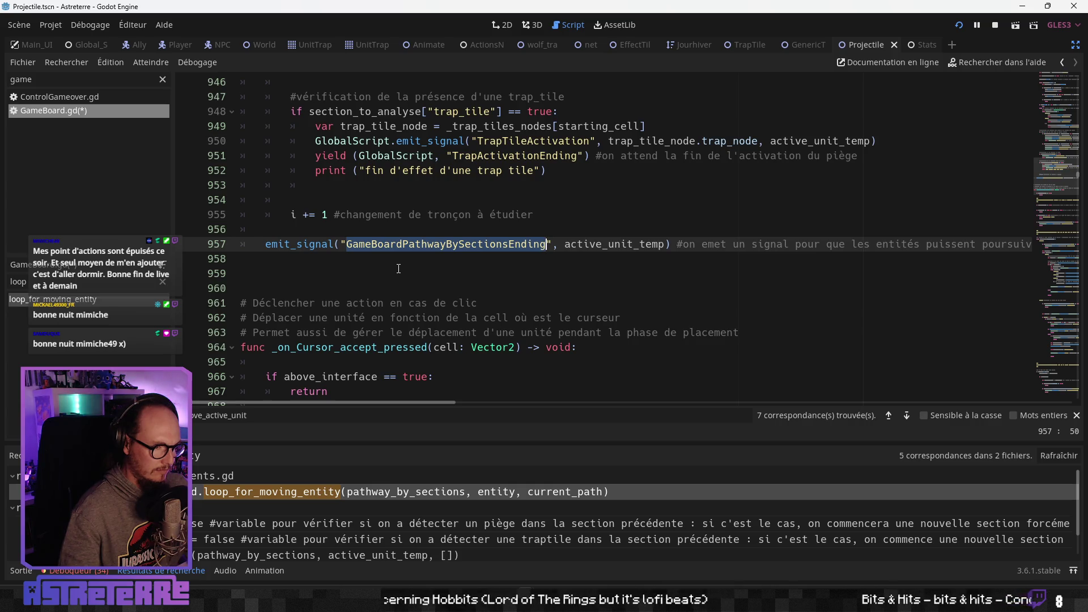
scroll(397, 269, up, 3)
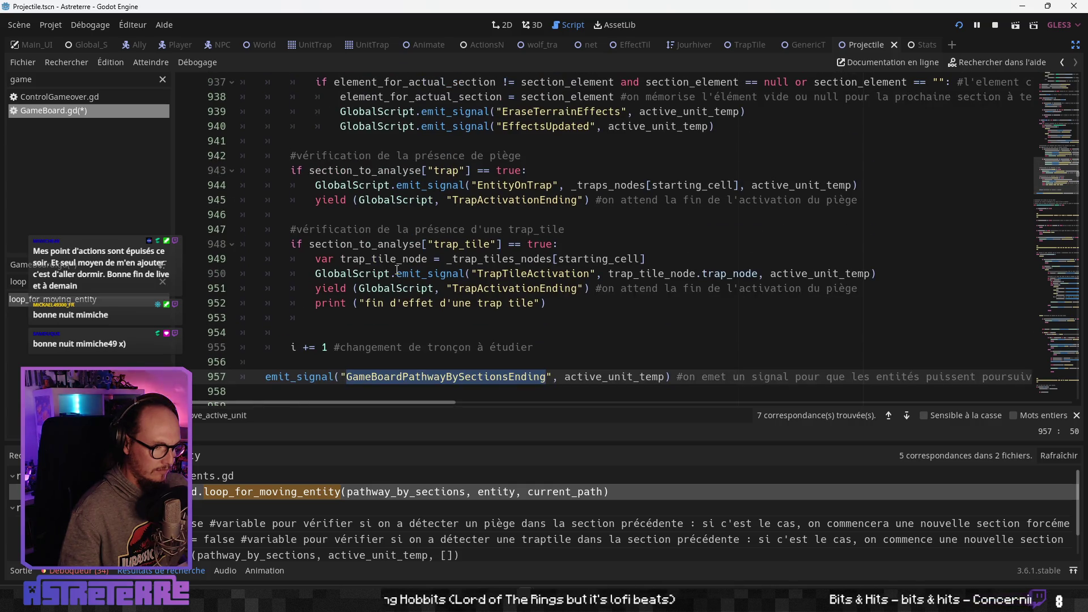
scroll(398, 270, down, 2)
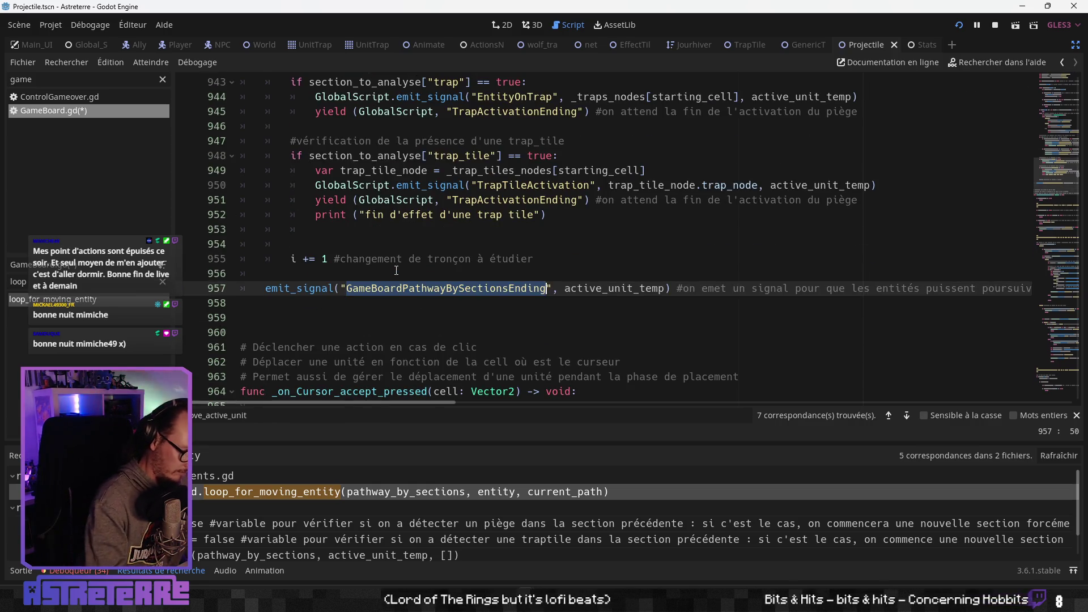
Search all scripts for GameBoardPathwayBySectionsEnding and inspect CreatureAnimation.gd's on_pathway_by_sections_ending handler
key(ctrl+shift+f)
key(Return)
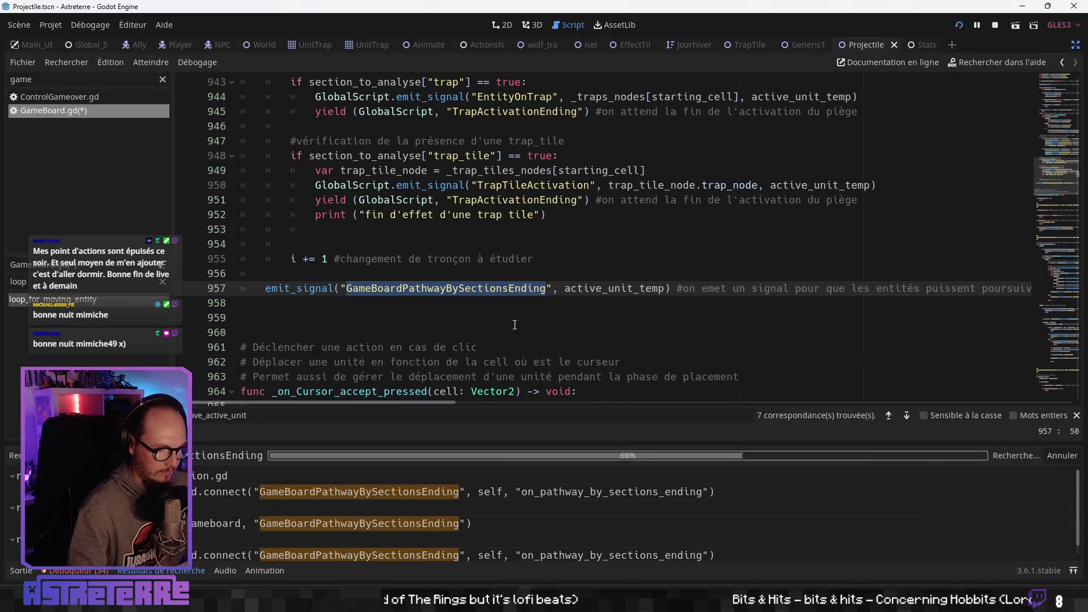
click(198, 492)
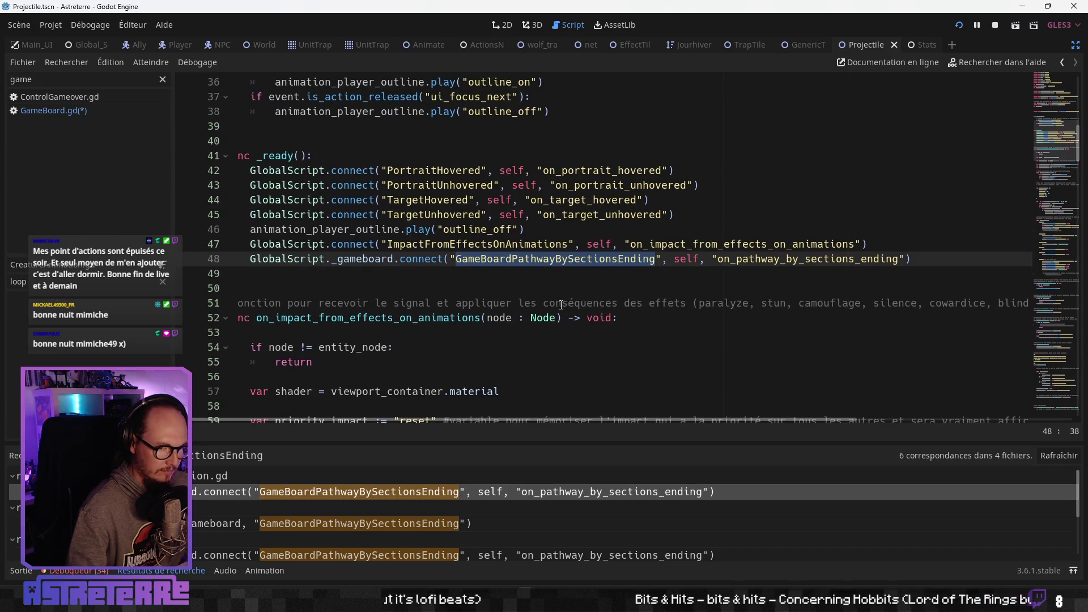
click(162, 282)
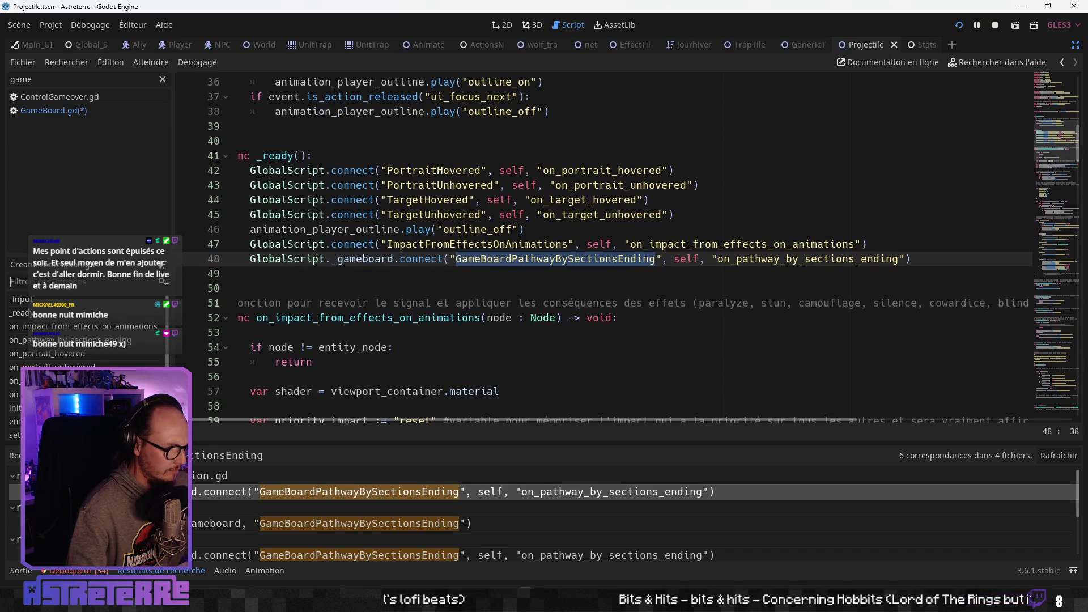
click(119, 342)
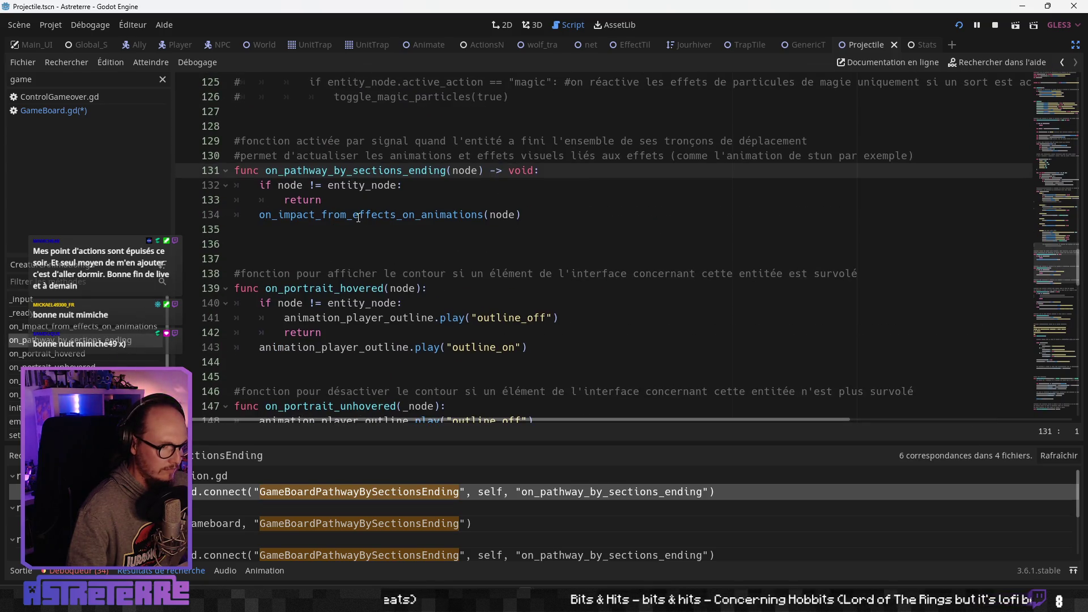
click(359, 215)
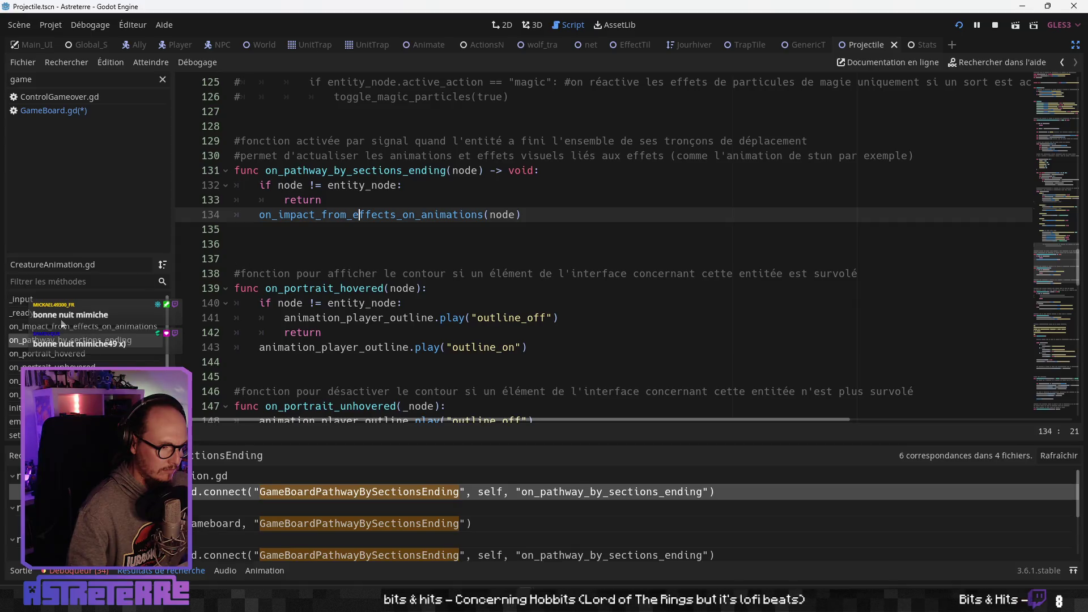
Back in GameBoard.gd, reselect the signal and open the Actions.gd yield result at line 240
key(alt+Left)
click(395, 233)
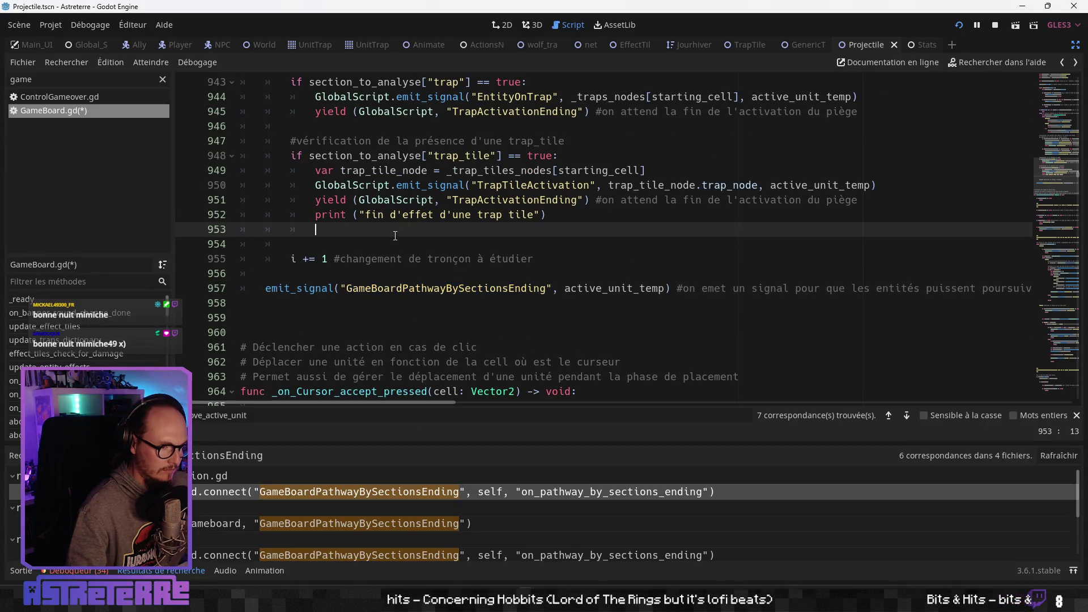
double_click(384, 286)
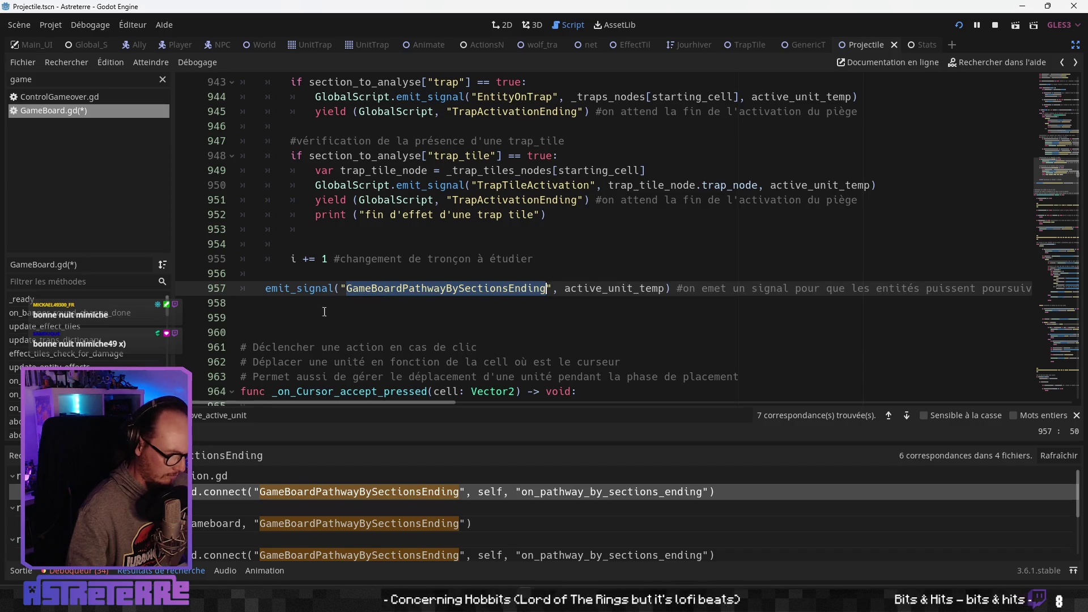
click(193, 522)
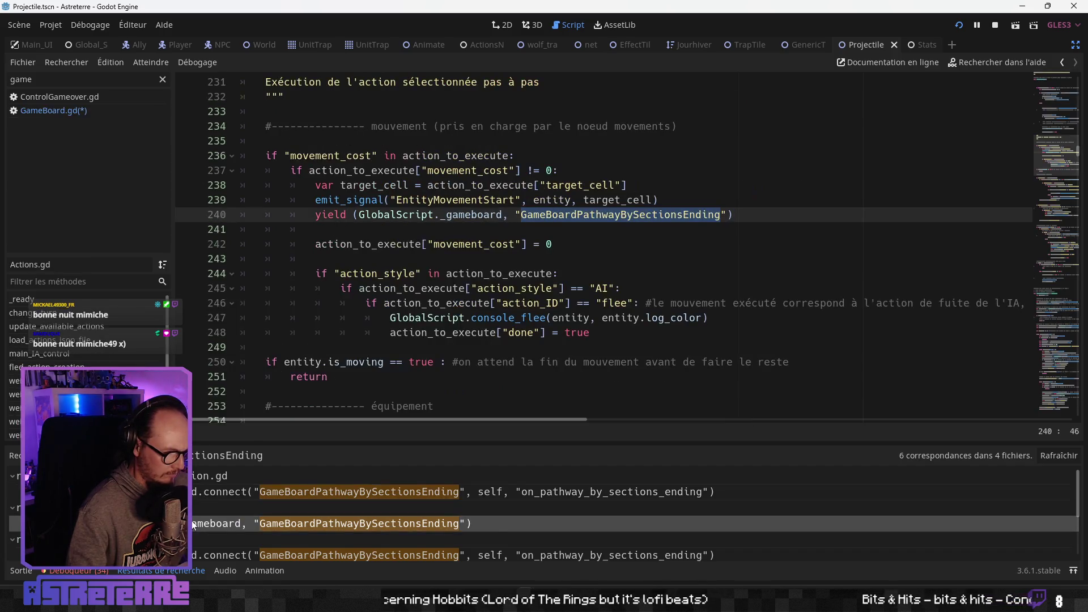
Inspect the yield on GameBoardPathwayBySectionsEnding at line 240 of Actions.gd
click(362, 288)
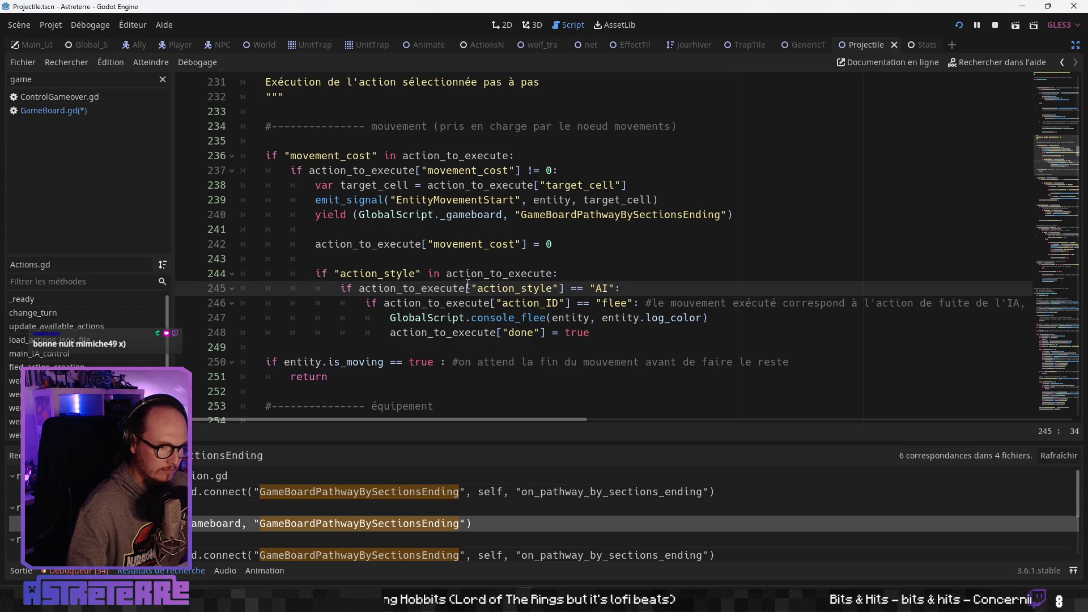
click(479, 227)
click(432, 216)
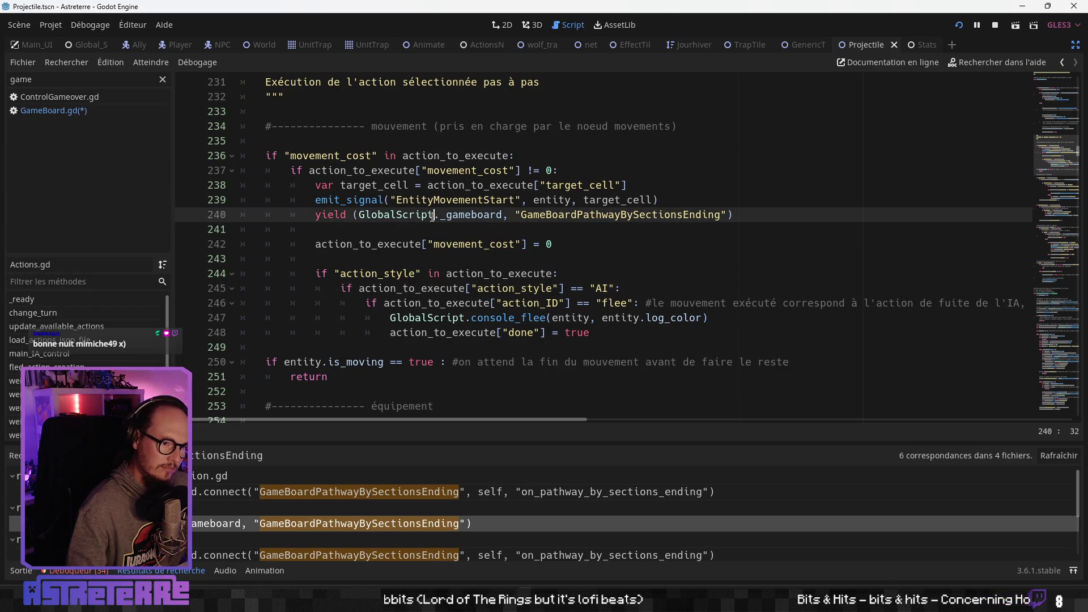
key(Left)
key(Left)
key(Left)
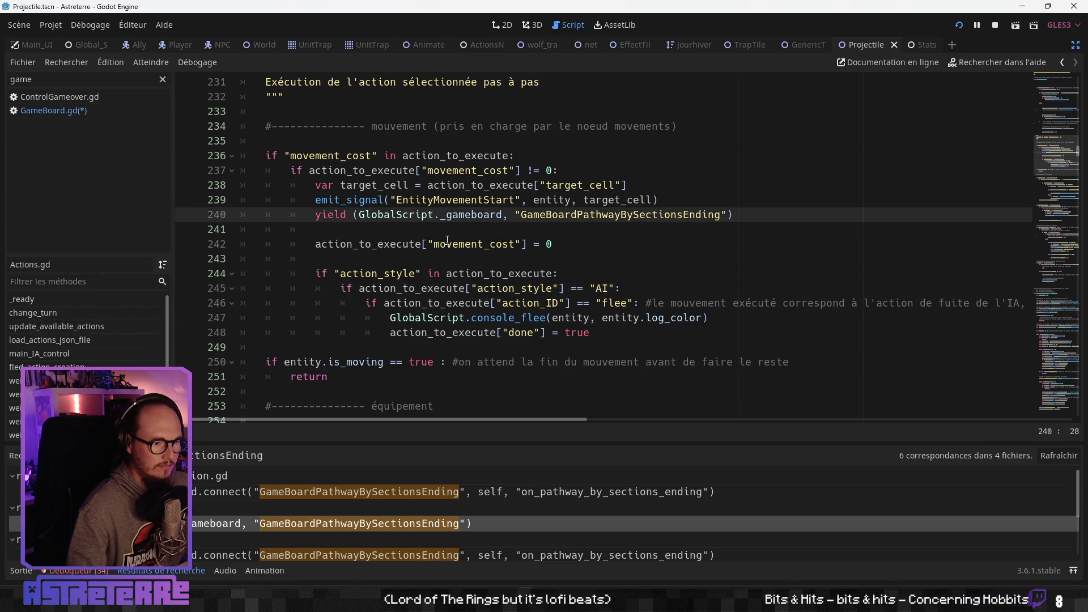
scroll(423, 247, up, 1)
scroll(424, 247, down, 1)
scroll(423, 247, up, 1)
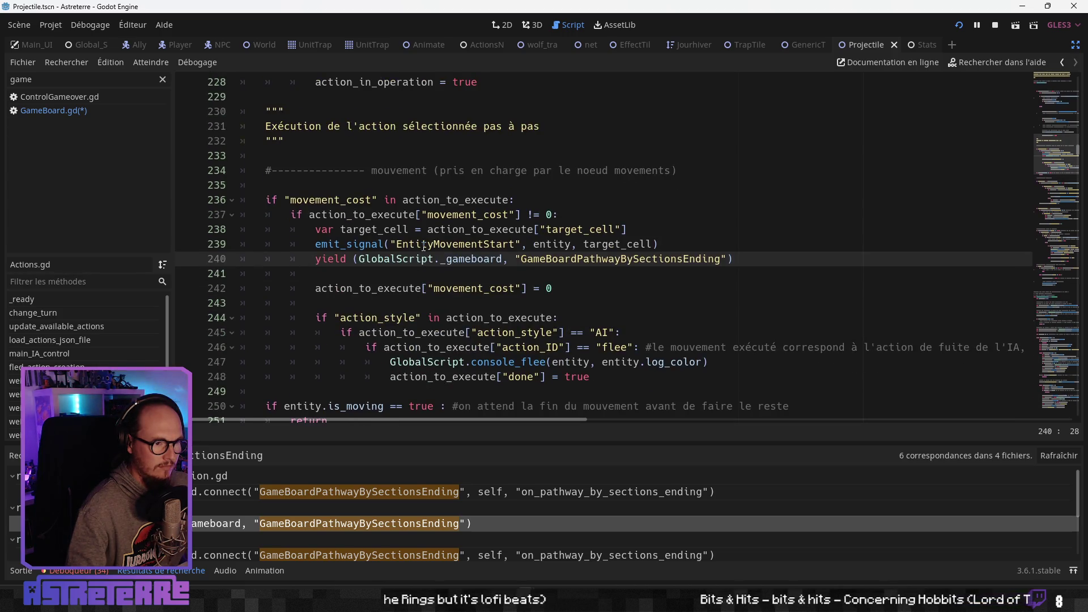
scroll(424, 247, down, 1)
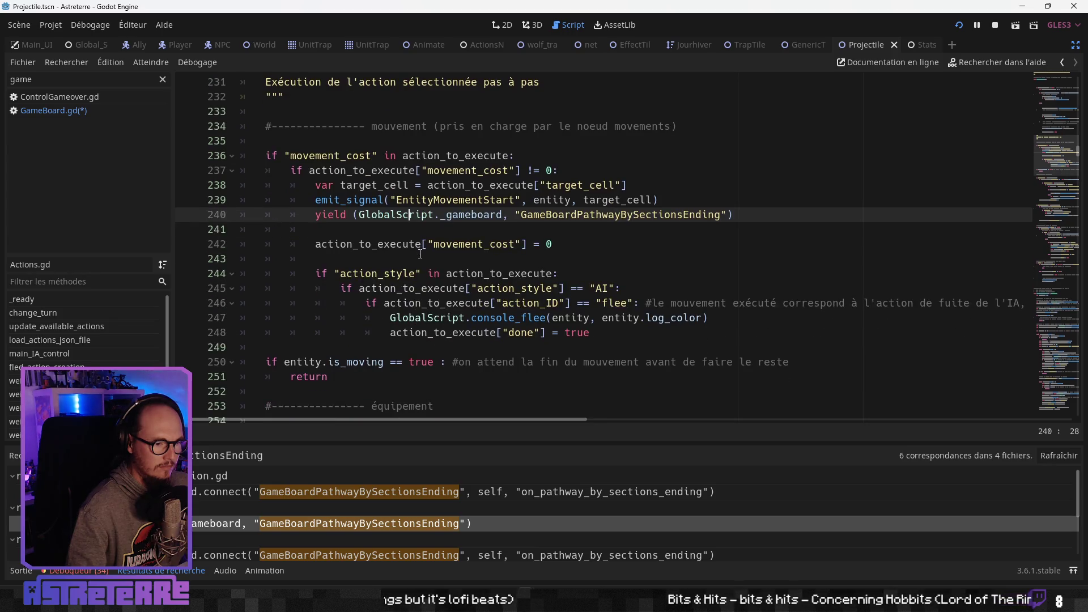
Review the action_style check on line 244 and the entity.is_moving check on line 250
click(413, 268)
scroll(414, 268, down, 1)
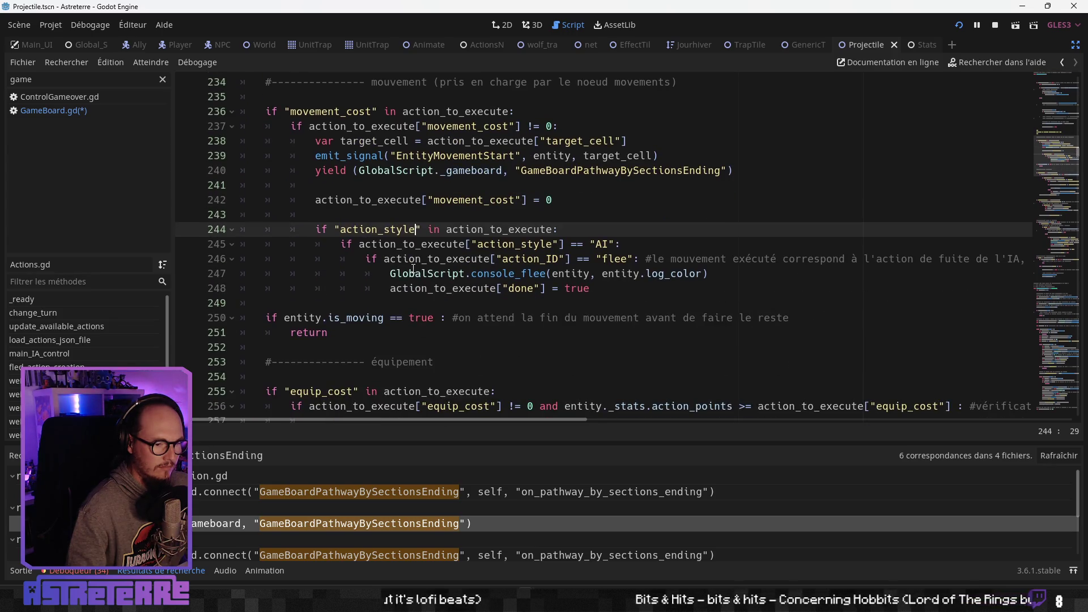
click(371, 318)
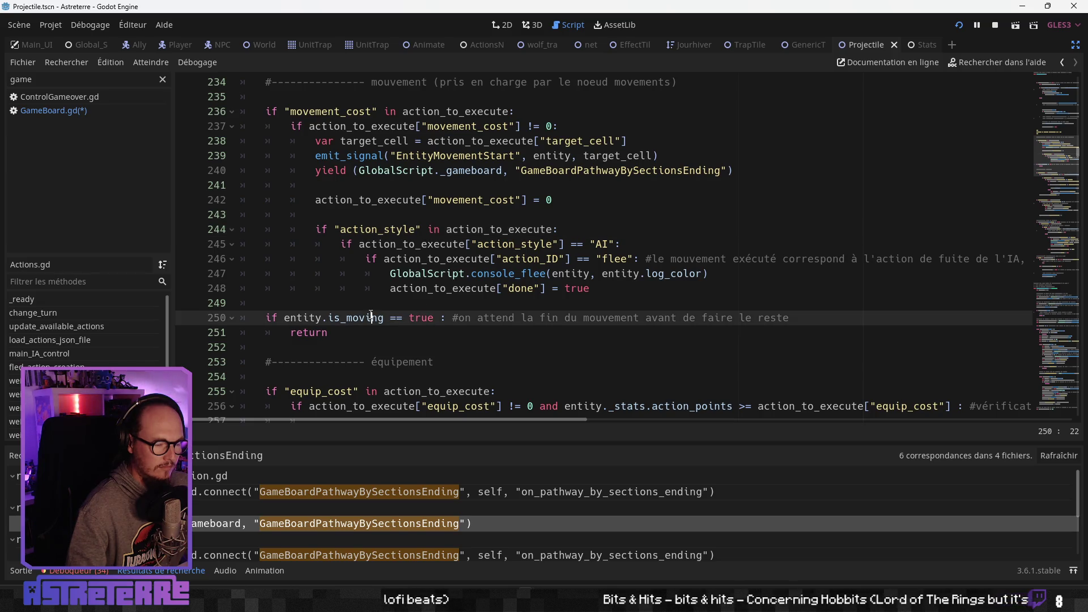
scroll(342, 289, up, 10)
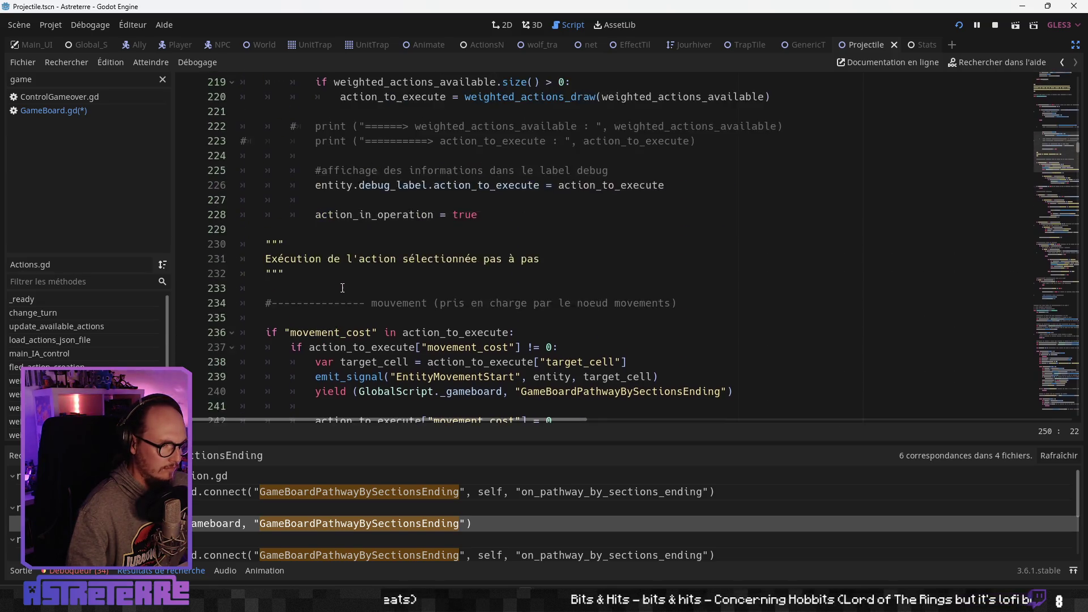
scroll(341, 289, up, 8)
scroll(340, 289, down, 2)
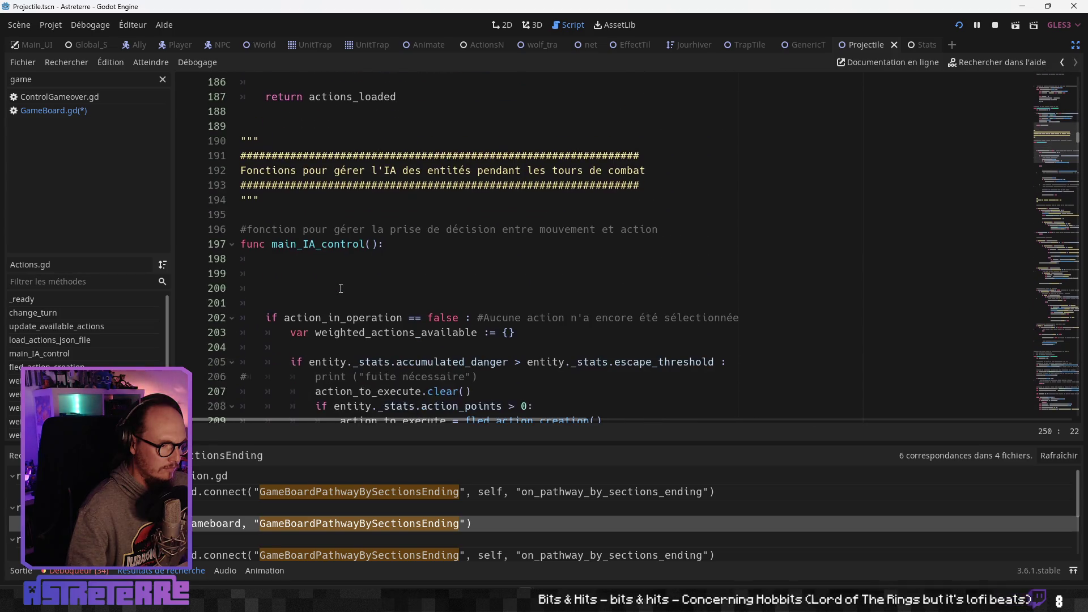
scroll(340, 288, down, 15)
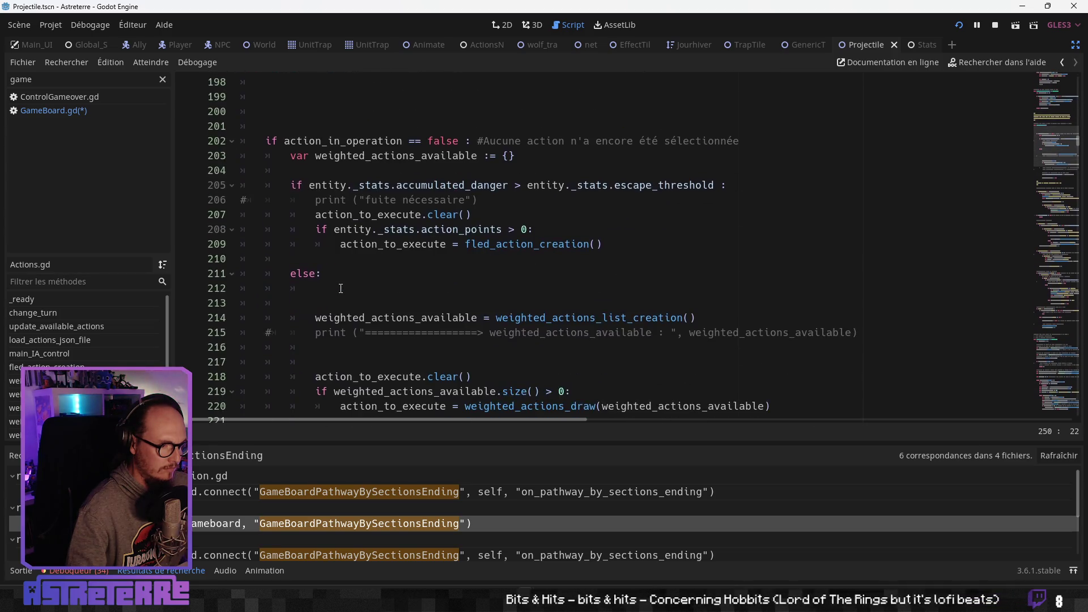
scroll(341, 289, down, 3)
scroll(341, 289, up, 2)
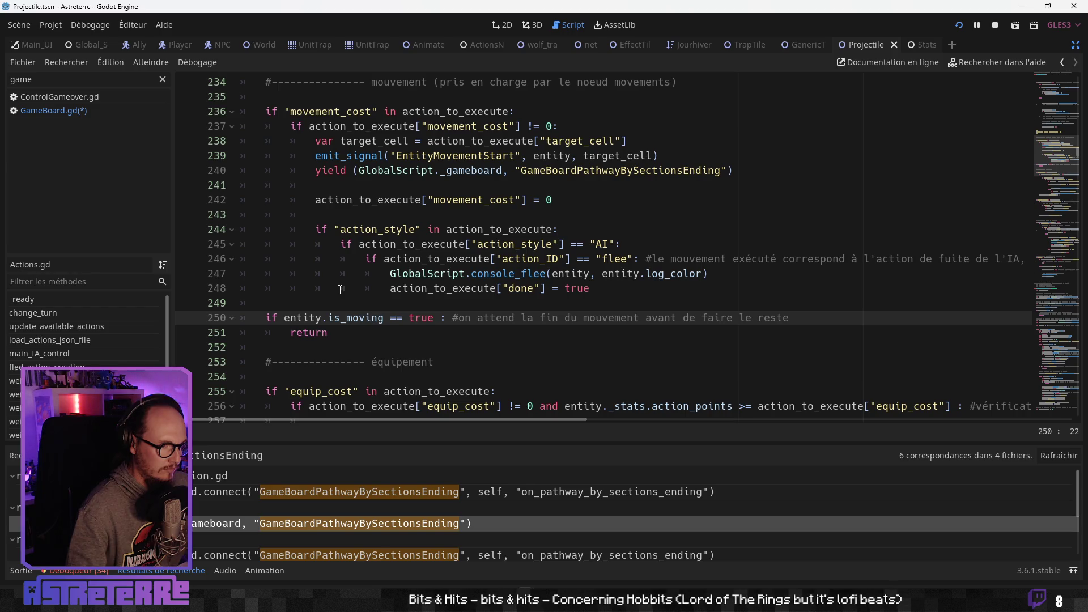
scroll(340, 289, up, 1)
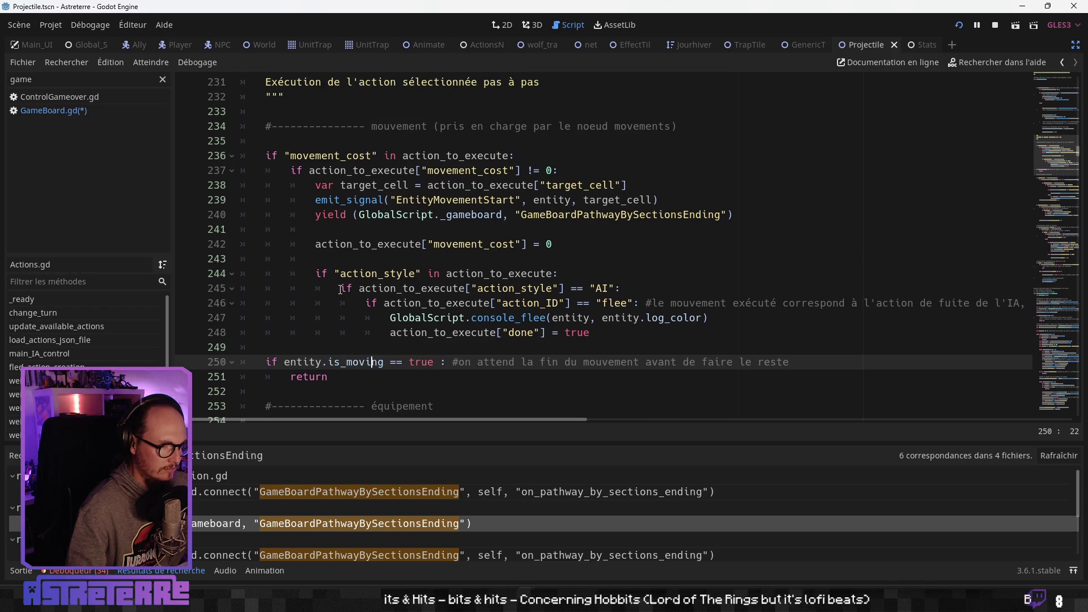
scroll(341, 289, up, 3)
scroll(341, 290, up, 1)
scroll(341, 289, down, 4)
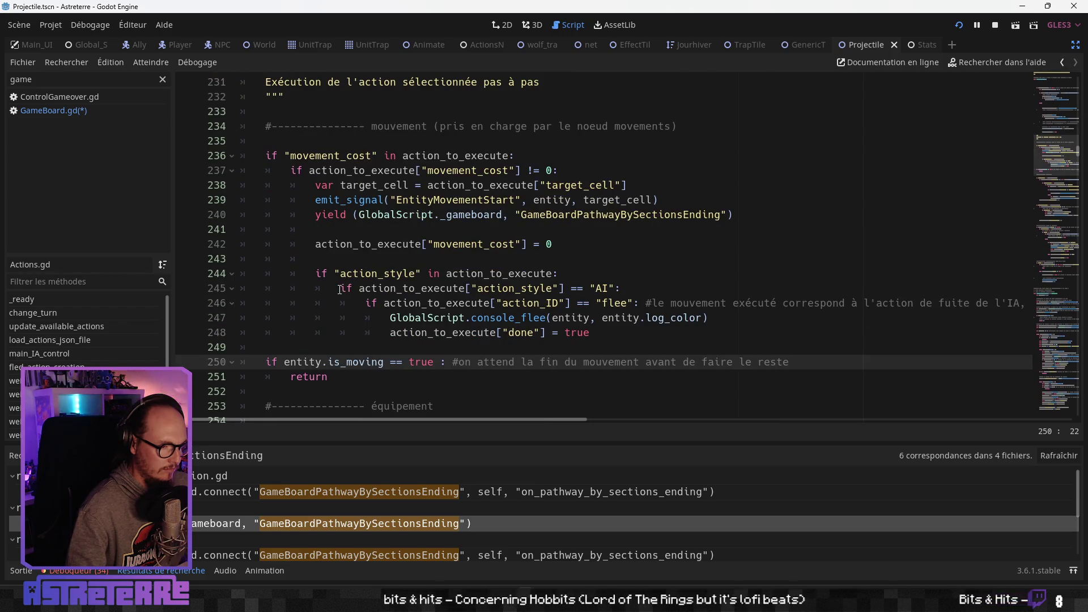
scroll(340, 289, up, 15)
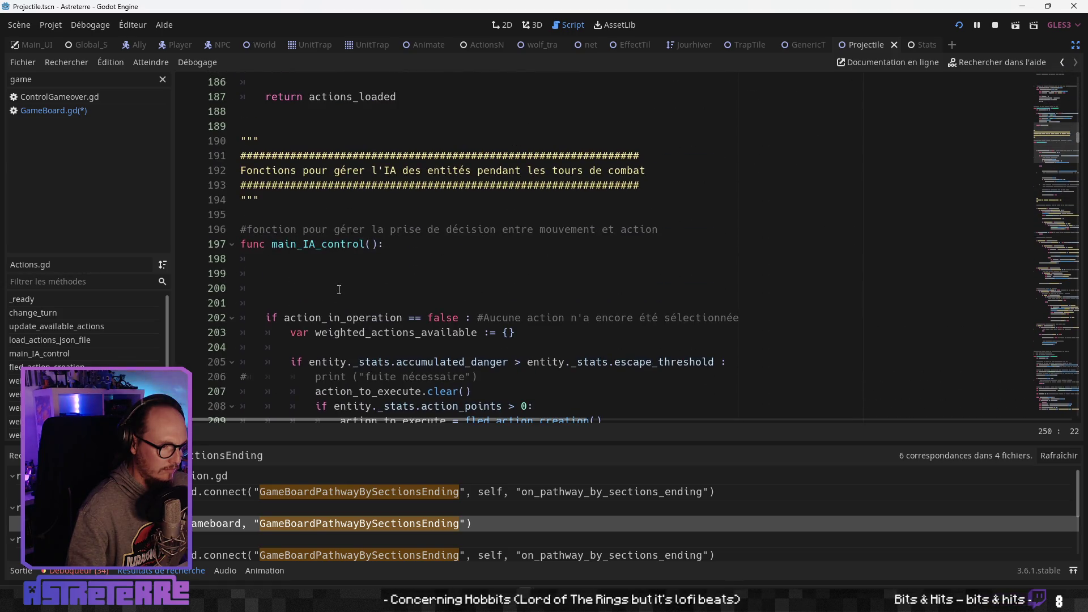
scroll(339, 289, down, 1)
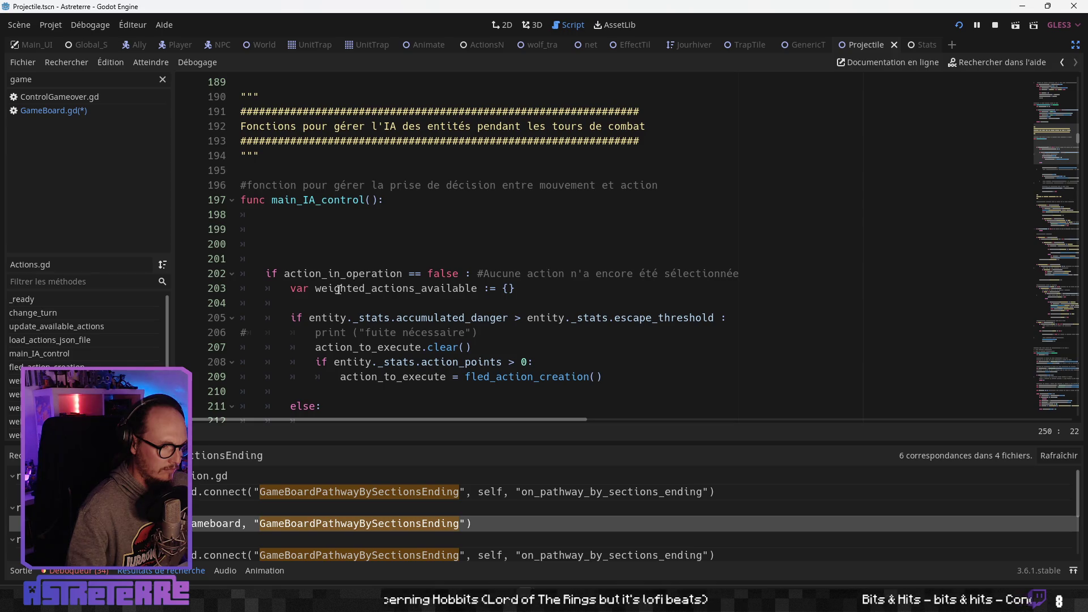
scroll(339, 290, down, 2)
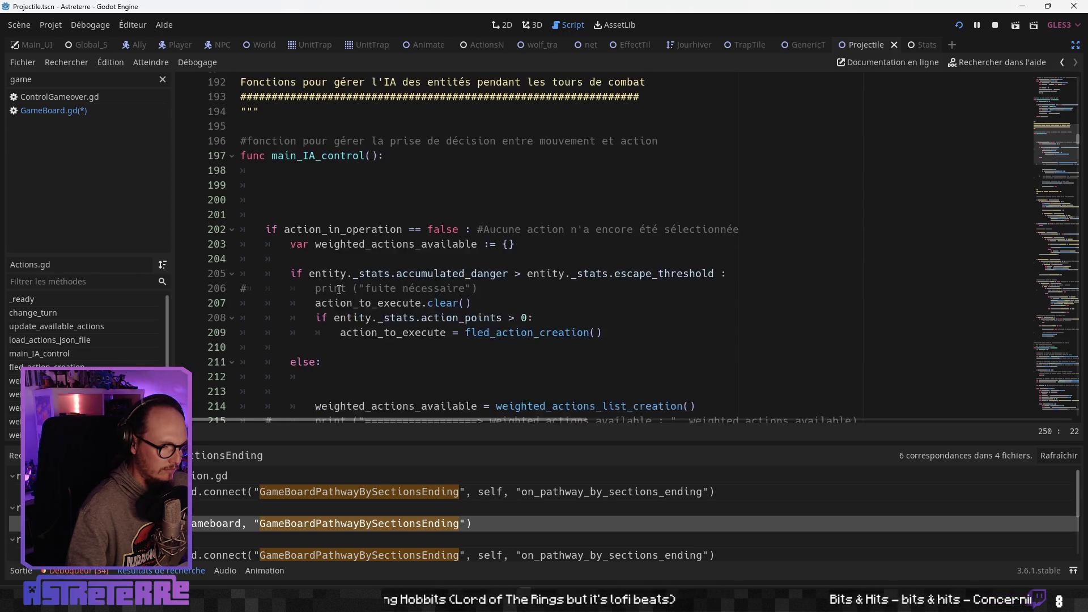
scroll(338, 290, down, 4)
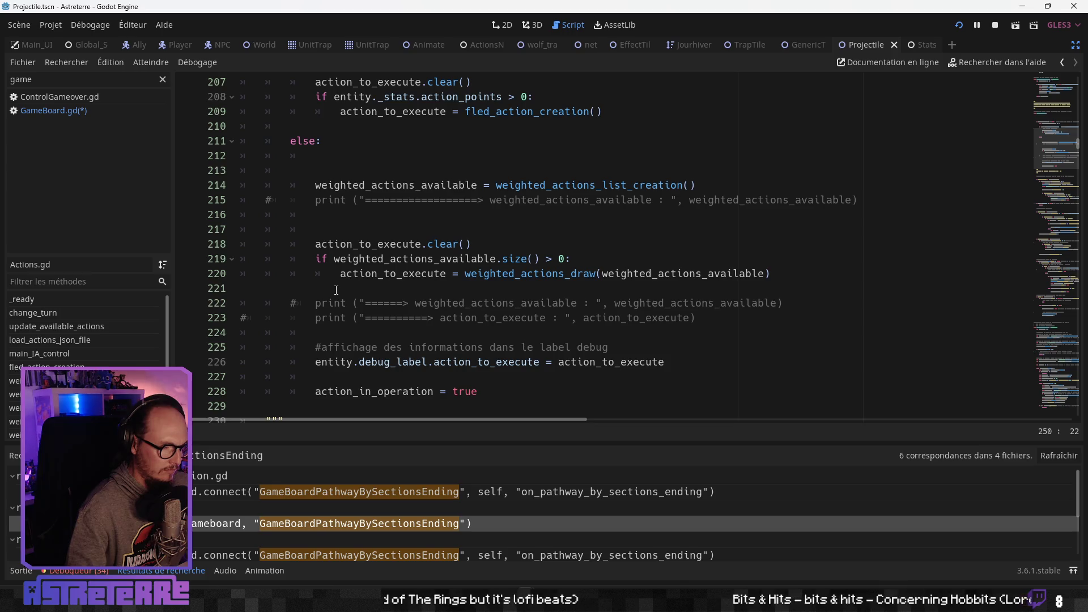
scroll(335, 289, down, 2)
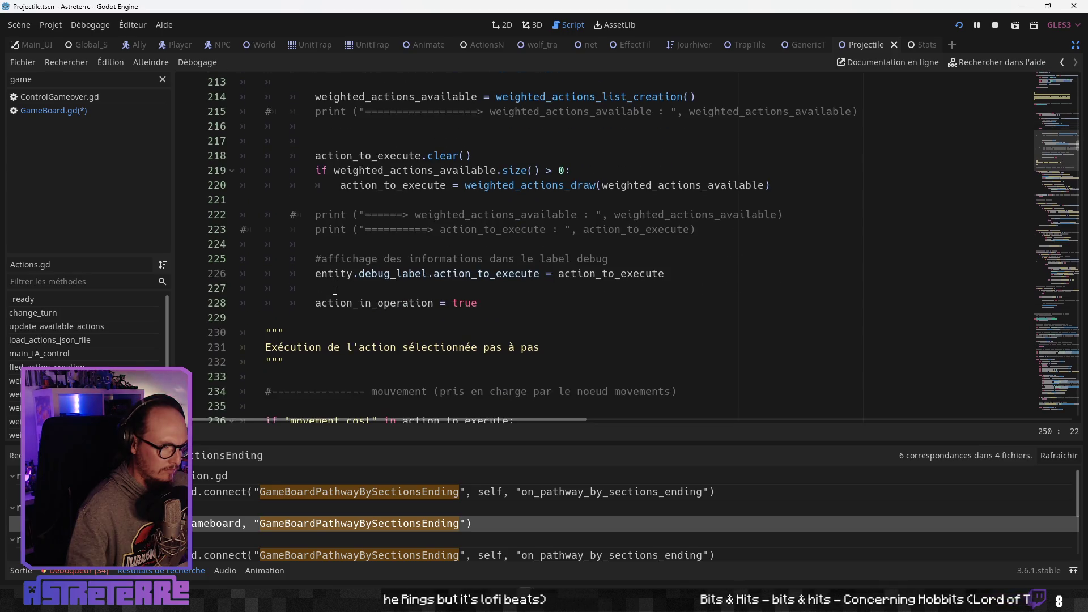
scroll(336, 290, down, 2)
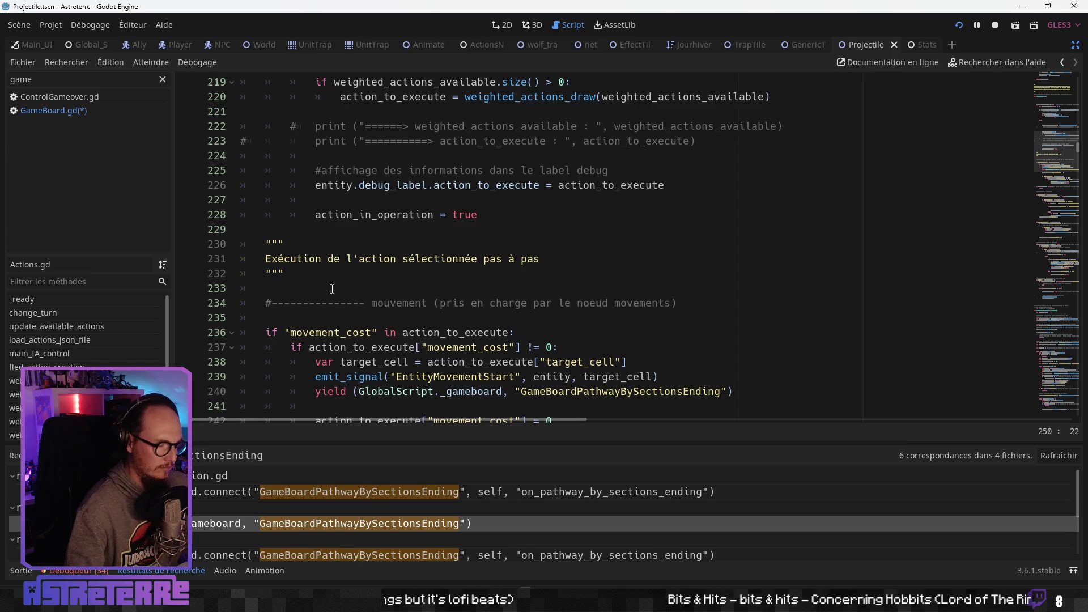
Jump to main_IA_control from the method list and select its name
click(97, 340)
click(93, 353)
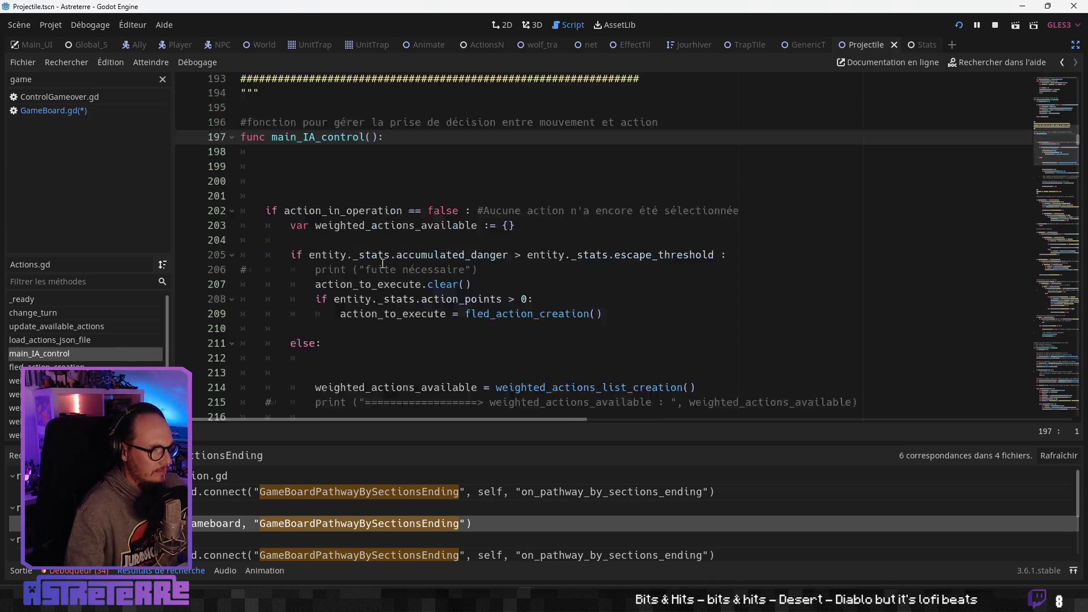
double_click(352, 259)
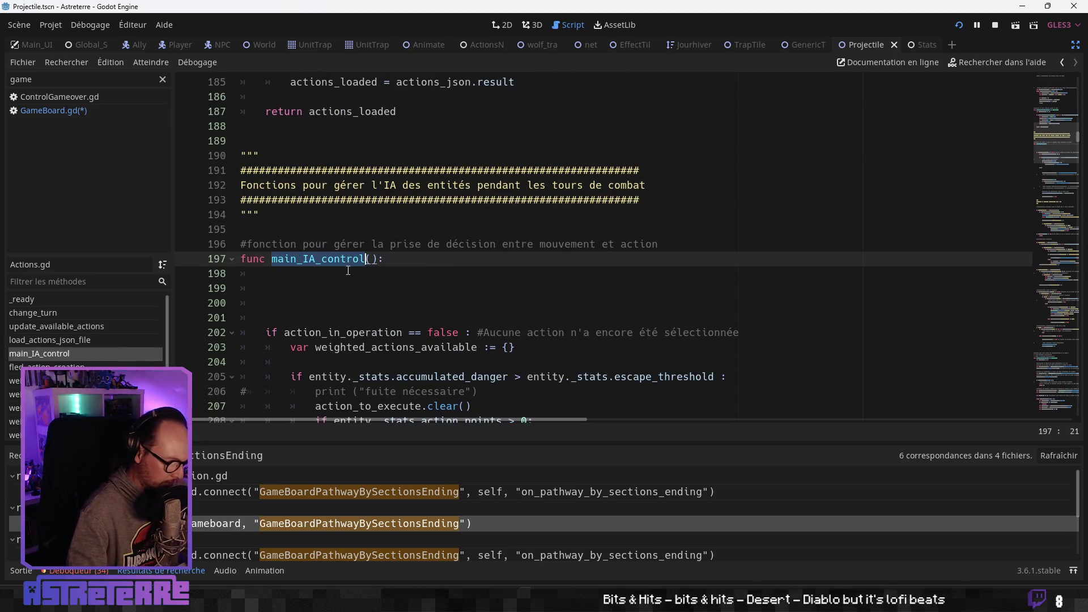
Search all scripts for main_IA_control and review the Creature.gd match block, lines 258–265
key(ctrl+shift+f)
click(554, 334)
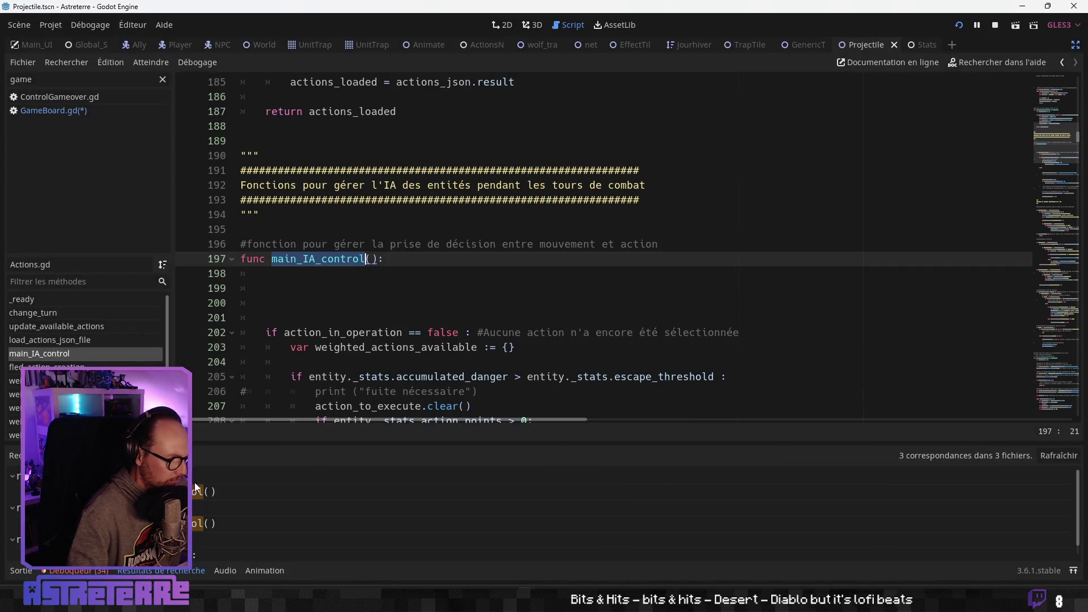
click(221, 495)
scroll(341, 415, up, 3)
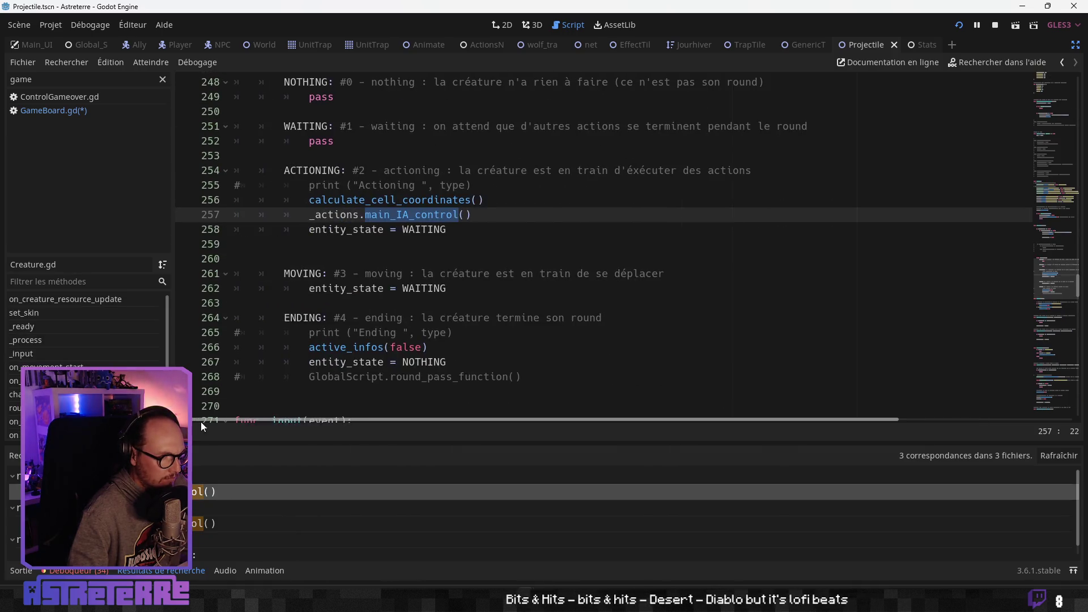
scroll(362, 391, up, 2)
click(446, 344)
click(496, 333)
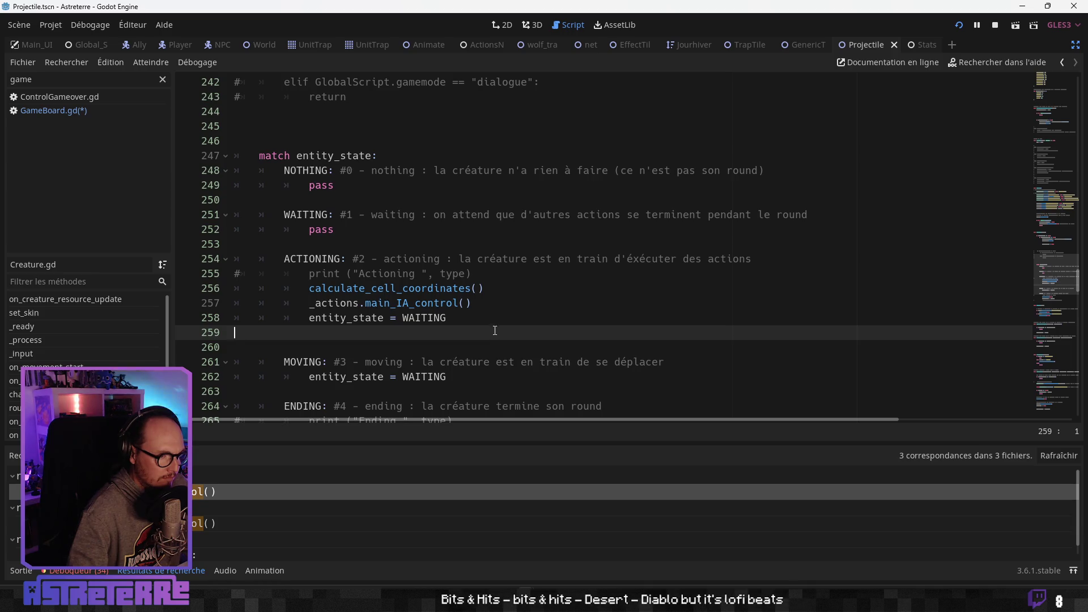
click(498, 322)
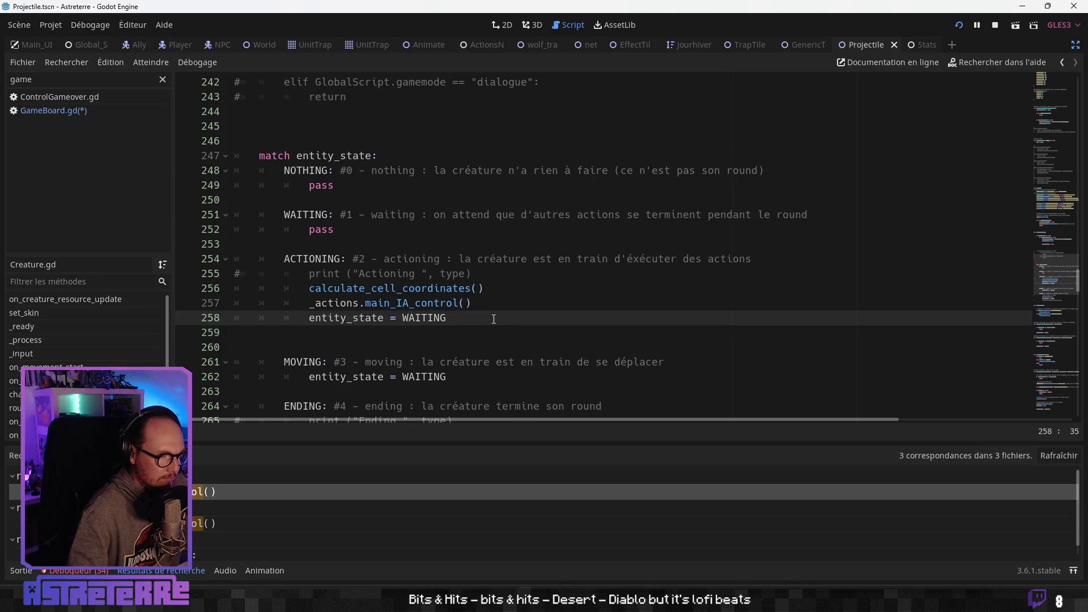
scroll(494, 319, down, 2)
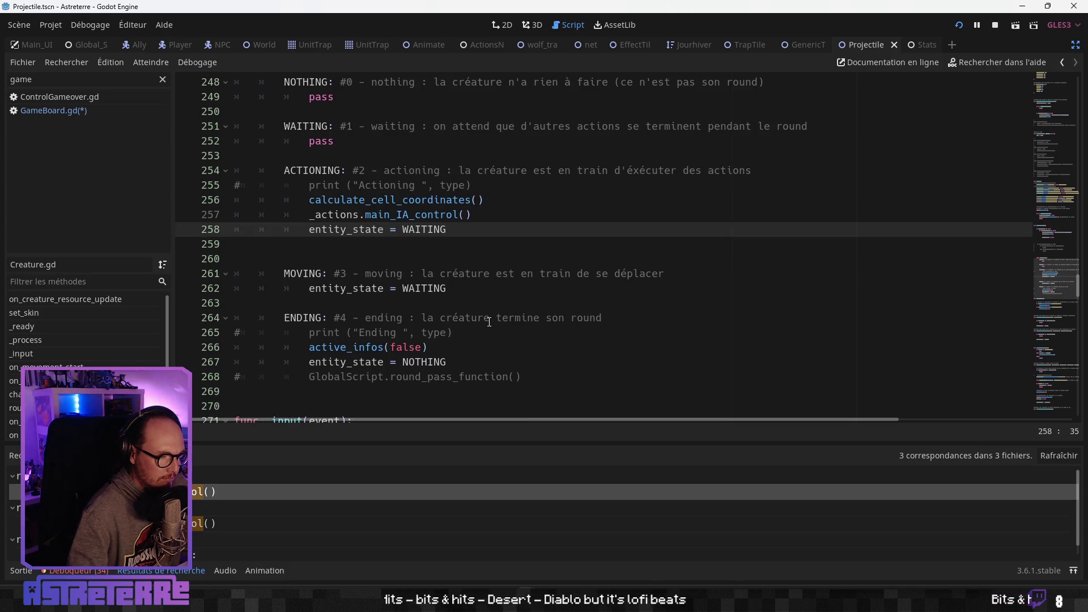
click(489, 322)
click(489, 330)
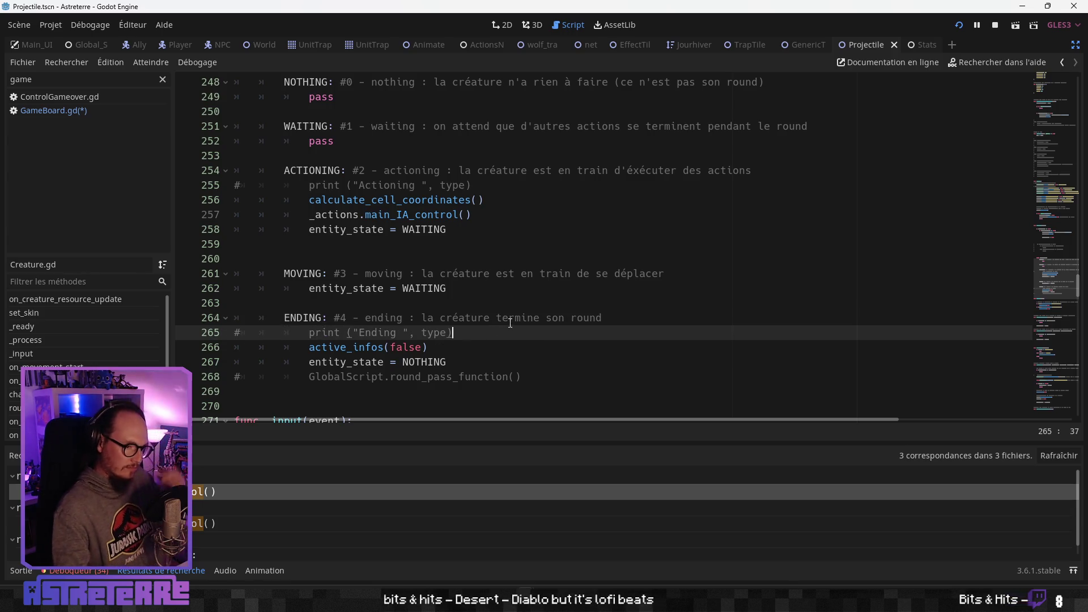
Review Creature.gd down to the round_pass_function line, then open the NPC.gd call on line 224
scroll(503, 321, up, 1)
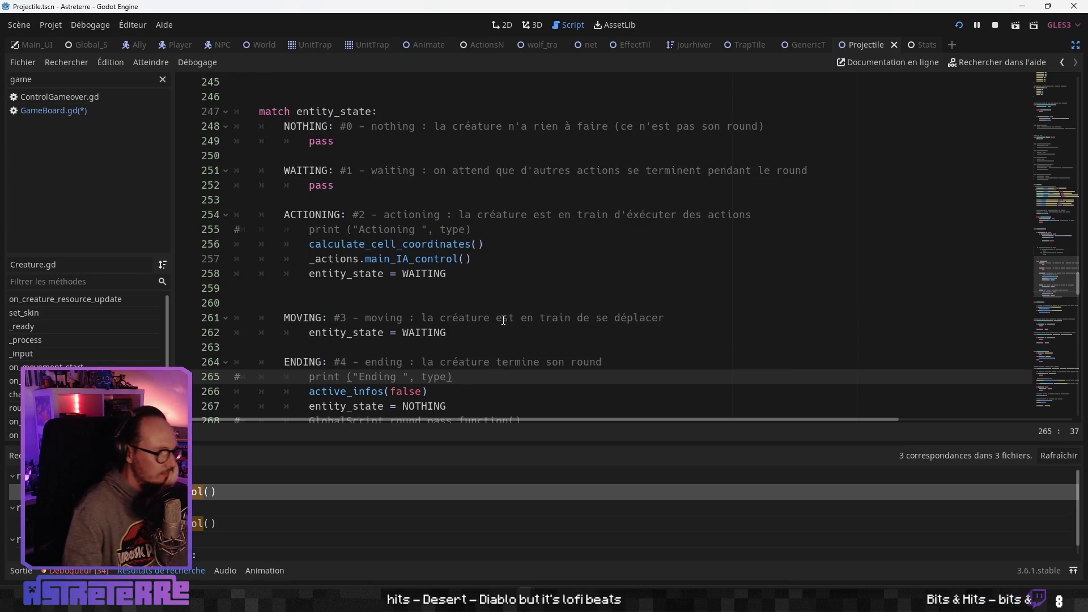
scroll(502, 320, up, 5)
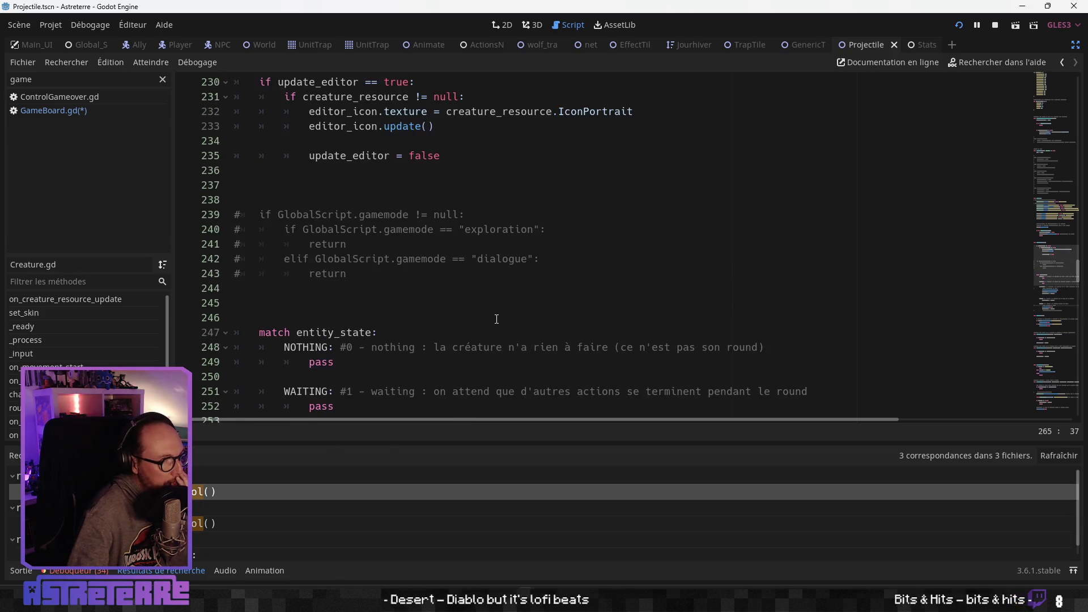
scroll(496, 319, up, 2)
scroll(494, 320, down, 1)
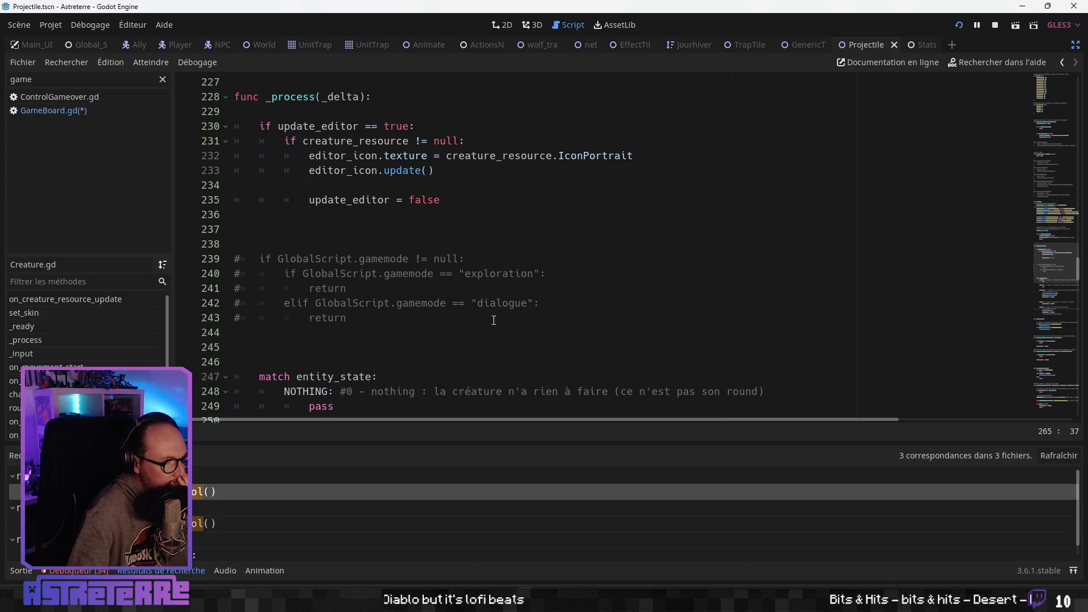
scroll(491, 320, down, 6)
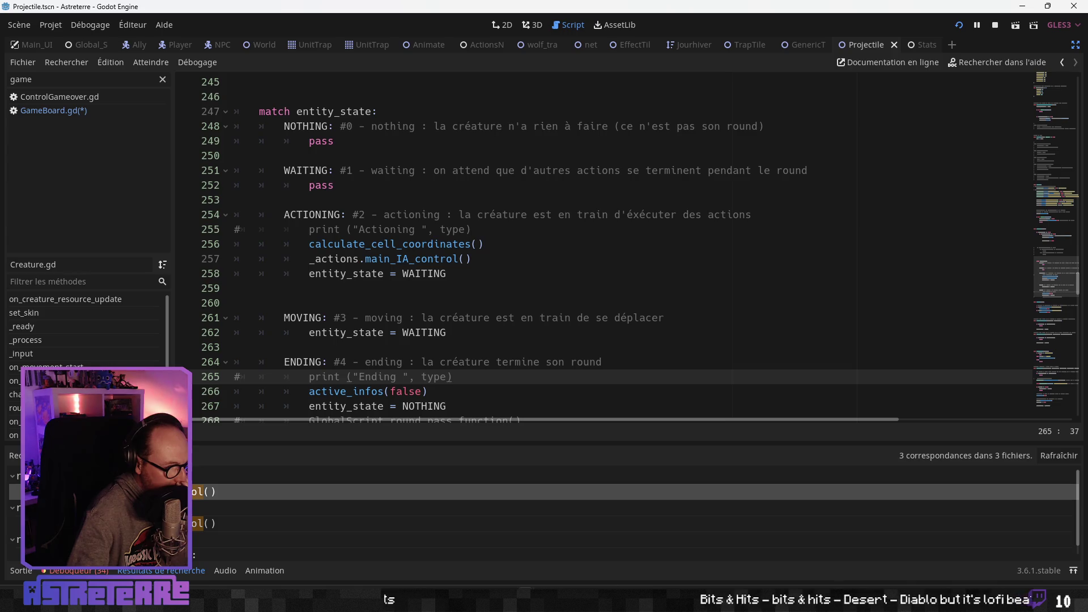
scroll(193, 525, down, 1)
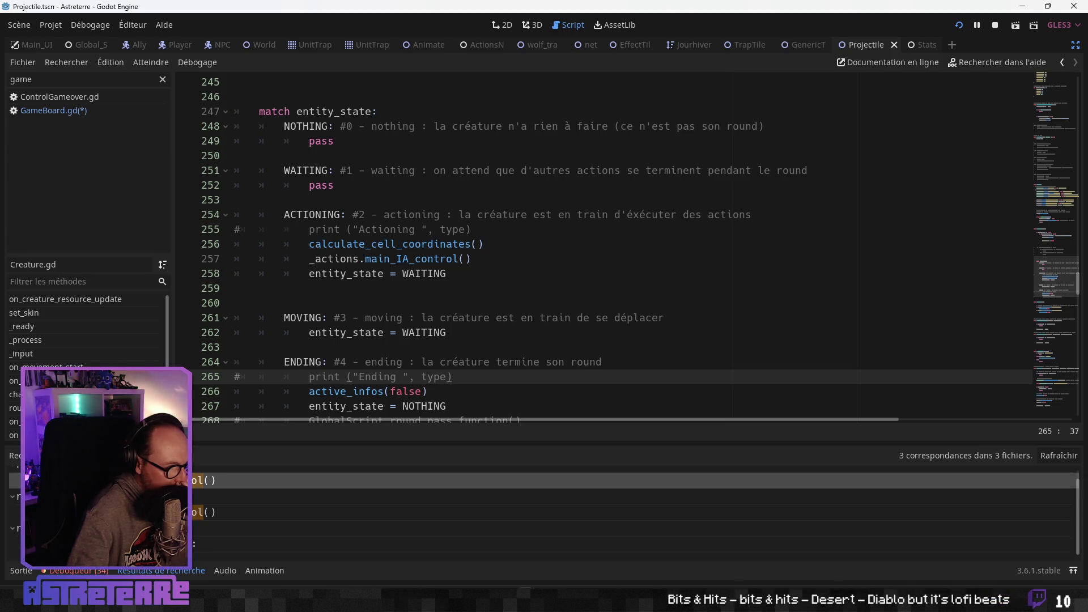
drag(282, 422, 441, 422)
scroll(358, 397, up, 3)
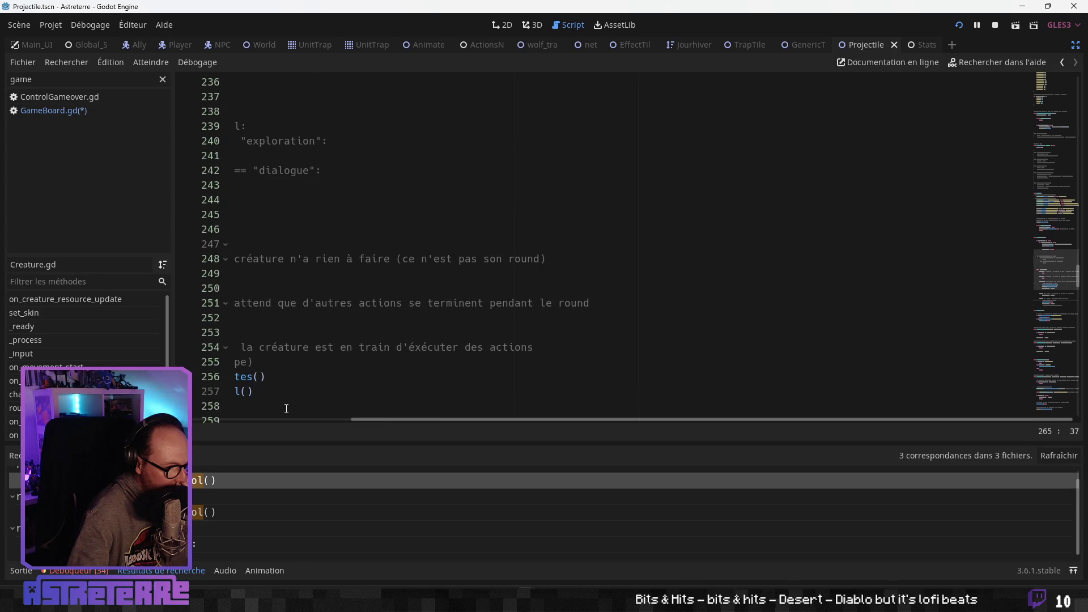
drag(358, 420, 223, 406)
scroll(346, 340, down, 5)
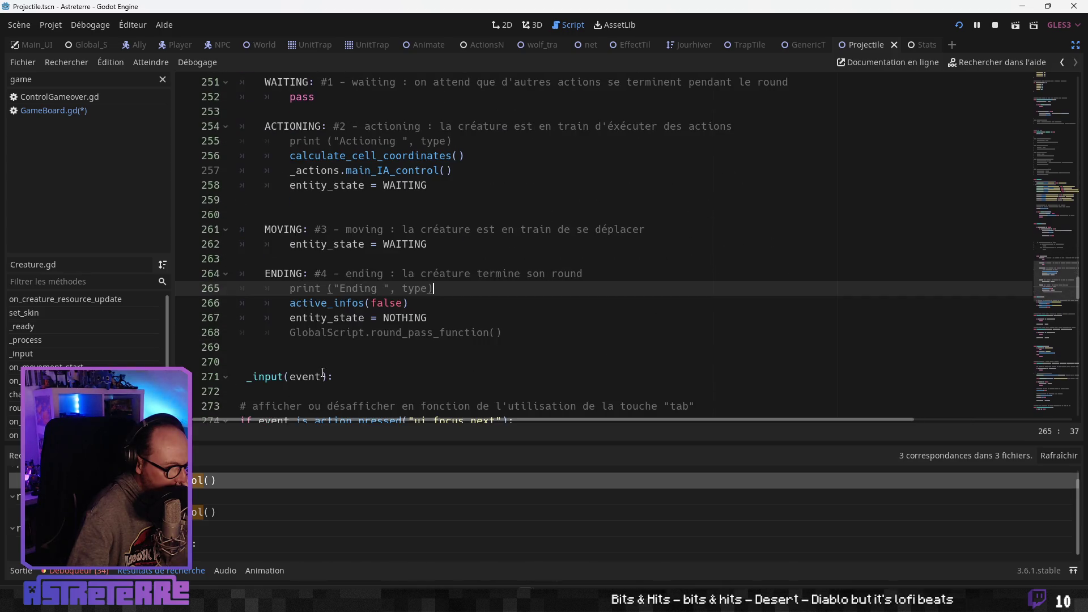
click(346, 339)
click(345, 333)
scroll(346, 337, down, 1)
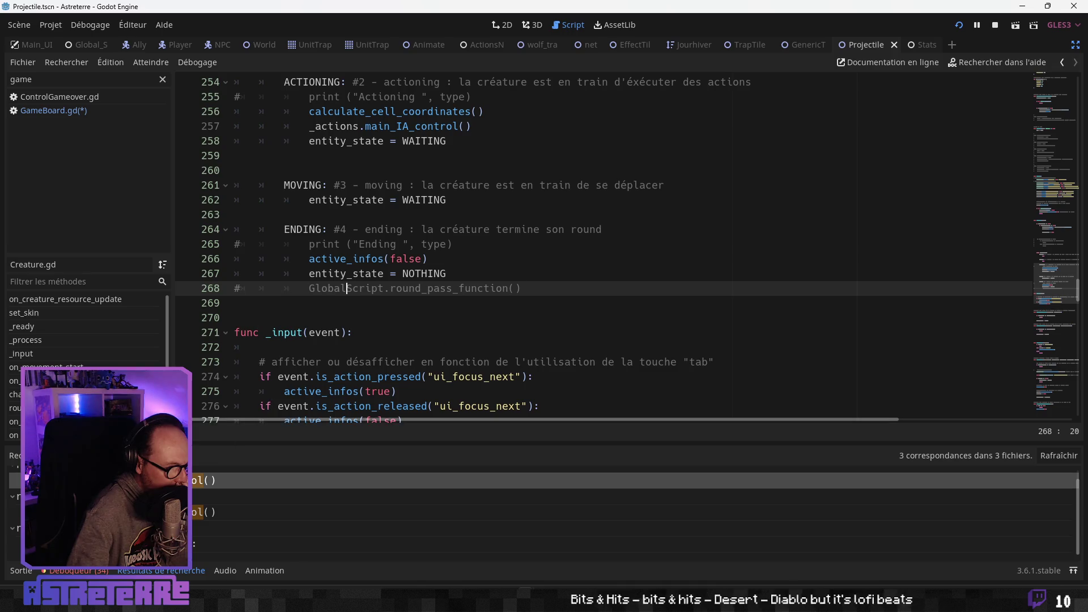
click(334, 513)
scroll(333, 350, up, 1)
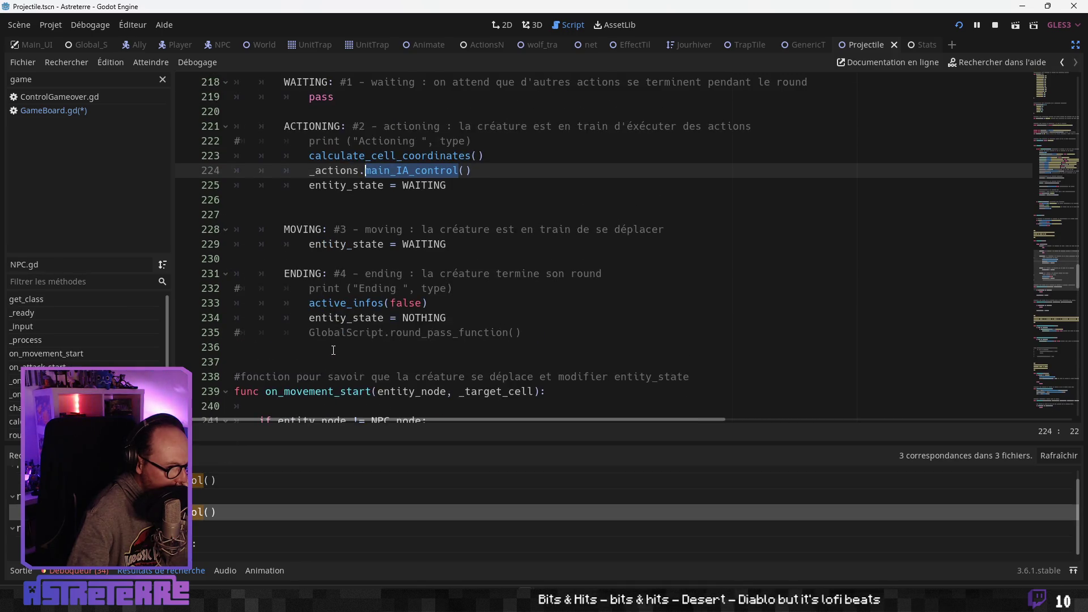
Look over the ACTIONING/ENDING states in NPC.gd, then reopen main_IA_control in Actions.gd at line 197
scroll(333, 350, down, 3)
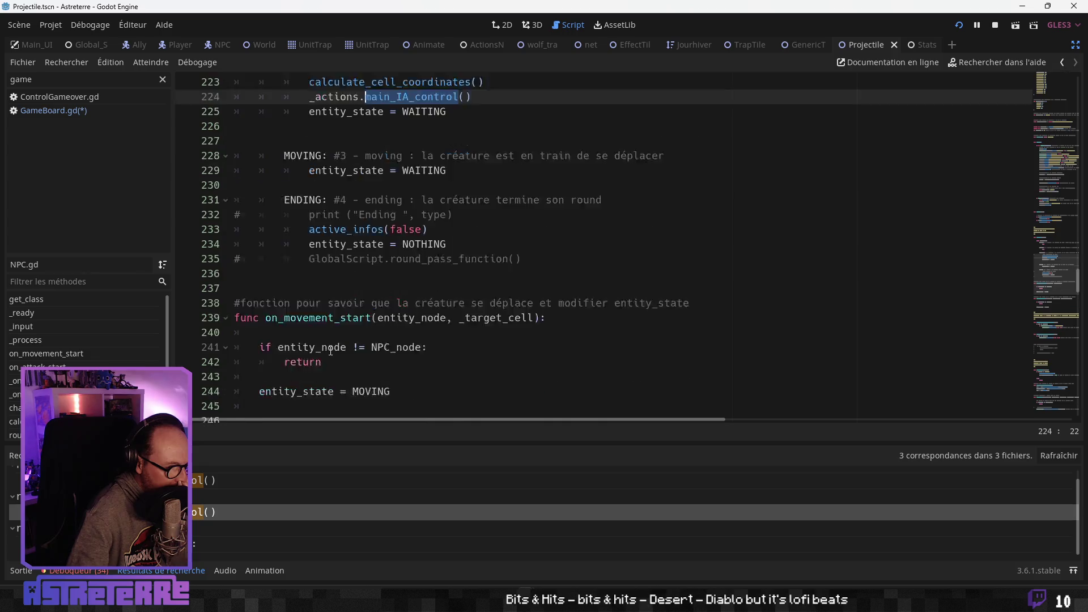
scroll(85, 329, up, 2)
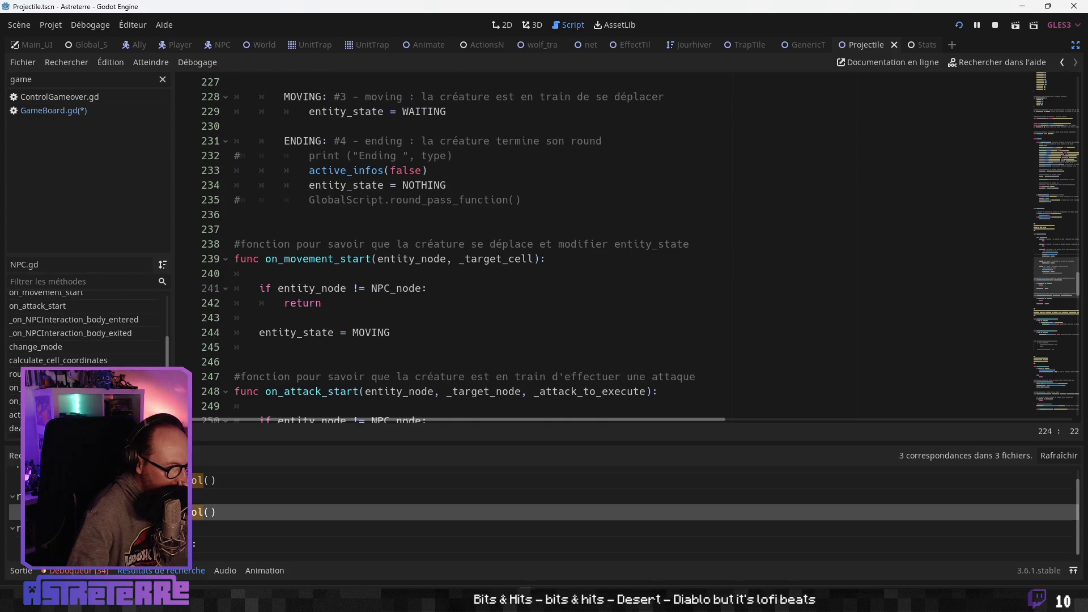
click(419, 170)
scroll(420, 170, up, 3)
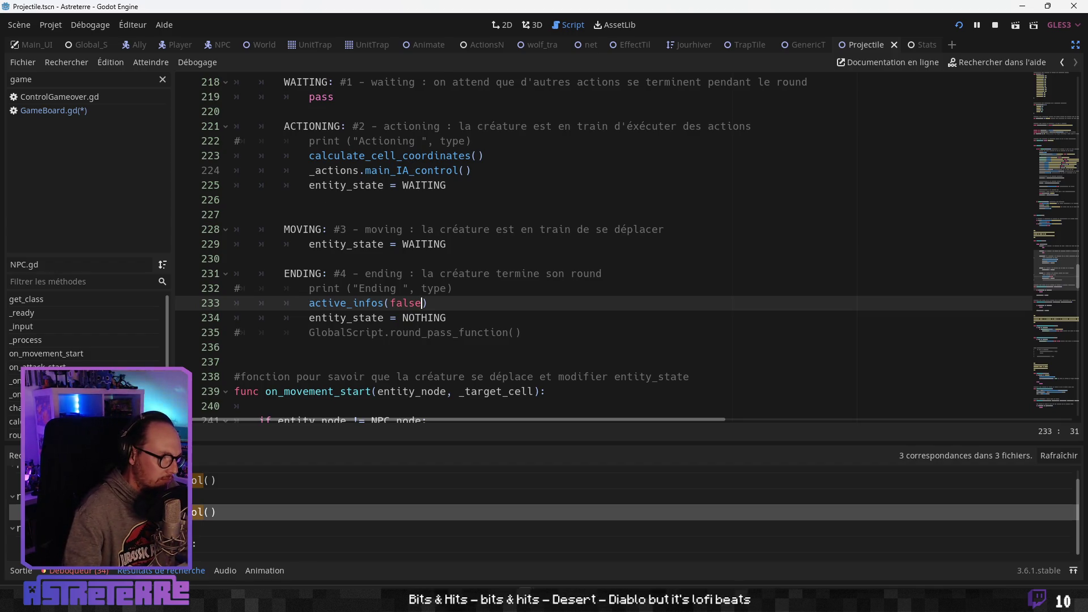
scroll(193, 544, down, 1)
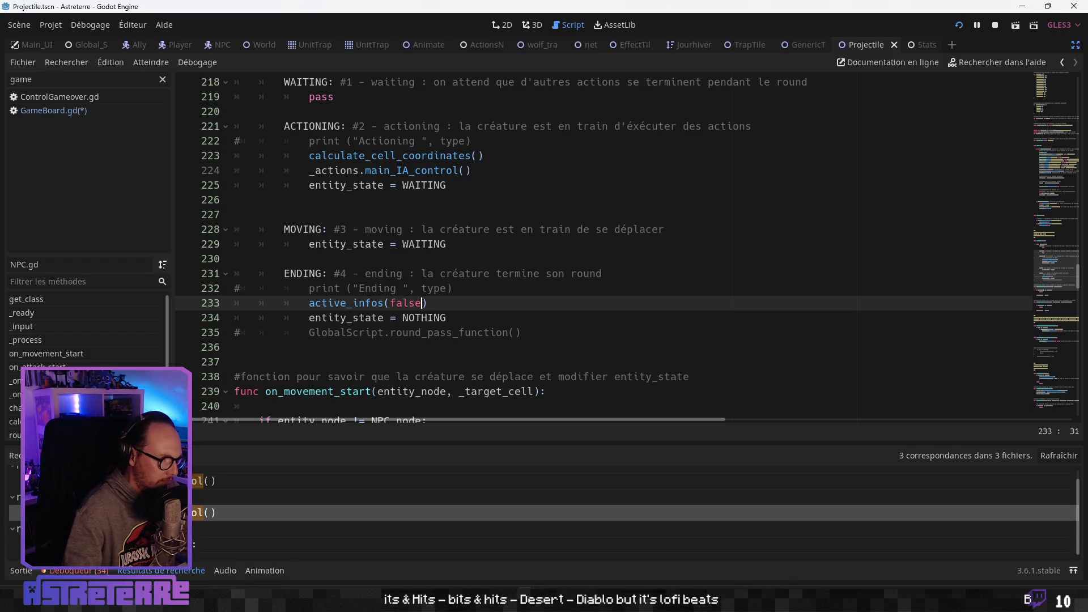
click(204, 544)
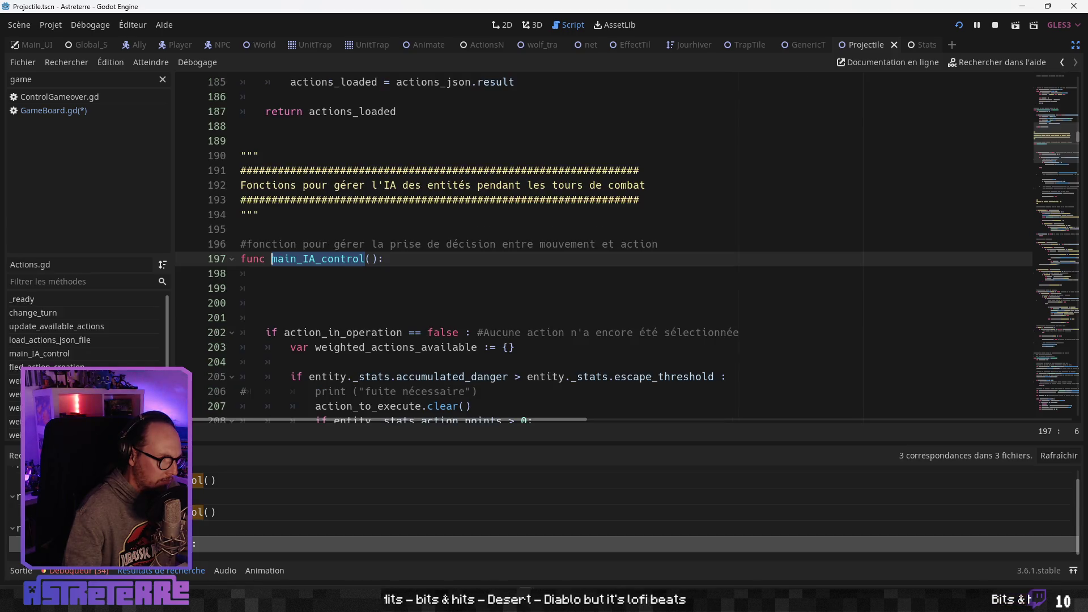
click(421, 347)
scroll(380, 343, up, 2)
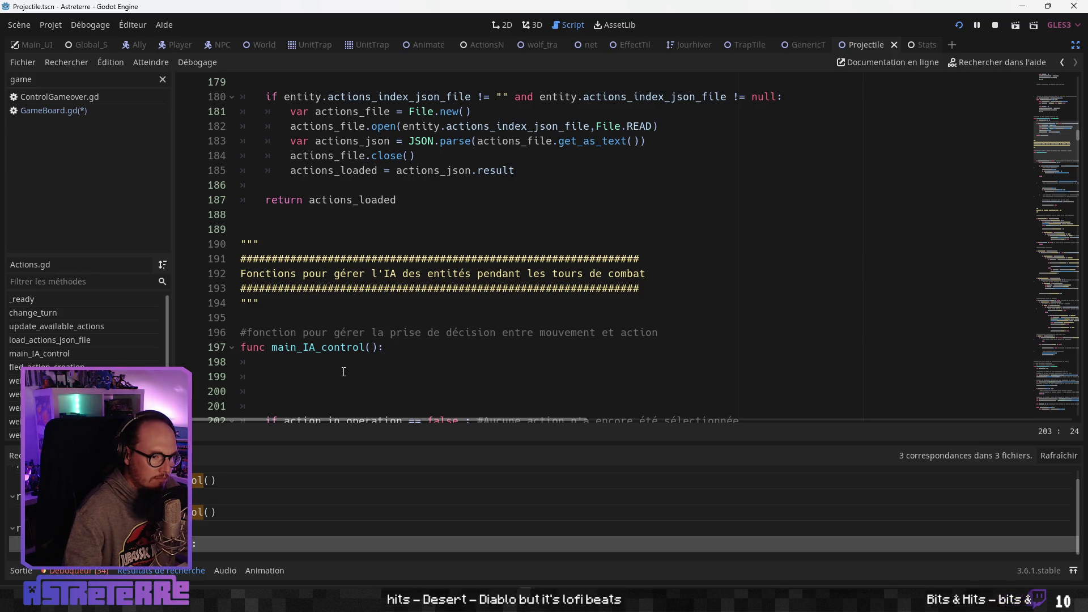
scroll(343, 372, down, 4)
click(366, 332)
scroll(366, 331, down, 2)
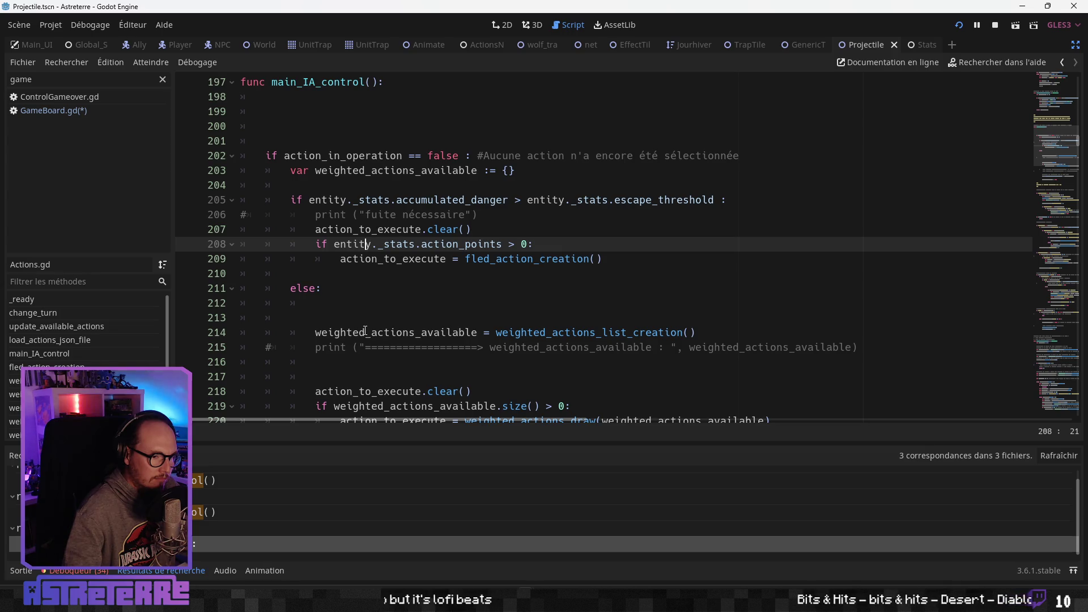
scroll(365, 331, down, 2)
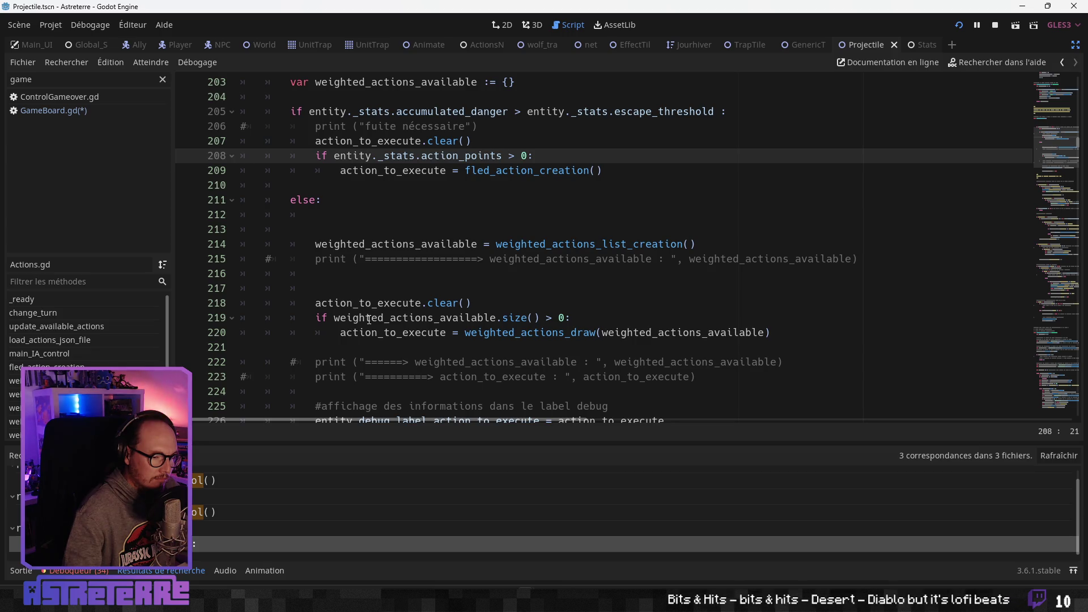
scroll(369, 319, down, 4)
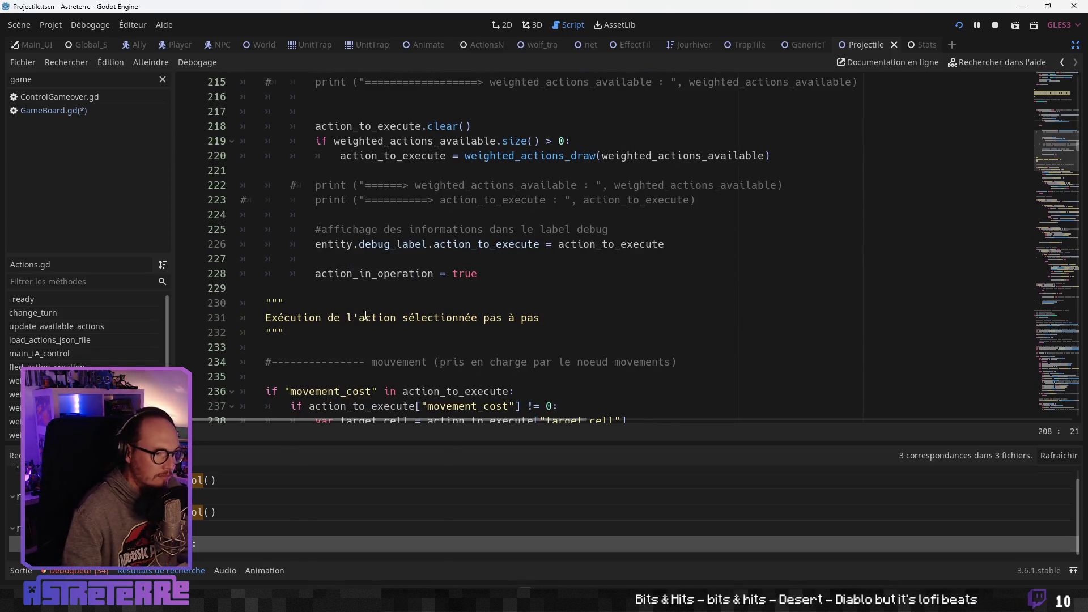
scroll(366, 313, up, 4)
scroll(363, 313, down, 4)
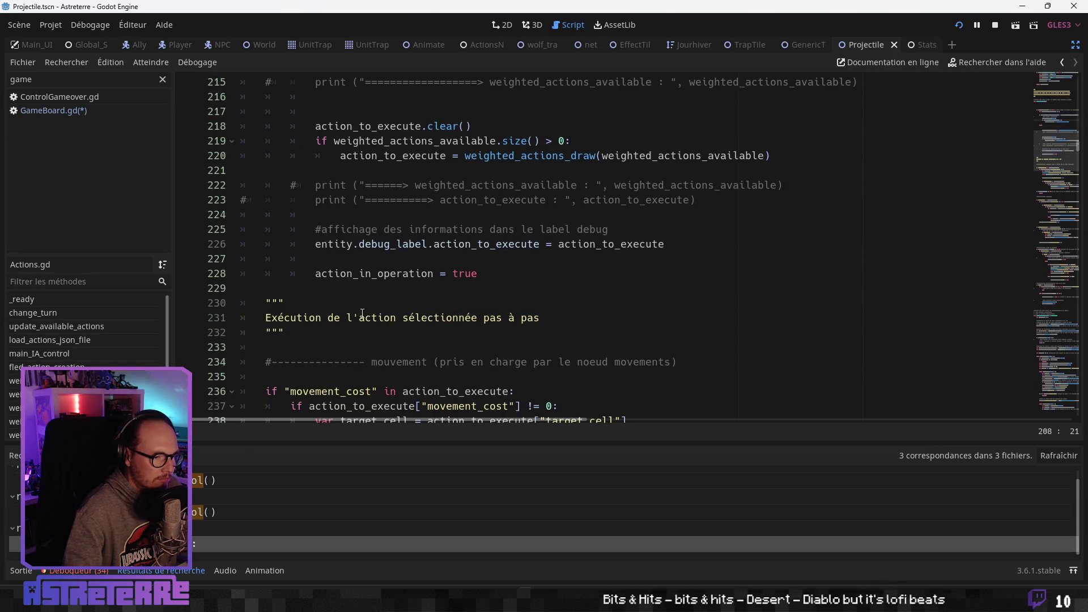
scroll(361, 314, down, 2)
scroll(361, 315, down, 2)
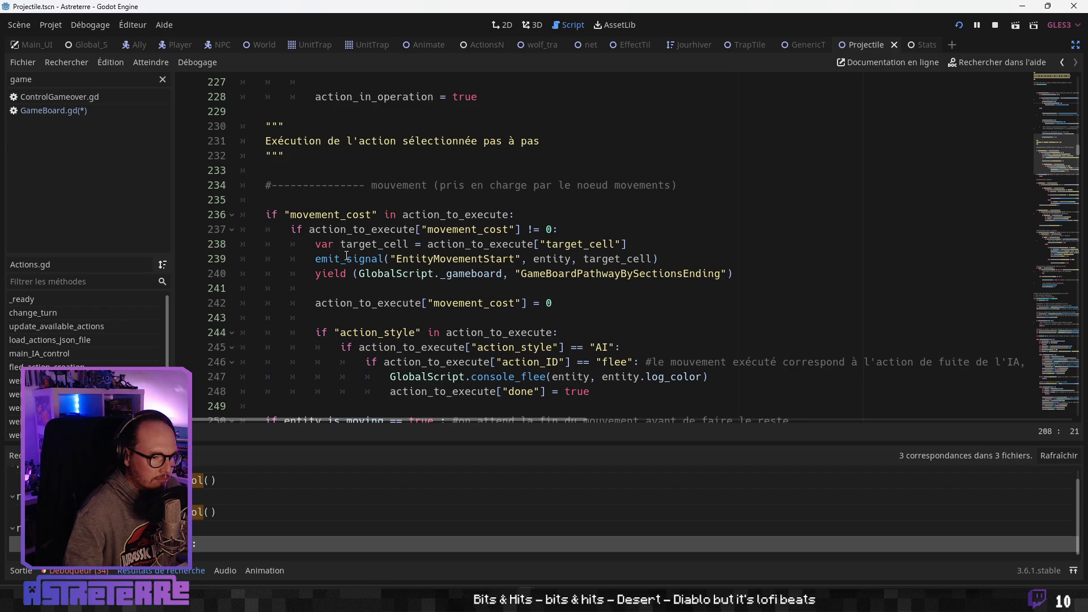
Review the code from the GameBoardPathwayBySectionsEnding signal through the movement_cost reset, action_style and flee check
double_click(567, 273)
click(415, 288)
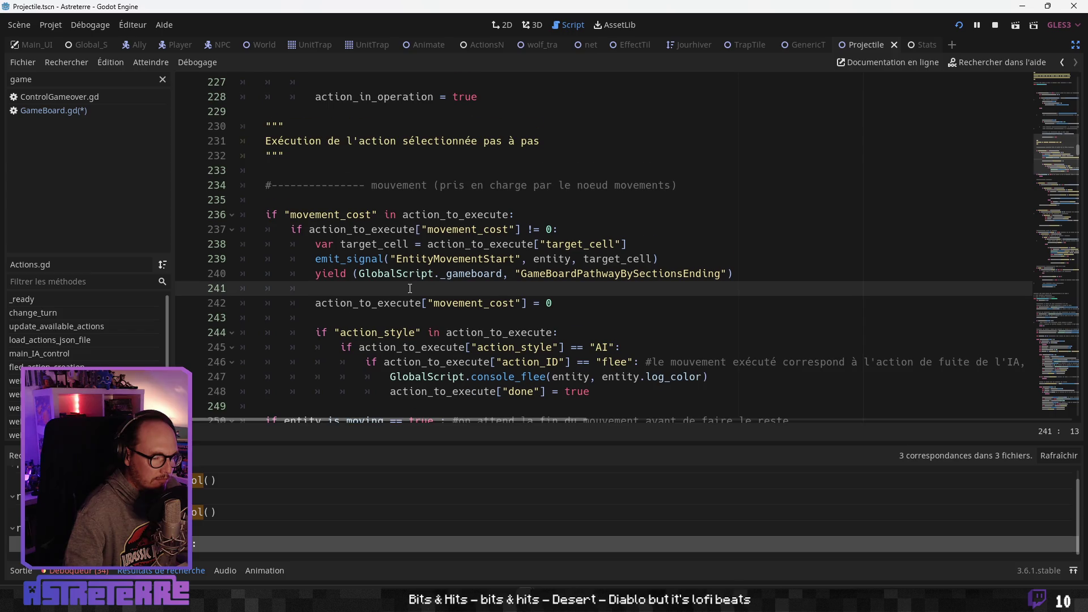
scroll(415, 288, down, 1)
click(395, 260)
double_click(385, 288)
click(403, 317)
scroll(401, 340, down, 1)
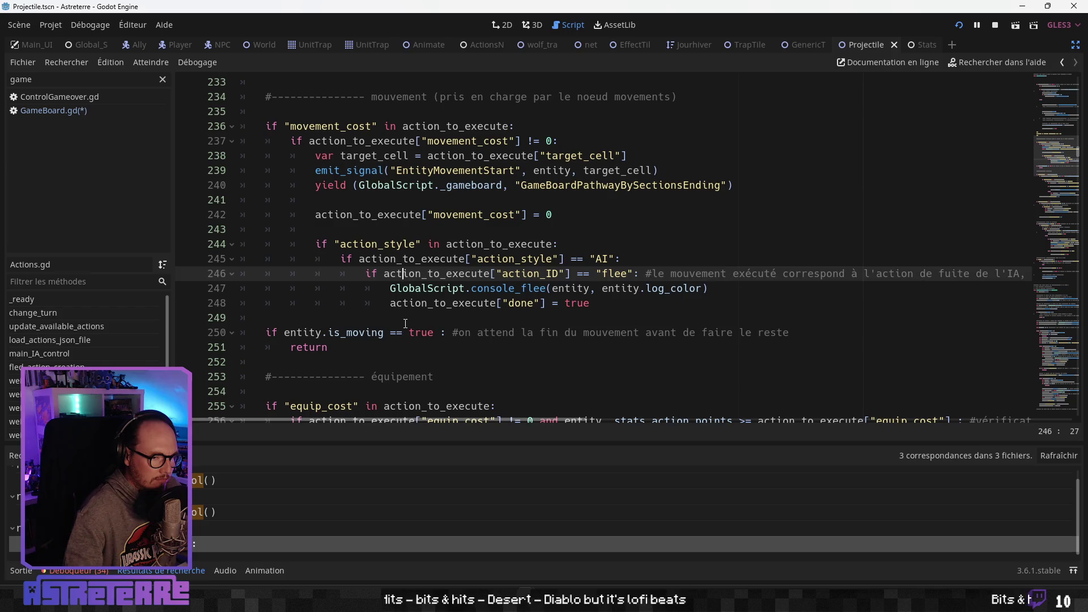
click(405, 321)
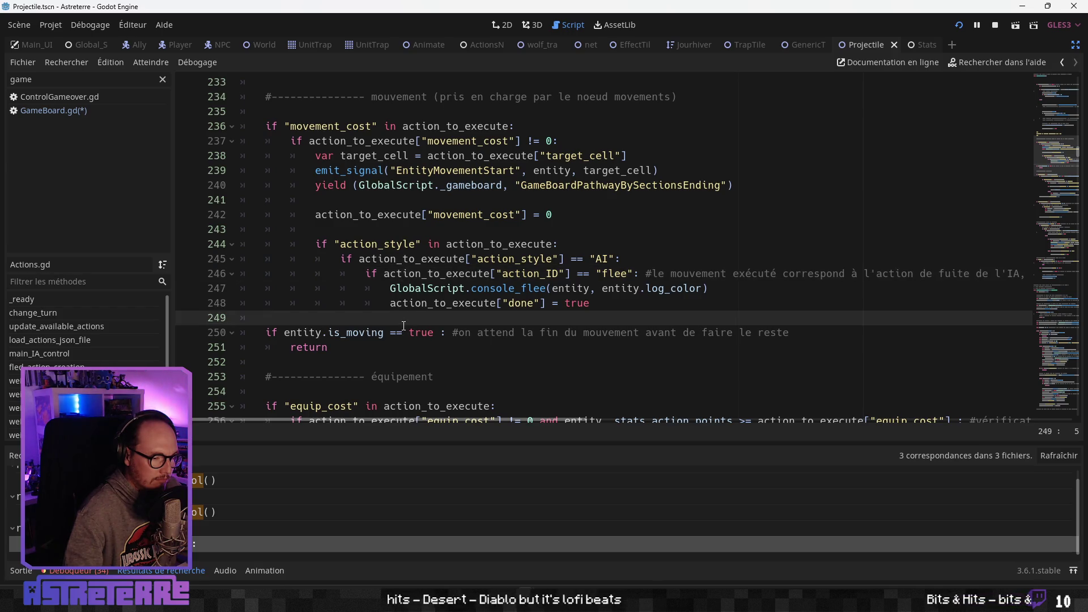
Check the return on line 251, then scroll back up toward main_IA_control at line 197
scroll(404, 326, down, 1)
scroll(405, 327, down, 1)
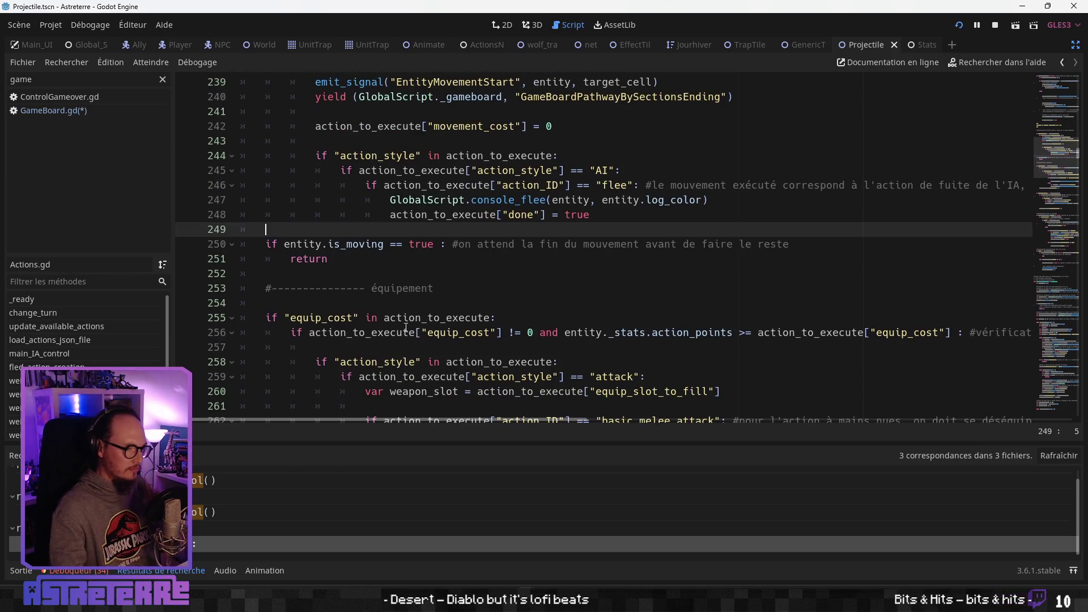
scroll(367, 320, down, 1)
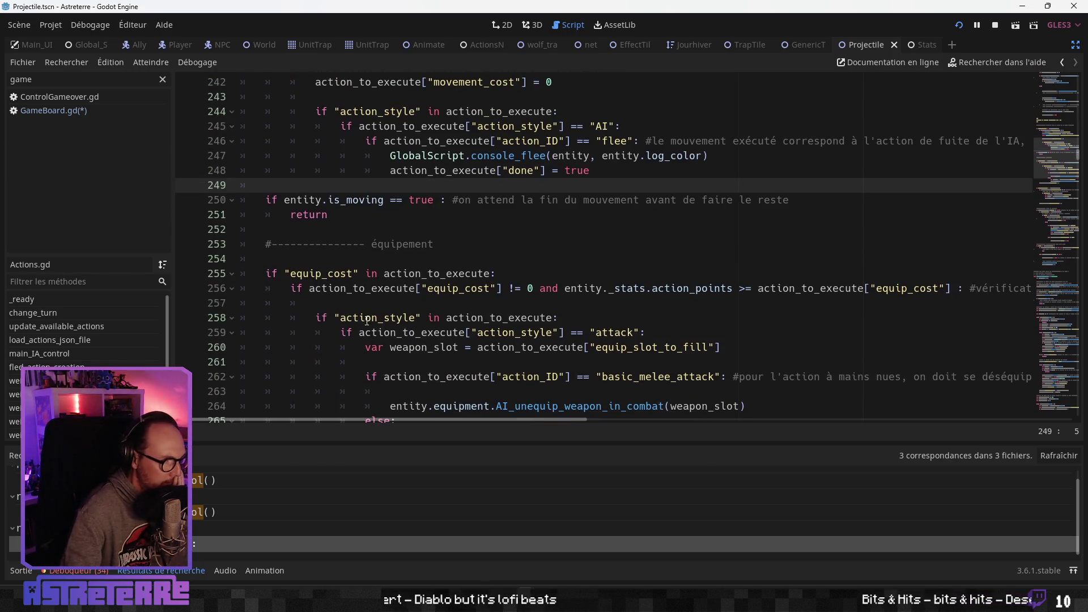
scroll(369, 305, up, 2)
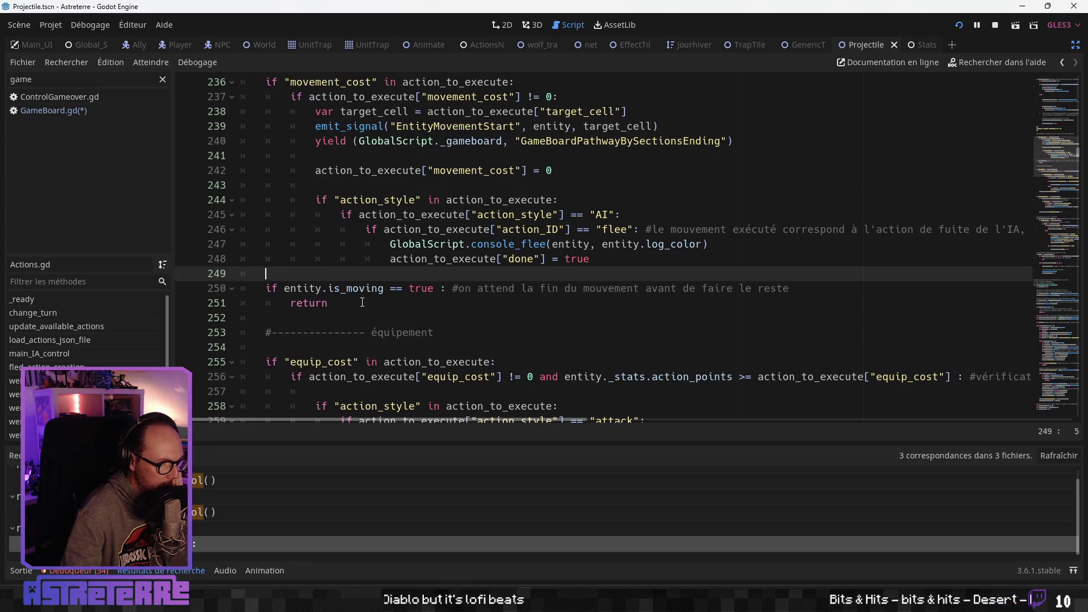
click(358, 304)
scroll(358, 305, up, 2)
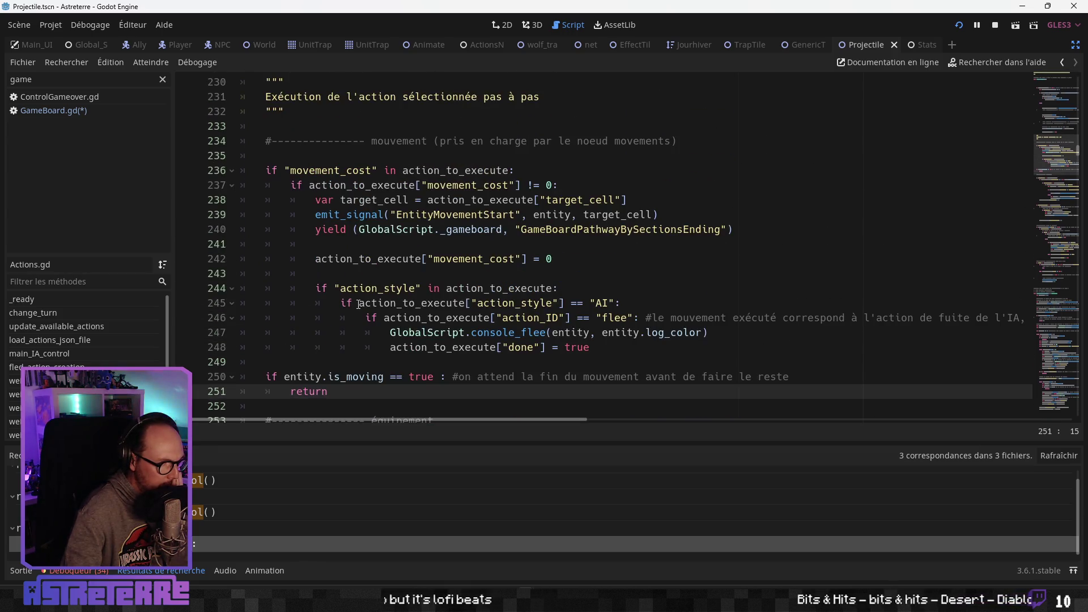
scroll(358, 304, up, 14)
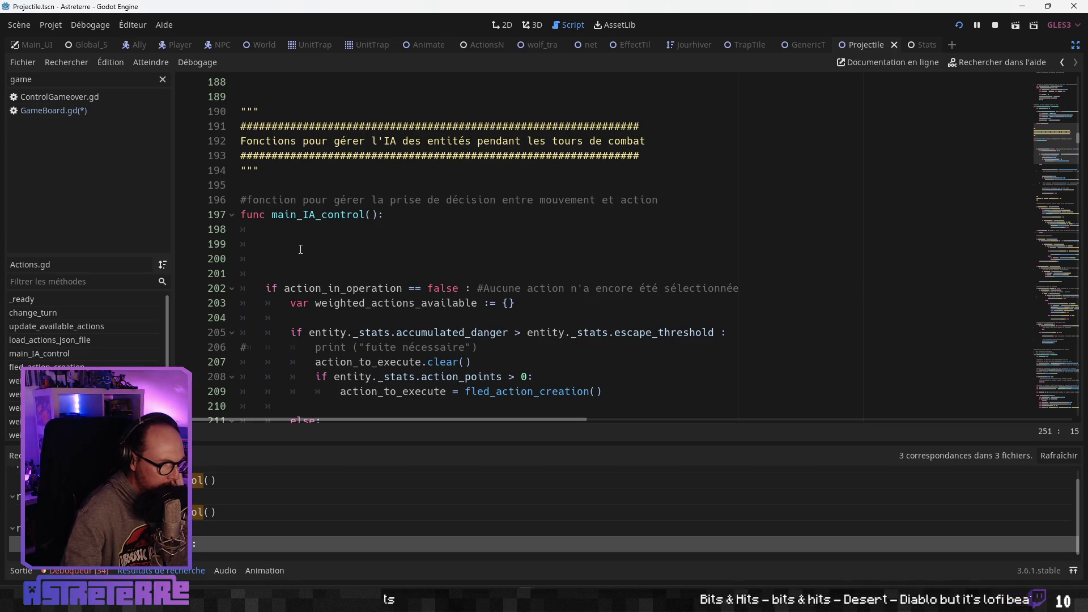
click(300, 248)
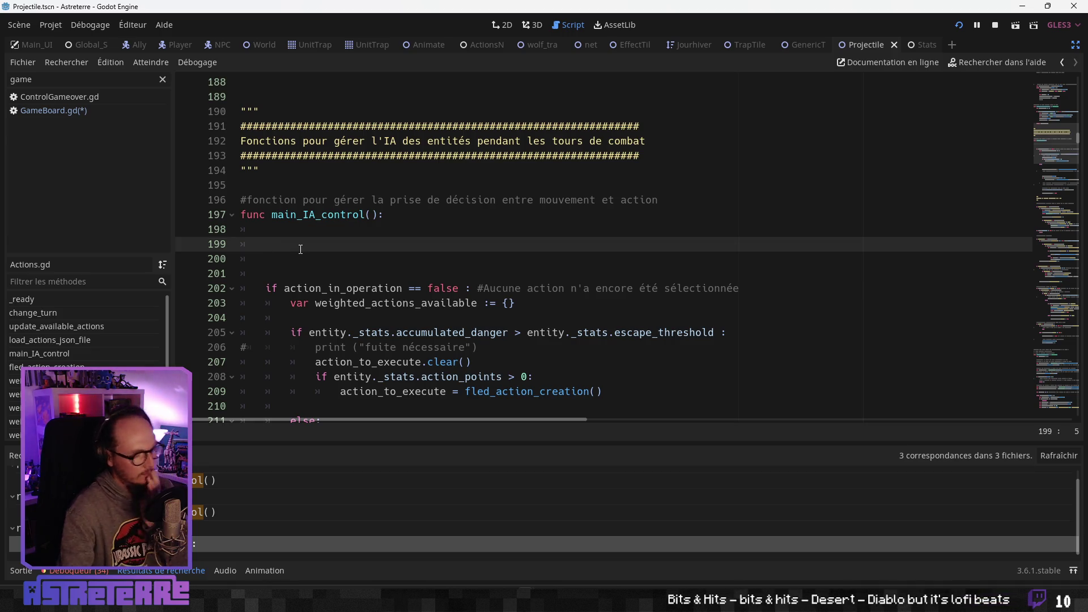
scroll(300, 249, down, 13)
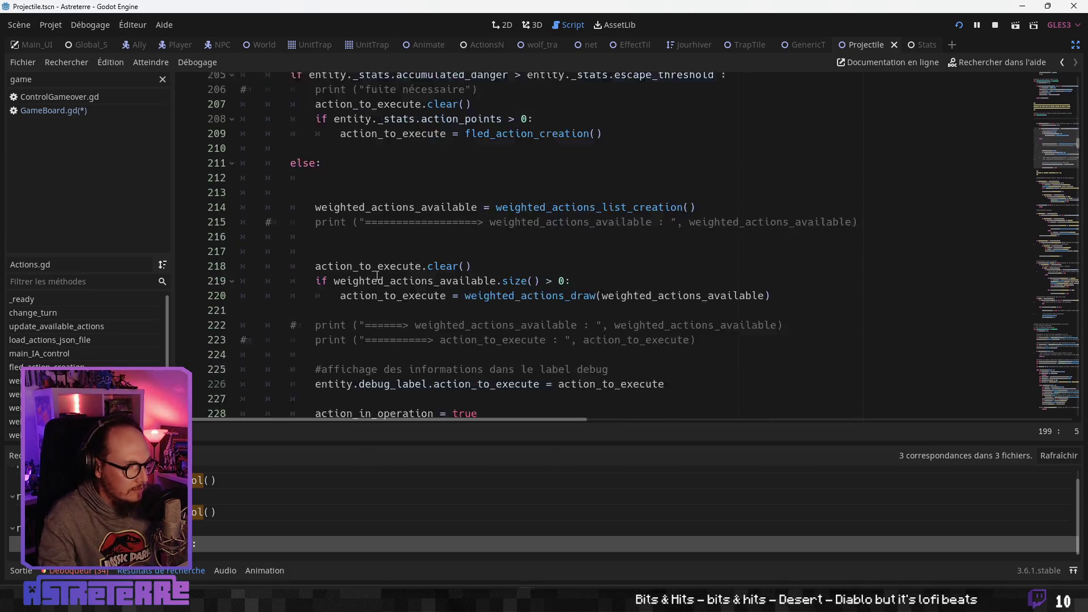
scroll(374, 284, down, 6)
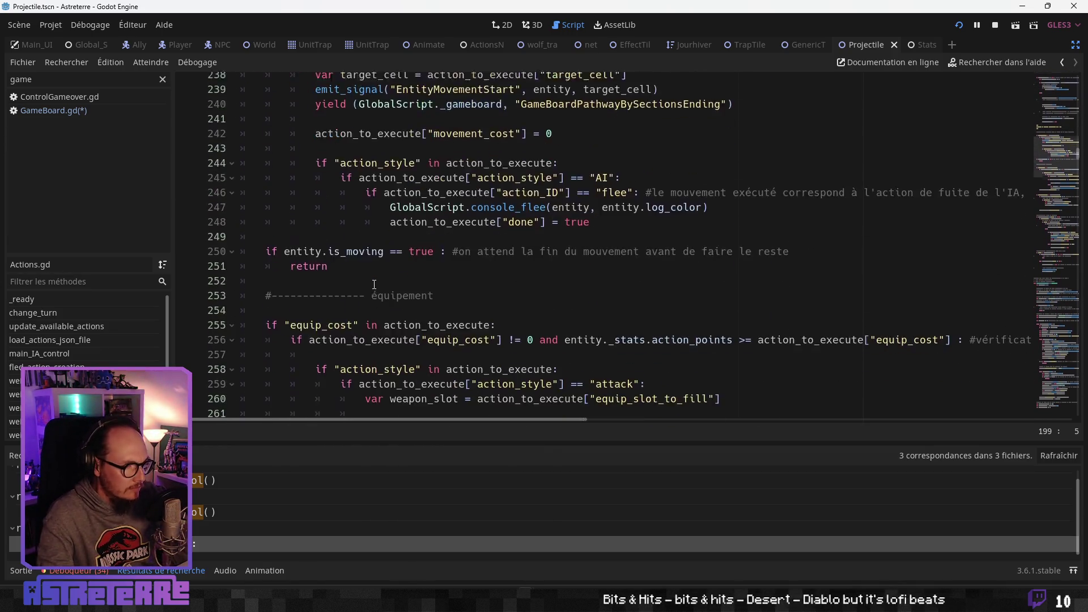
scroll(374, 284, down, 8)
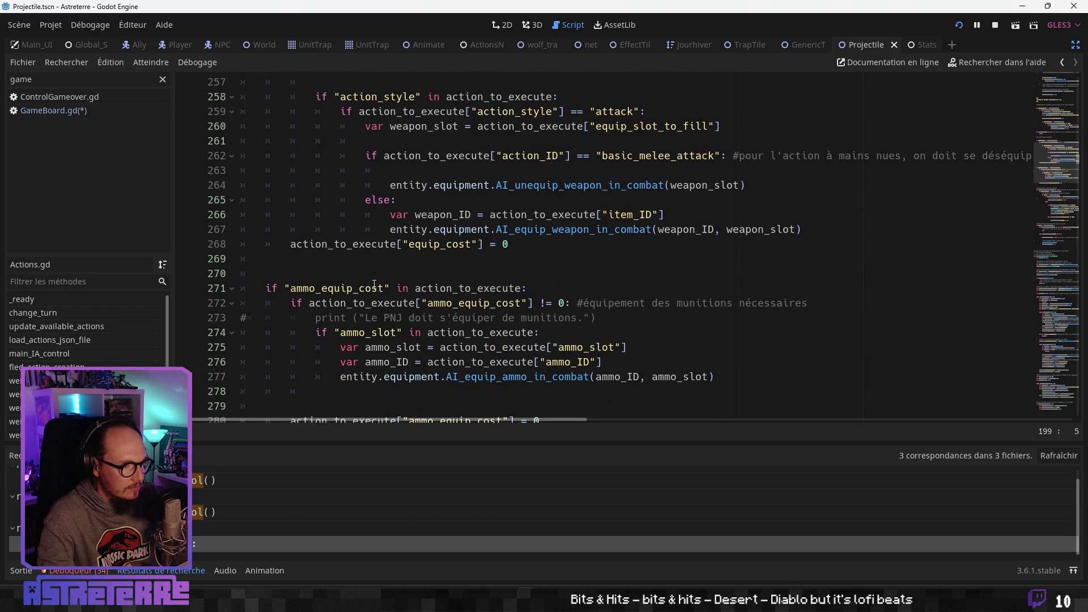
scroll(374, 284, down, 4)
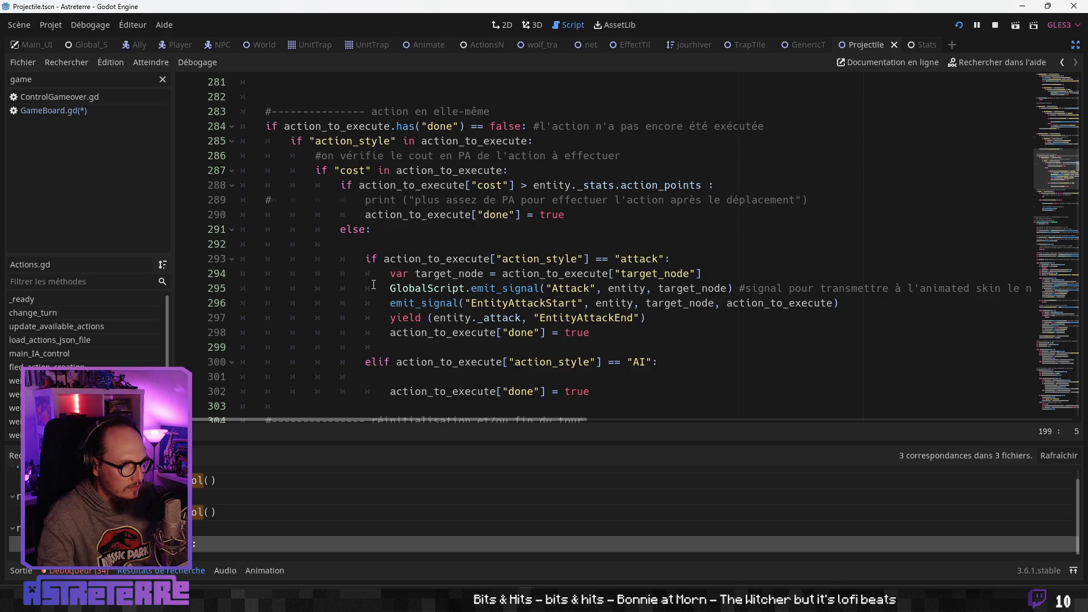
scroll(374, 285, down, 3)
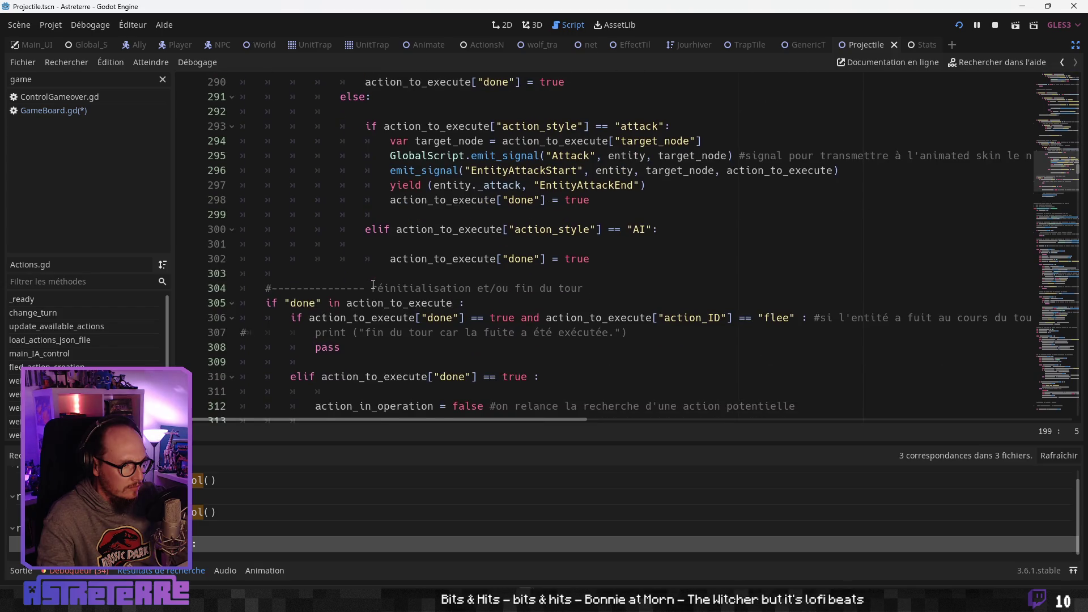
scroll(373, 285, down, 1)
scroll(372, 285, down, 1)
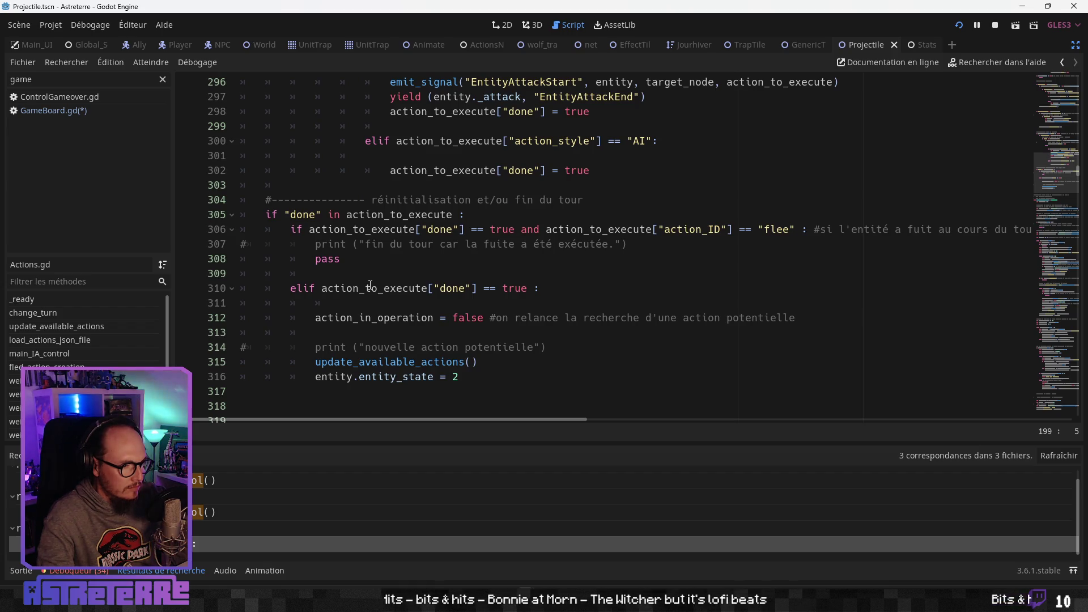
scroll(370, 285, down, 1)
scroll(369, 287, down, 1)
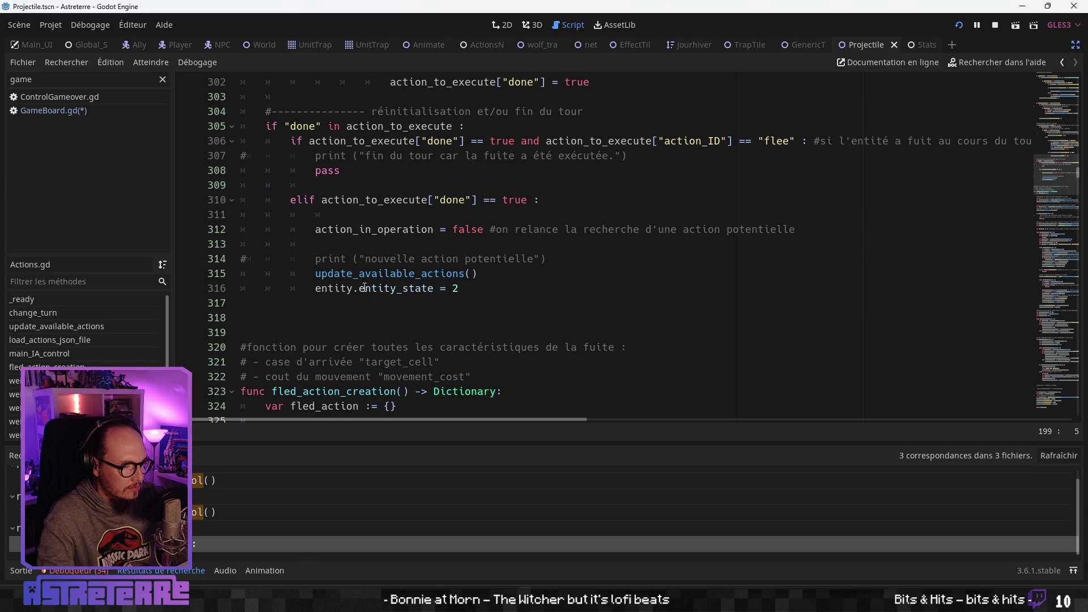
scroll(364, 288, down, 2)
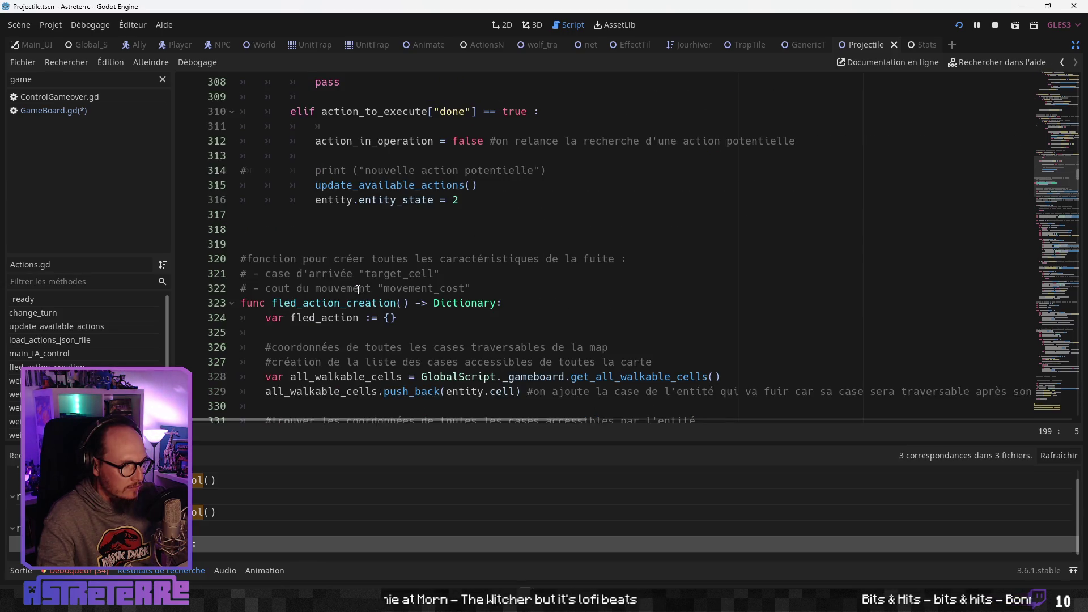
scroll(360, 278, up, 2)
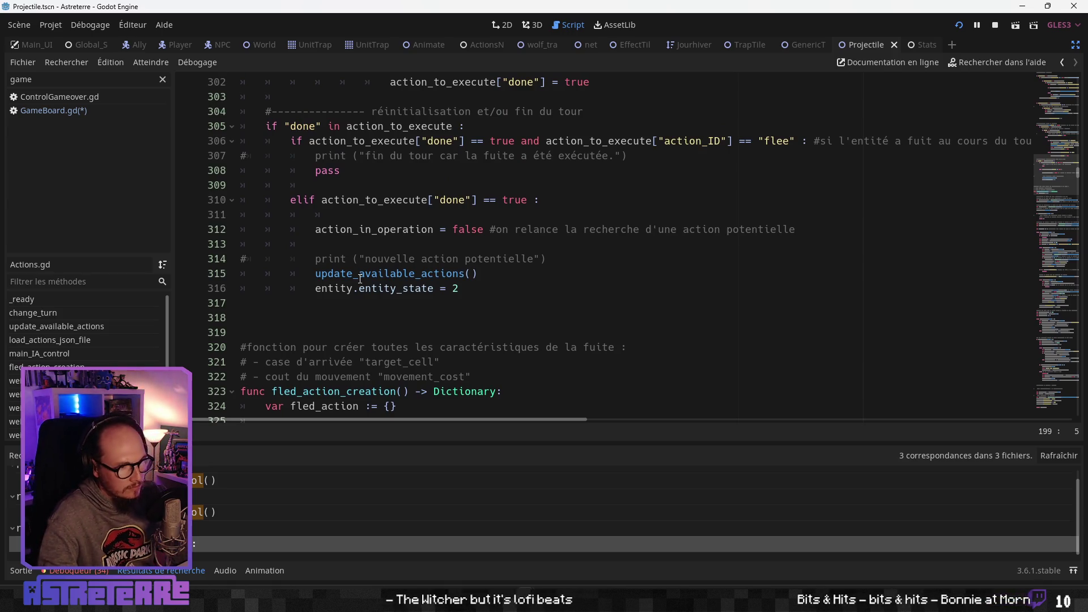
scroll(361, 279, down, 2)
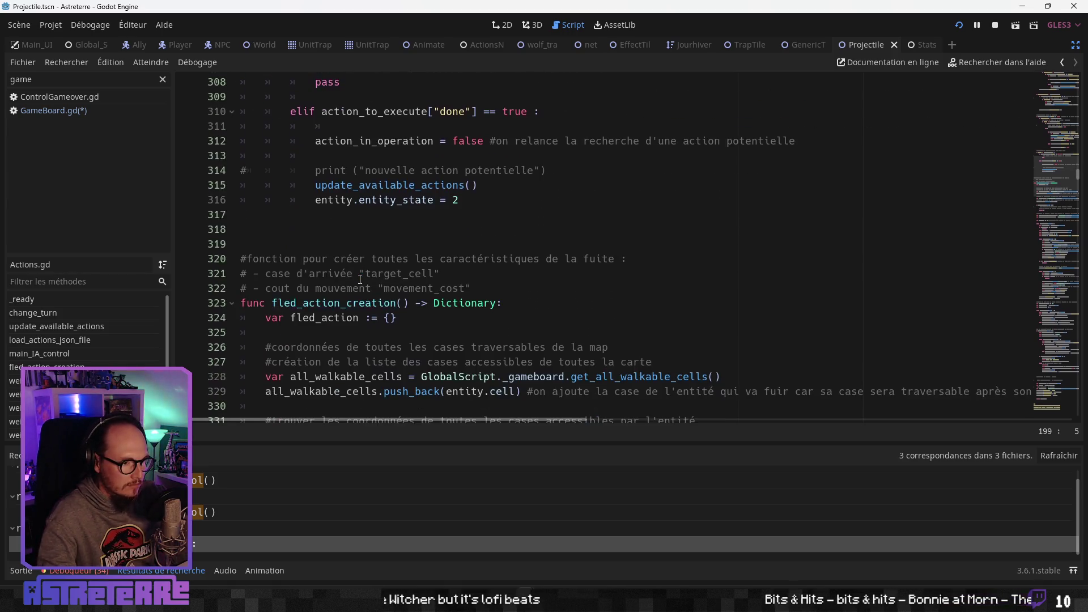
scroll(360, 279, up, 3)
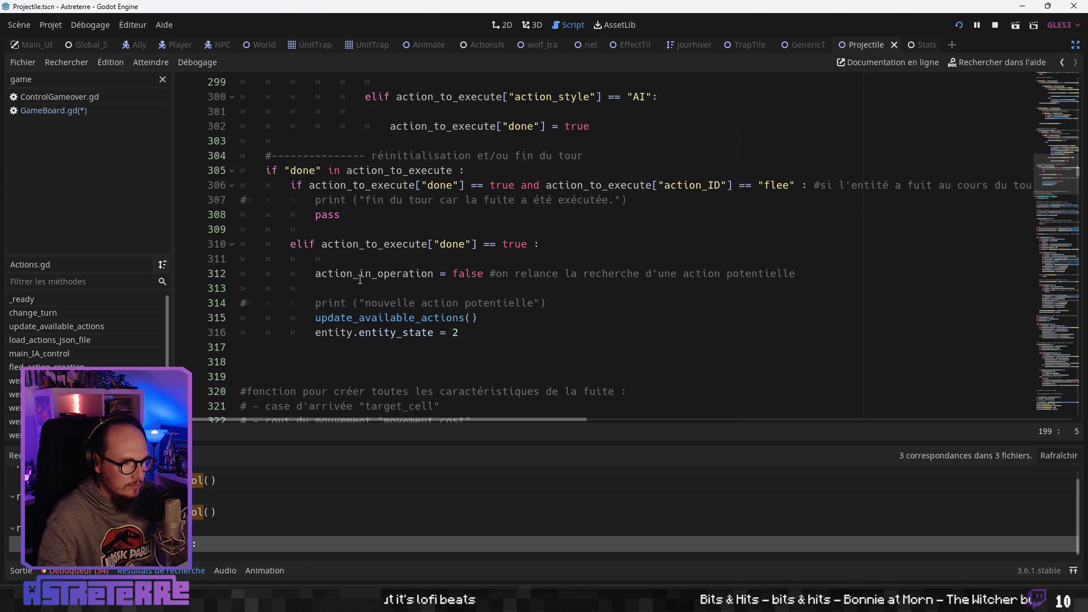
scroll(360, 278, up, 2)
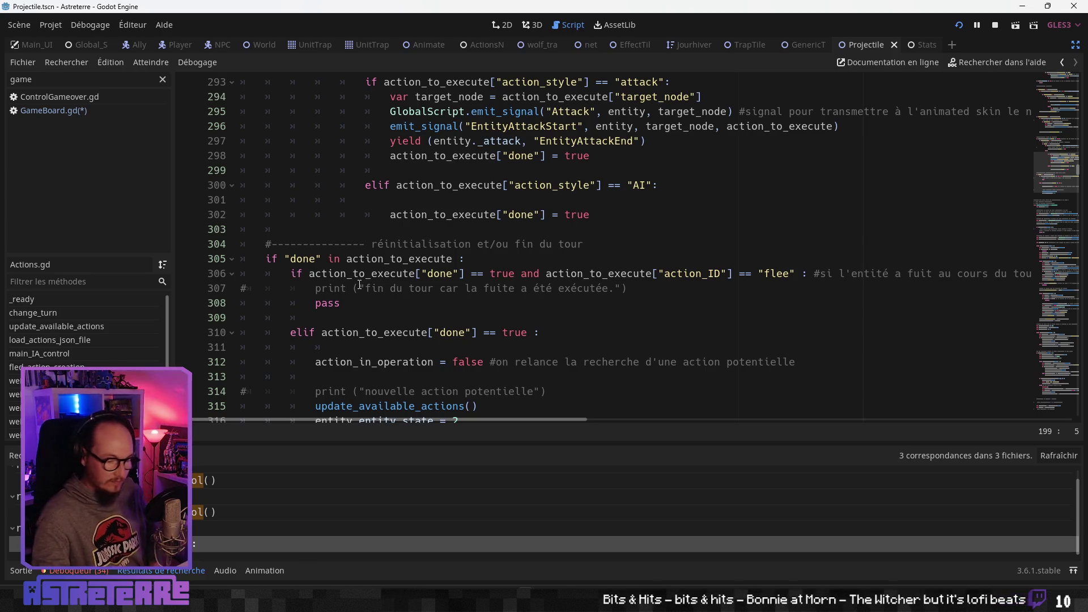
scroll(360, 284, down, 2)
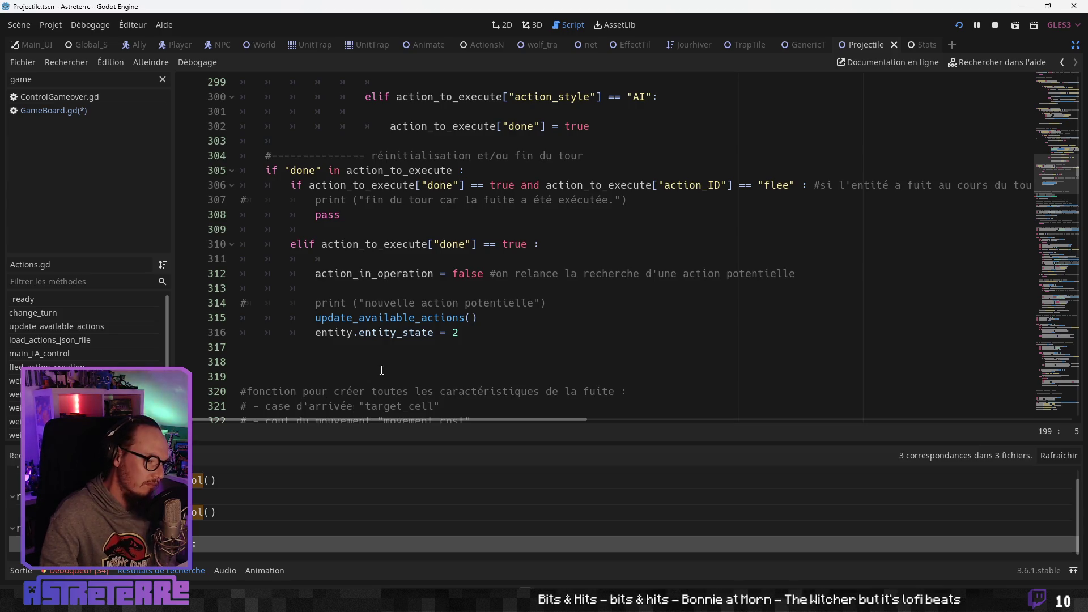
scroll(380, 358, down, 2)
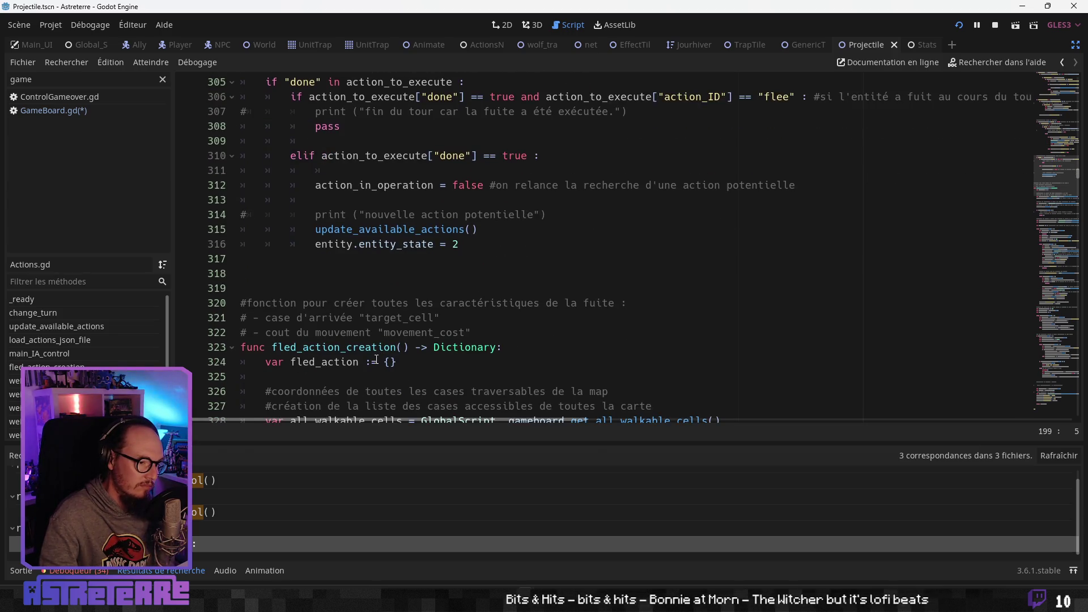
scroll(376, 359, down, 4)
scroll(377, 359, up, 5)
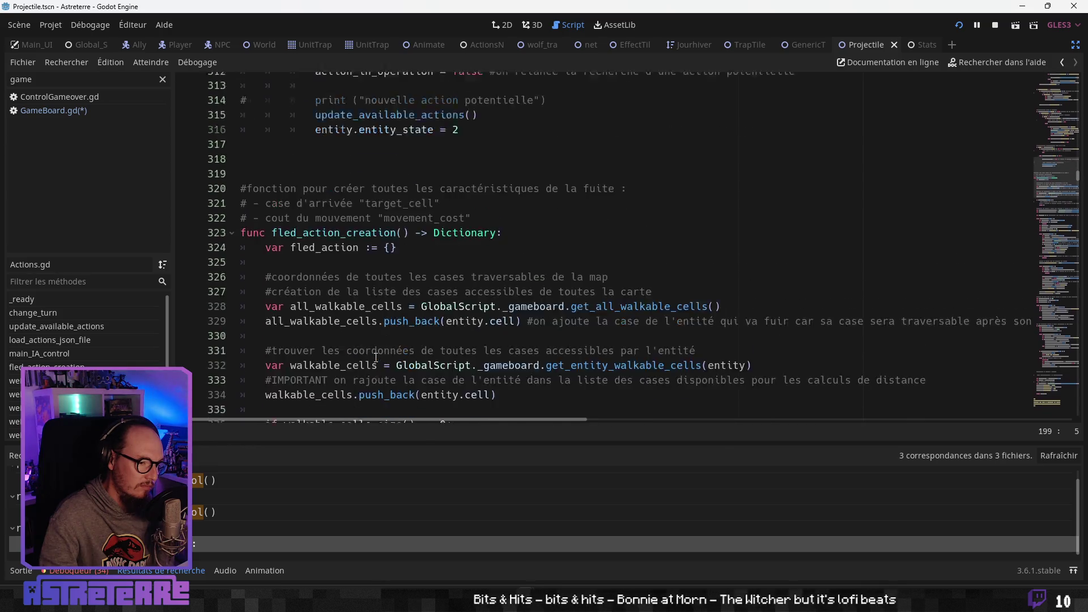
scroll(375, 358, down, 3)
scroll(376, 358, down, 2)
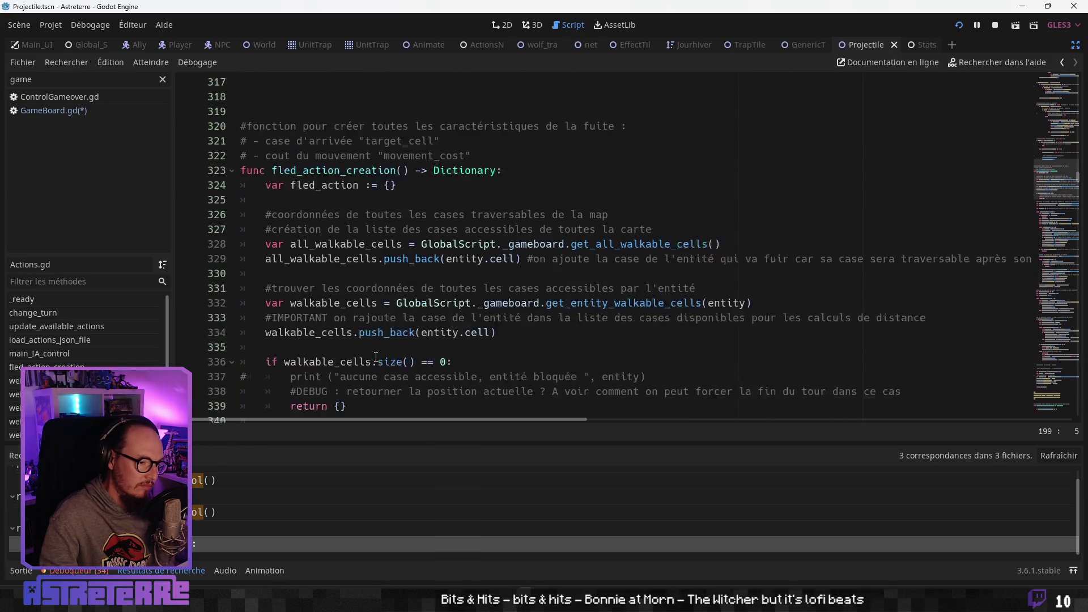
scroll(375, 358, up, 1)
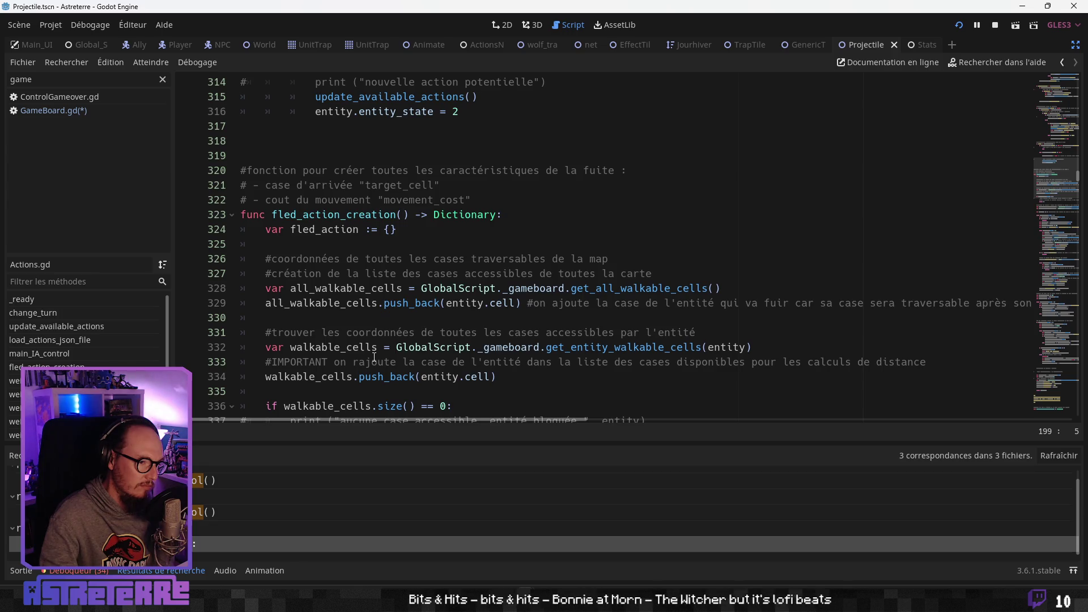
scroll(373, 357, down, 7)
scroll(372, 357, up, 12)
scroll(371, 357, up, 16)
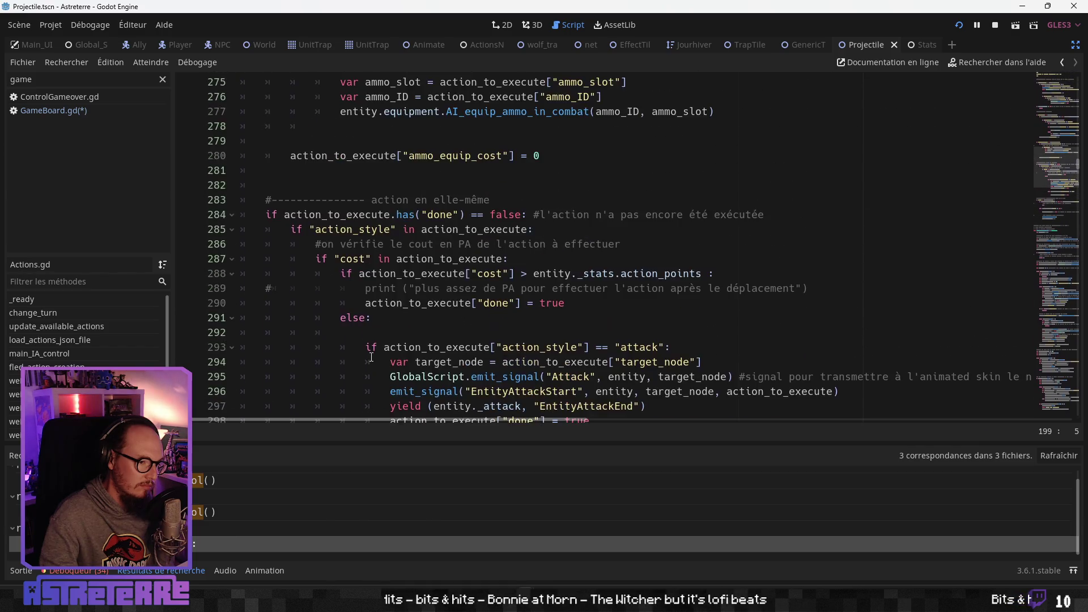
scroll(371, 357, up, 15)
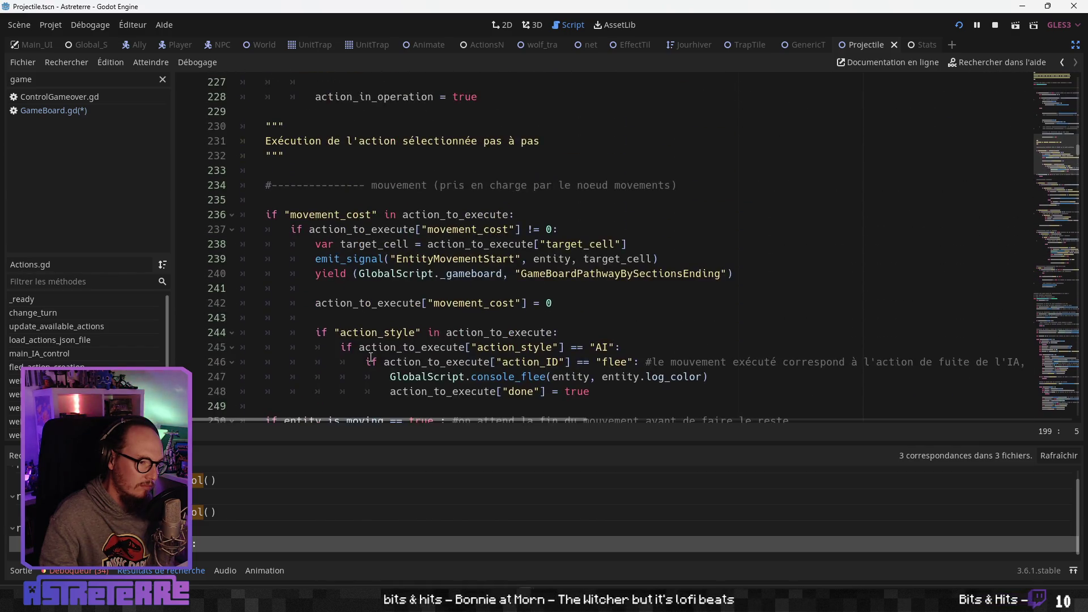
scroll(371, 357, up, 3)
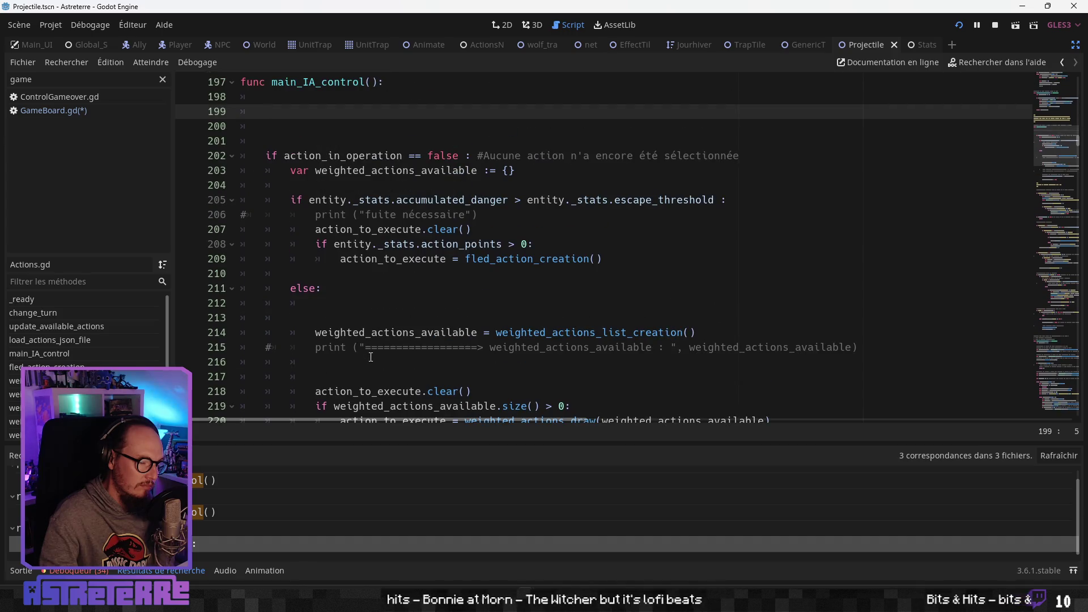
scroll(369, 357, up, 5)
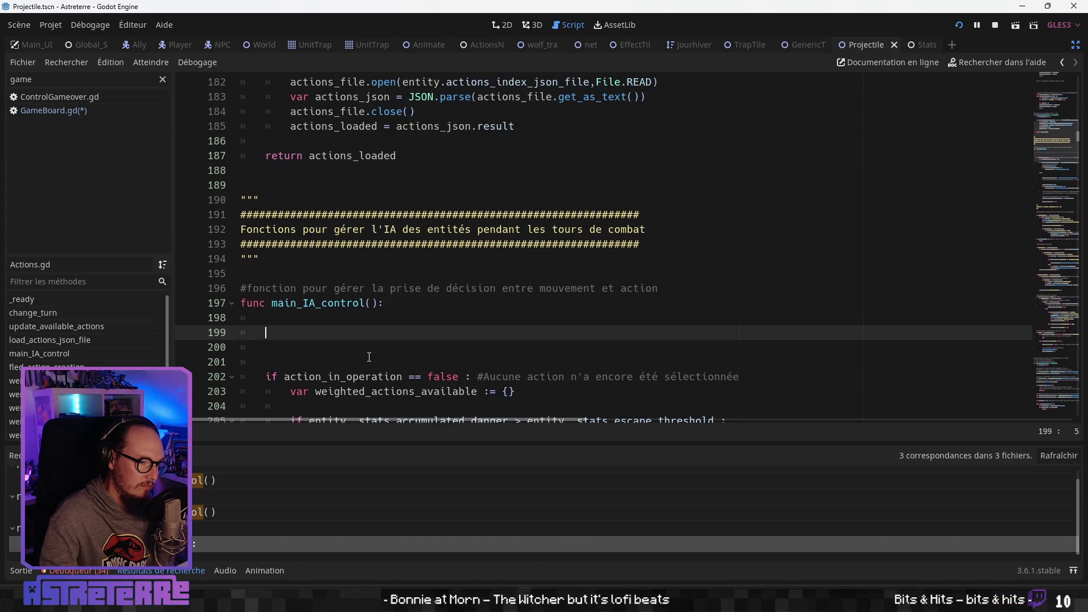
scroll(369, 356, down, 3)
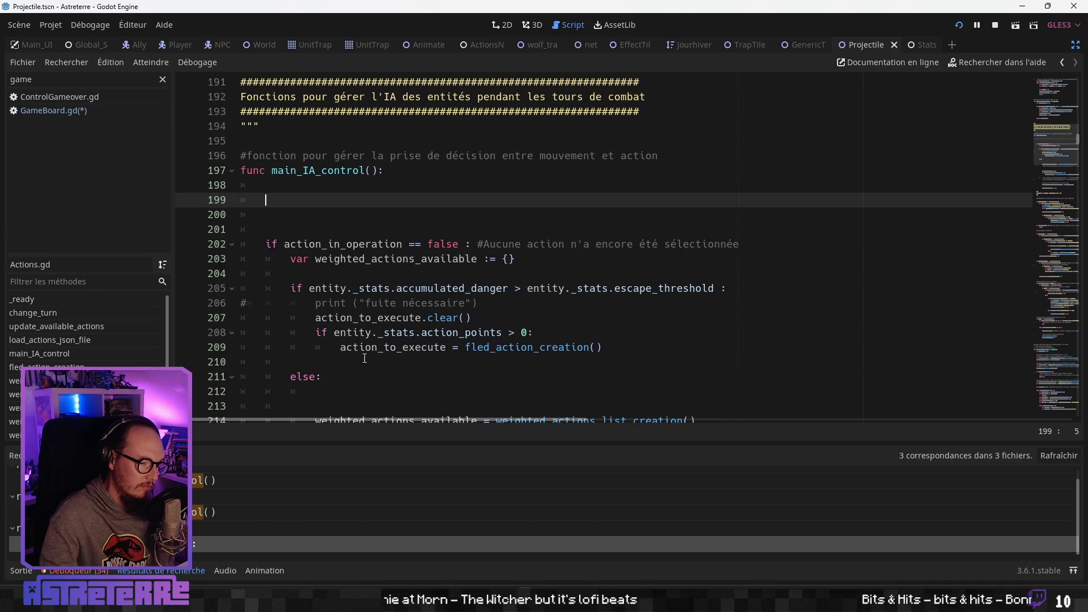
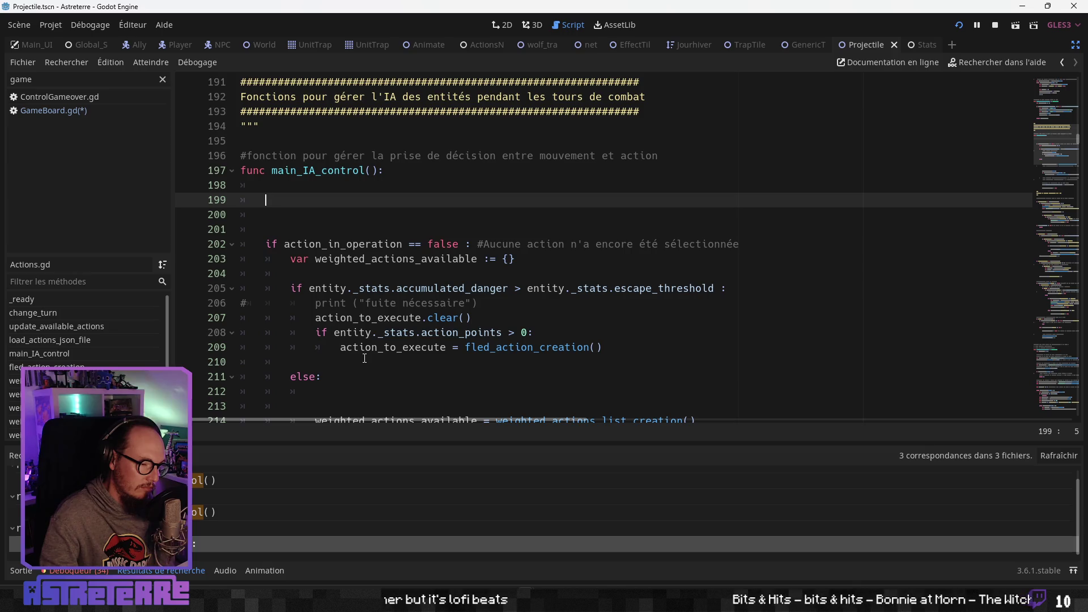
Jump from the search results to the _actions.main_IA_control() call in Creature.gd
click(384, 318)
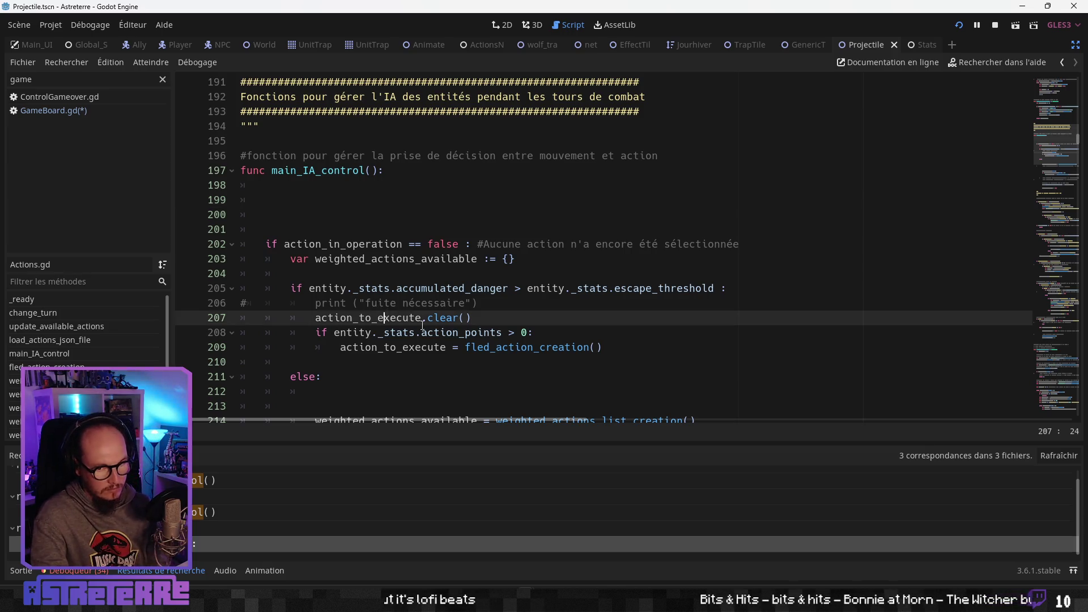
scroll(422, 326, down, 1)
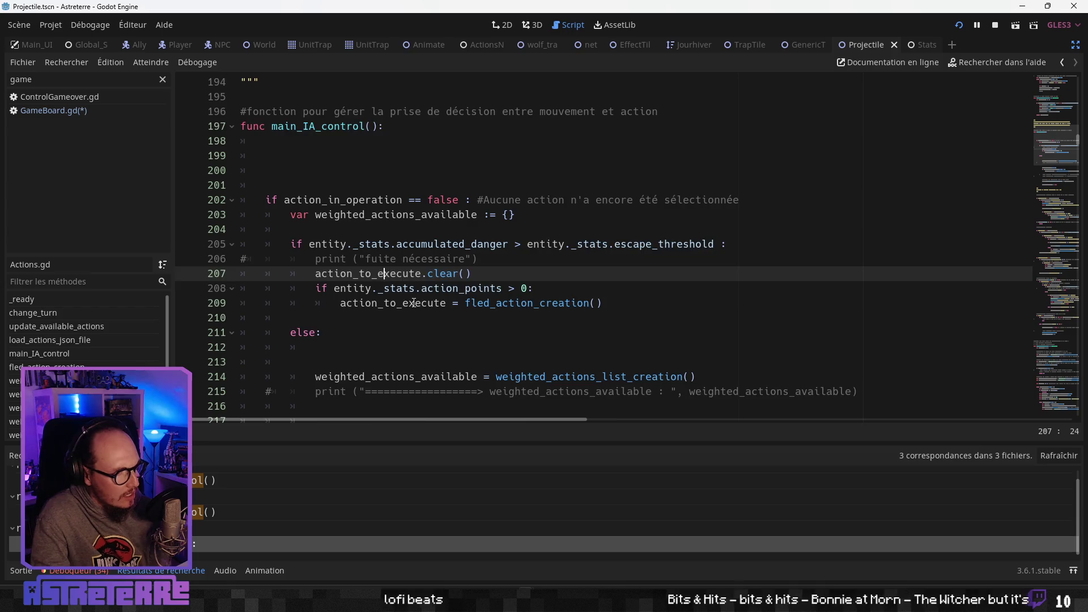
scroll(415, 306, up, 1)
scroll(413, 304, down, 1)
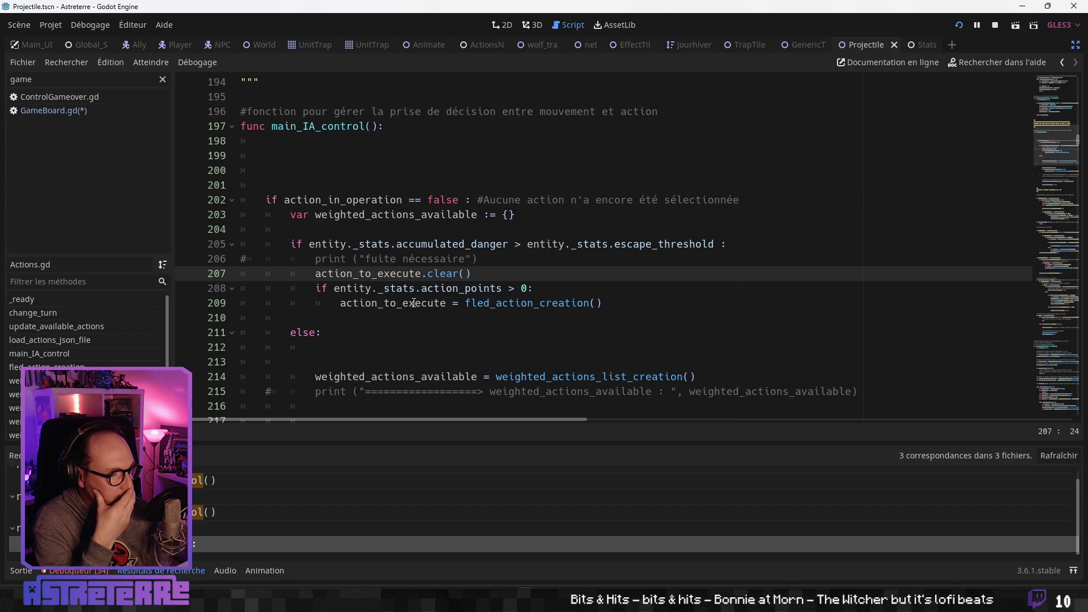
click(258, 480)
scroll(499, 249, up, 3)
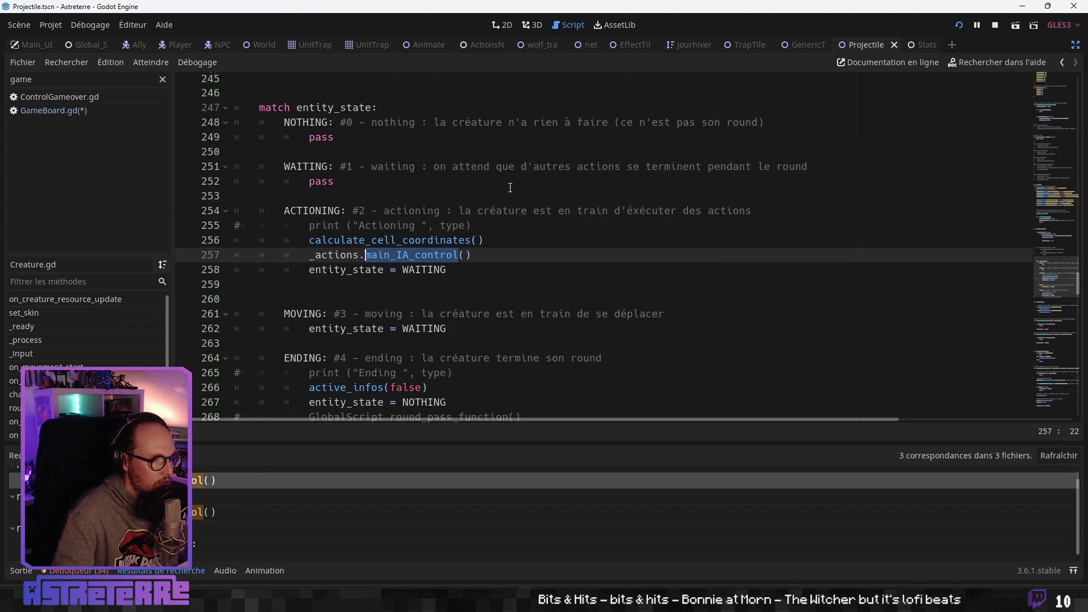
Browse Creature.gd's state handling around the calculate_cell_coordinates line
click(501, 248)
scroll(500, 248, up, 8)
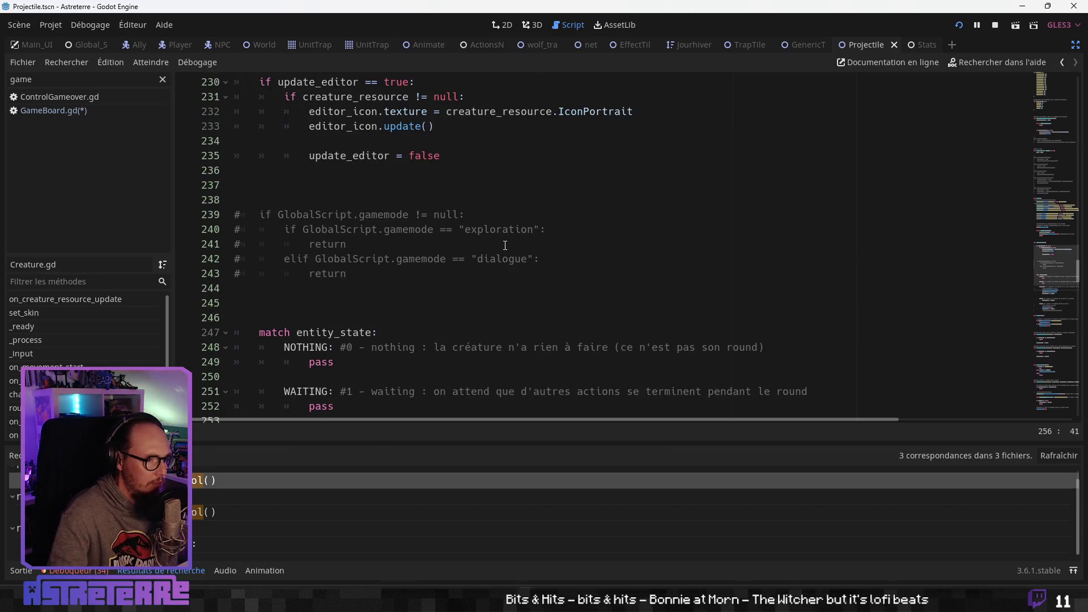
scroll(451, 259, down, 1)
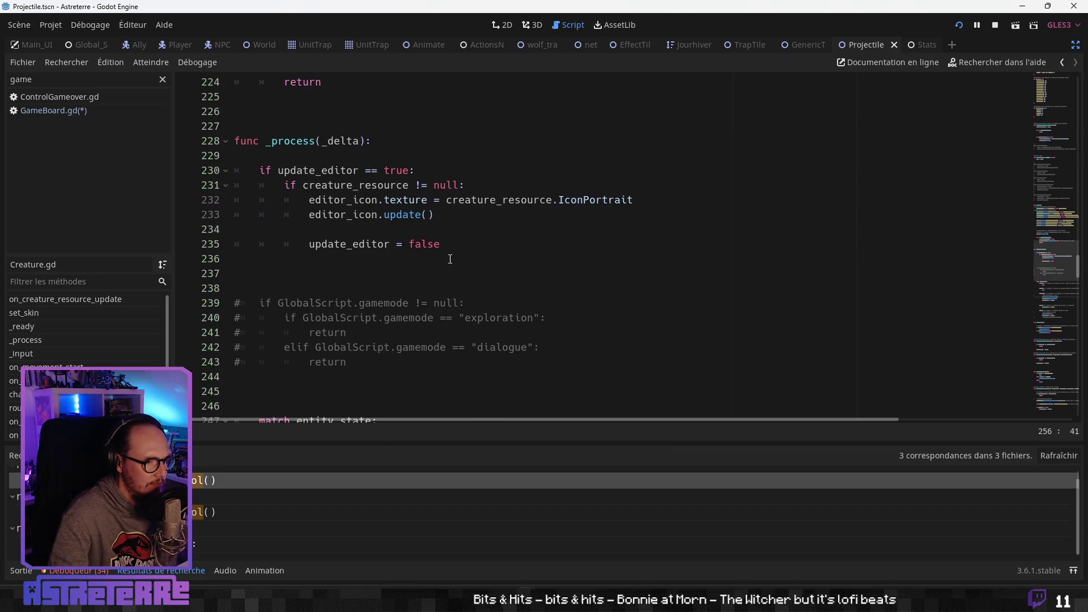
scroll(380, 227, down, 1)
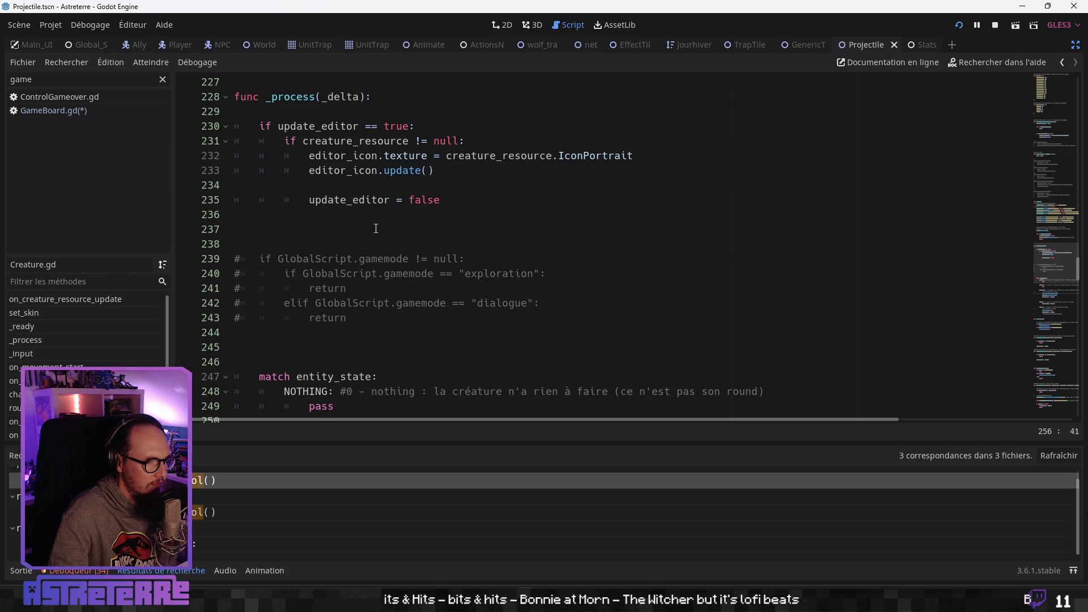
scroll(376, 228, down, 5)
scroll(376, 228, down, 6)
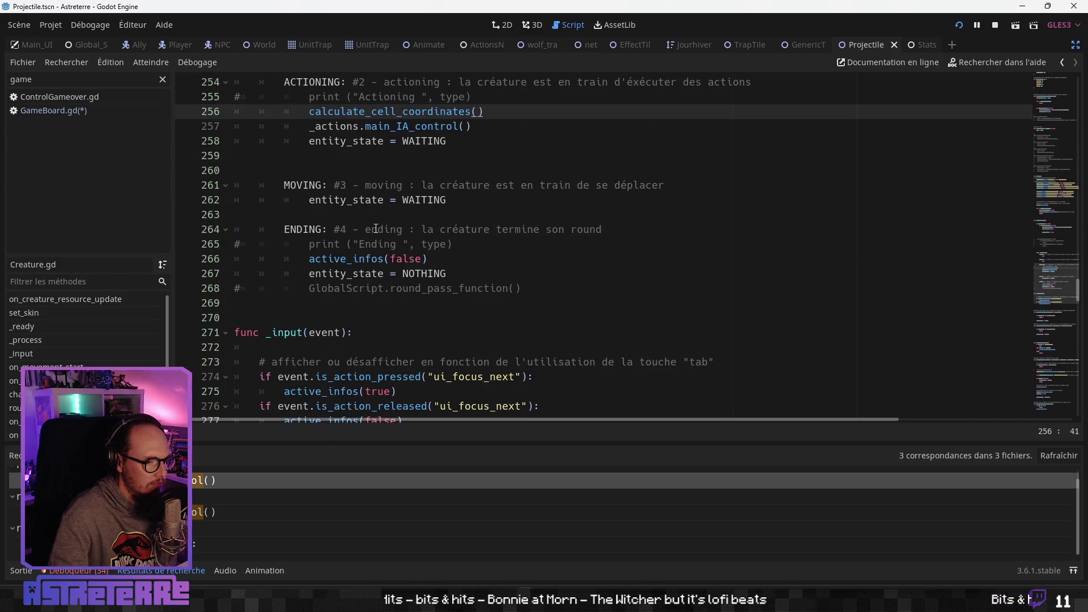
scroll(375, 229, down, 3)
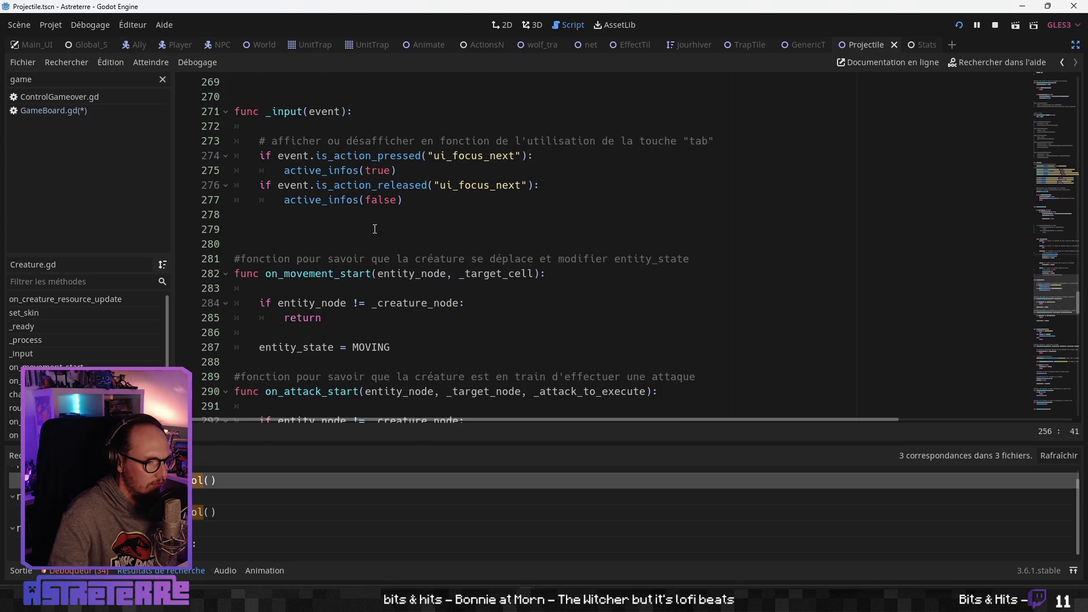
scroll(374, 229, up, 6)
Select entity_state on line 247 and open Find in Files for it
click(373, 229)
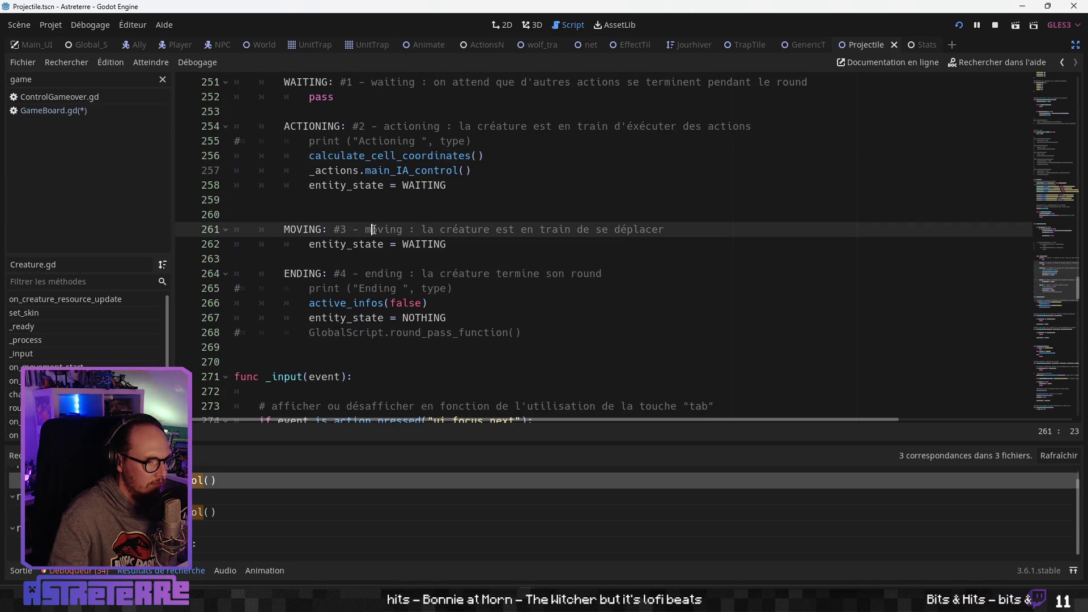
scroll(382, 229, up, 4)
scroll(382, 229, down, 2)
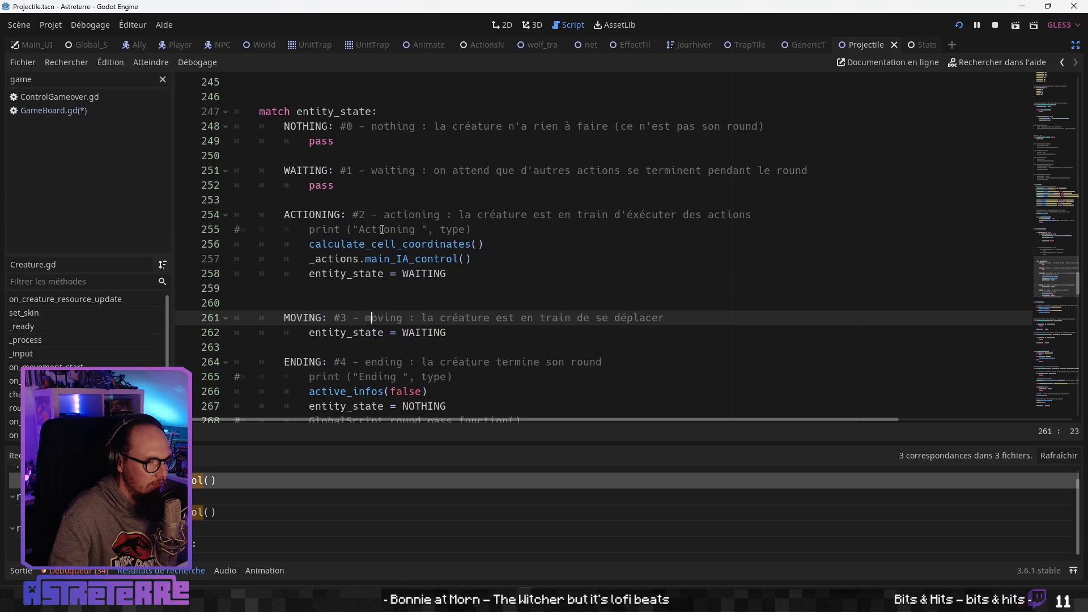
scroll(382, 229, down, 2)
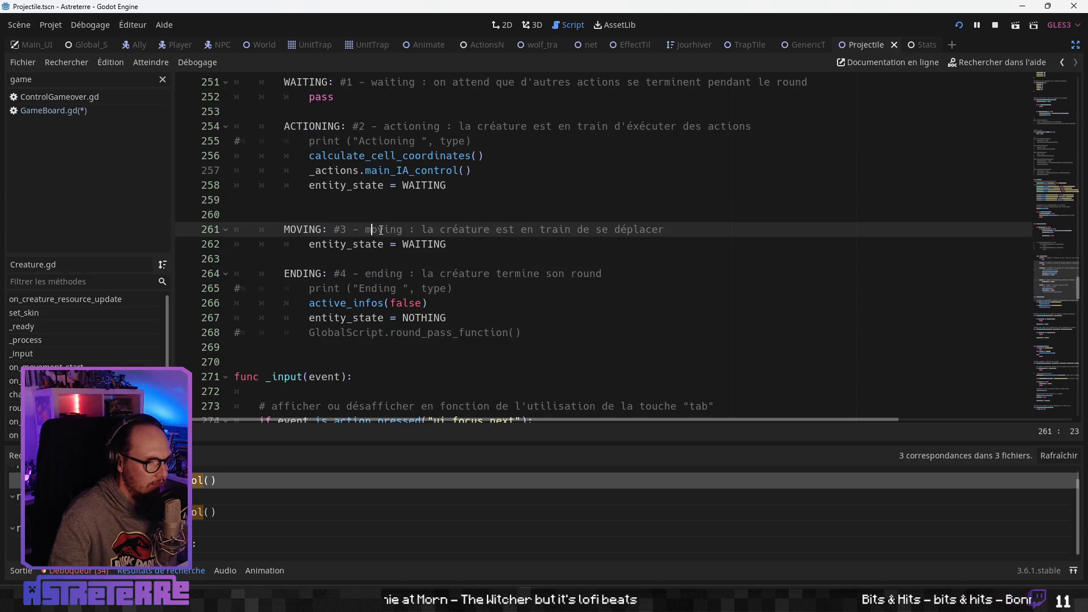
scroll(381, 229, up, 4)
double_click(334, 200)
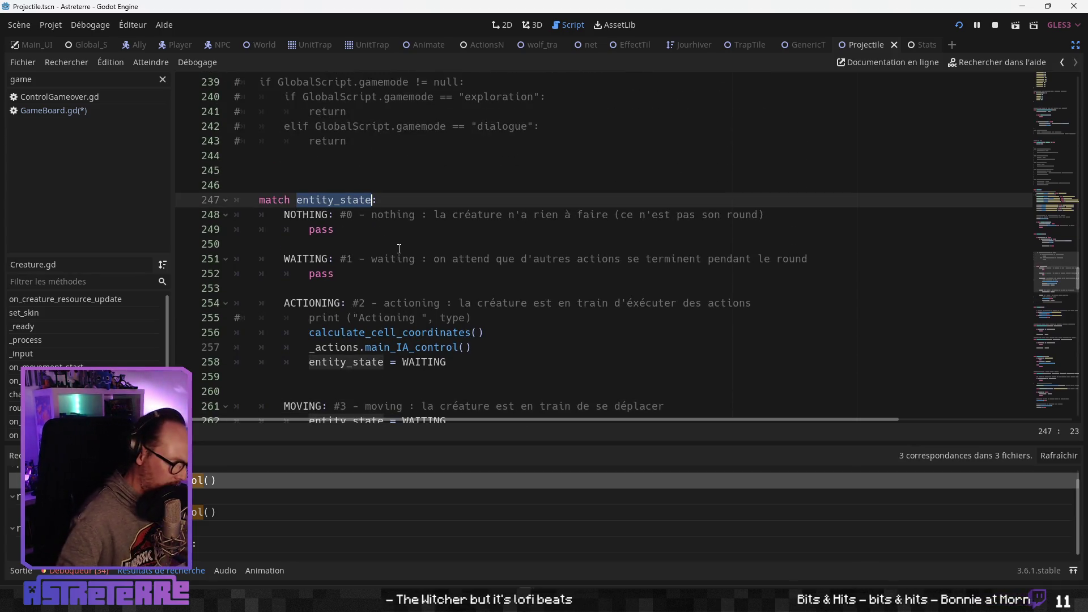
key(ctrl+shift+f)
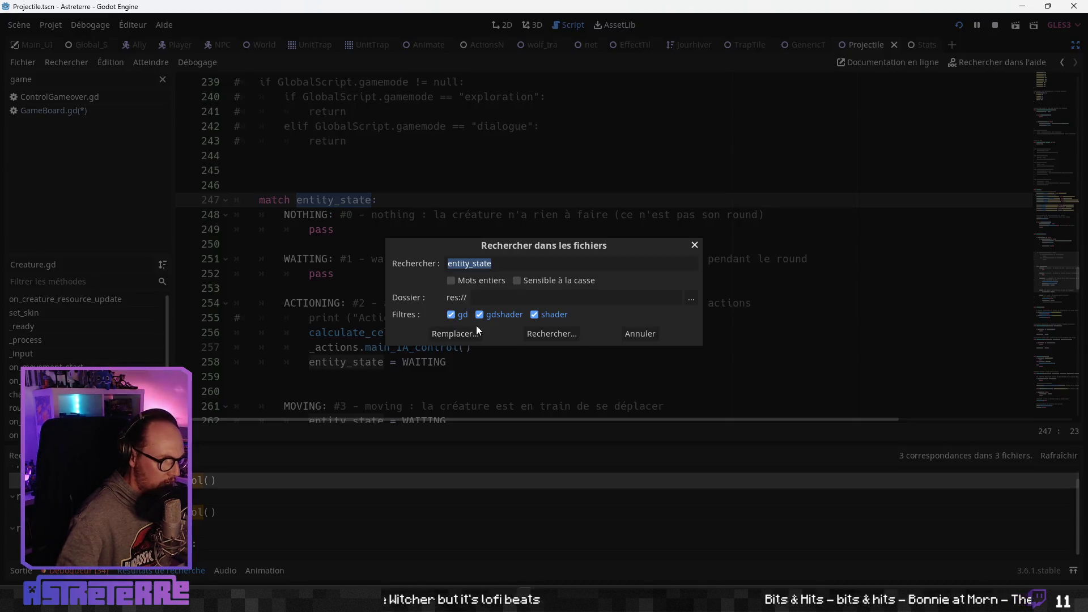
Run the entity_state search and browse its 23 matches across three scripts
click(555, 336)
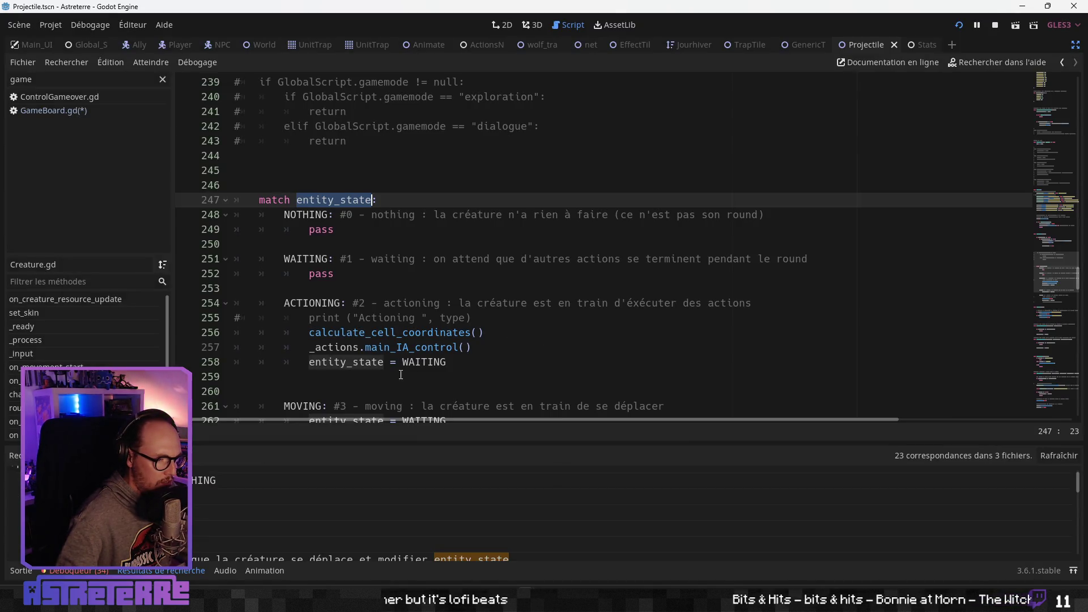
scroll(198, 501, down, 5)
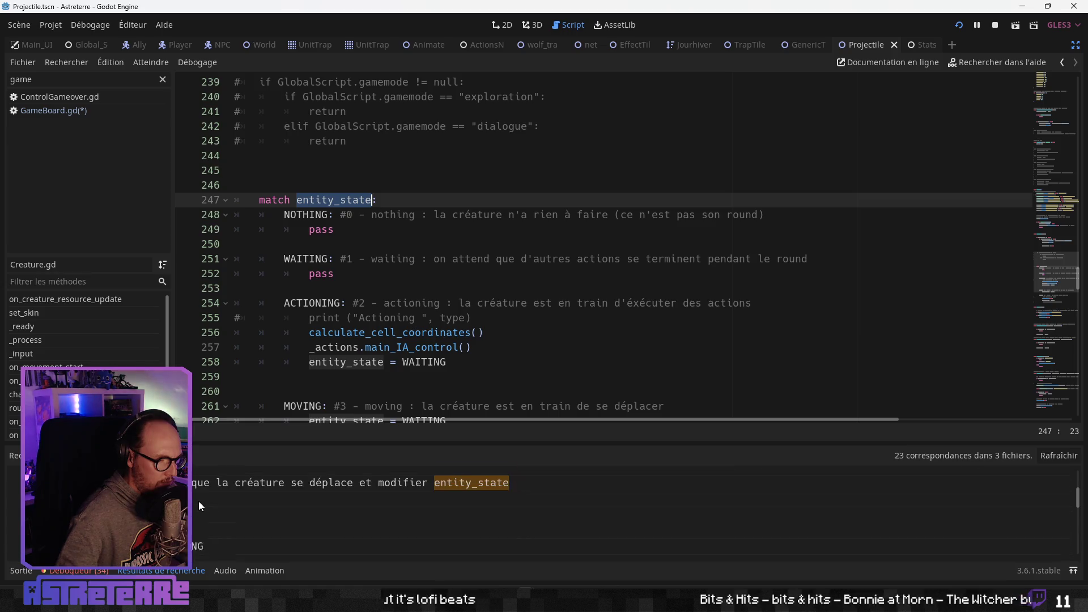
scroll(199, 501, up, 1)
scroll(198, 501, up, 3)
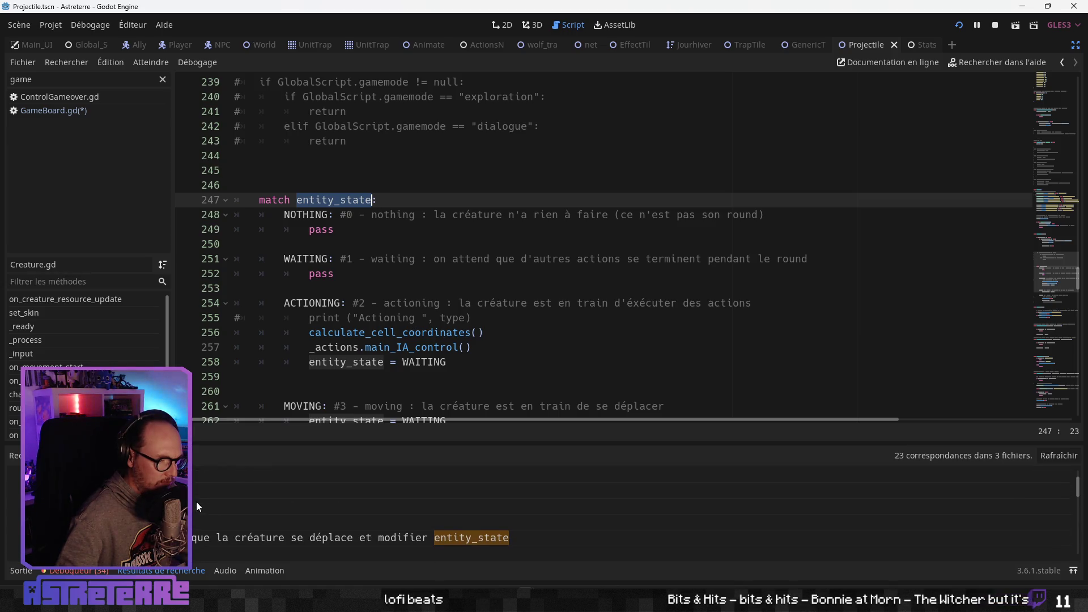
scroll(196, 501, down, 3)
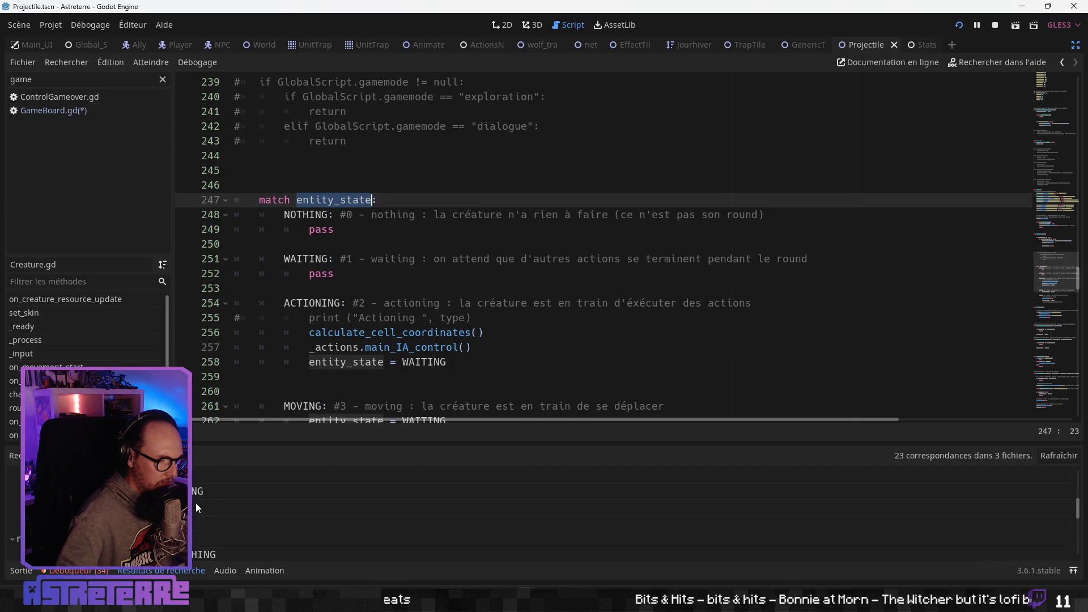
scroll(195, 502, up, 6)
scroll(195, 503, down, 4)
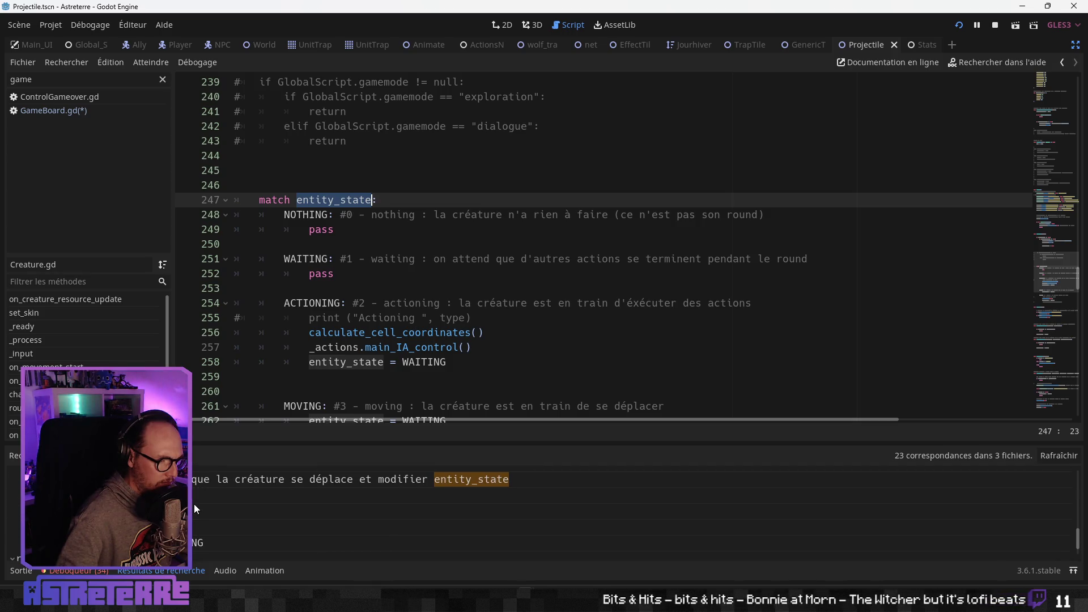
scroll(193, 504, down, 2)
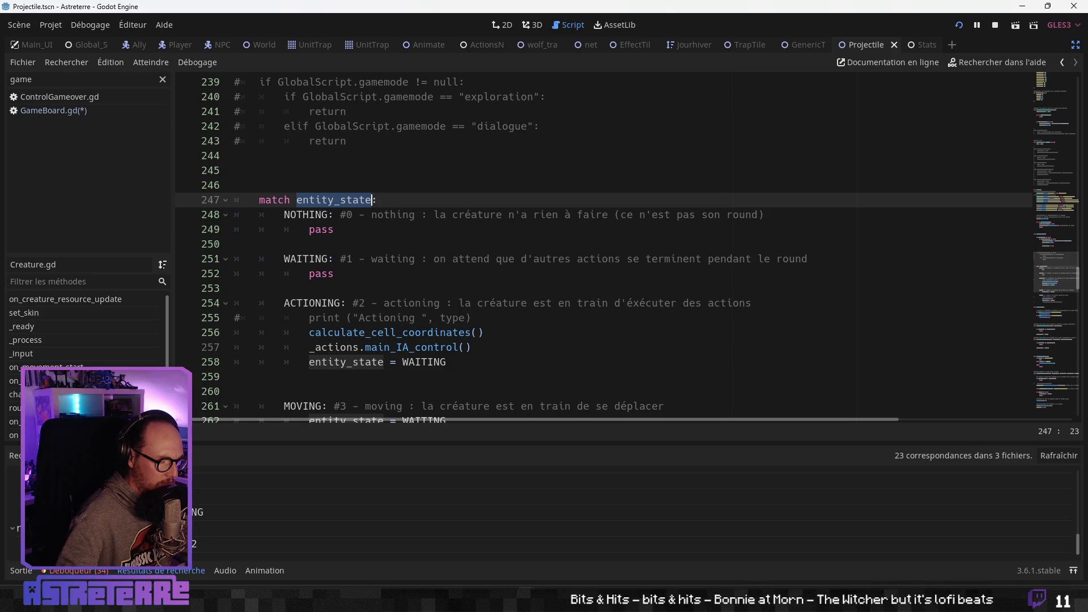
Inspect the entity.entity_state = 2 line in Actions.gd, then return to the Creature.gd match
click(187, 543)
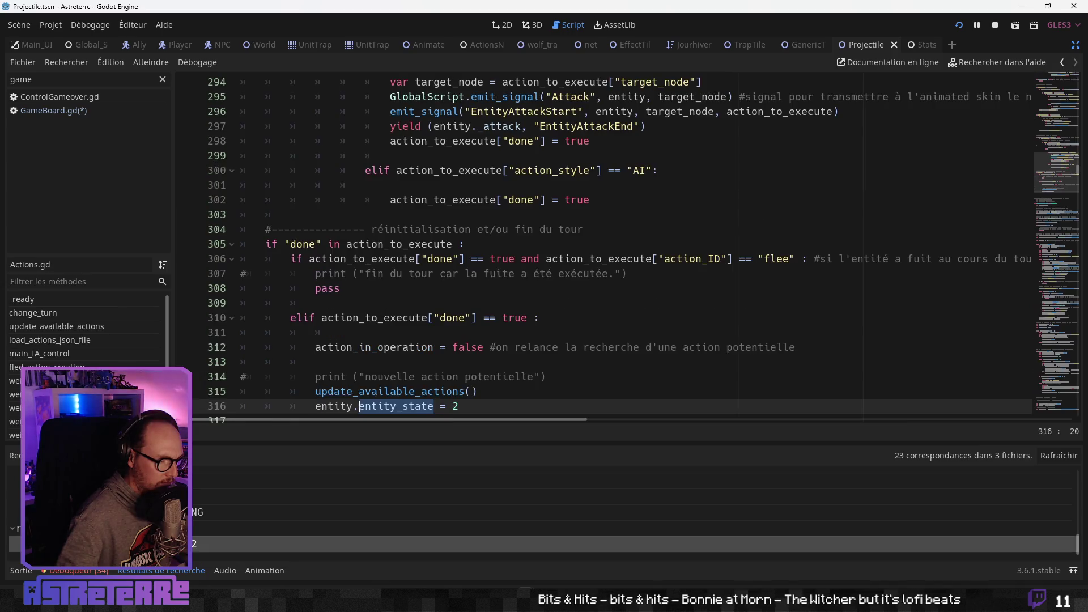
scroll(459, 365, down, 1)
drag(459, 363, 327, 362)
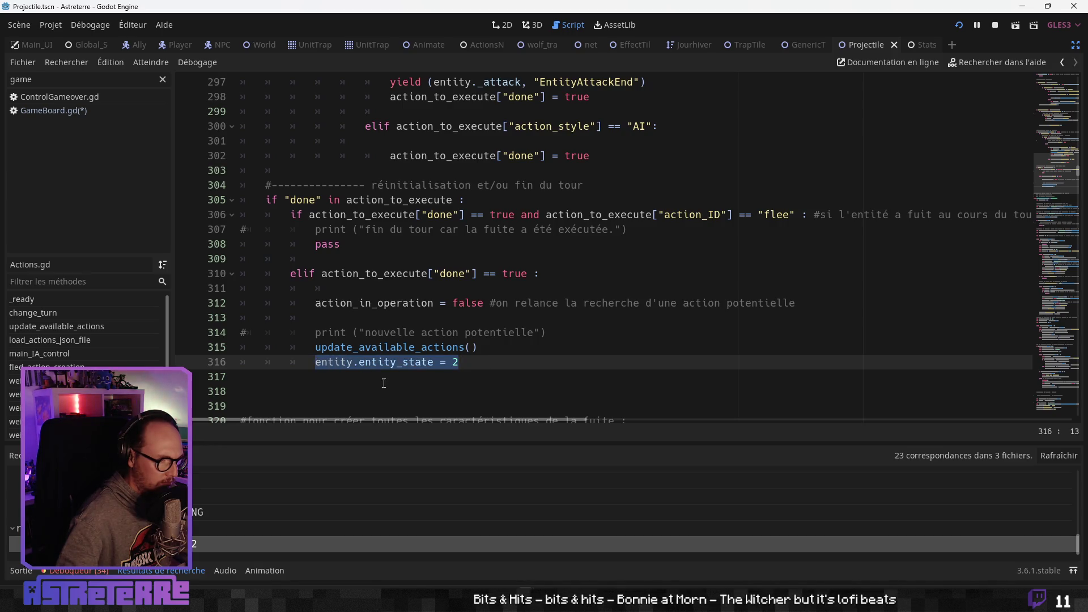
click(486, 349)
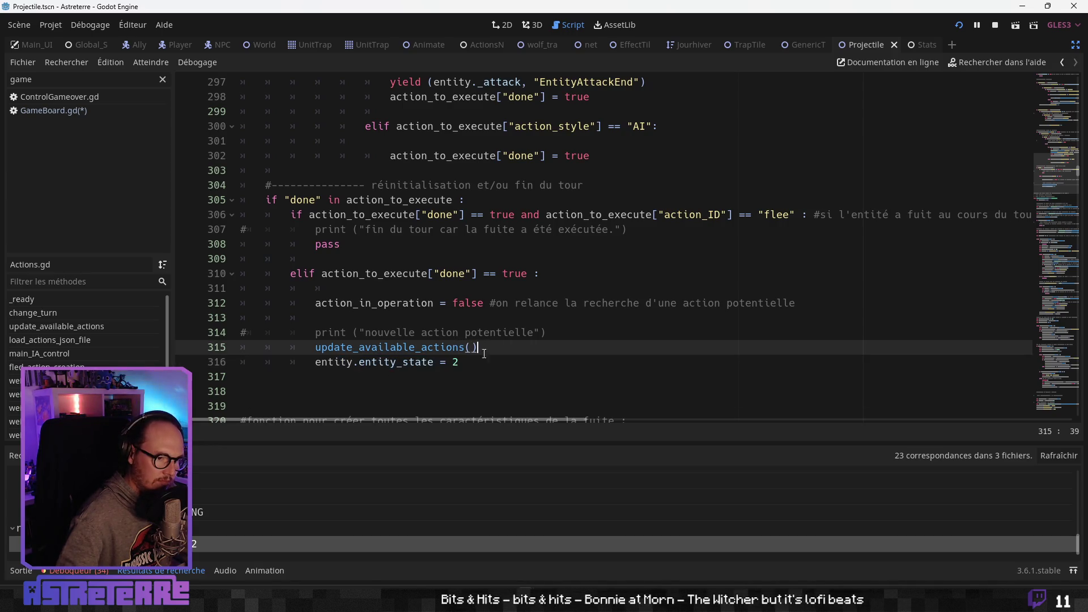
ctrl+click(438, 362)
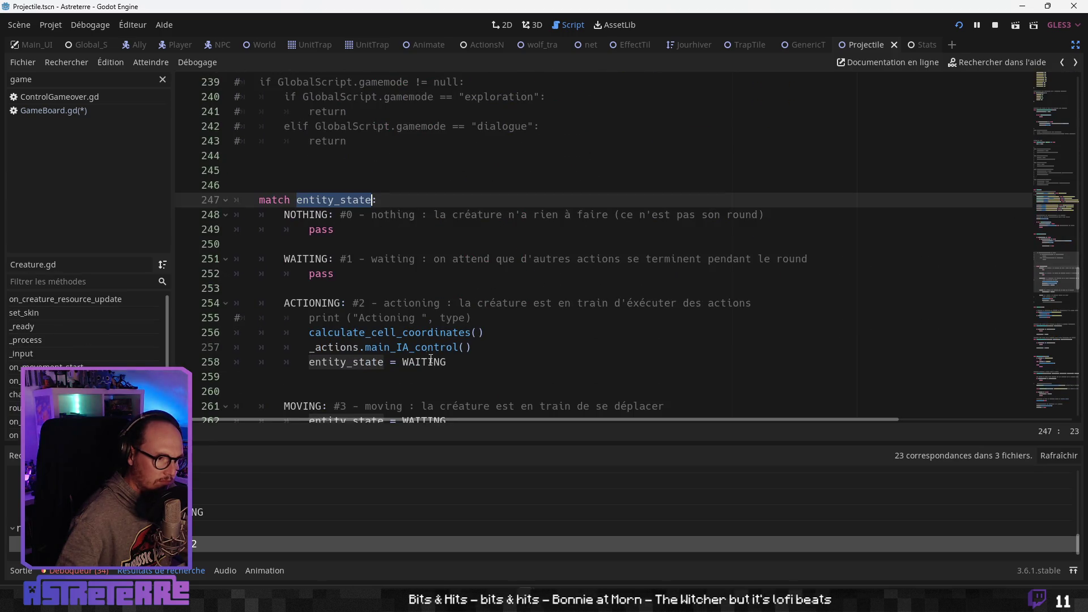
Review the NOTHING and ENDING state branches in Creature.gd's state handling
scroll(438, 361, up, 3)
click(408, 351)
scroll(402, 352, down, 3)
scroll(401, 351, down, 2)
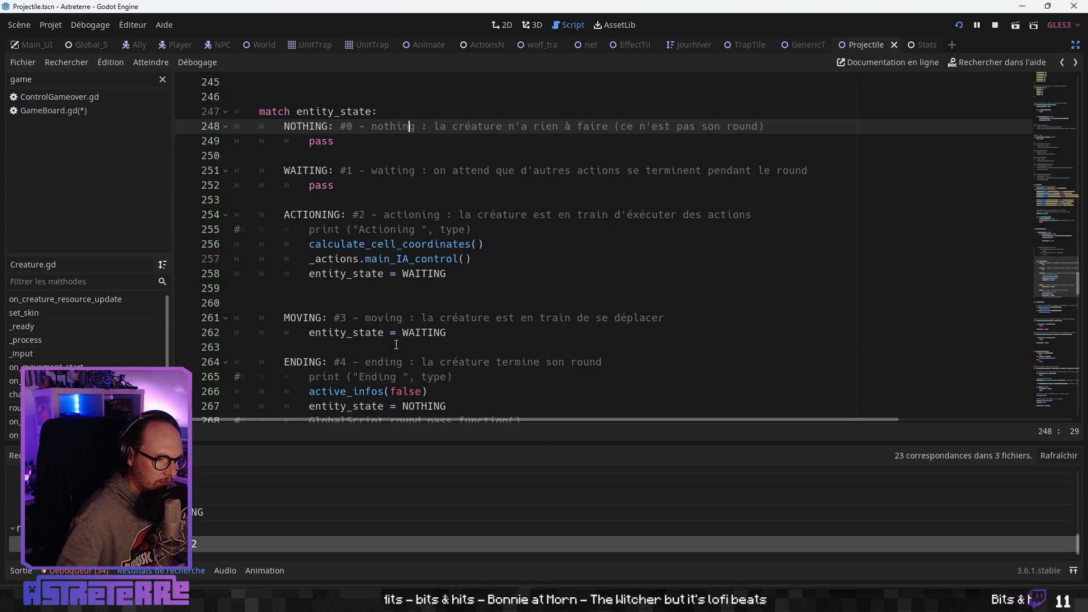
scroll(359, 329, down, 1)
click(359, 318)
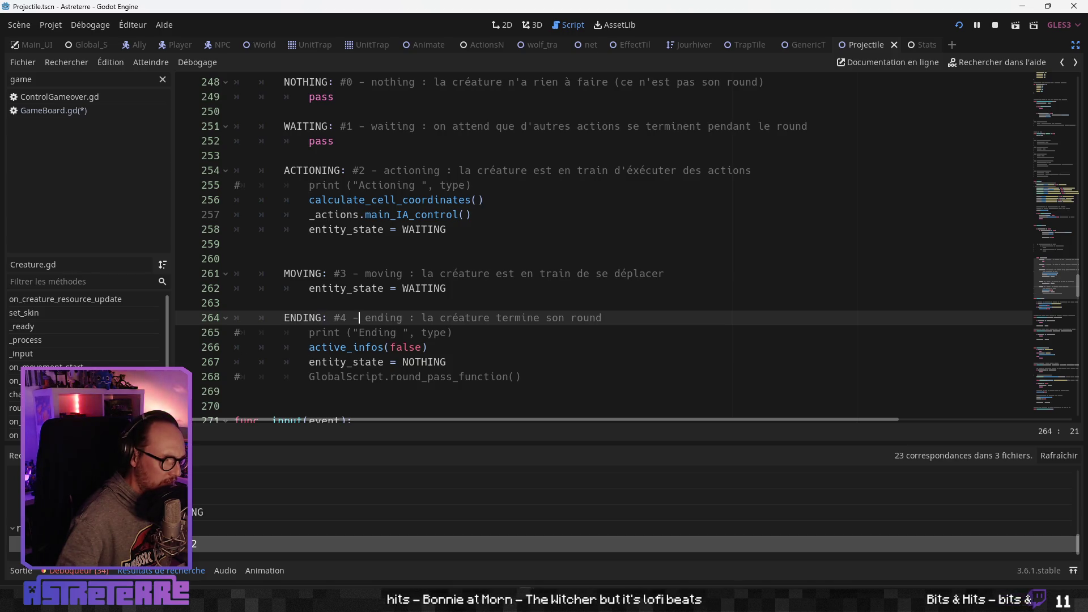
scroll(85, 340, down, 3)
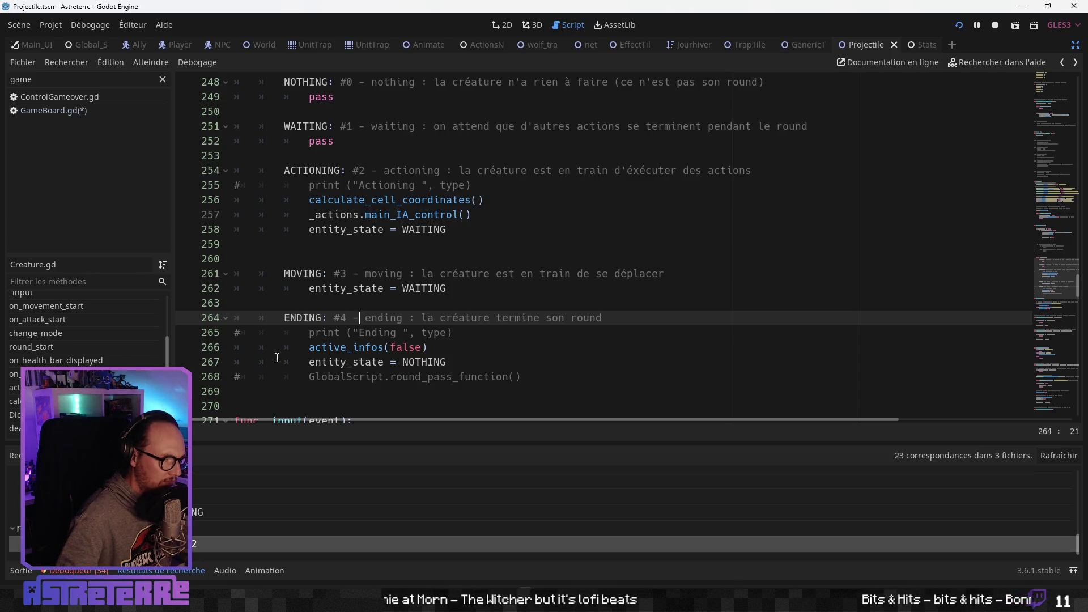
click(322, 362)
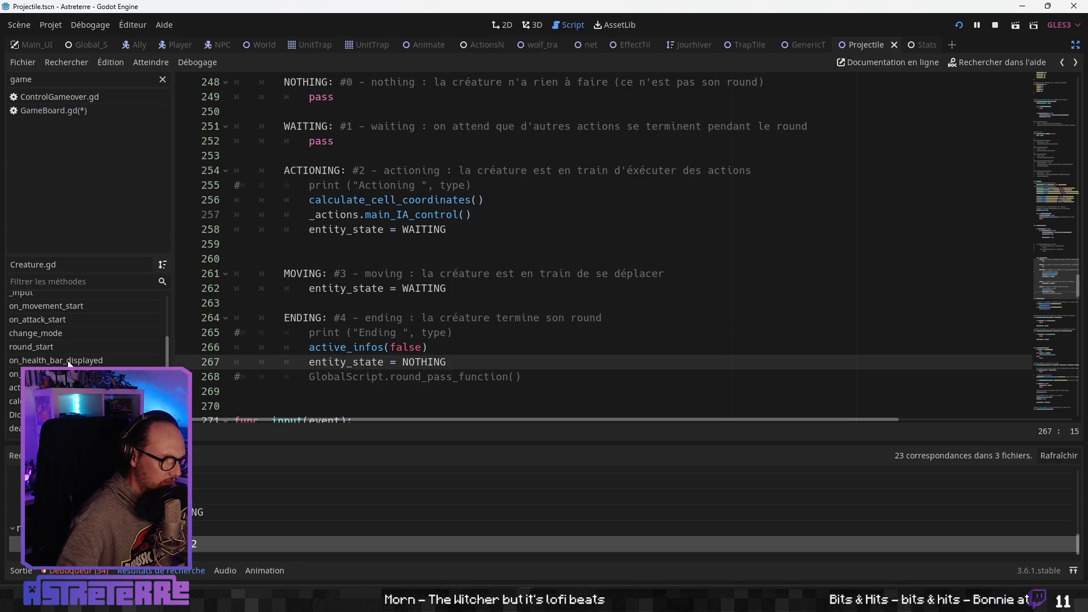
scroll(72, 357, up, 2)
scroll(72, 358, down, 2)
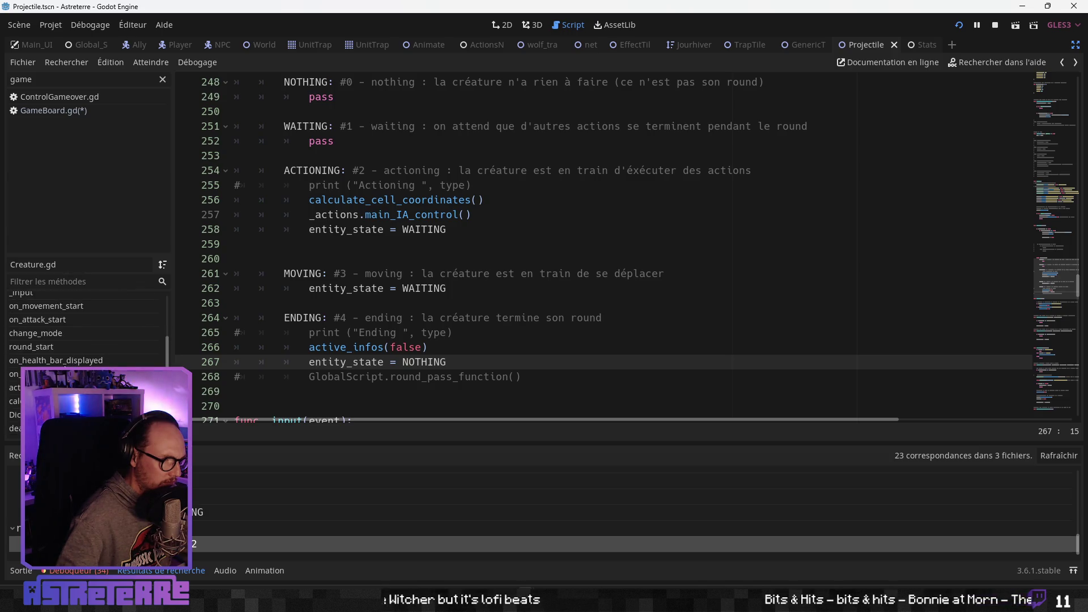
click(363, 303)
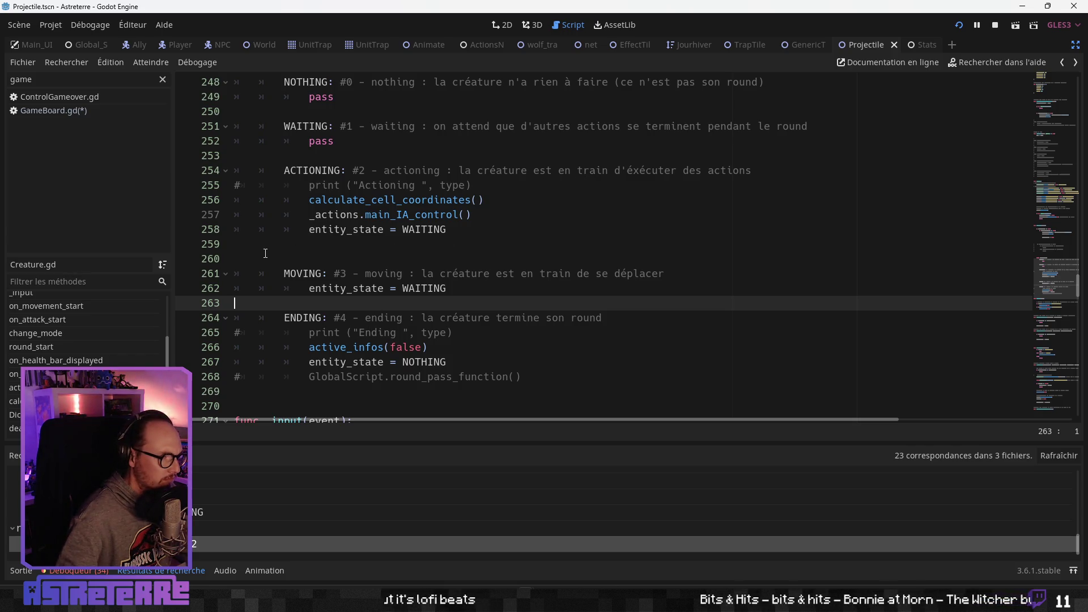
Jump to func death(murderer) from the method list
scroll(263, 252, up, 20)
scroll(263, 253, up, 20)
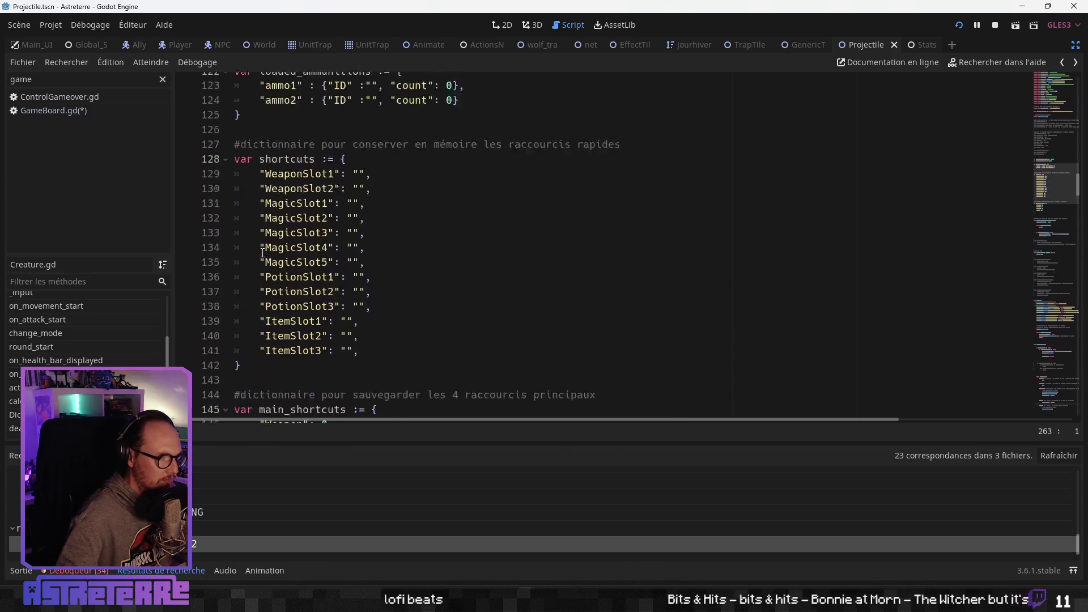
scroll(262, 253, up, 15)
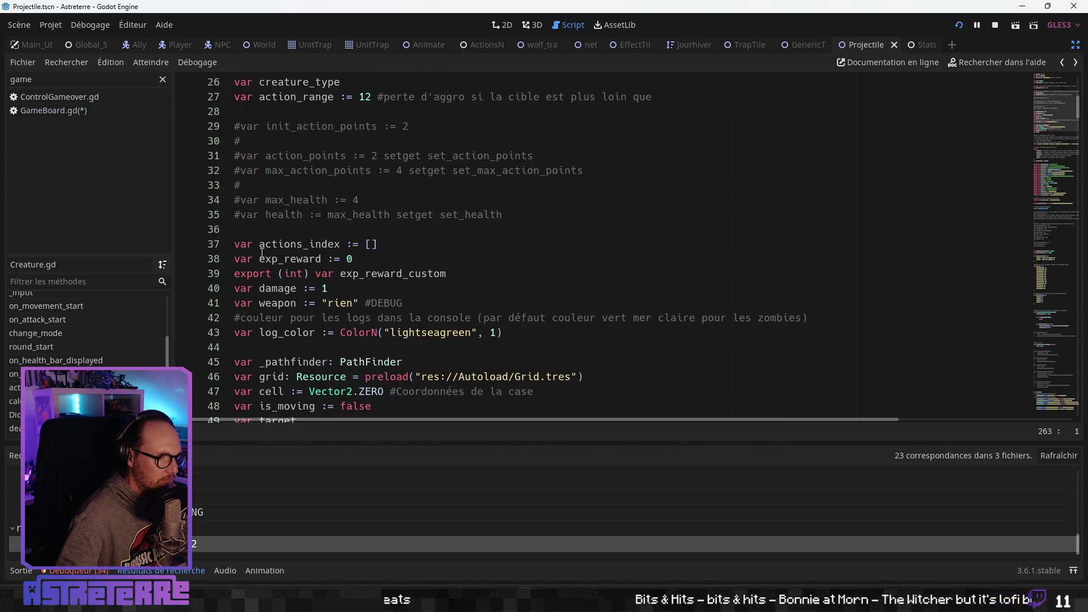
scroll(262, 253, down, 20)
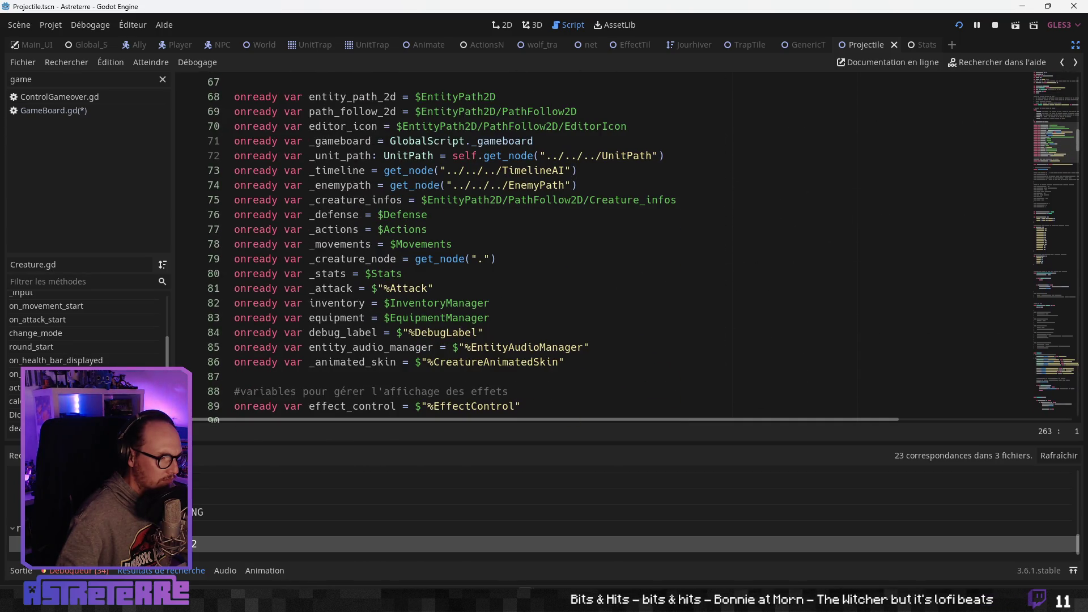
click(15, 428)
scroll(317, 251, down, 2)
scroll(309, 335, up, 4)
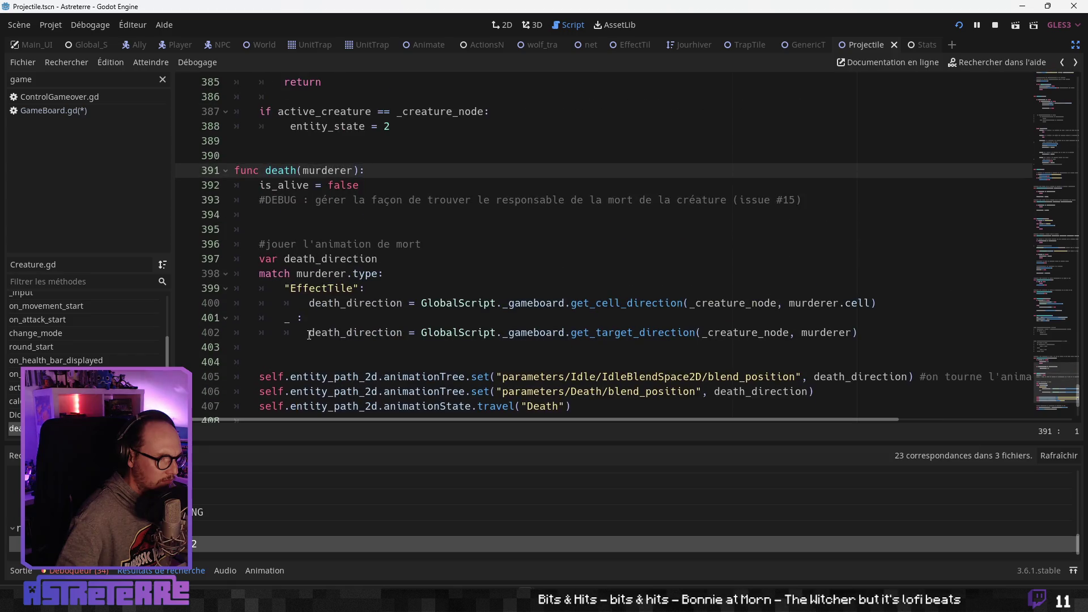
Add 'entity_state = 4' after the GlobalScript.entity_death call in the death function
click(271, 334)
scroll(271, 338, down, 2)
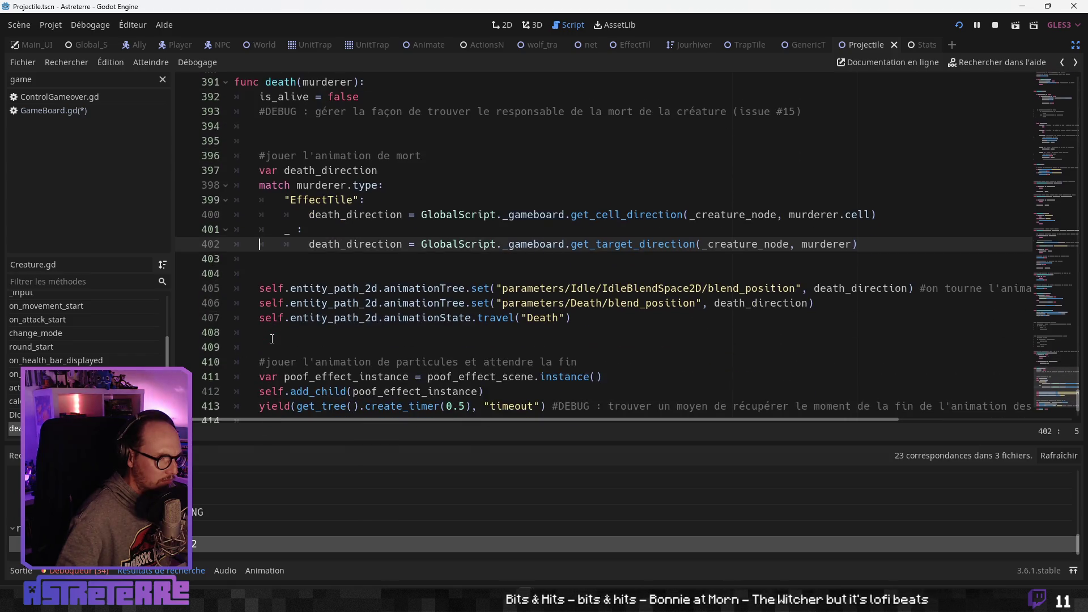
scroll(271, 338, down, 2)
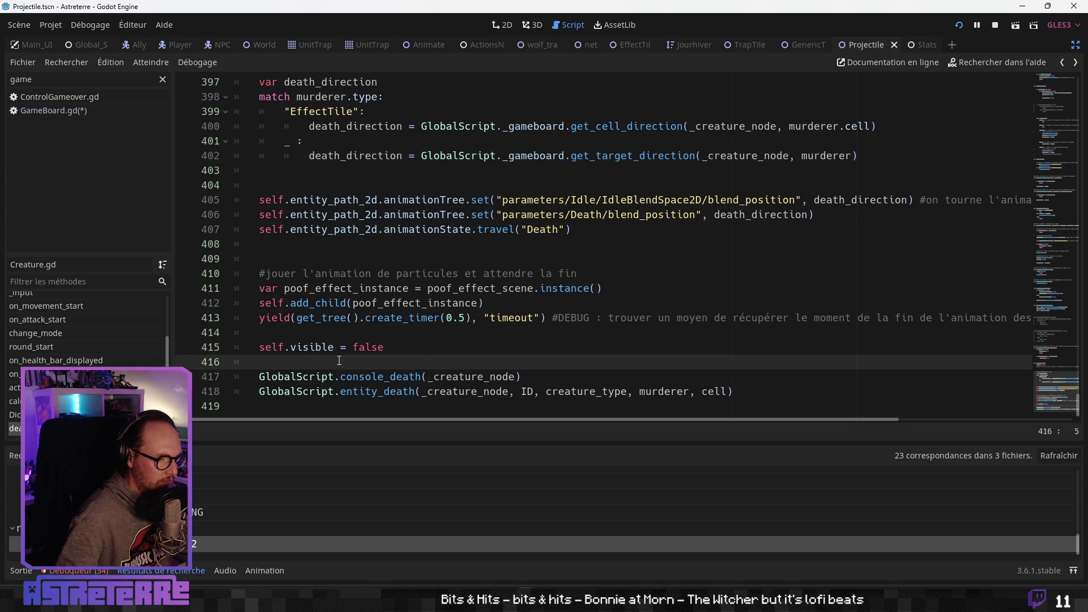
click(737, 391)
key(Return)
text(entity.entity_state = 2)
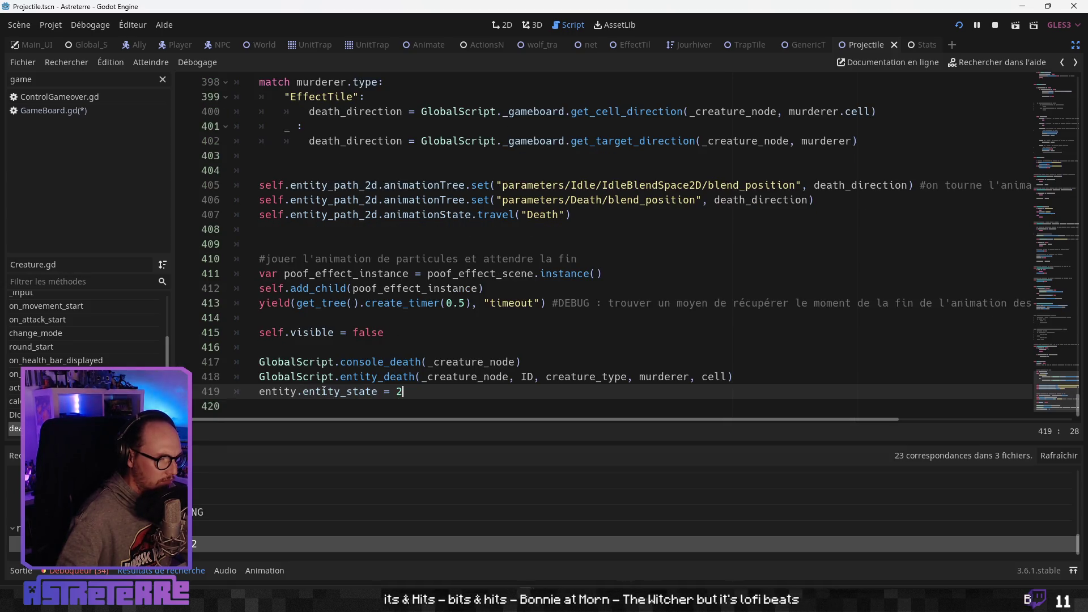
drag(302, 391, 258, 391)
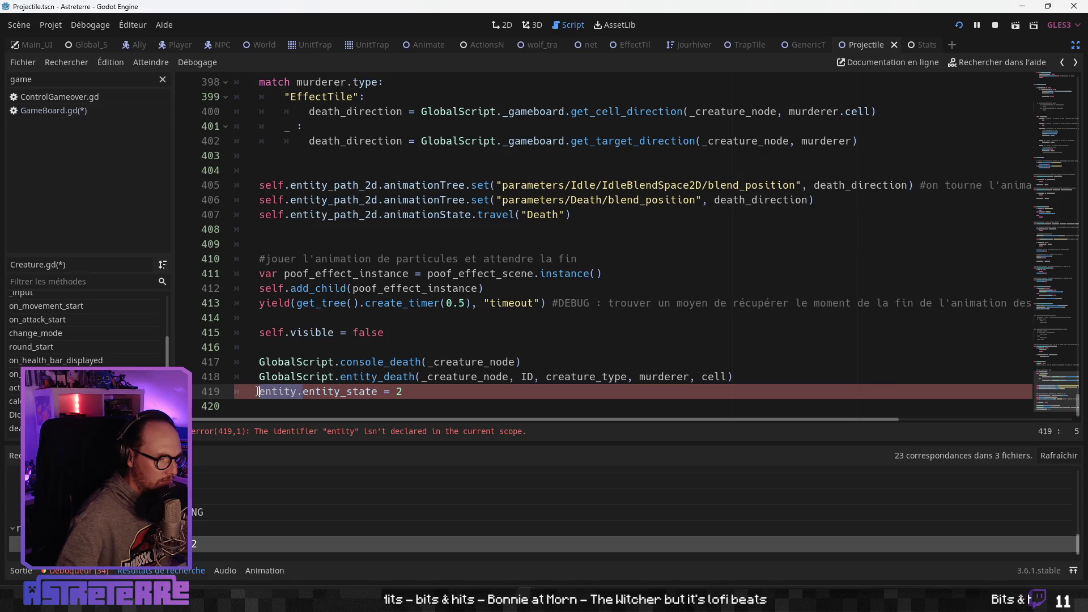
key(BackSpace)
key(End)
key(BackSpace)
text(4)
click(360, 341)
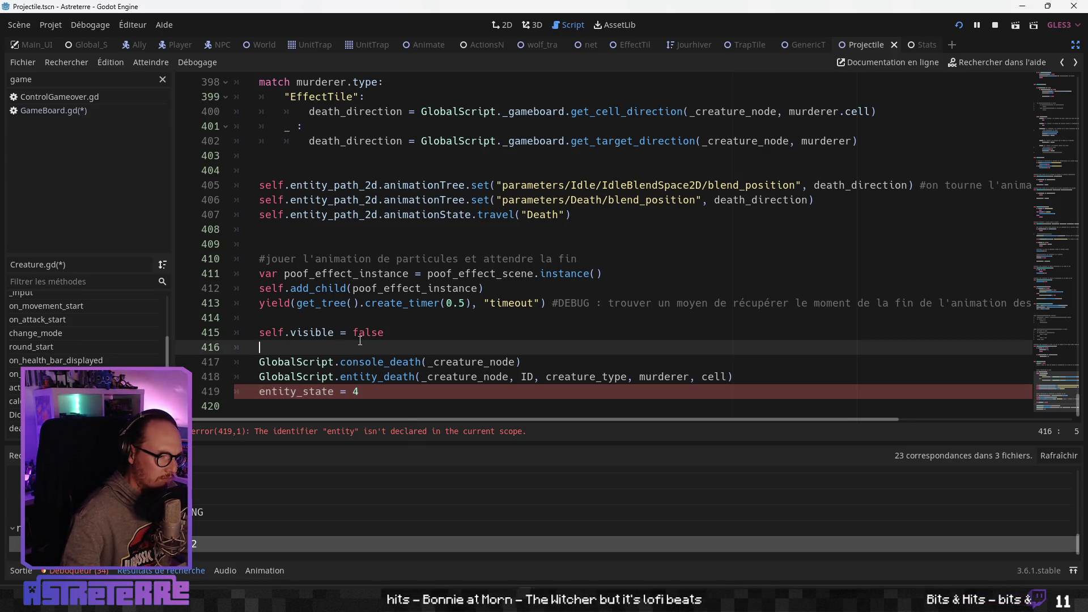
click(365, 387)
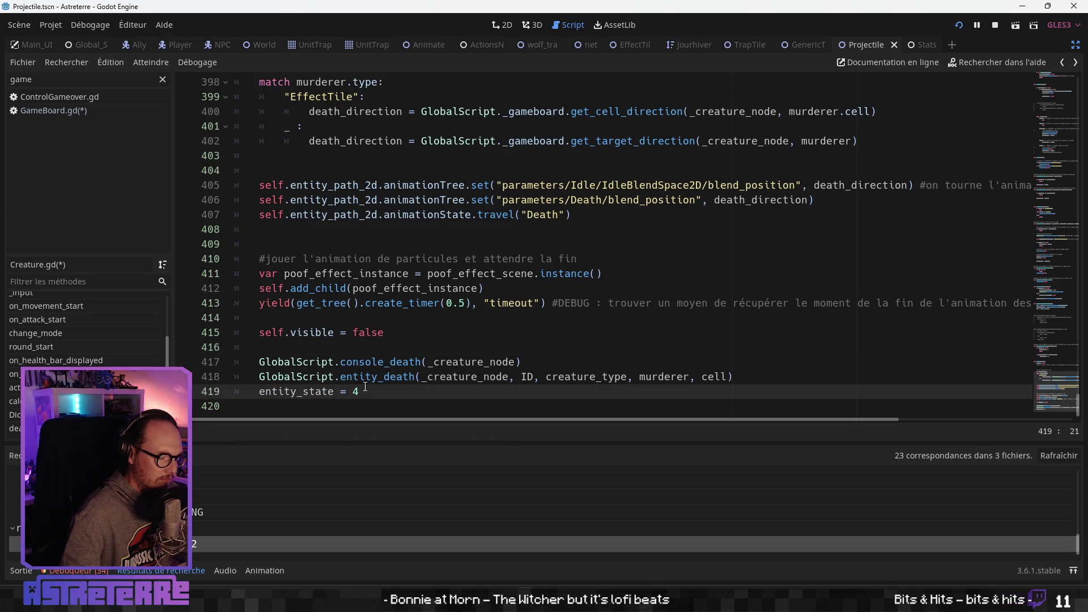
Check the _process match states around ENDING and MOVING, then save and run with F5
scroll(114, 337, up, 2)
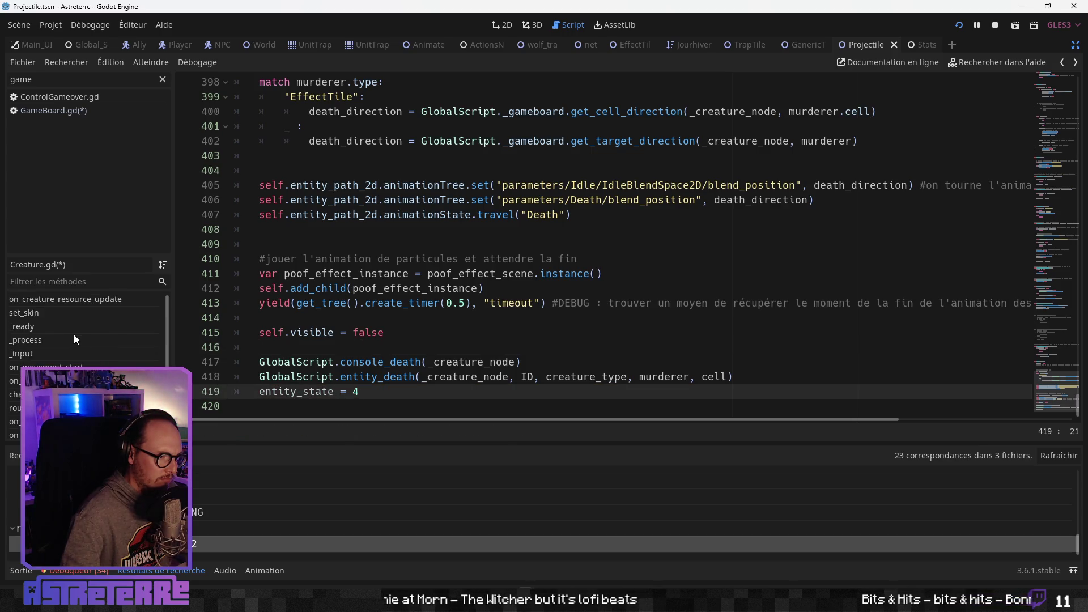
click(77, 338)
scroll(360, 305, down, 9)
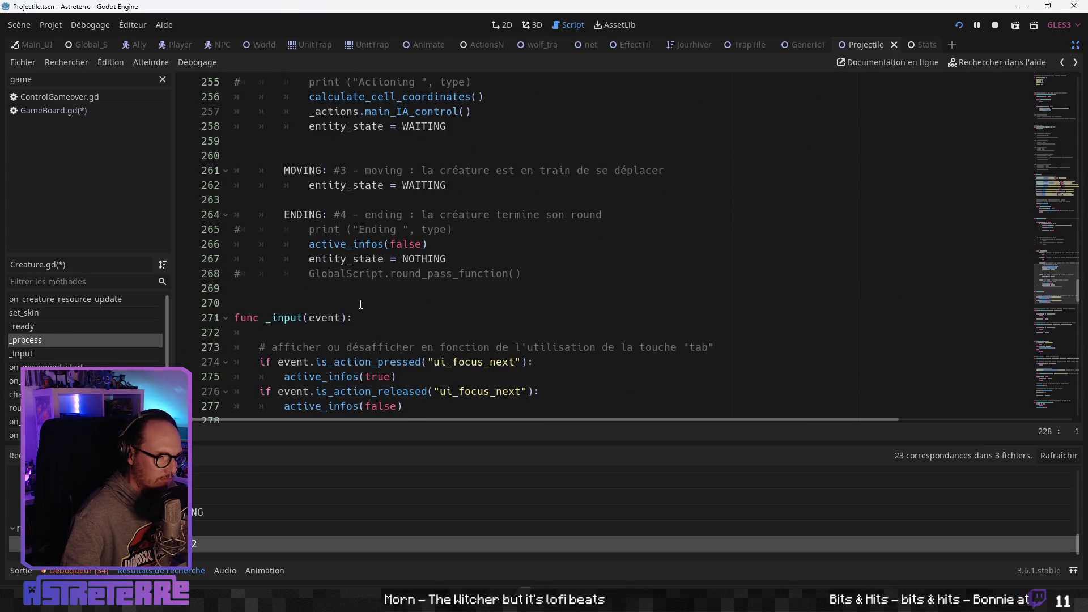
click(372, 288)
click(385, 303)
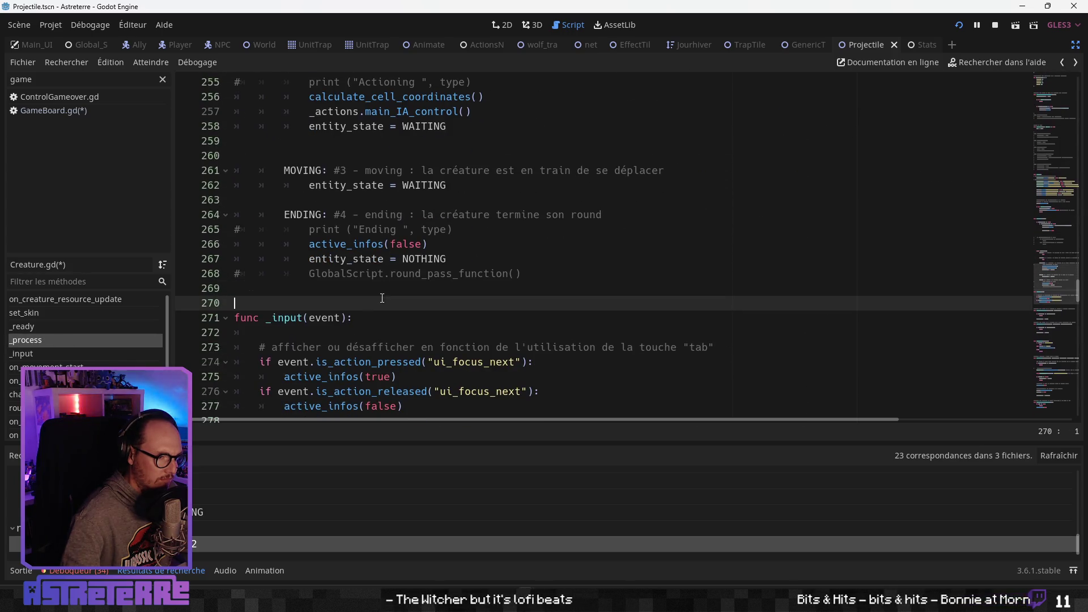
click(413, 273)
click(410, 288)
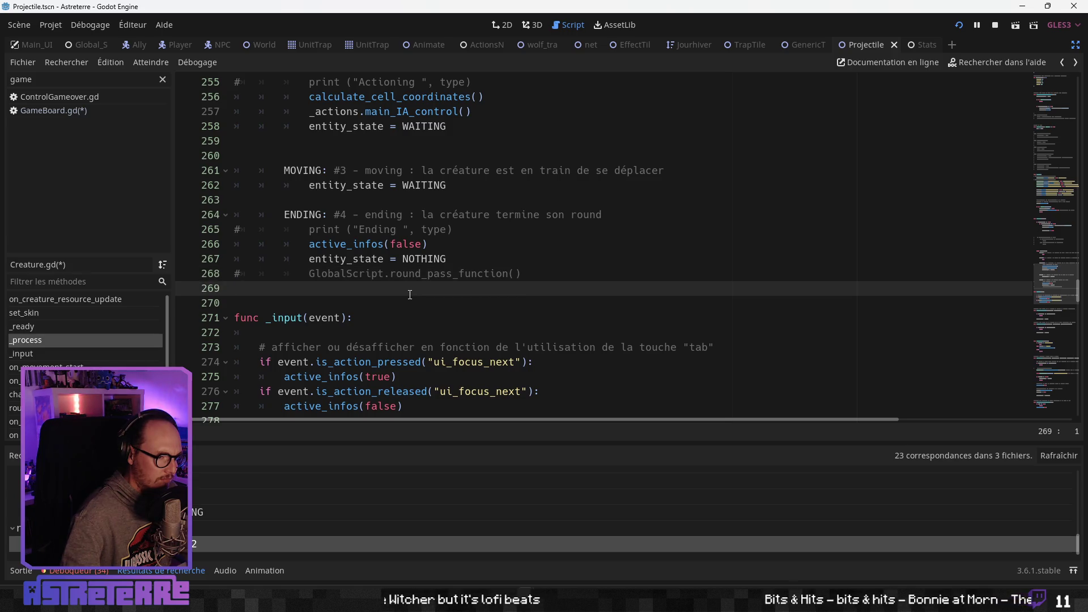
click(415, 273)
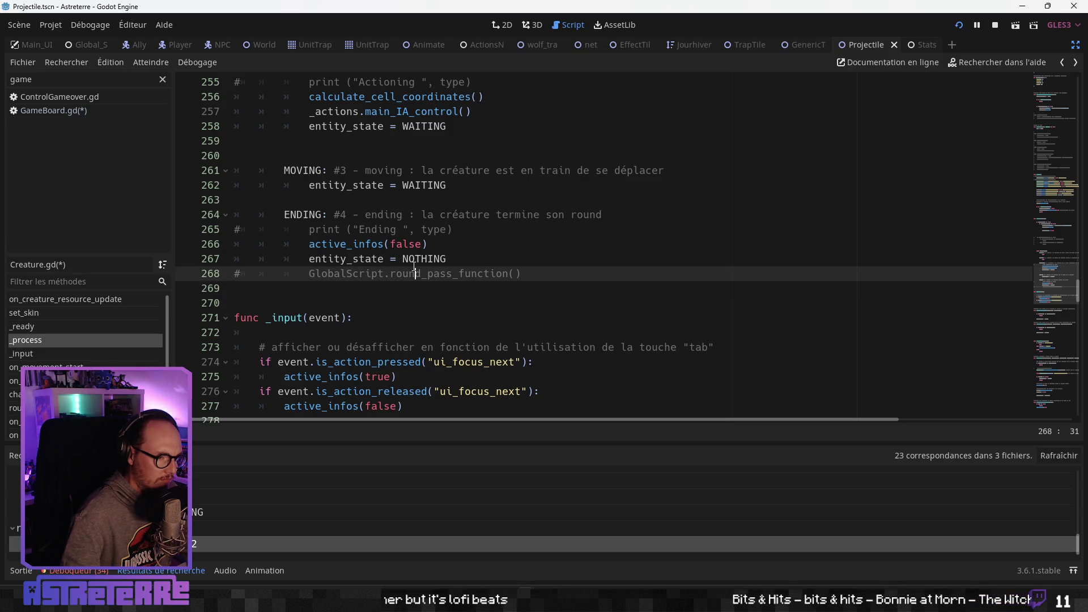
click(406, 326)
scroll(405, 325, up, 3)
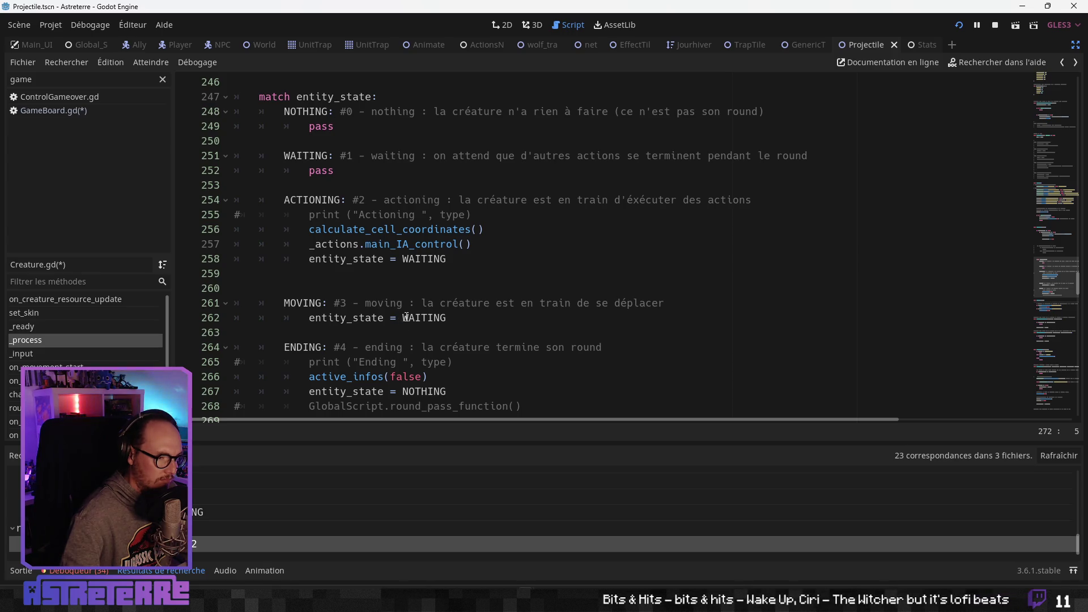
click(406, 317)
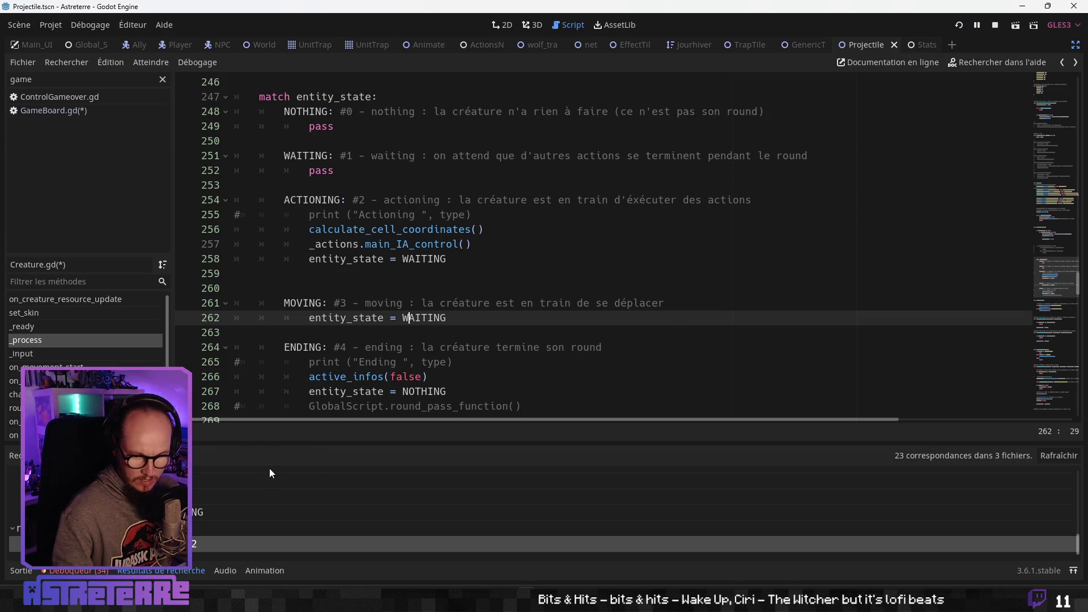
key(F5)
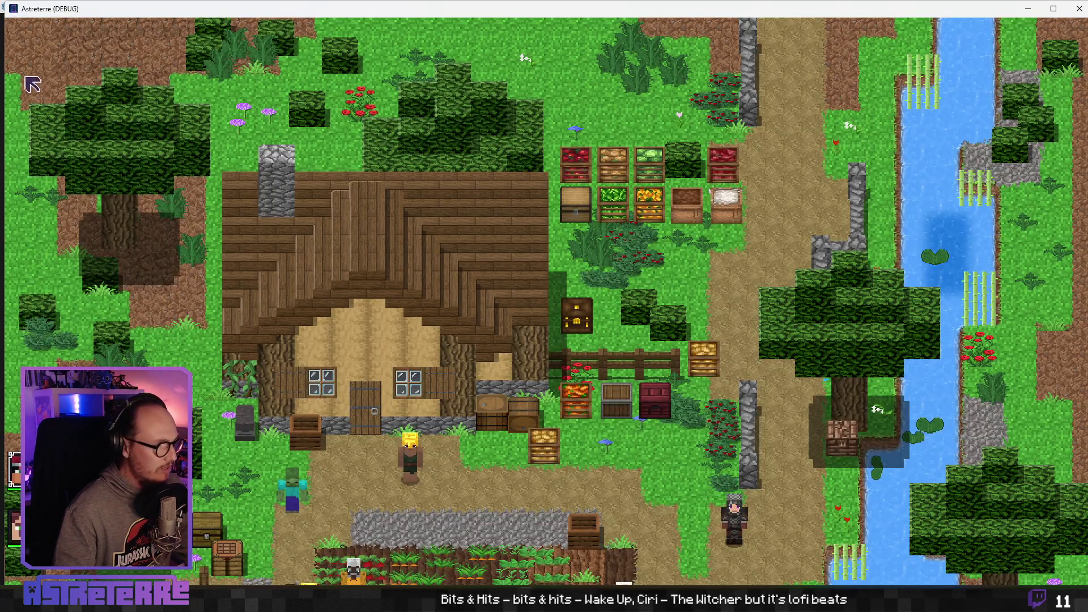
Shrink and reposition the debug window, then unequip the four gold armour pieces
mouse_move(4, 1)
mouse_down()
mouse_move(279, 66)
mouse_move(226, 109)
mouse_up()
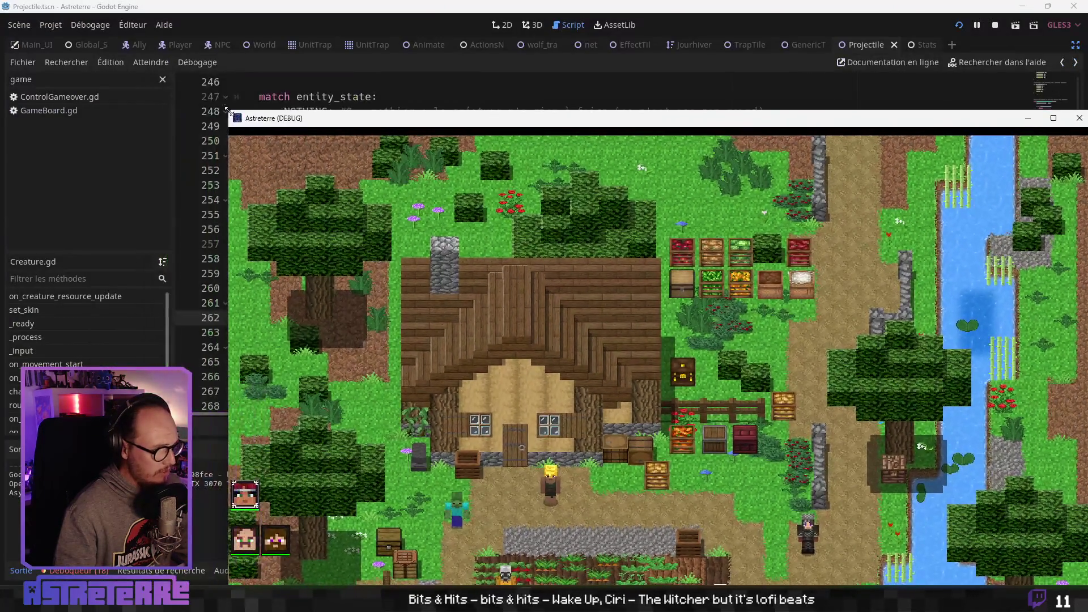
mouse_move(302, 119)
mouse_down()
mouse_move(288, 29)
mouse_move(240, 33)
mouse_move(453, 185)
mouse_move(477, 71)
mouse_up()
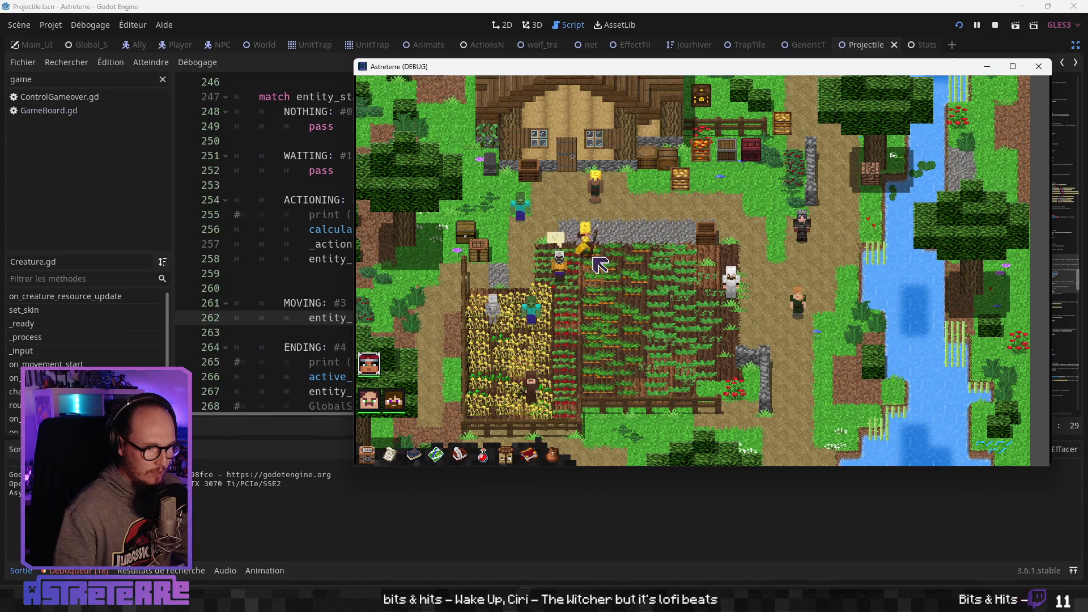
key(i)
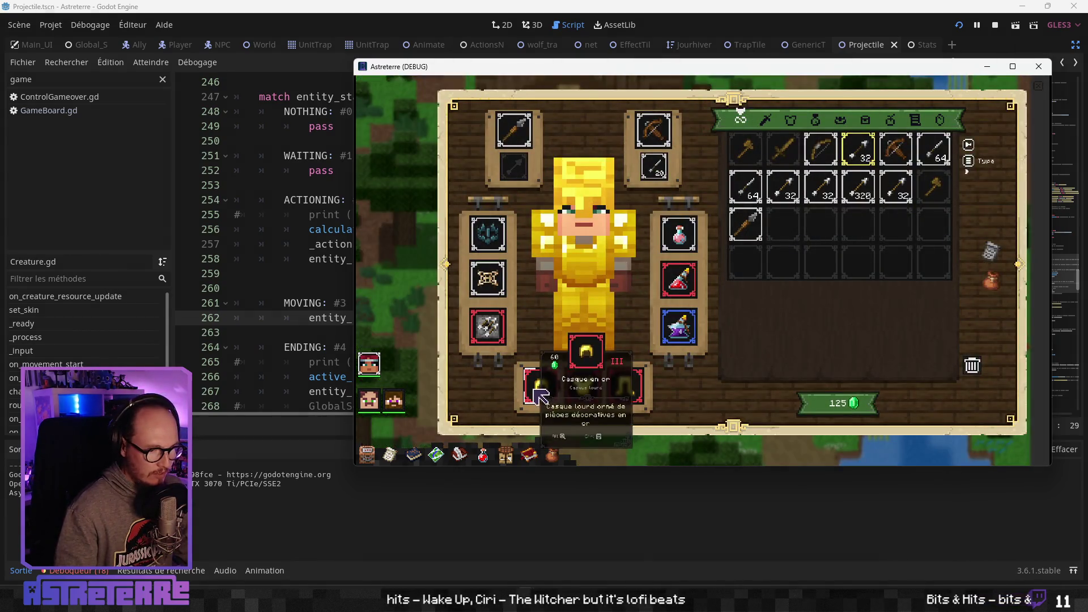
click(540, 397)
click(629, 391)
click(586, 348)
click(571, 397)
key(i)
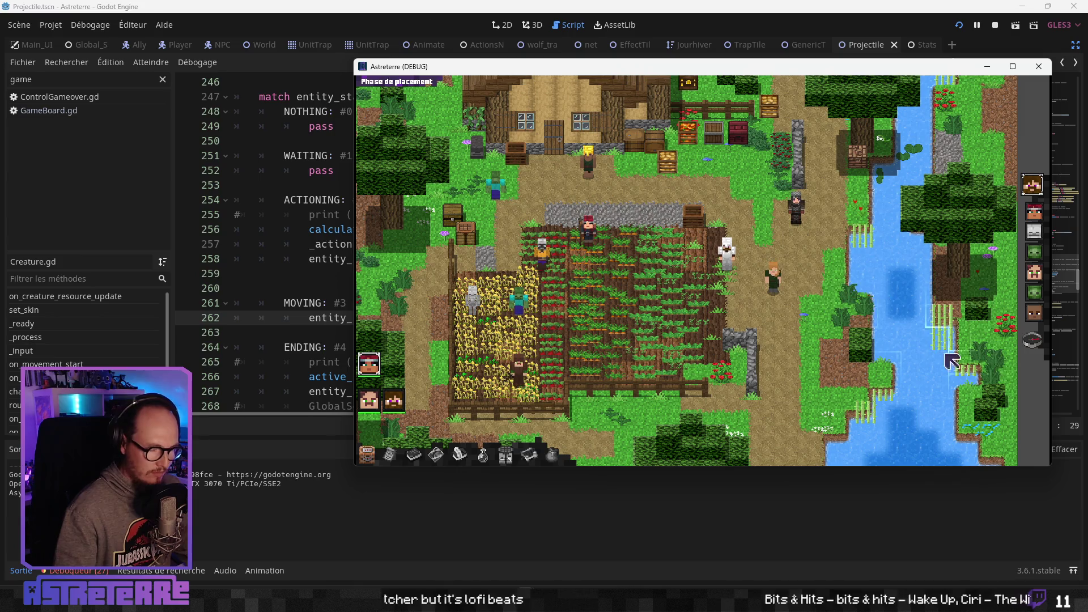
End placement, cast a fireball at the skeleton, and send the red character to a cell
click(1029, 337)
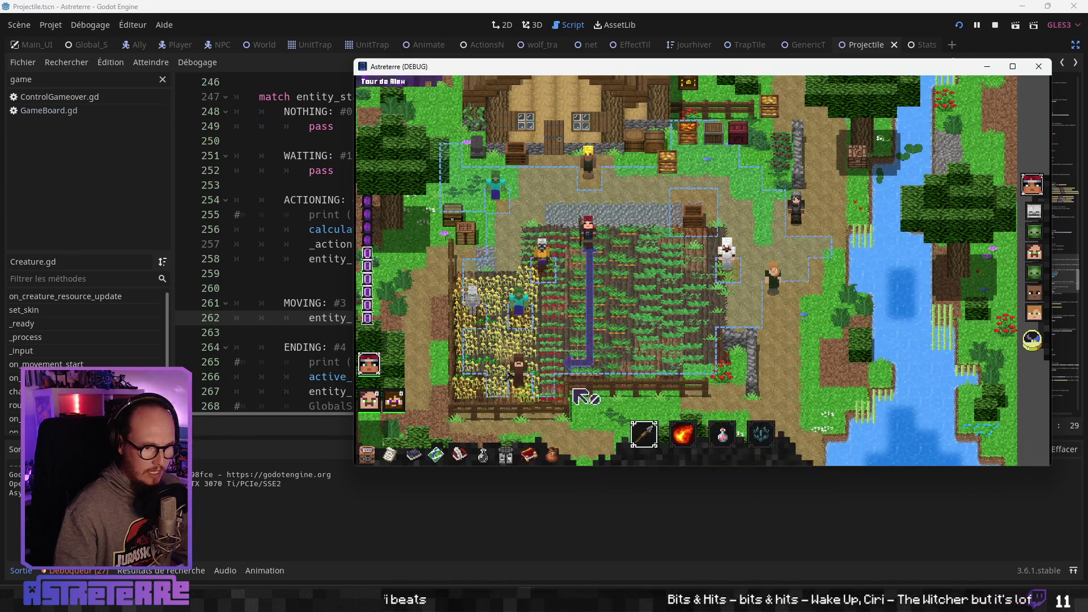
click(683, 434)
click(475, 320)
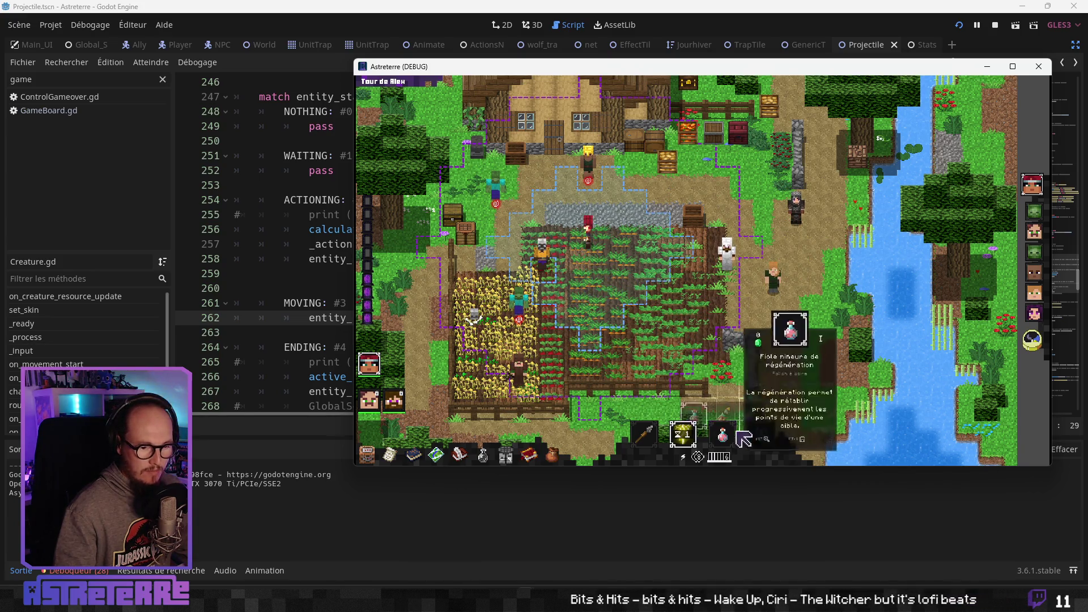
mouse_move(683, 433)
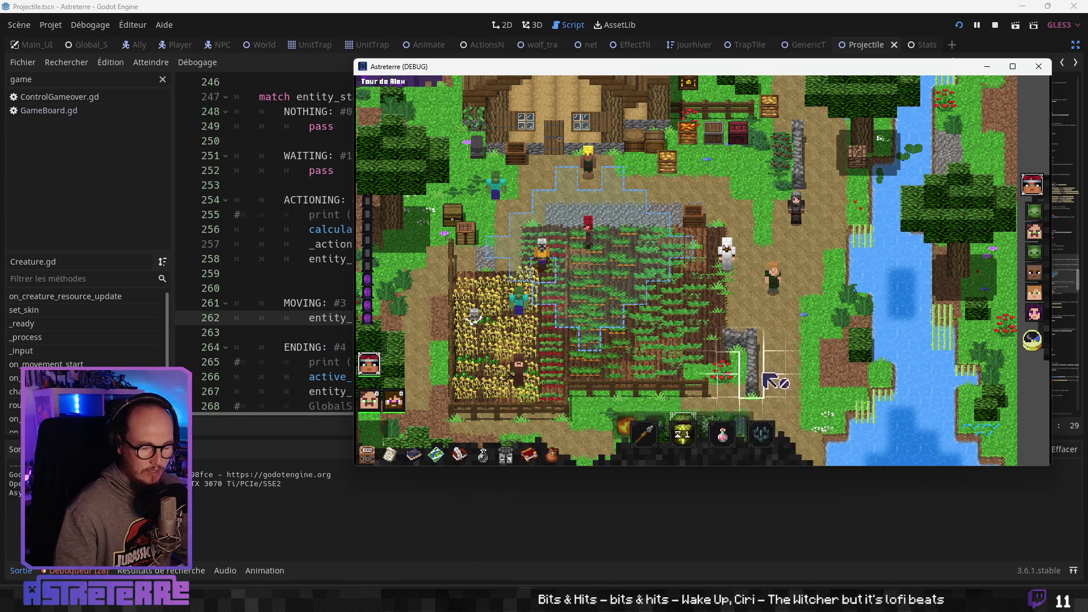
click(761, 434)
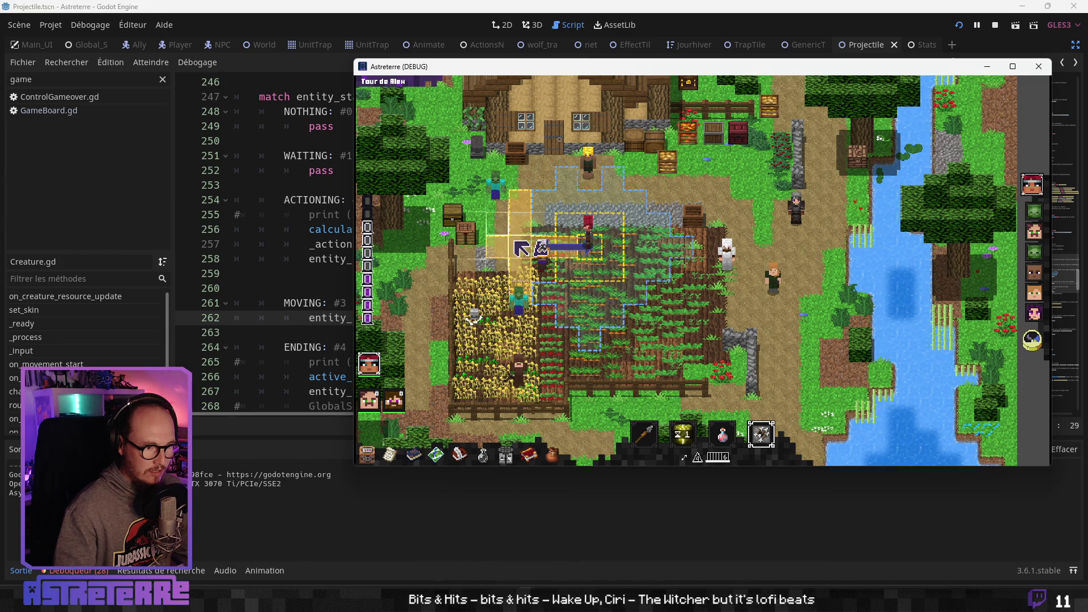
click(522, 247)
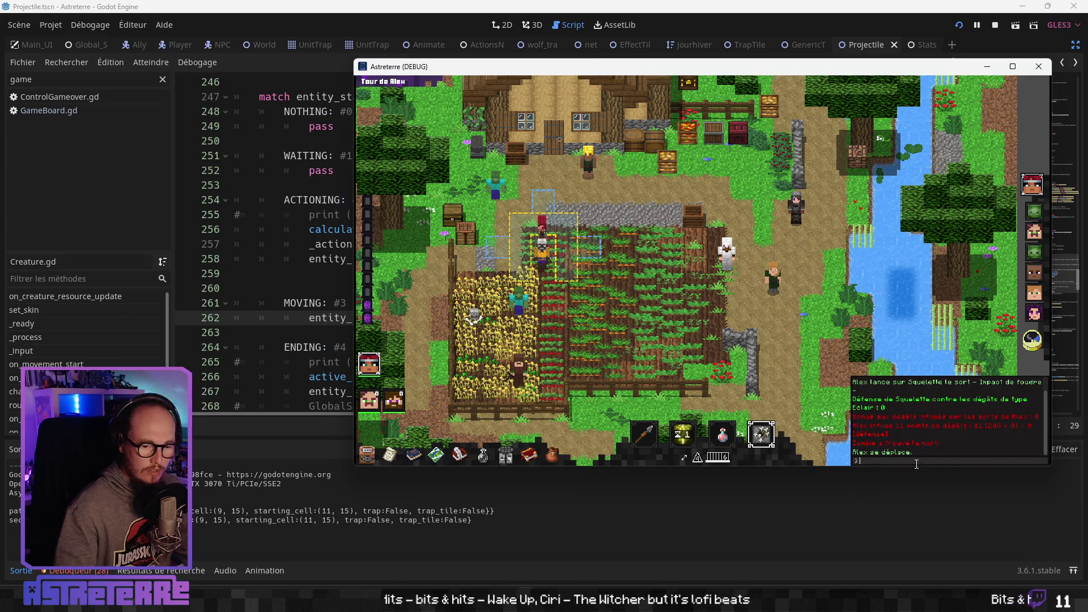
Grant an action point with 'add action_points 1' and move the unit along the previewed path
text(add action_points 1)
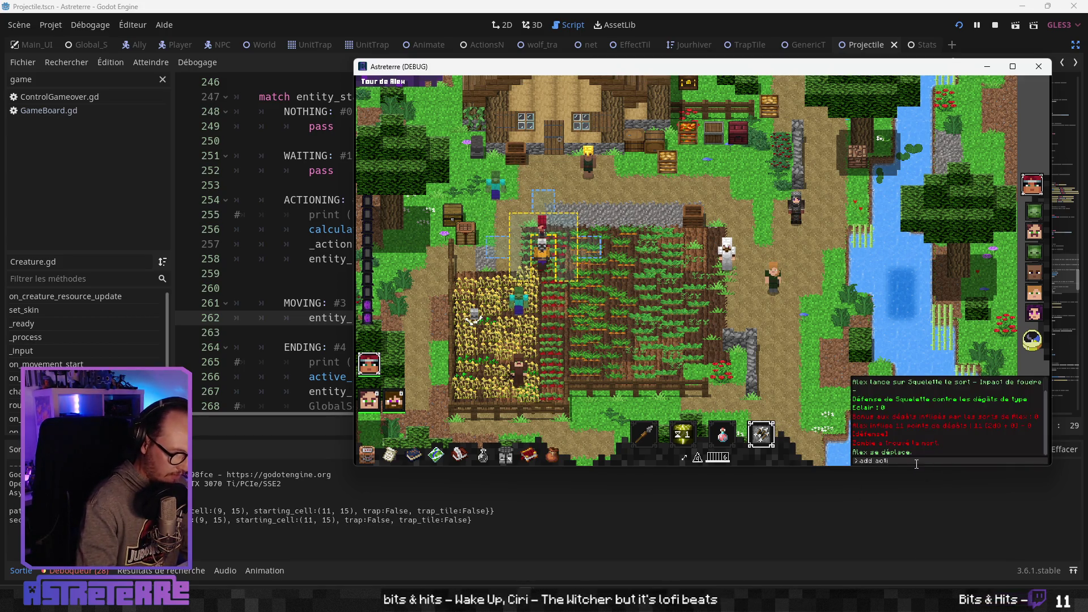
key(Return)
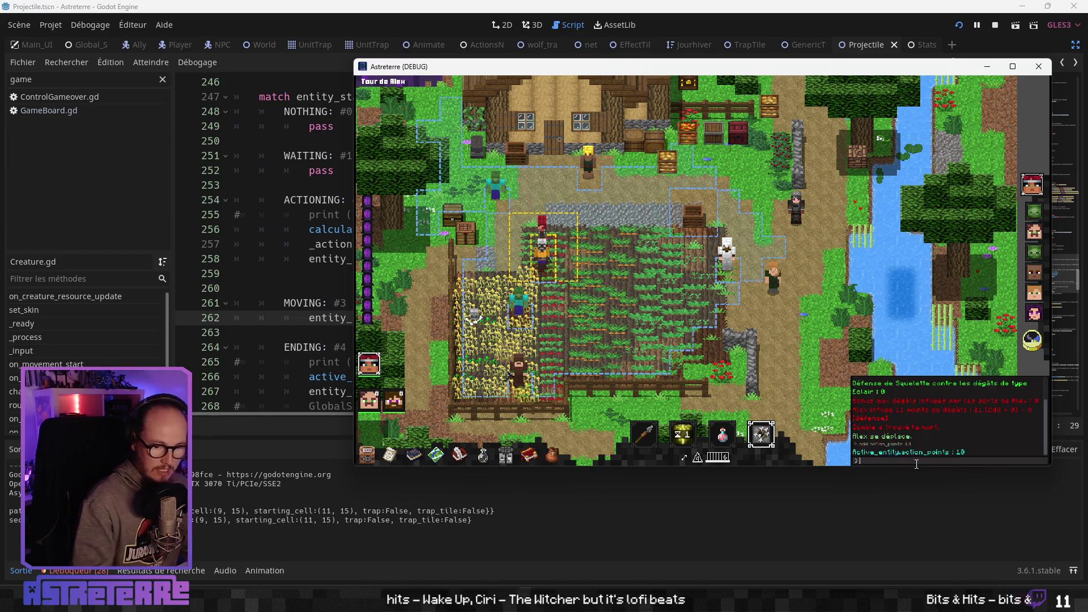
click(517, 228)
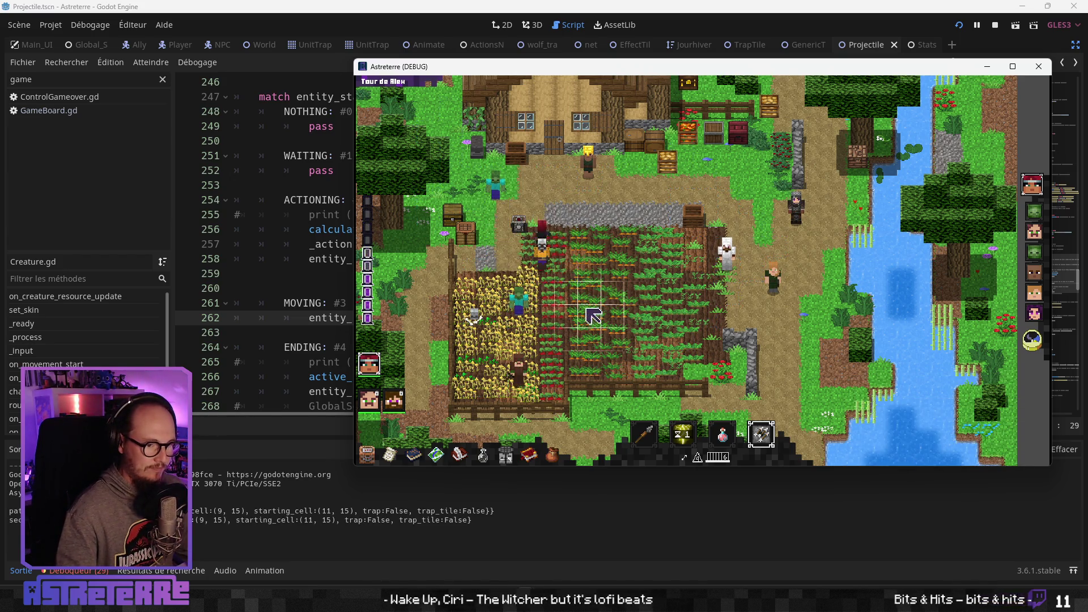
click(577, 282)
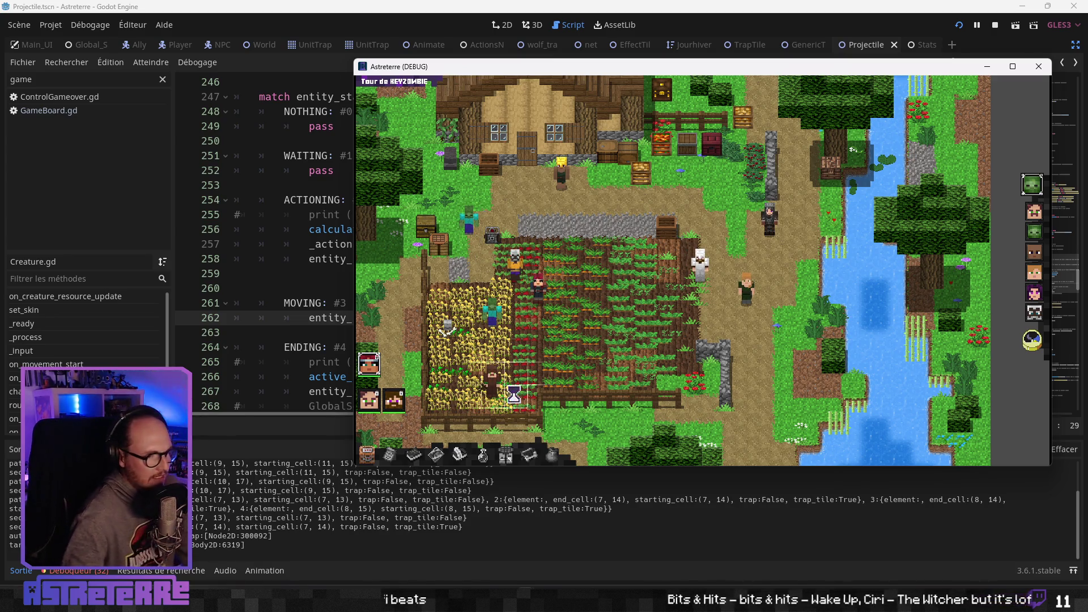
Bring Godot's script editor back to Creature.gd's entity_state match block after the trap turn
click(285, 362)
click(397, 333)
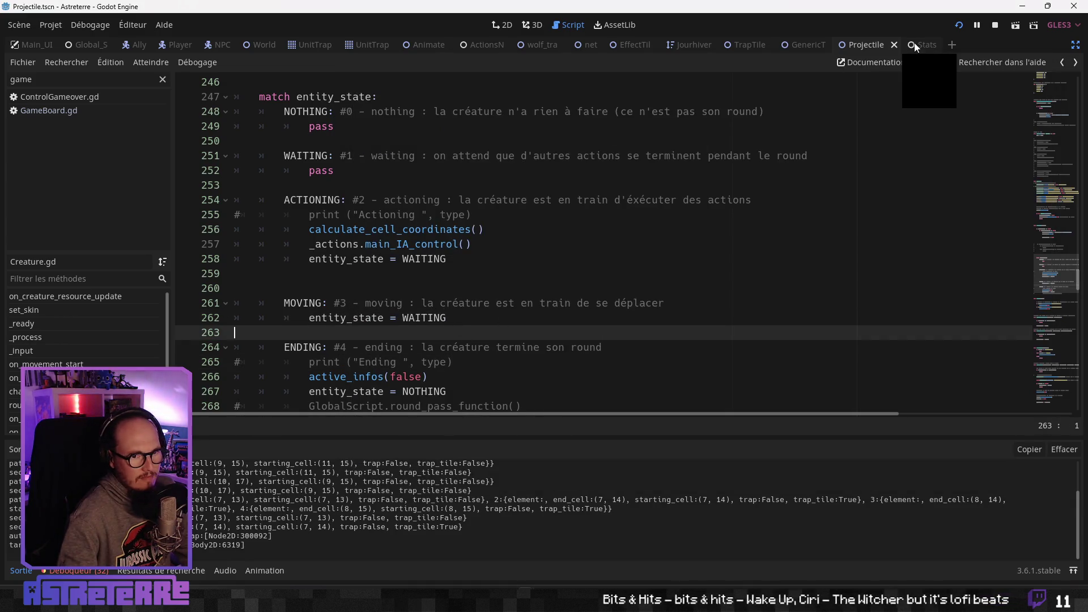
Show GenericTrapScene.gd's trap_activation_ending with its health check and TrapActivationEnding emit
click(752, 48)
click(808, 45)
click(526, 317)
scroll(525, 317, down, 2)
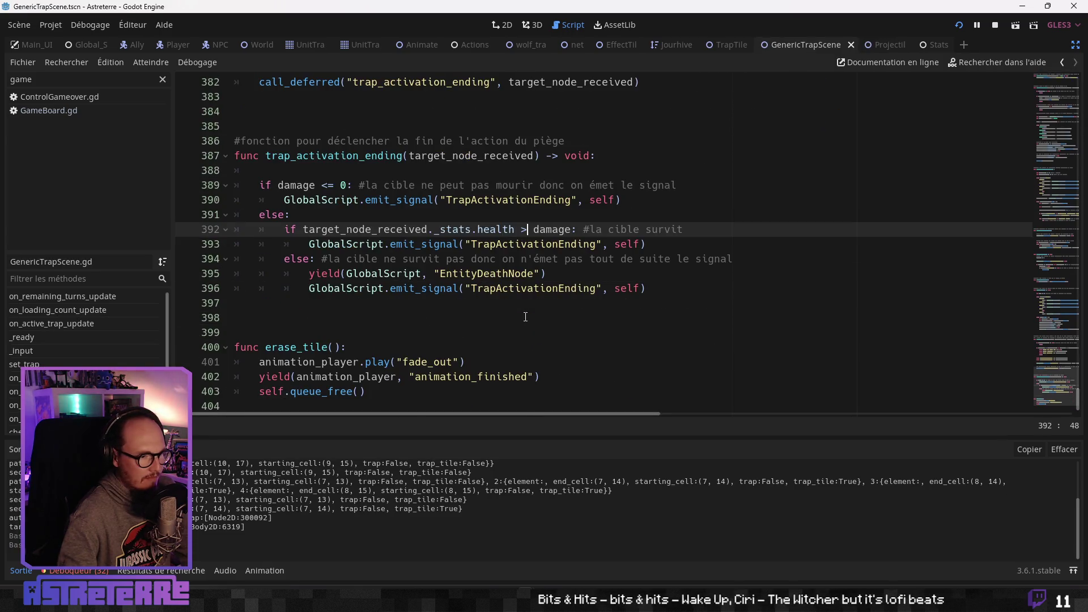
click(442, 301)
click(453, 292)
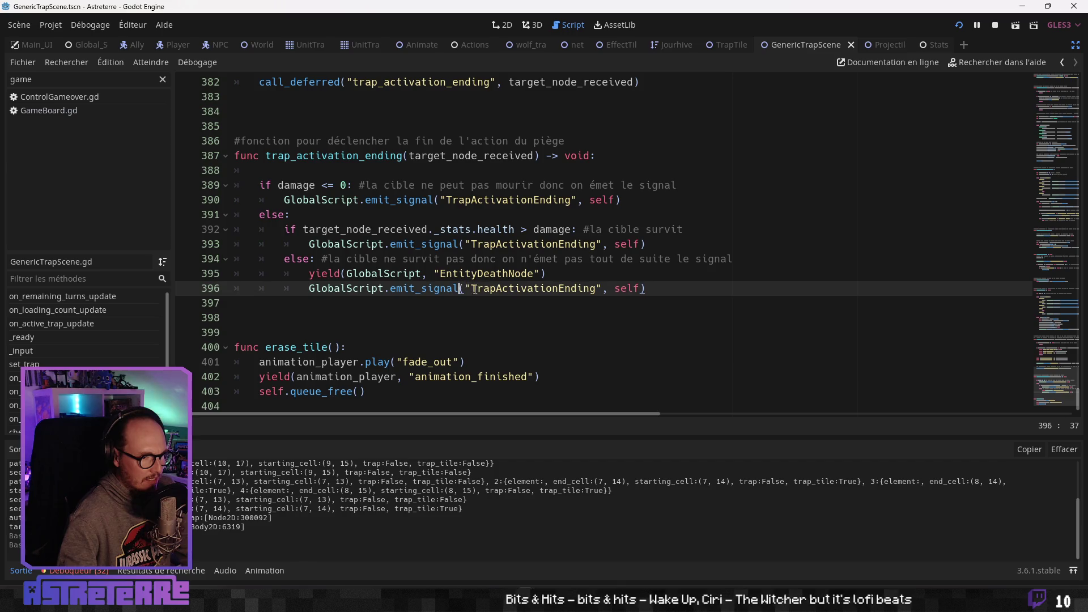
click(533, 275)
click(495, 213)
click(501, 201)
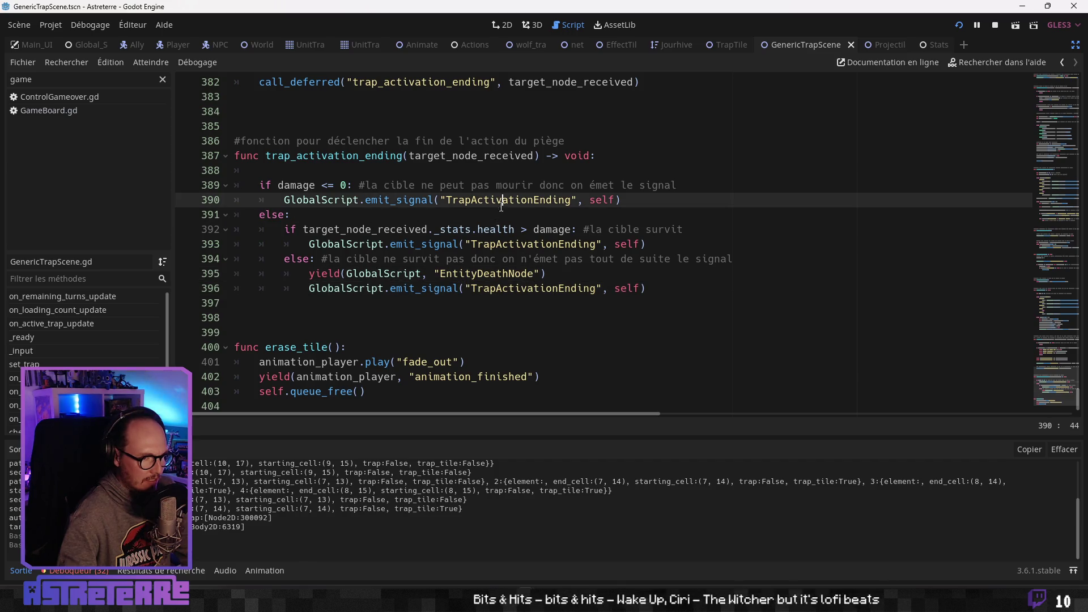
scroll(500, 245, up, 1)
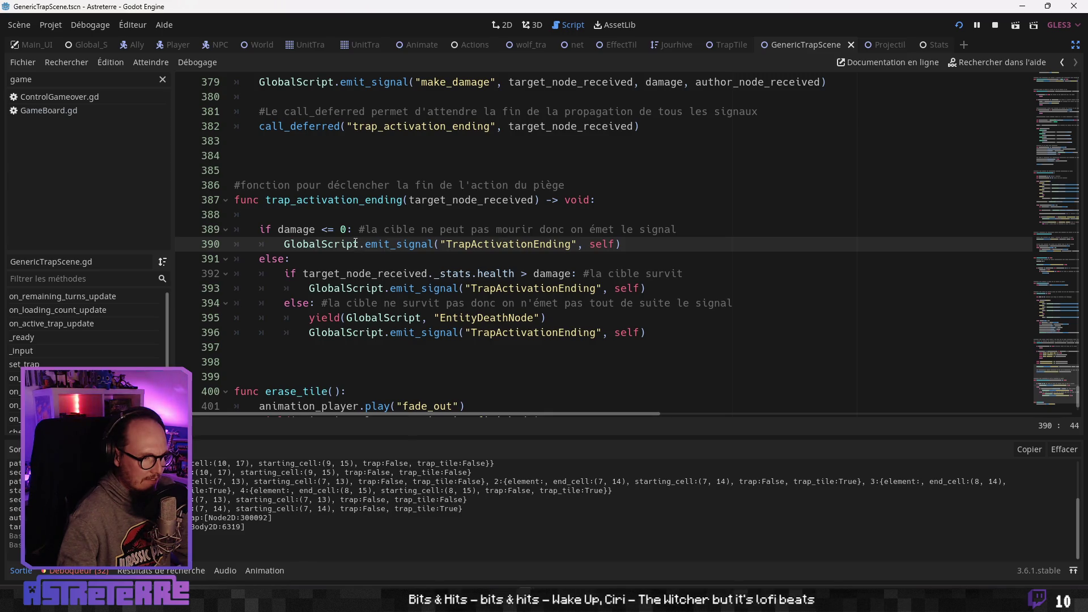
Open GameBoard.gd and filter the methods by 'loop' to reach loop_for_moving_entity
click(90, 111)
scroll(87, 344, down, 3)
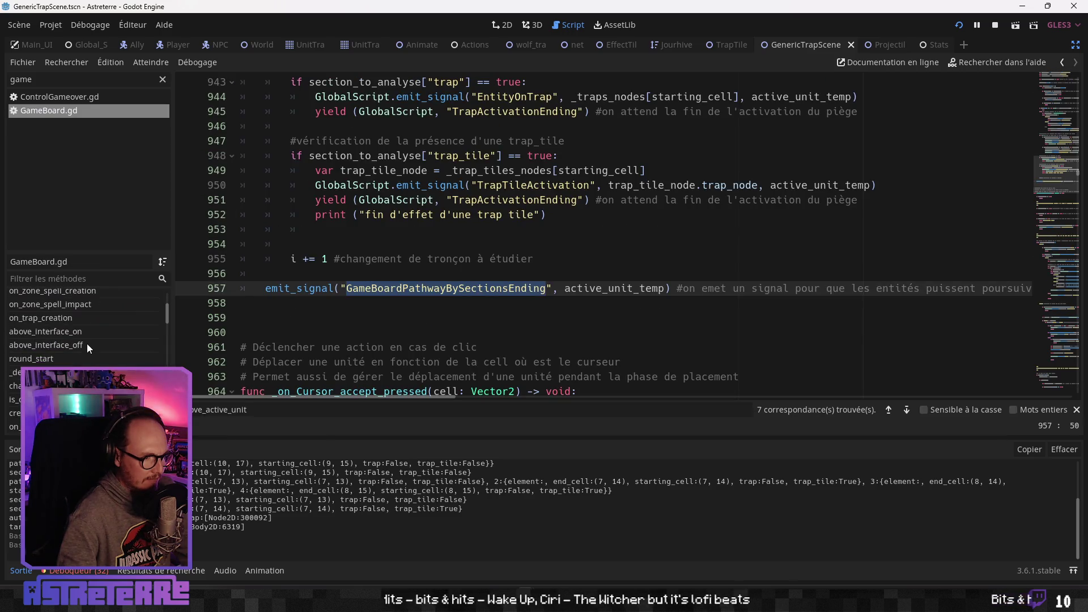
click(47, 279)
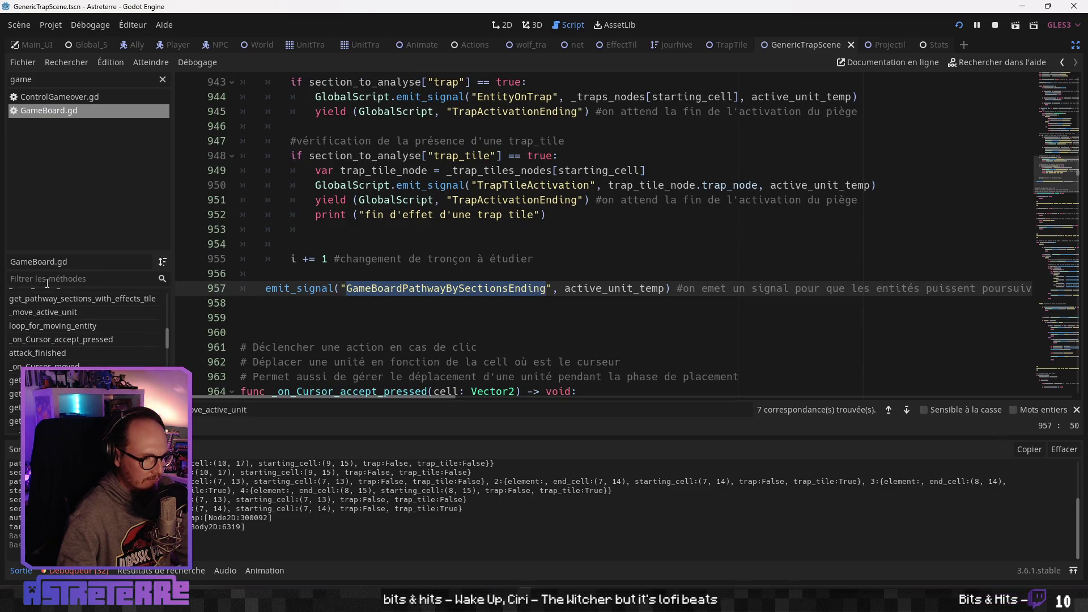
text(loop)
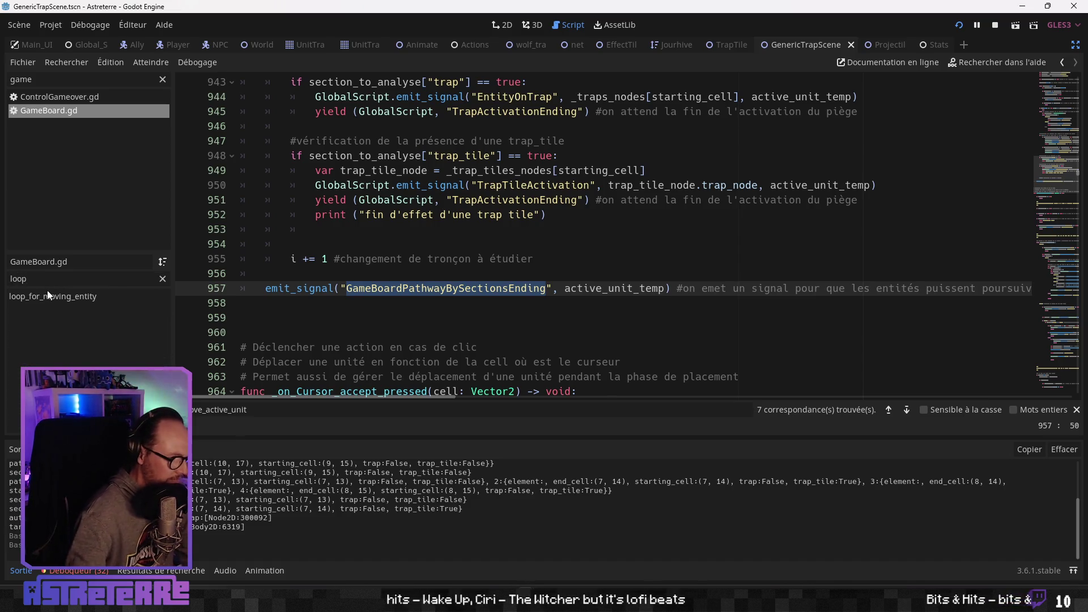
click(51, 296)
Find the trap tile print on line 952 and highlight the TrapActivationEnding yields
click(467, 219)
scroll(467, 220, up, 1)
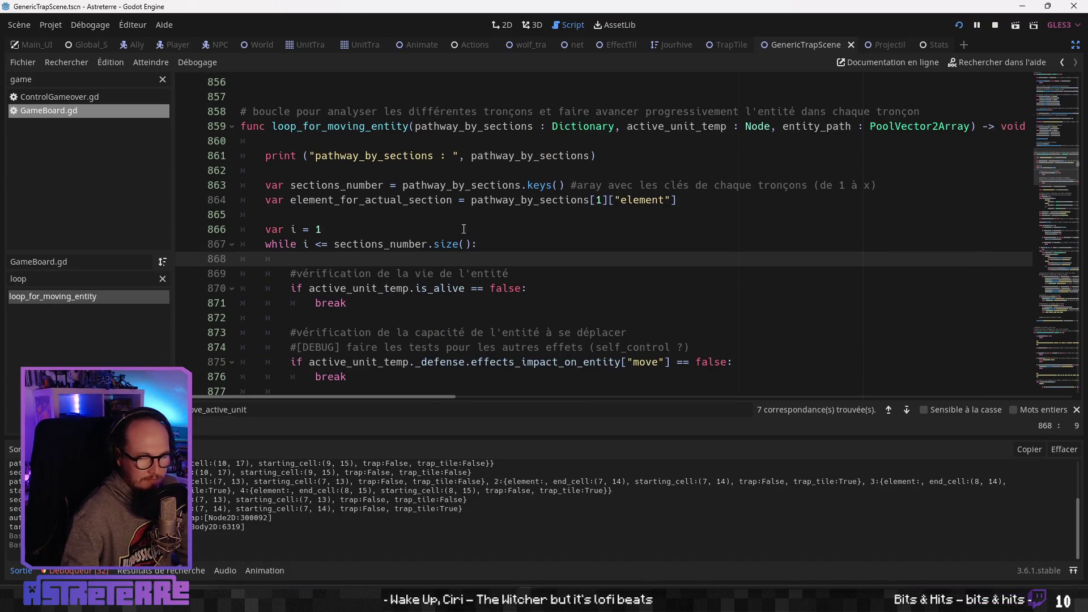
scroll(456, 234, down, 1)
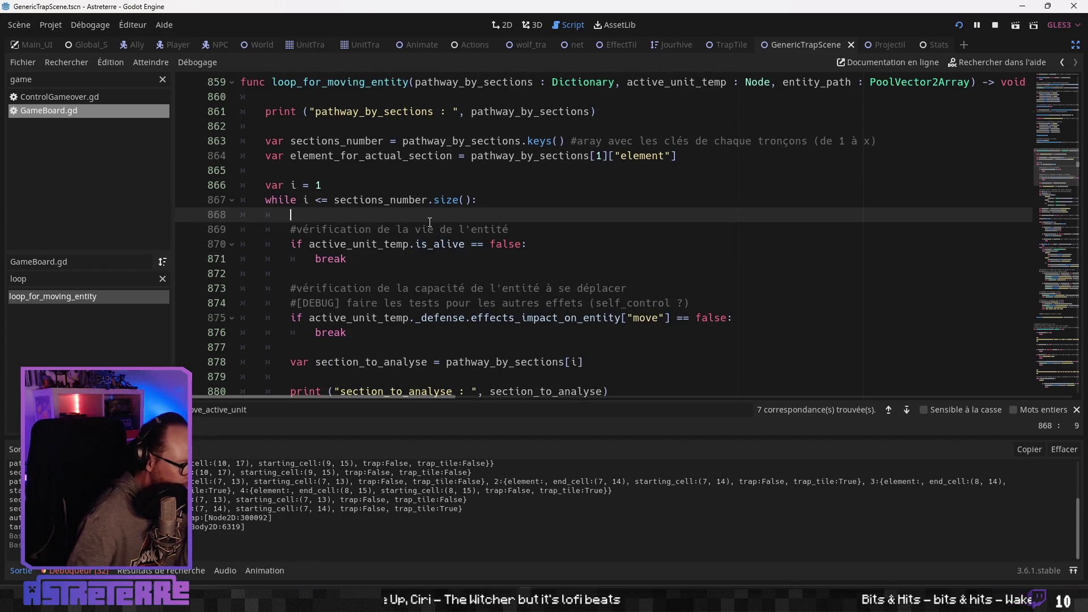
scroll(425, 227, down, 18)
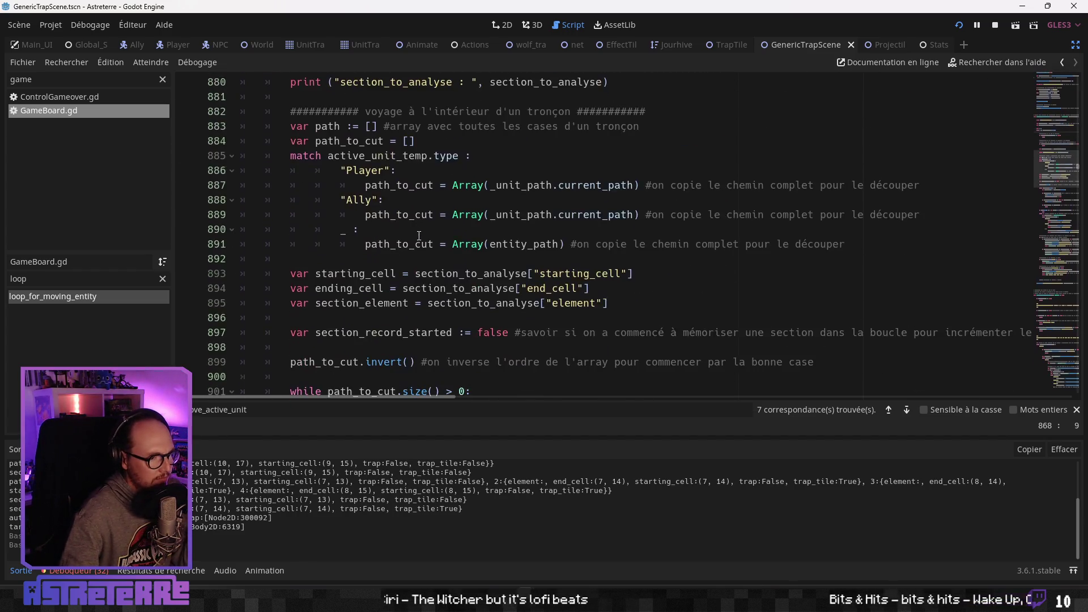
scroll(415, 240, down, 9)
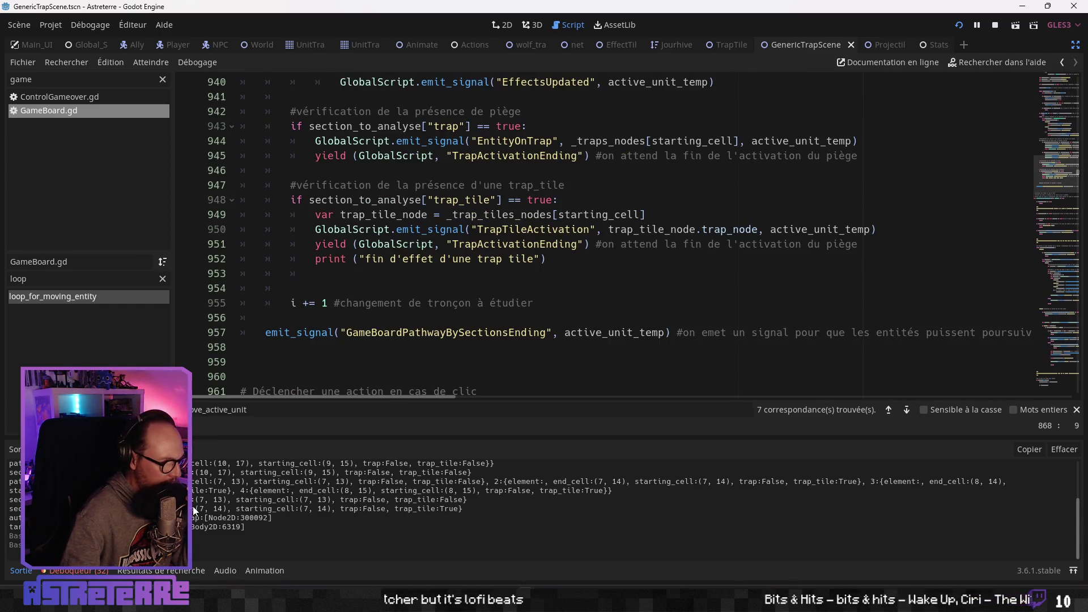
click(477, 260)
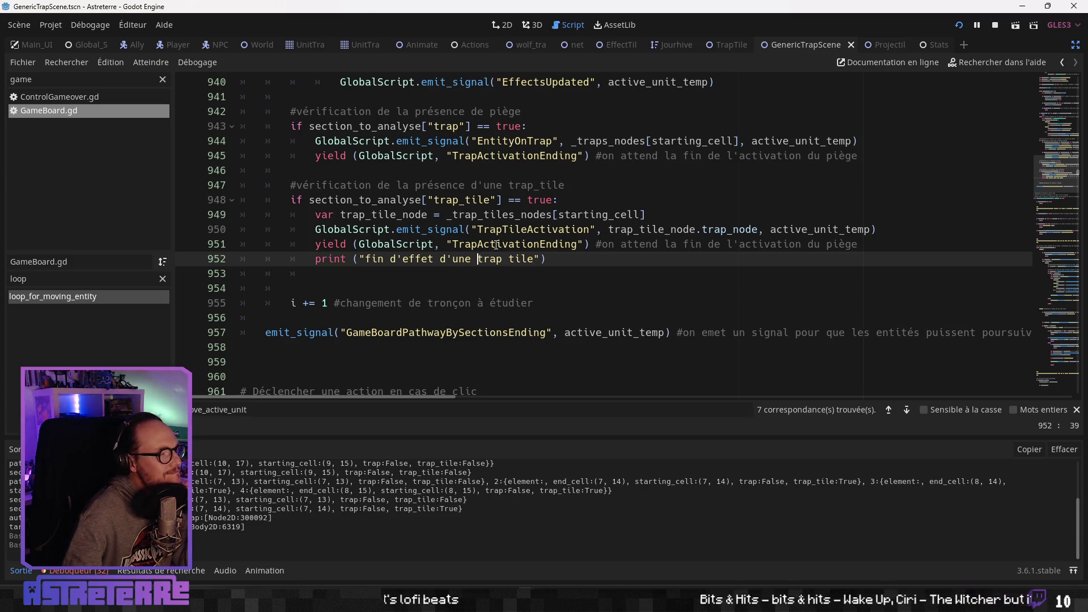
double_click(495, 245)
click(572, 259)
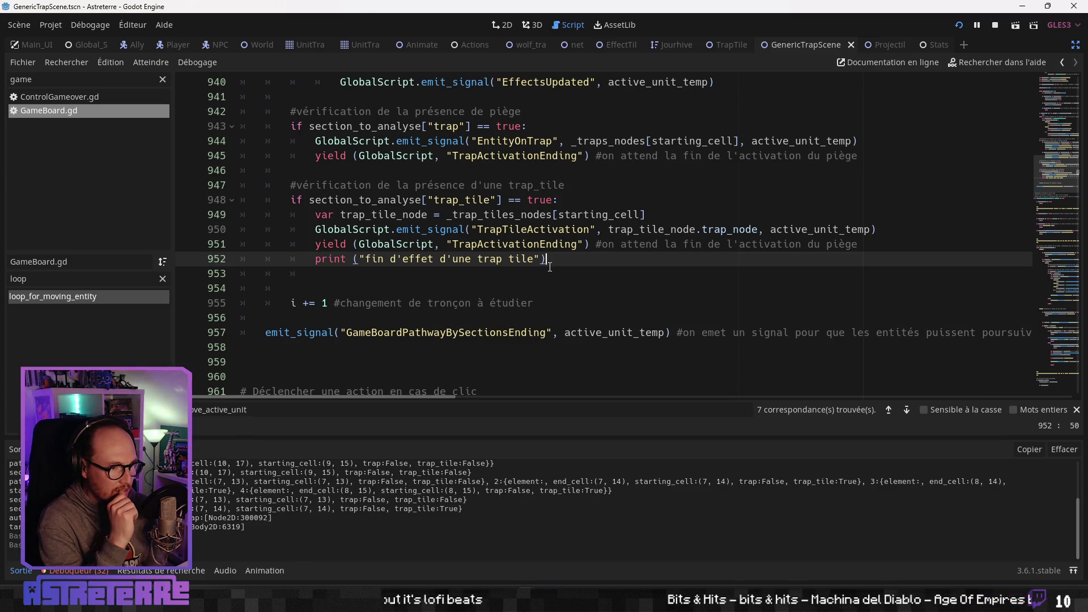
double_click(536, 244)
key(Down)
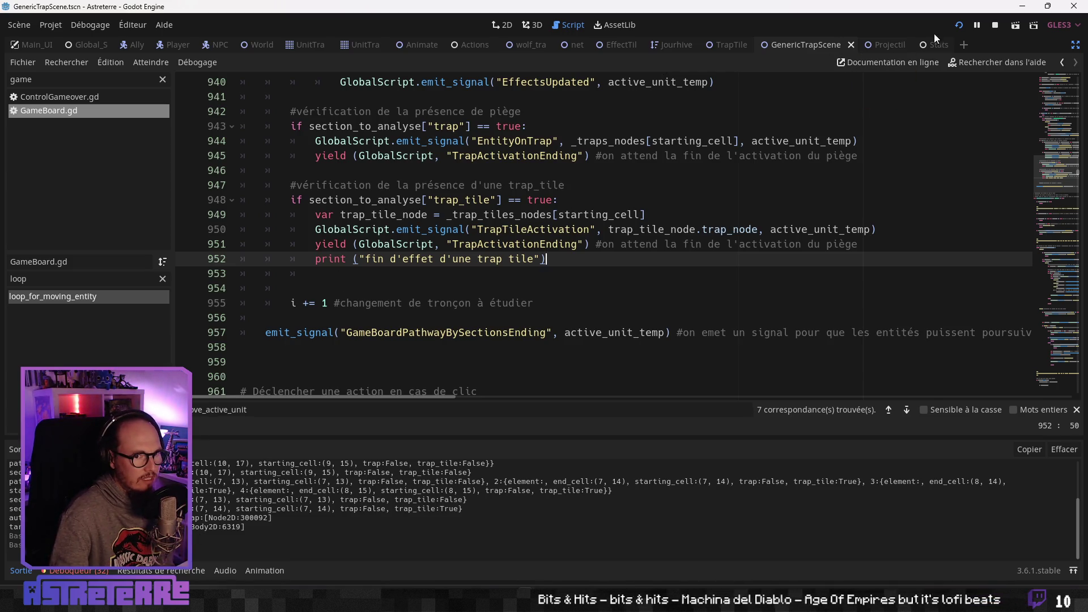
Return to GenericTrapScene.gd's trap_activation_ending and go to lines 390–394
click(728, 44)
click(793, 45)
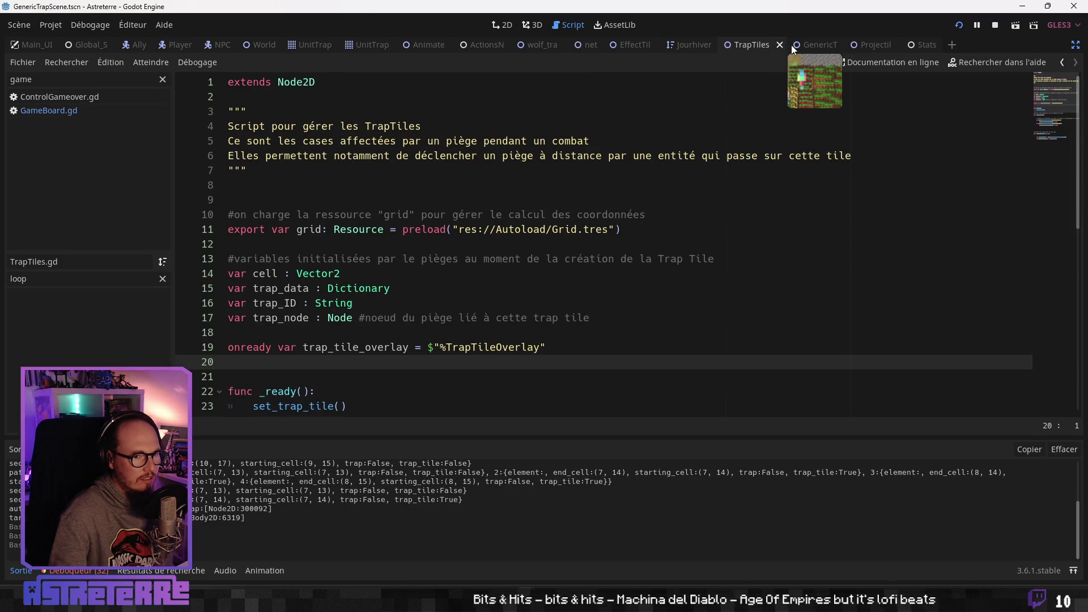
click(486, 300)
click(352, 244)
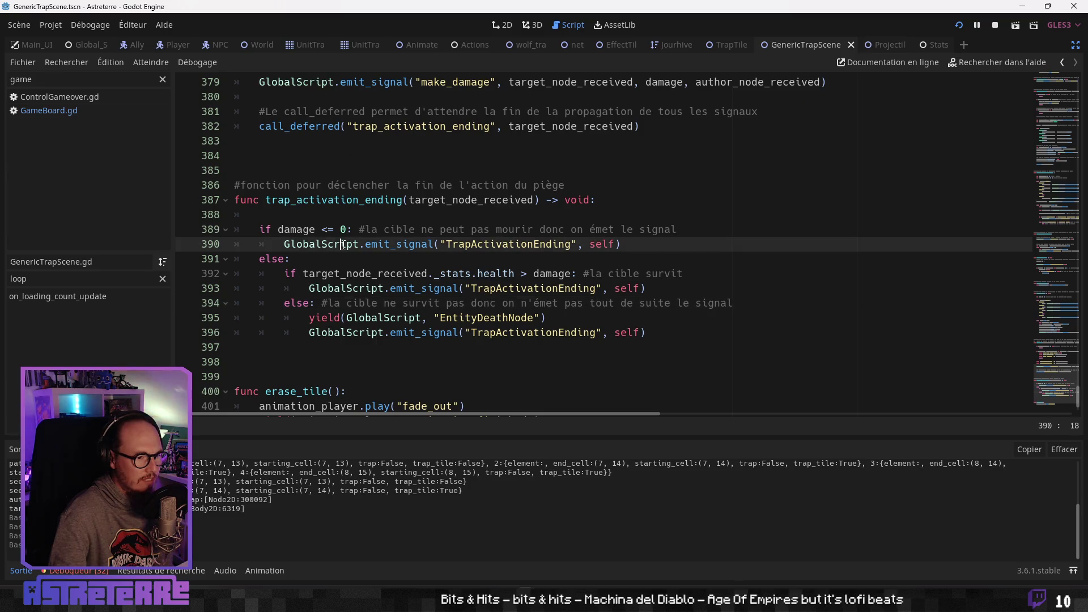
click(345, 275)
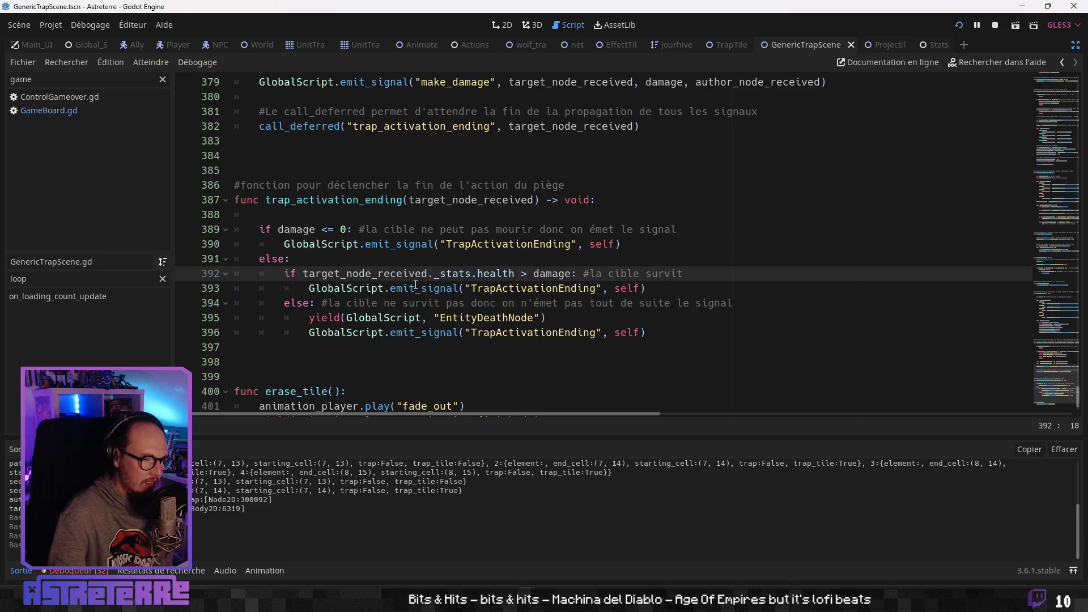
Study the line 392 health comparison, the GlobalScript emit on 393 and the EntityDeathNode wait
double_click(379, 288)
double_click(397, 274)
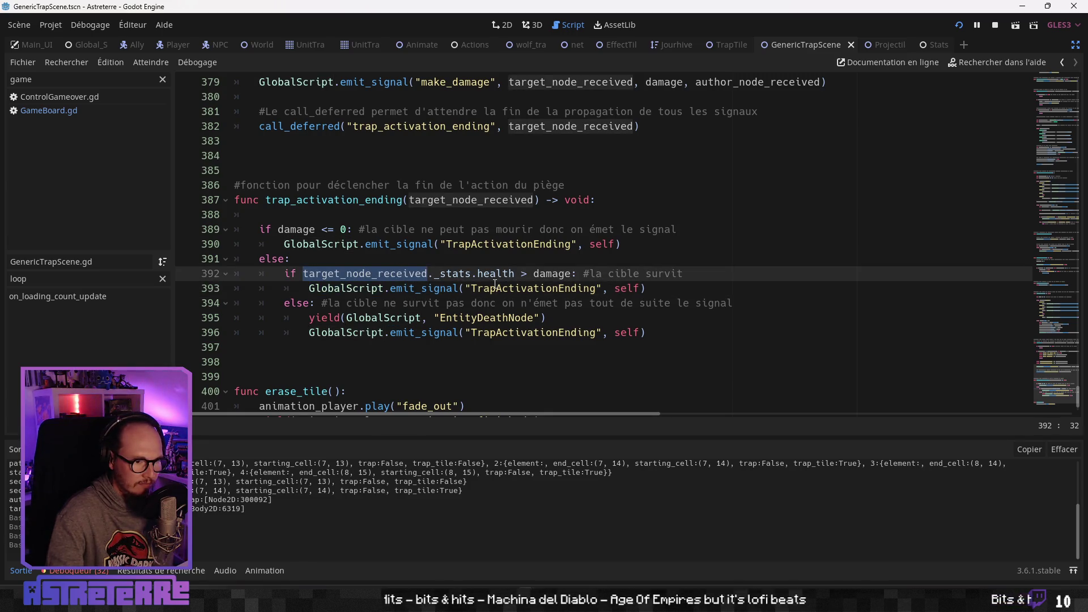
click(577, 282)
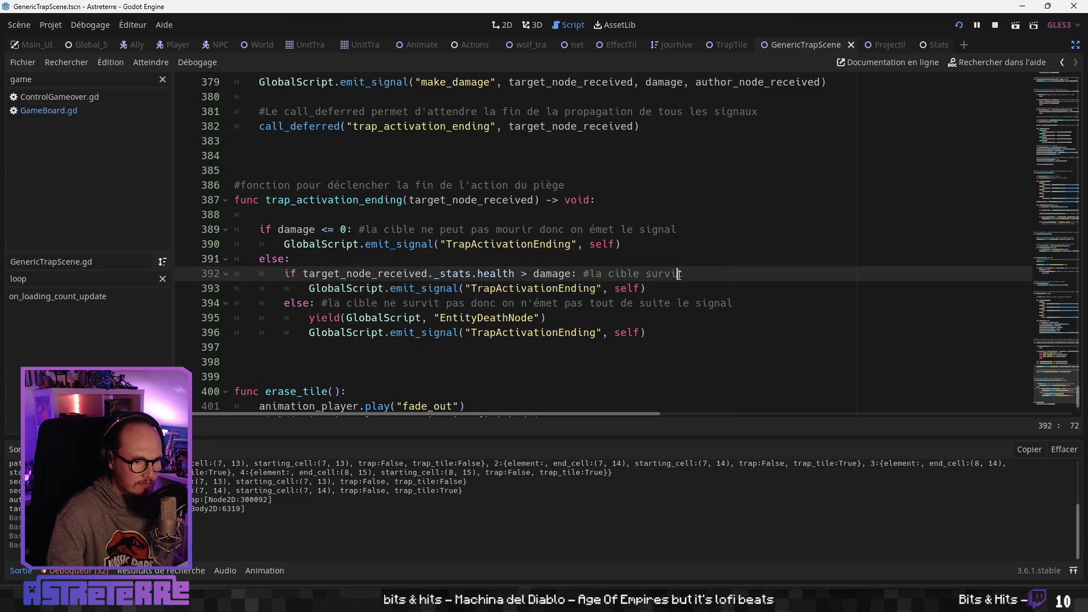
click(459, 286)
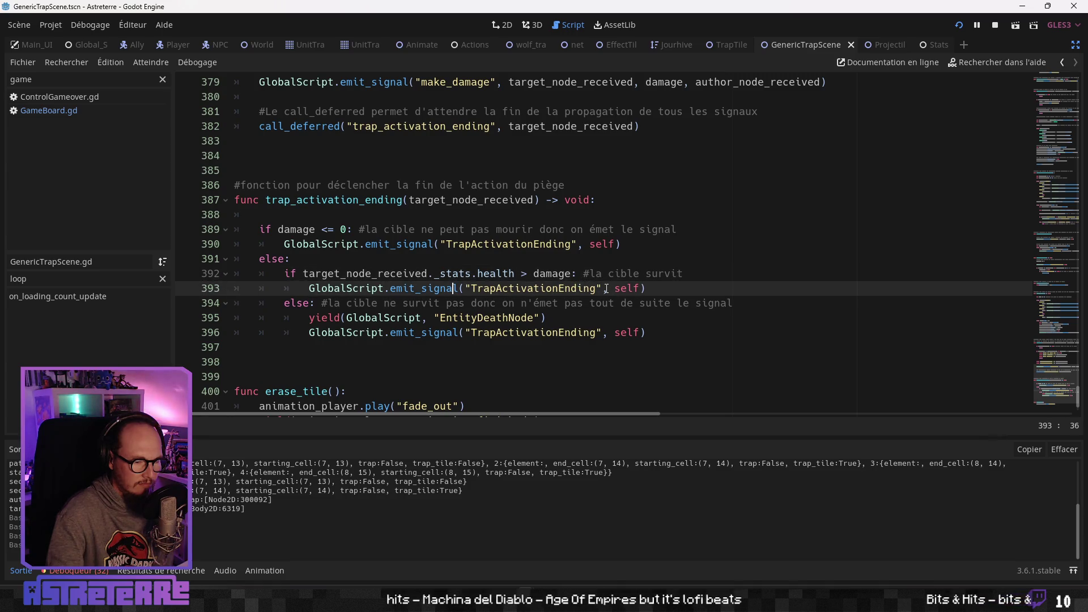
click(312, 287)
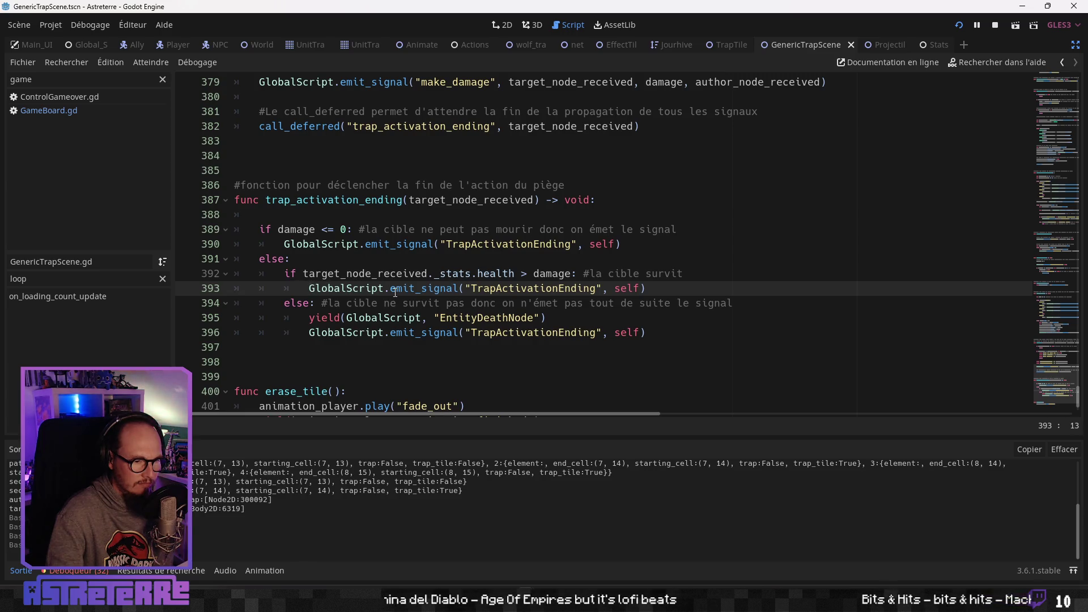
click(433, 316)
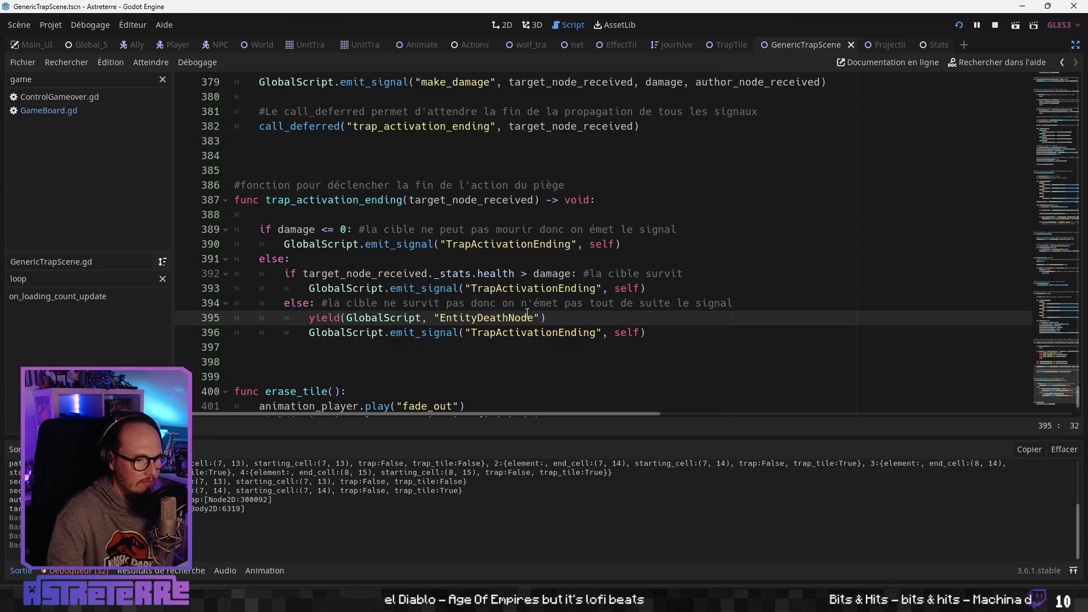
click(522, 273)
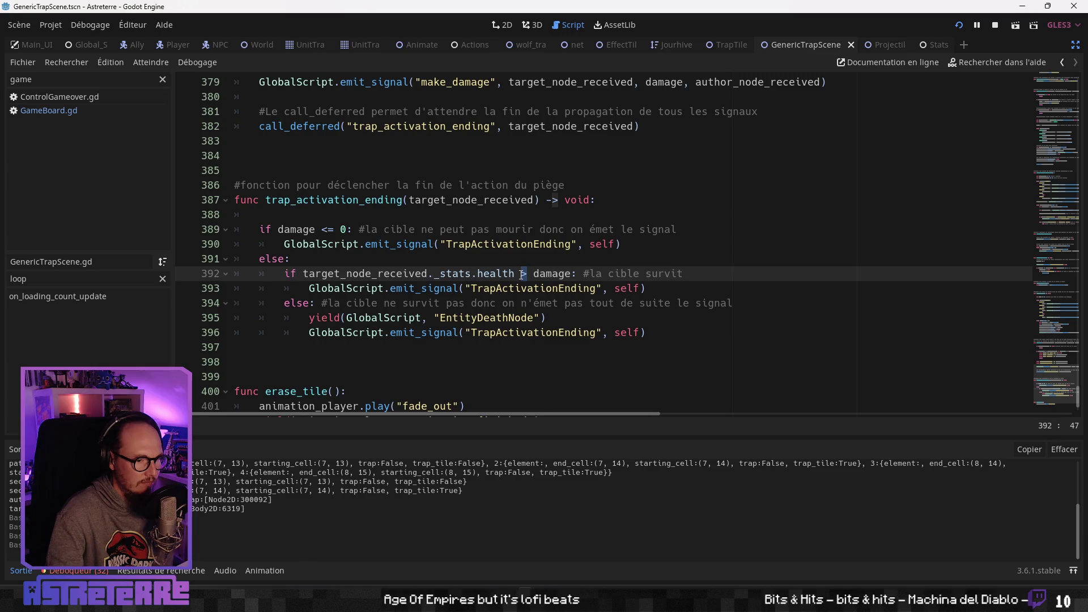
click(489, 303)
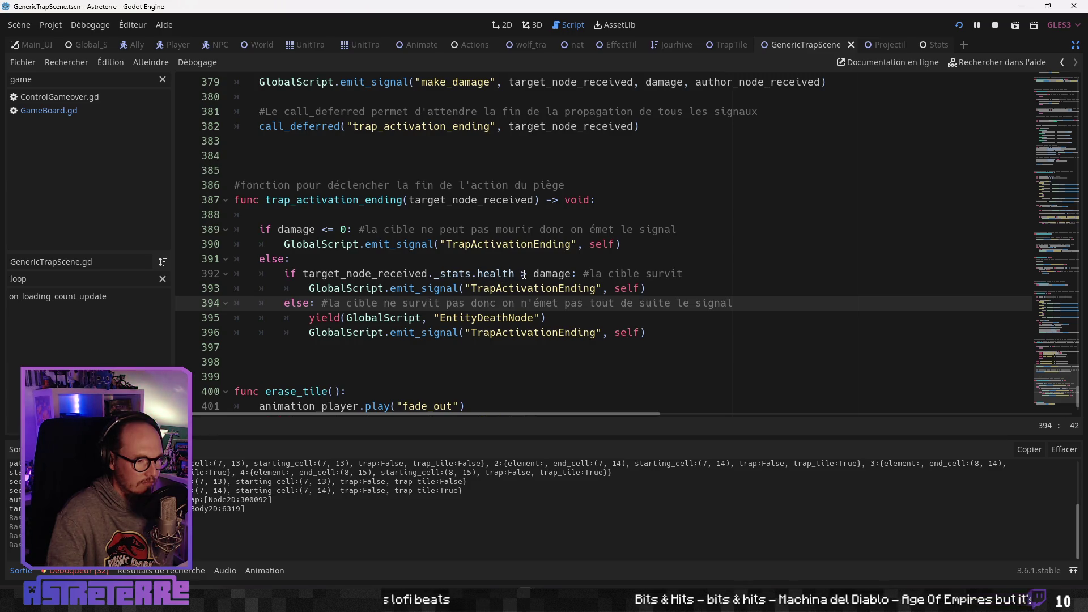
click(523, 273)
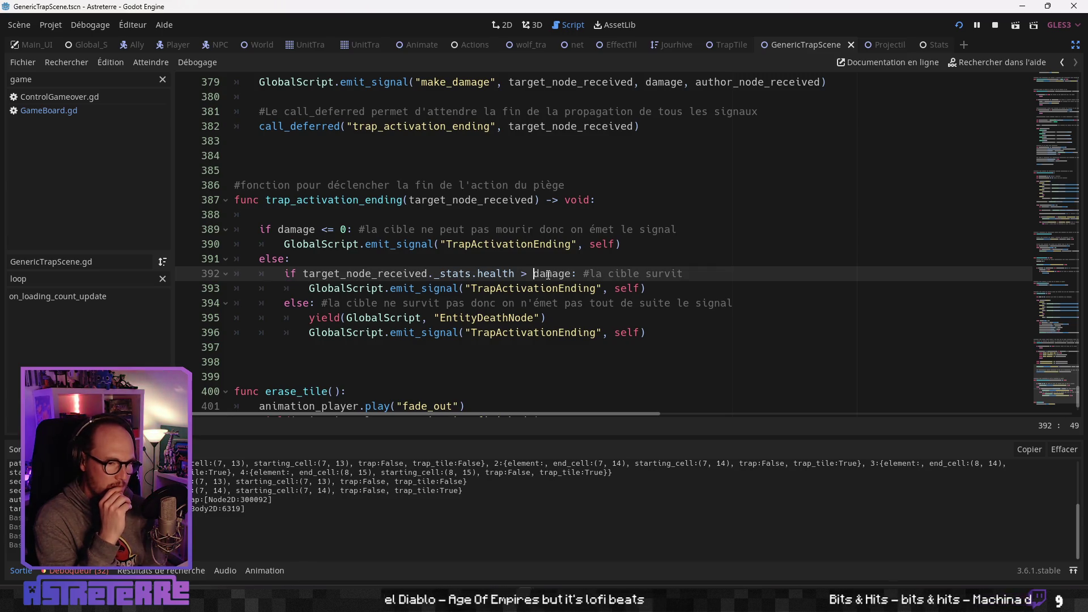
Add print("TrapActivationEnding émis car pas de mort") above the survival signal line
click(307, 290)
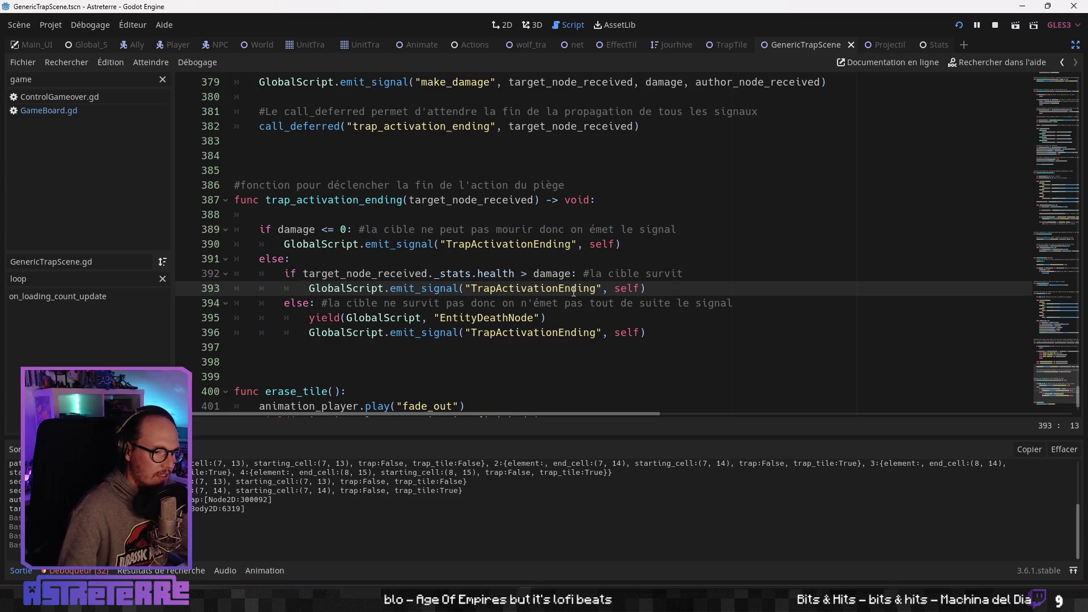
key(Return)
key(Up)
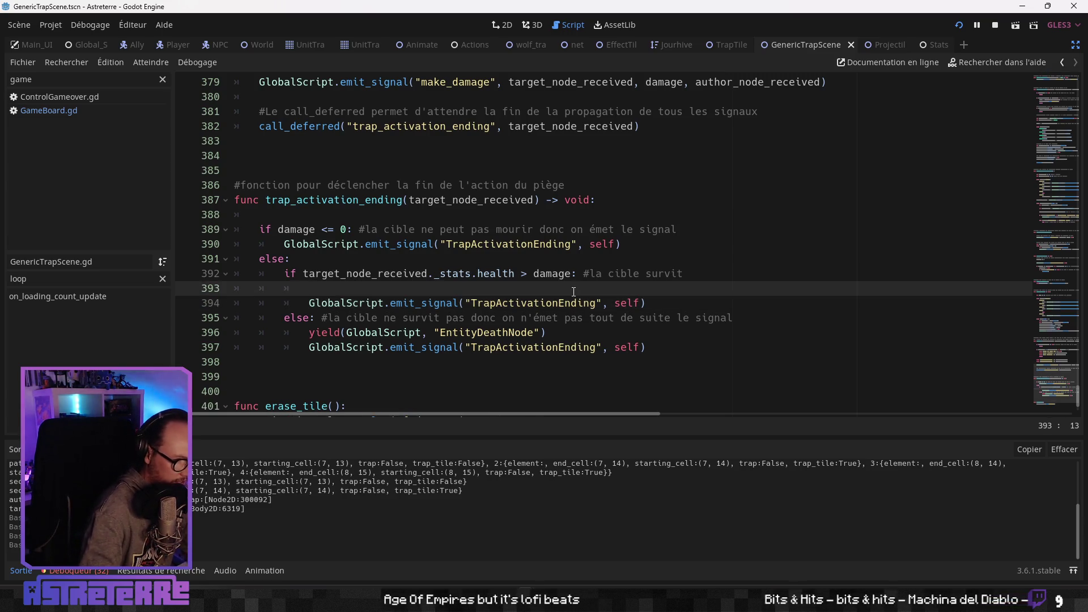
text(print (")
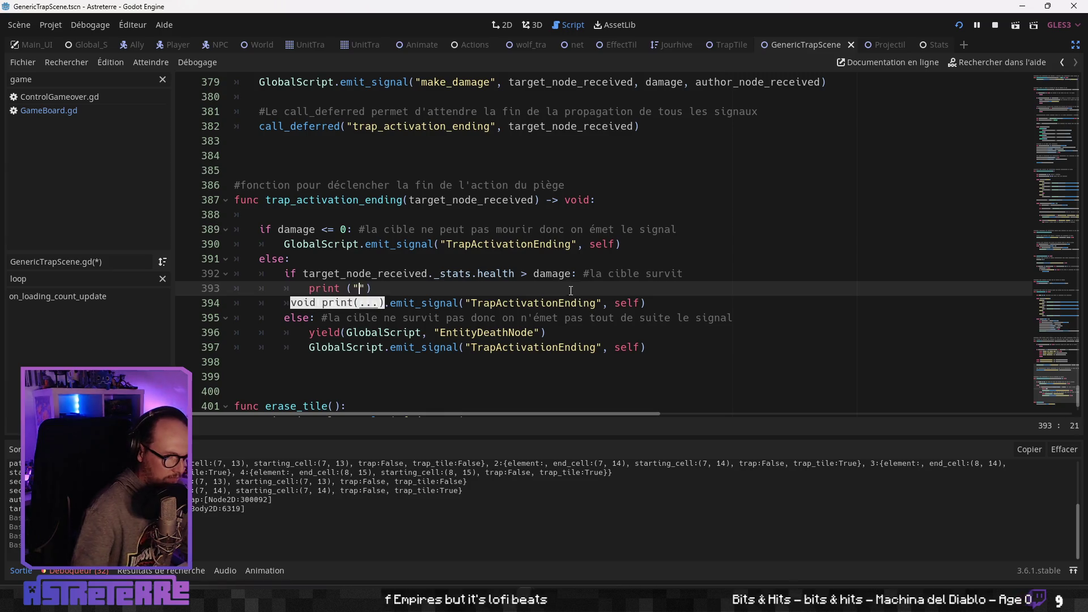
double_click(567, 303)
key(ctrl+c)
click(360, 287)
key(ctrl+v)
text(émis )
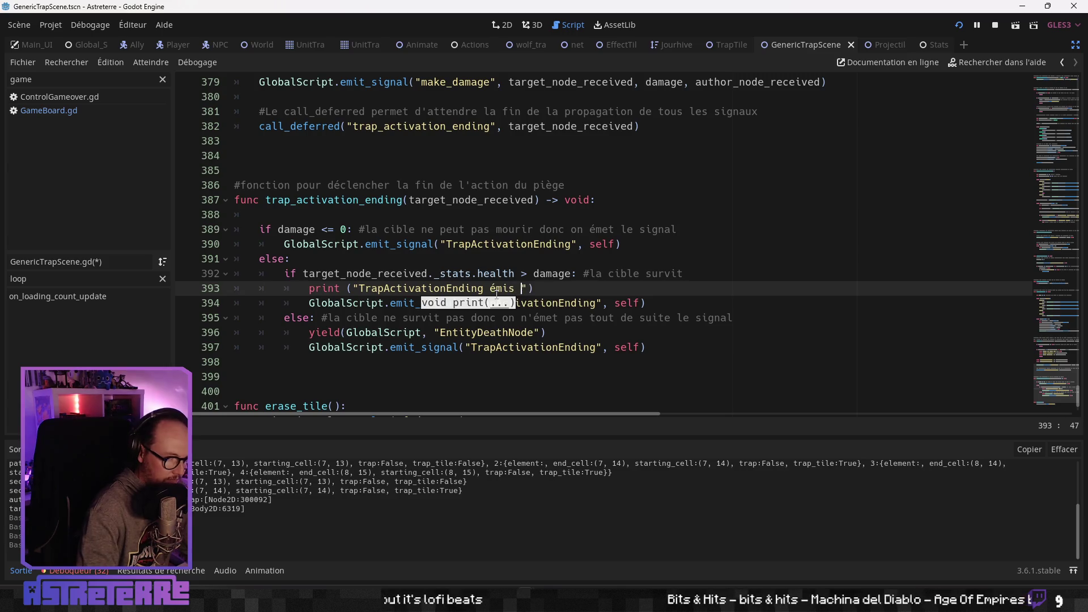
text(car pas de mort)
Open a new line after the yield, show the Sortie output log, and return to the running game
key(Down)
key(Down)
key(Down)
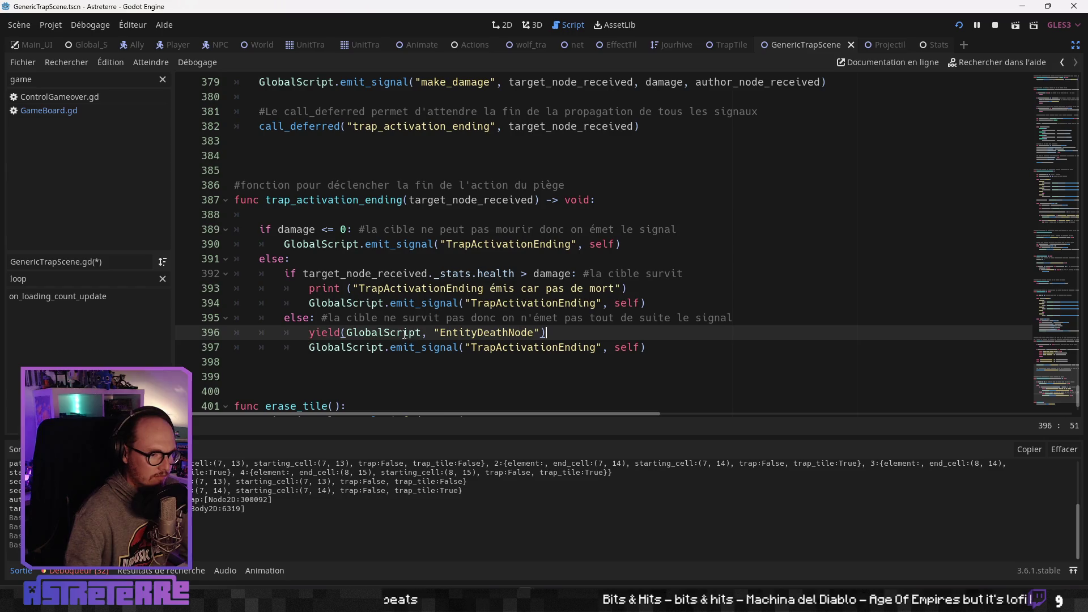
key(Return)
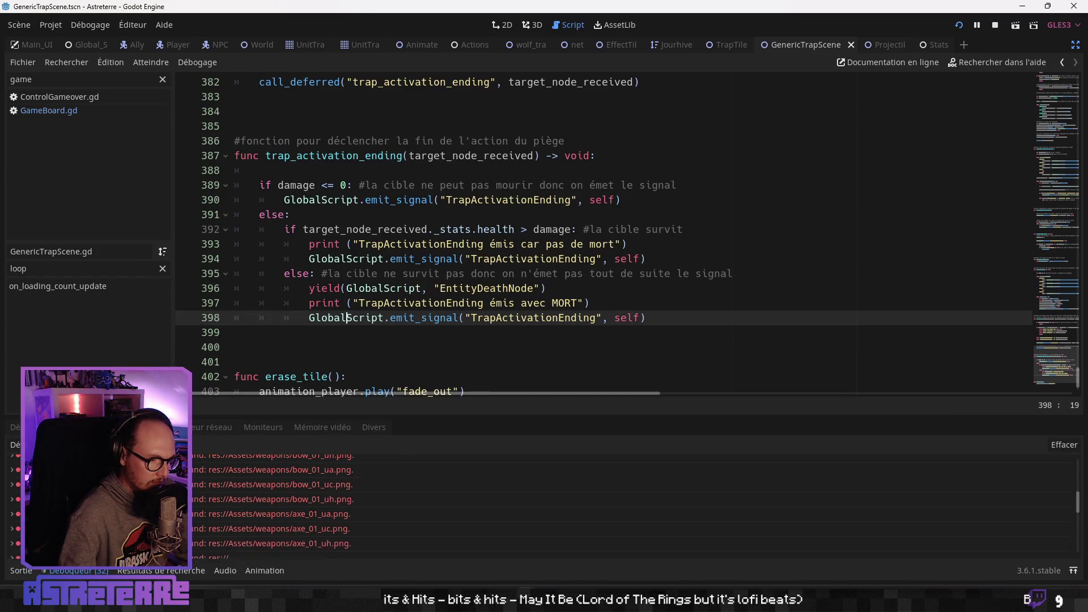
click(29, 569)
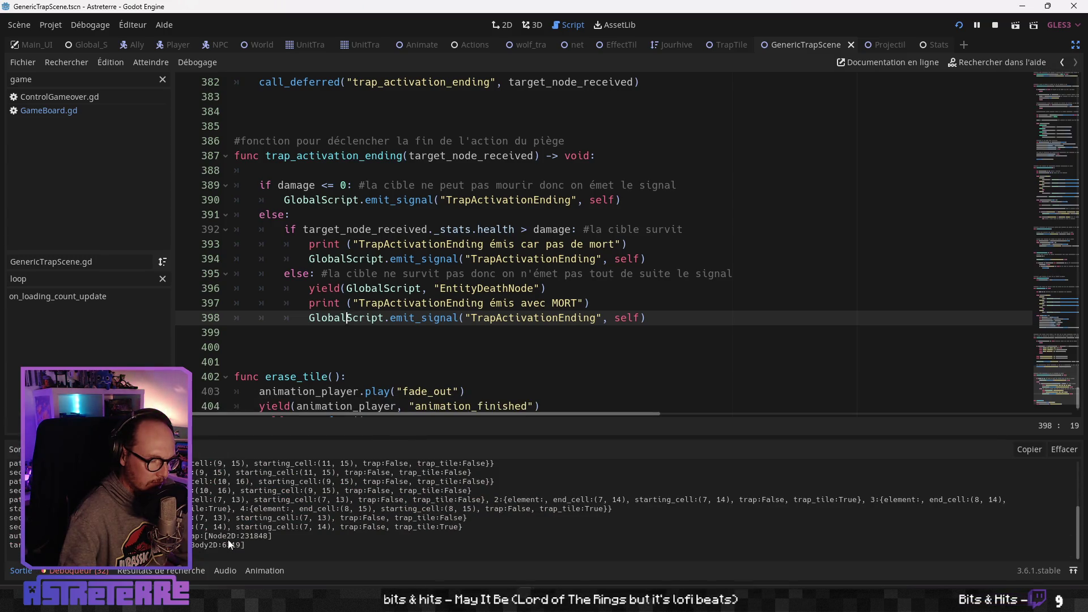
click(383, 258)
scroll(379, 306, up, 1)
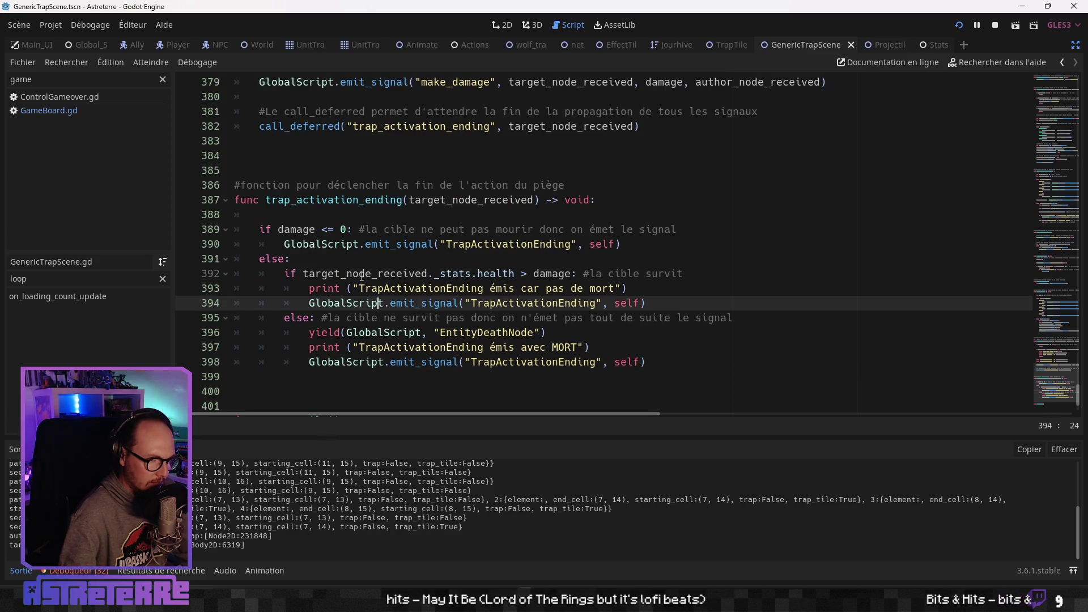
scroll(361, 281, up, 2)
scroll(357, 301, down, 1)
key(alt+Tab)
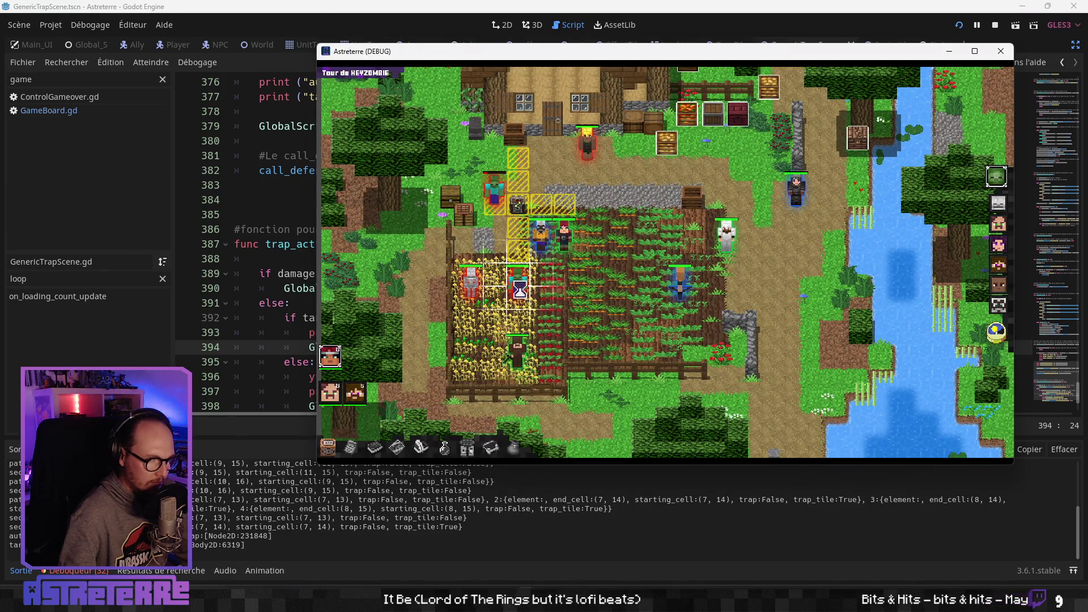
click(284, 244)
click(286, 274)
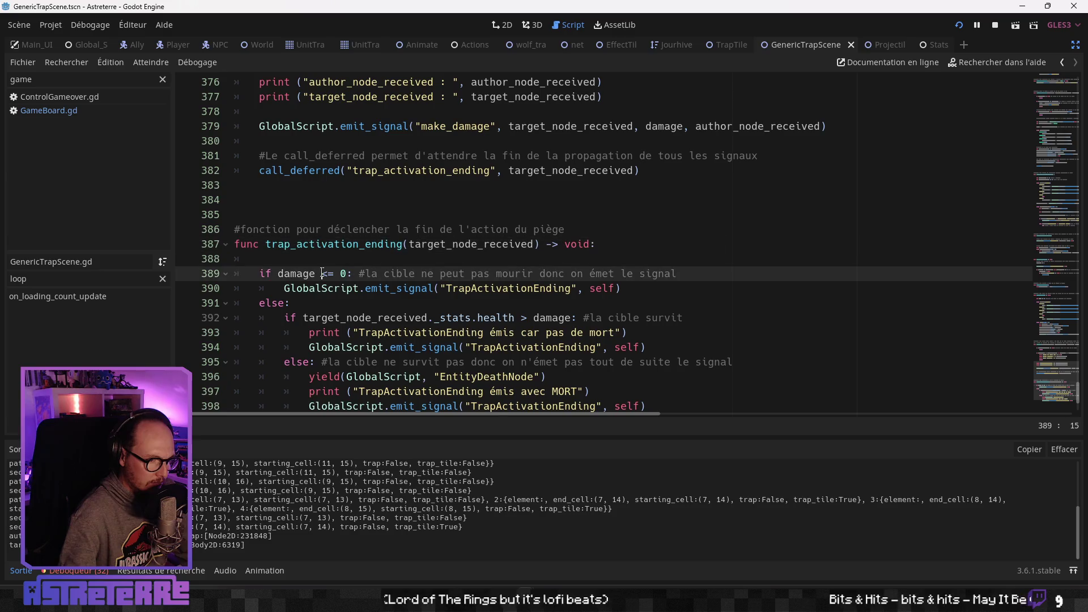
click(381, 288)
scroll(460, 266, up, 2)
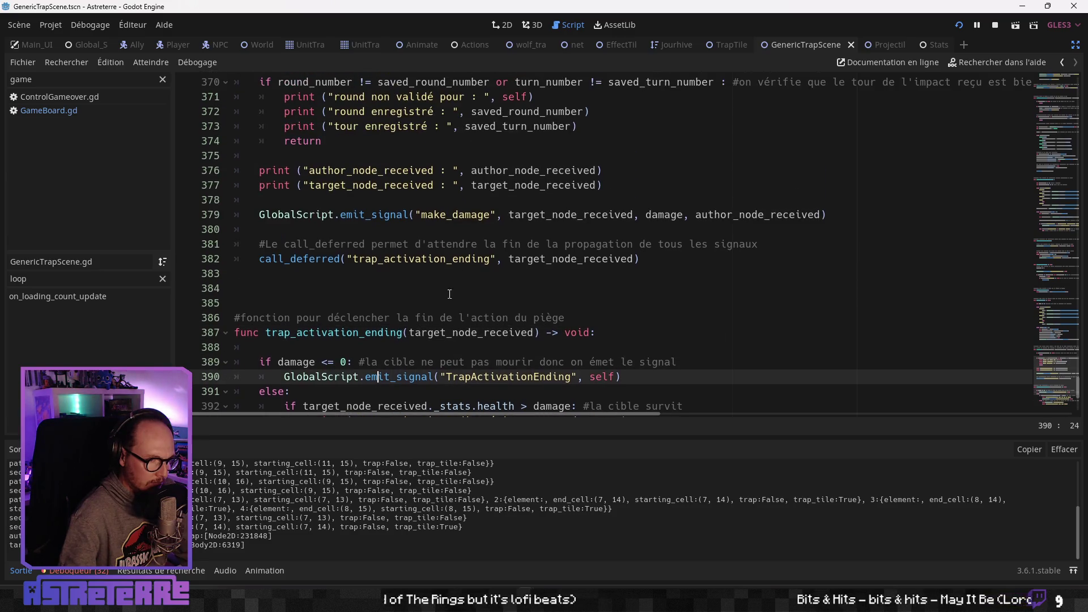
scroll(451, 292, up, 3)
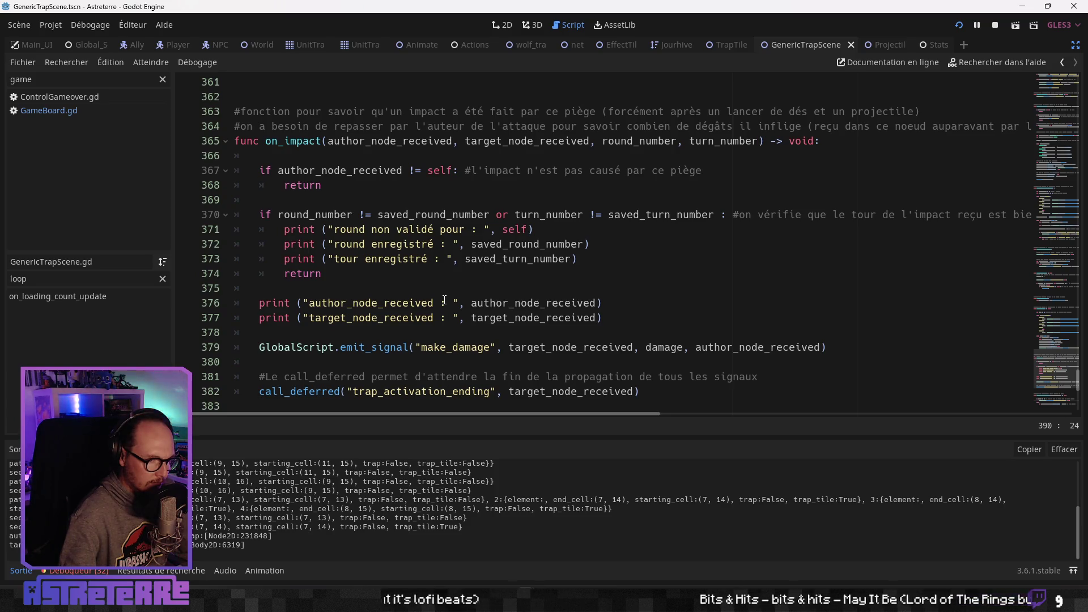
scroll(444, 300, down, 3)
scroll(444, 300, down, 1)
click(442, 288)
scroll(442, 292, down, 2)
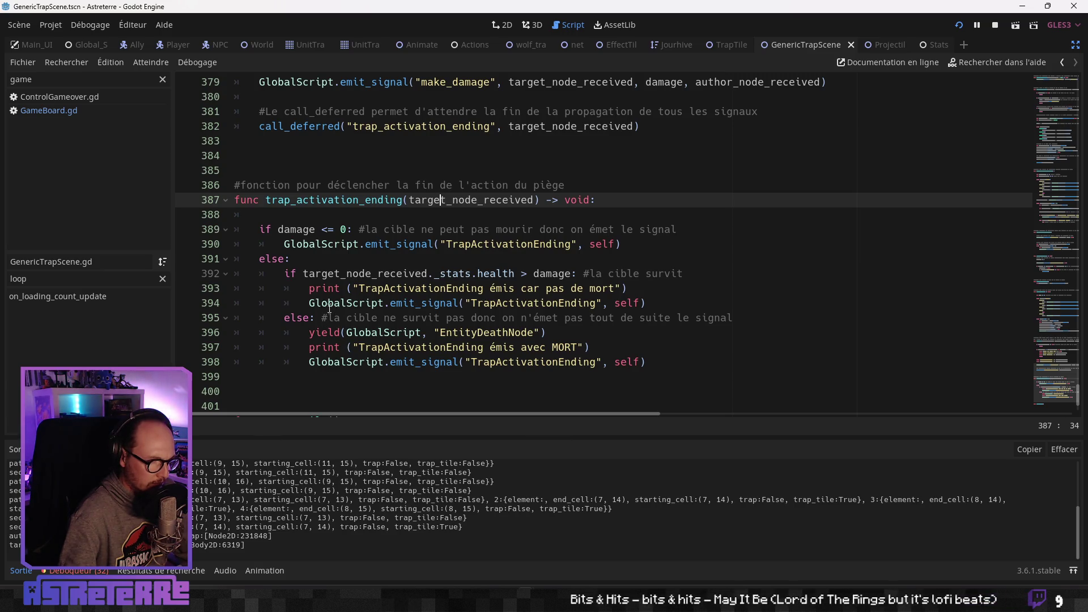
click(282, 244)
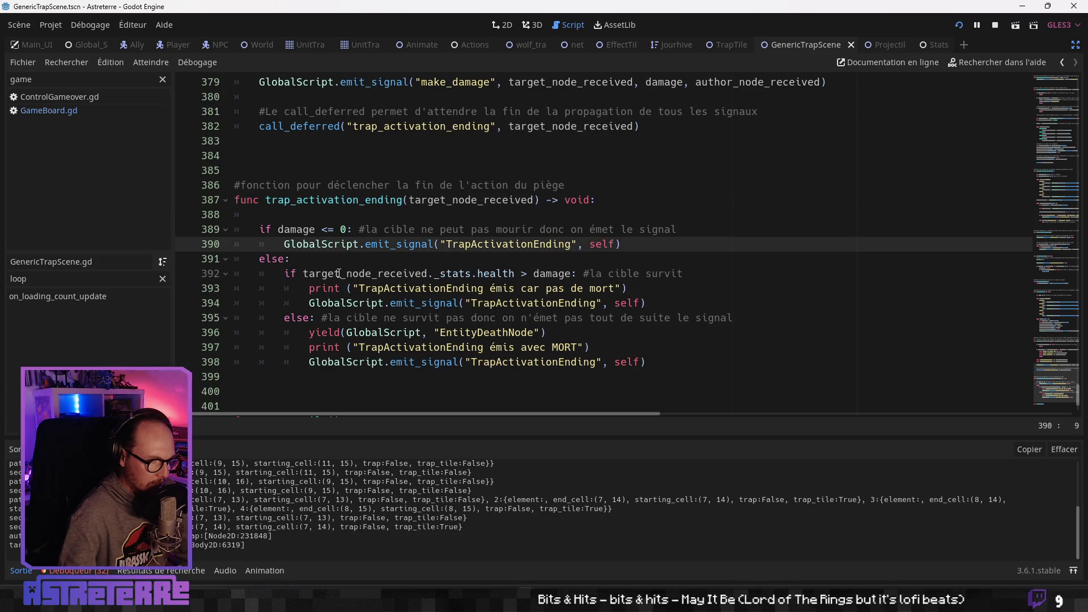
Insert print("pas de damage mais signal émis") above the zero-damage signal emit
key(Return)
key(Up)
text(print ("pas de damage mais signal émis)
click(321, 347)
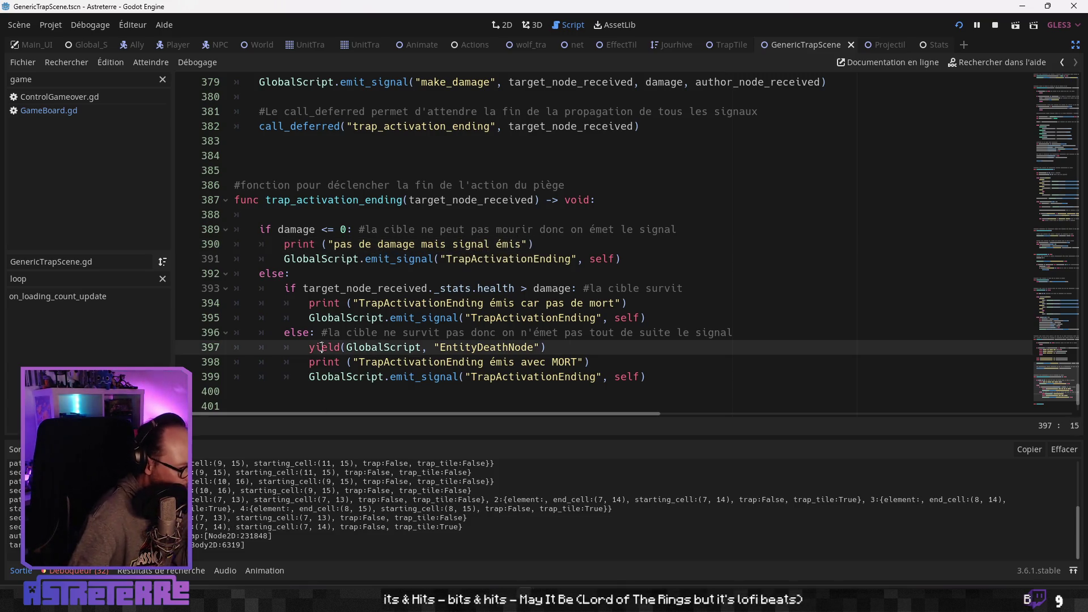
scroll(322, 347, down, 3)
scroll(359, 306, up, 5)
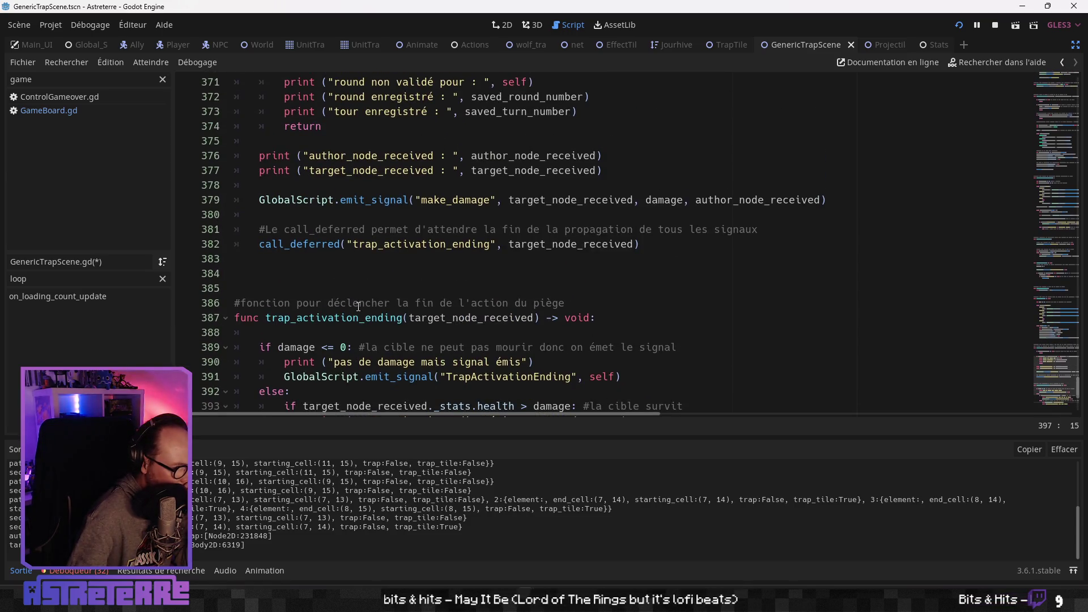
scroll(358, 306, up, 3)
scroll(358, 306, down, 1)
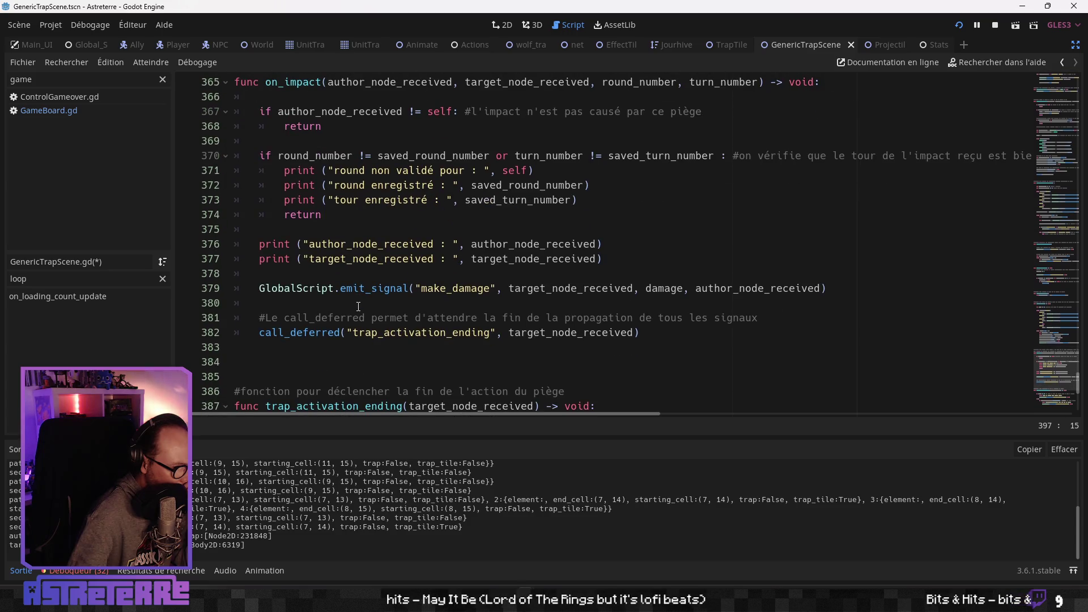
scroll(358, 306, down, 4)
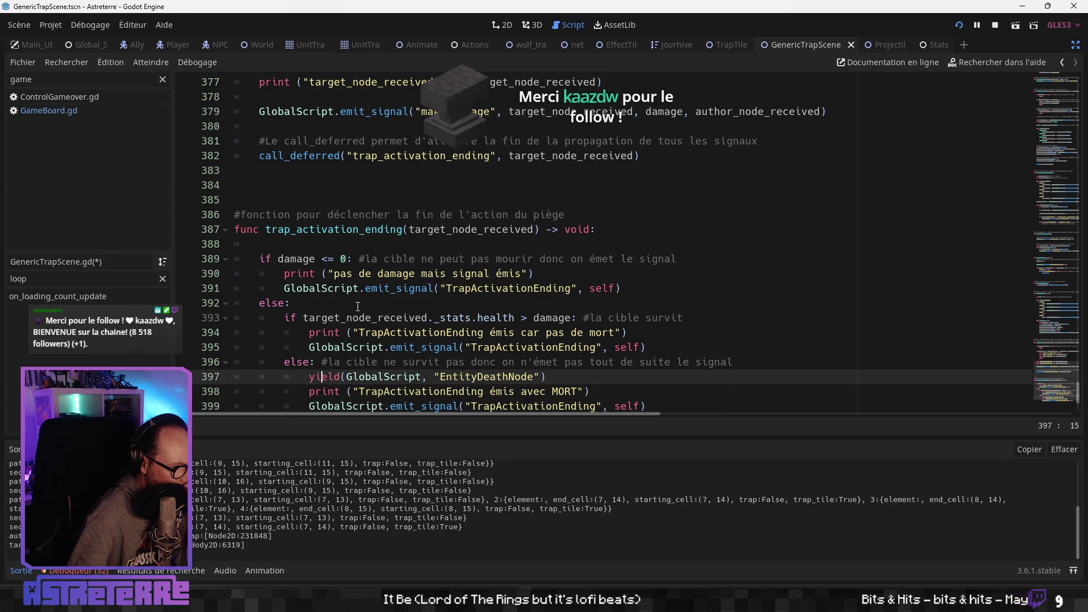
scroll(357, 306, down, 3)
scroll(355, 304, up, 1)
Add print("damage : ", damage) at the top of trap_activation_ending, then save and run
click(398, 242)
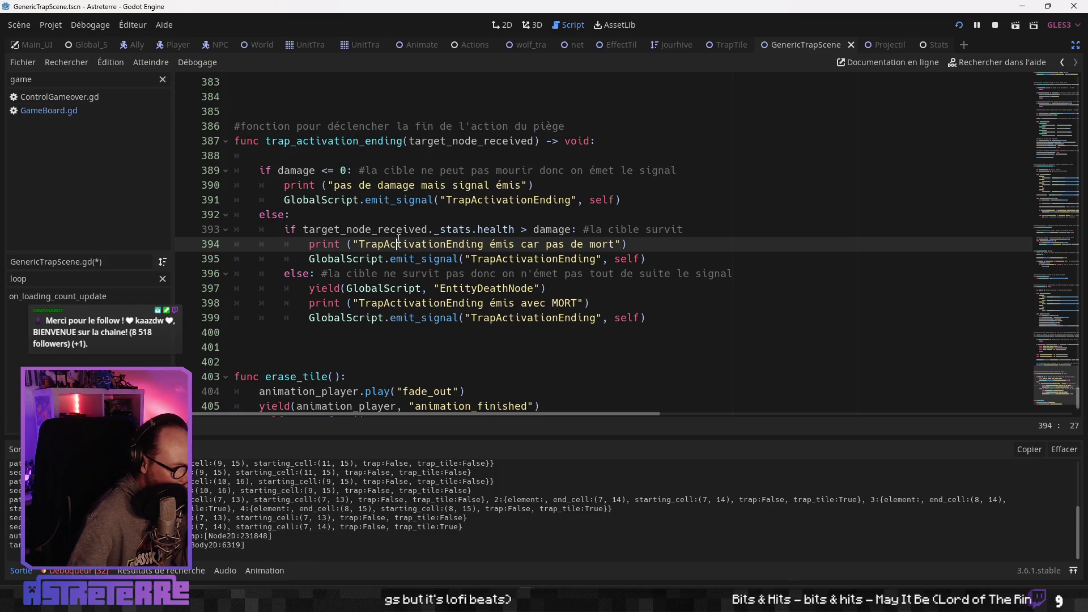
scroll(398, 241, up, 1)
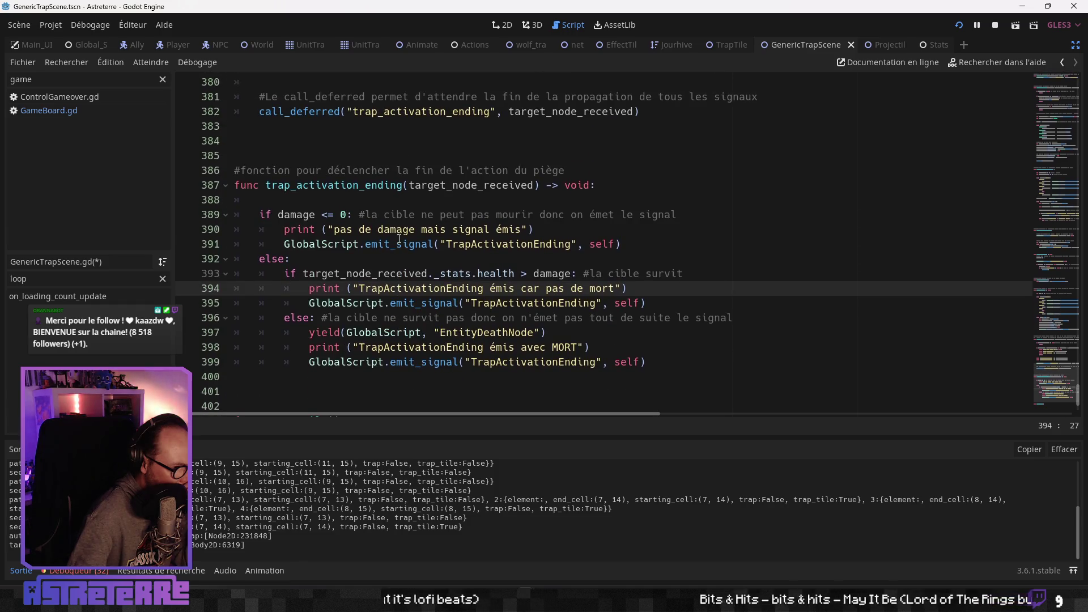
scroll(398, 239, down, 1)
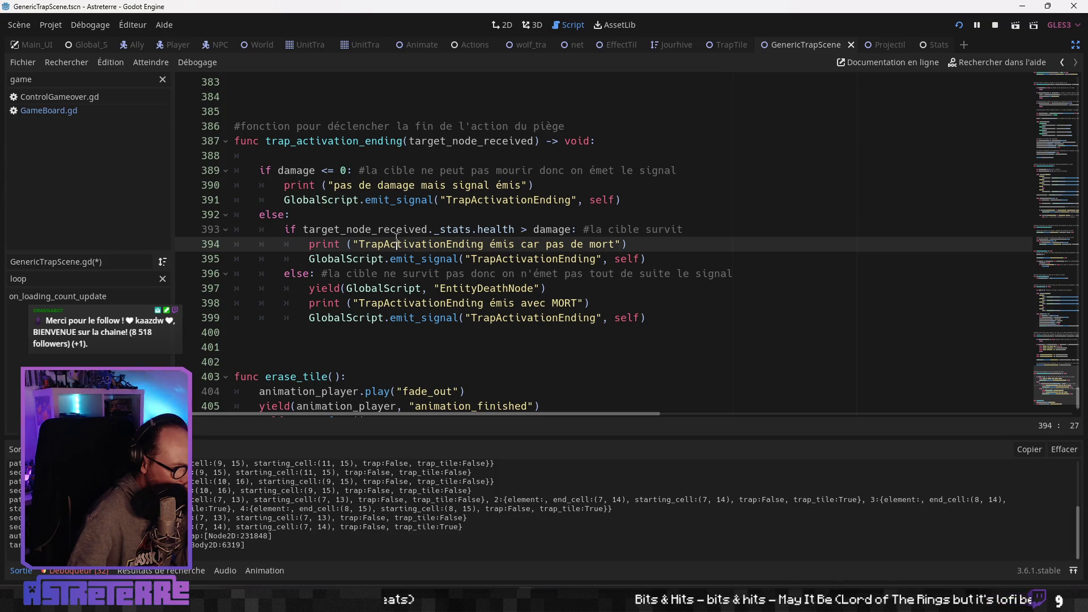
click(329, 156)
key(Return)
key(Return)
key(Up)
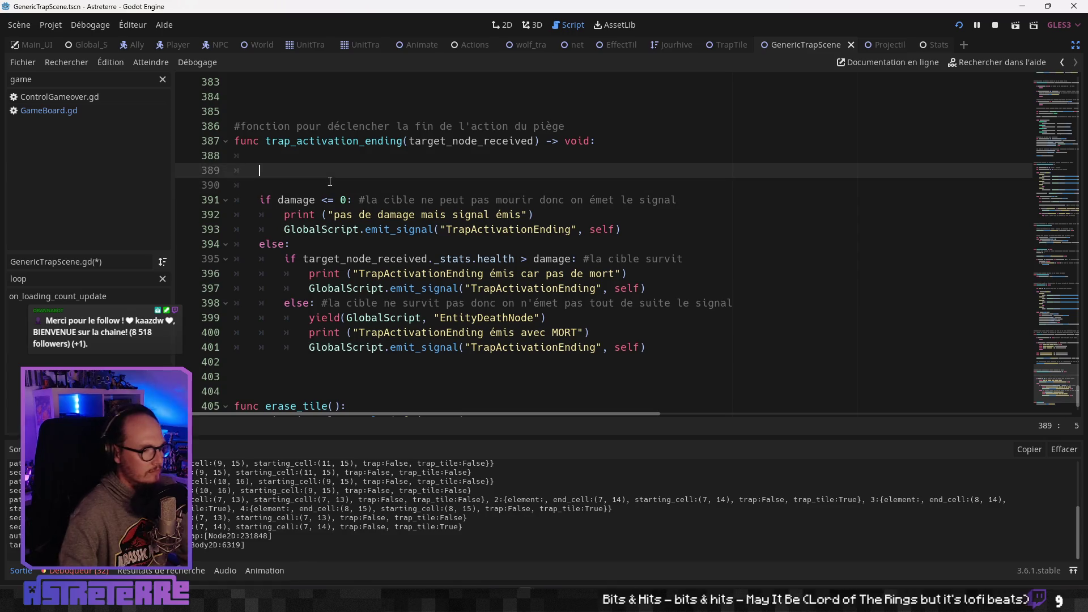
text(print ("dam)
text(age : ", da)
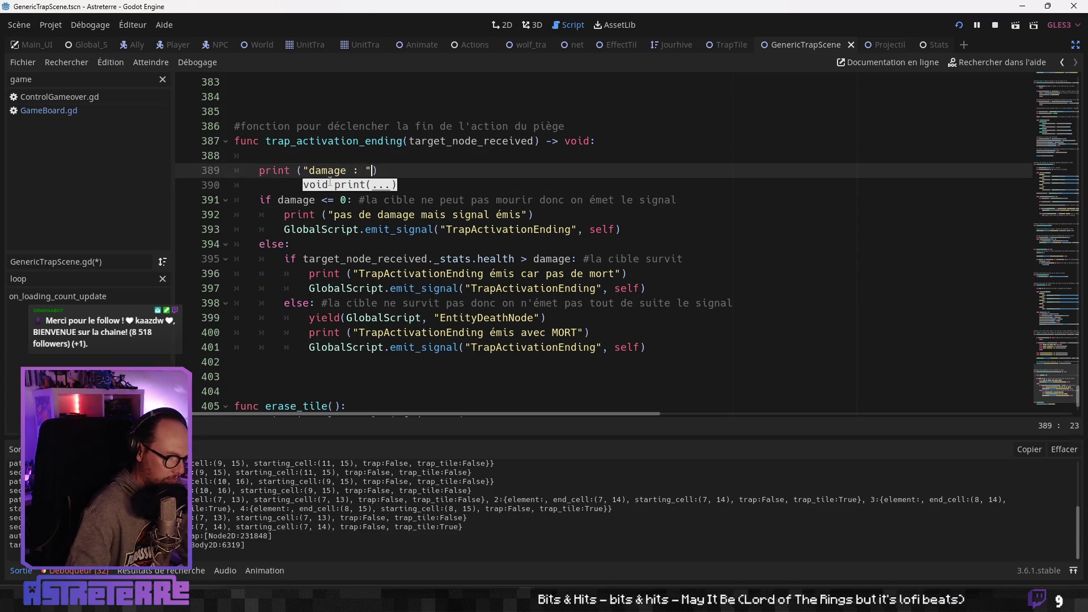
text(mage)
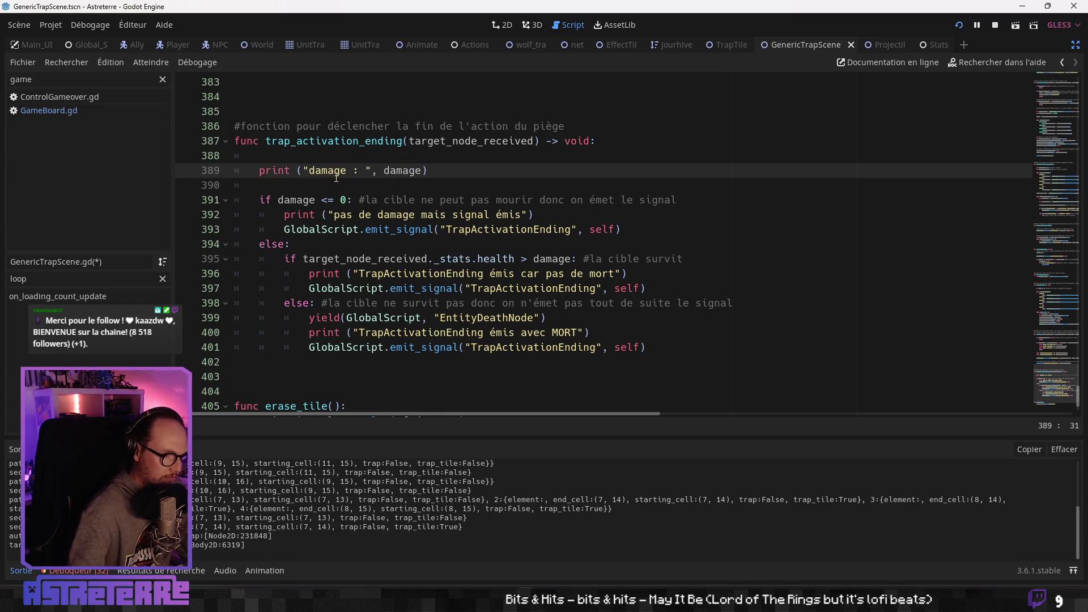
click(456, 201)
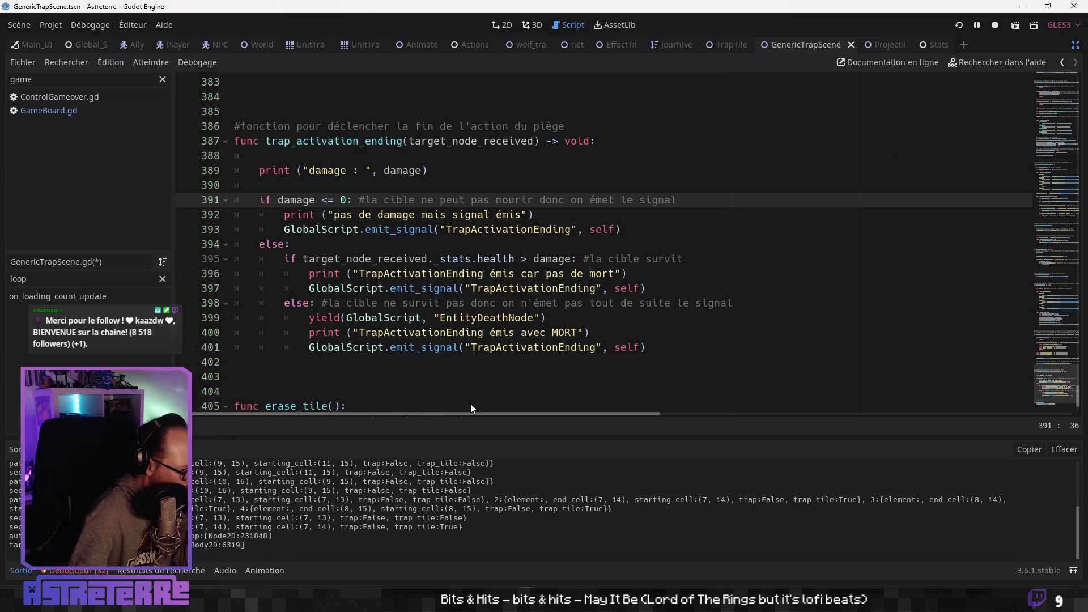
key(F5)
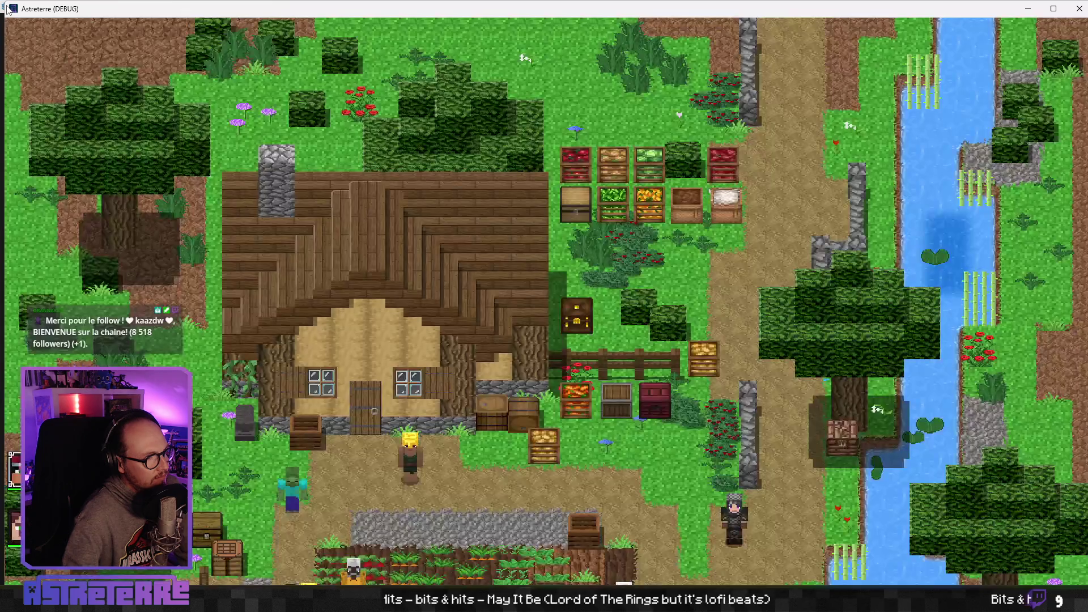
Shrink the game window, move it to the top, and walk the character across the map
mouse_move(3, 5)
mouse_down()
mouse_move(389, 217)
mouse_move(380, 214)
mouse_up()
drag(484, 226, 412, 38)
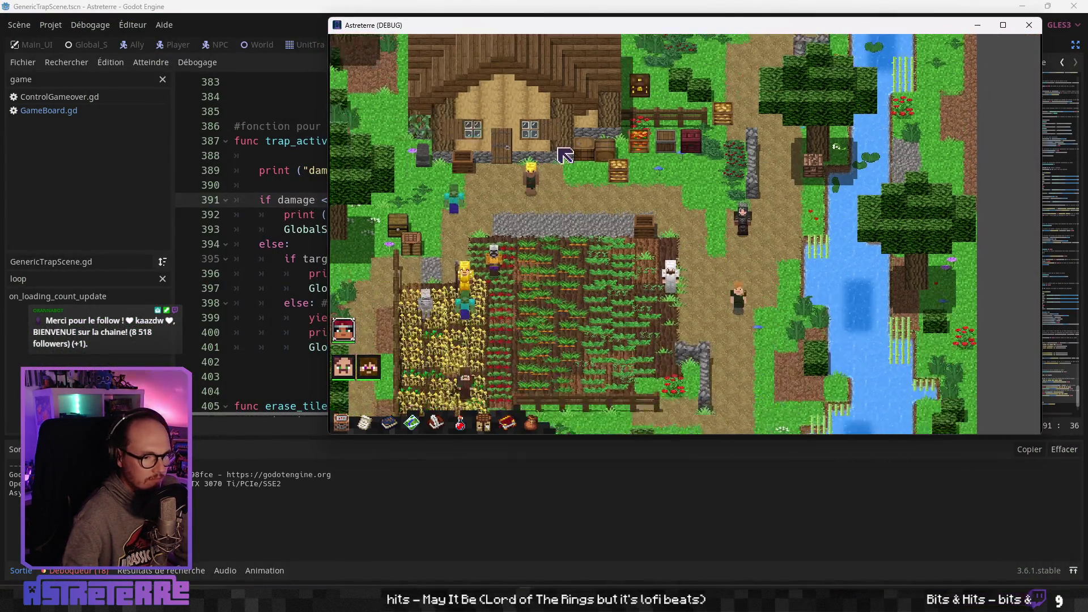
click(543, 264)
Unequip the gold helmet, chestplate and leggings, then end the placement phase
key(i)
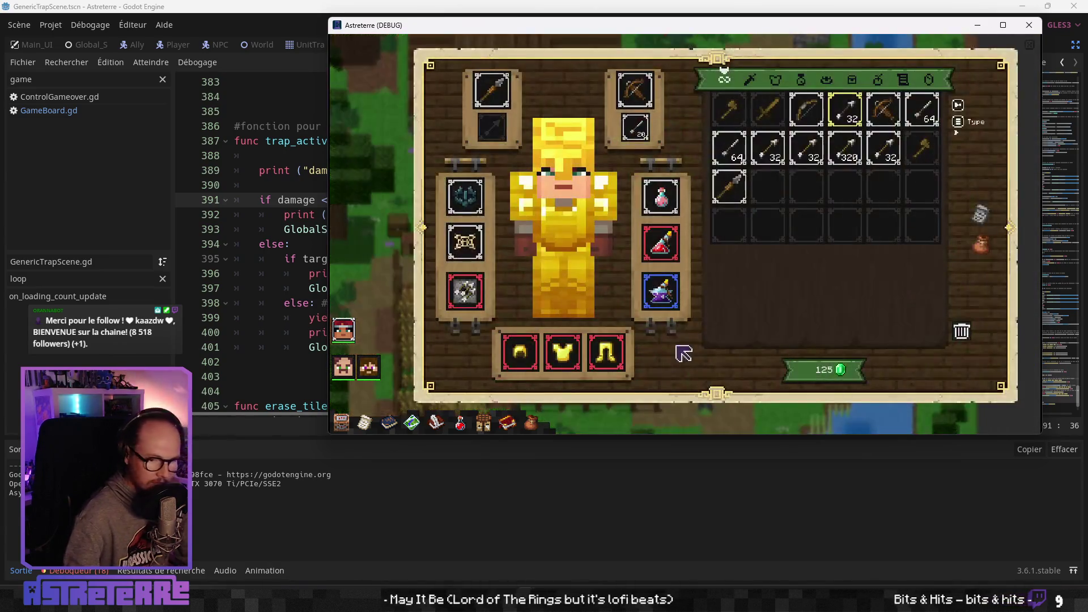
click(520, 351)
click(563, 351)
click(622, 361)
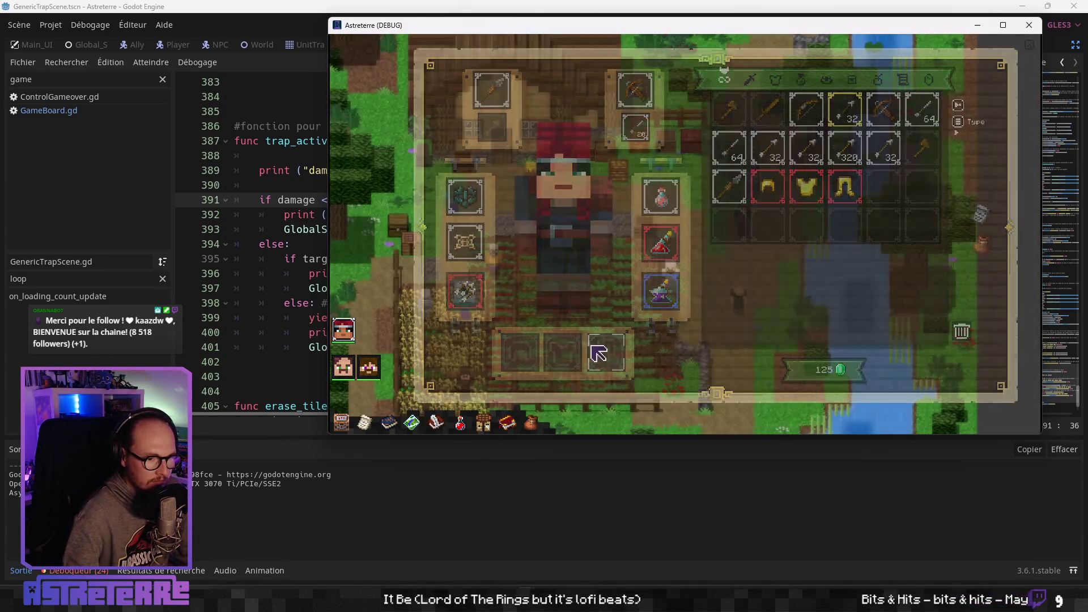
key(i)
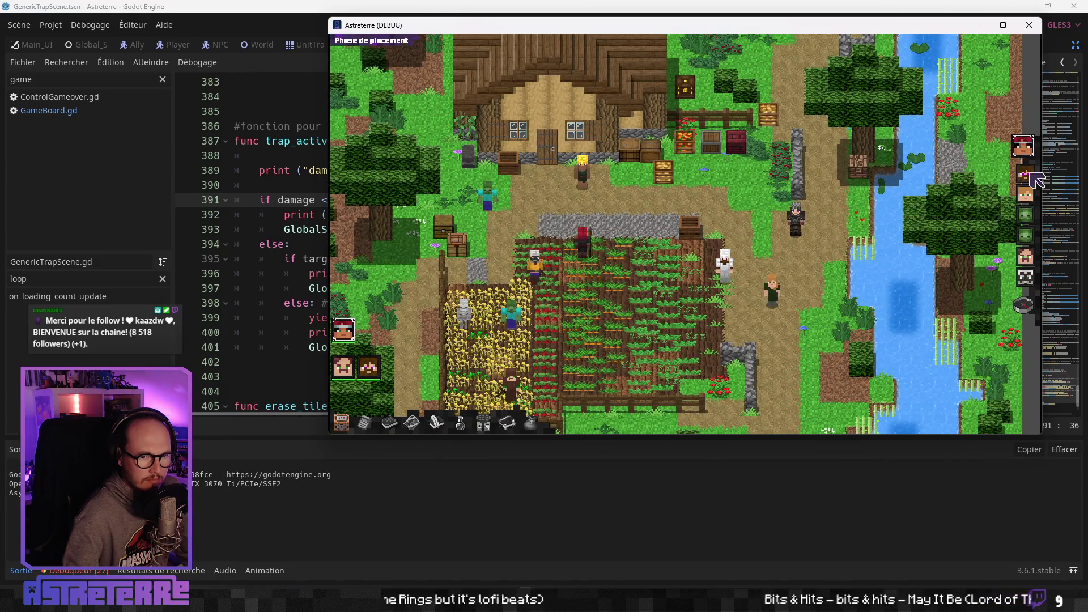
click(1041, 319)
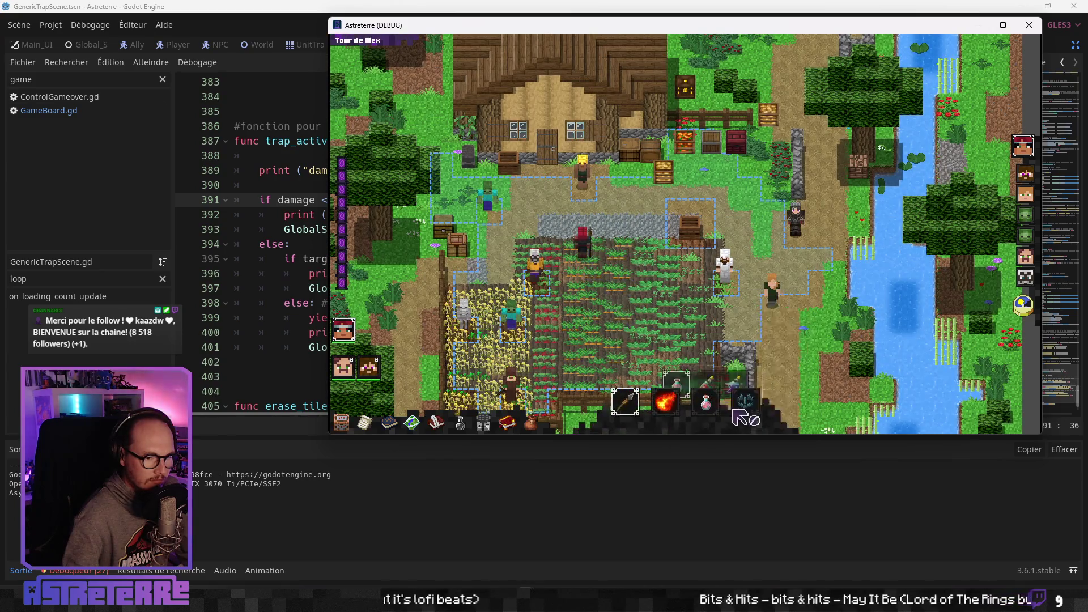
Place a trap on the targeted cell and end the player's and character's turns
click(745, 401)
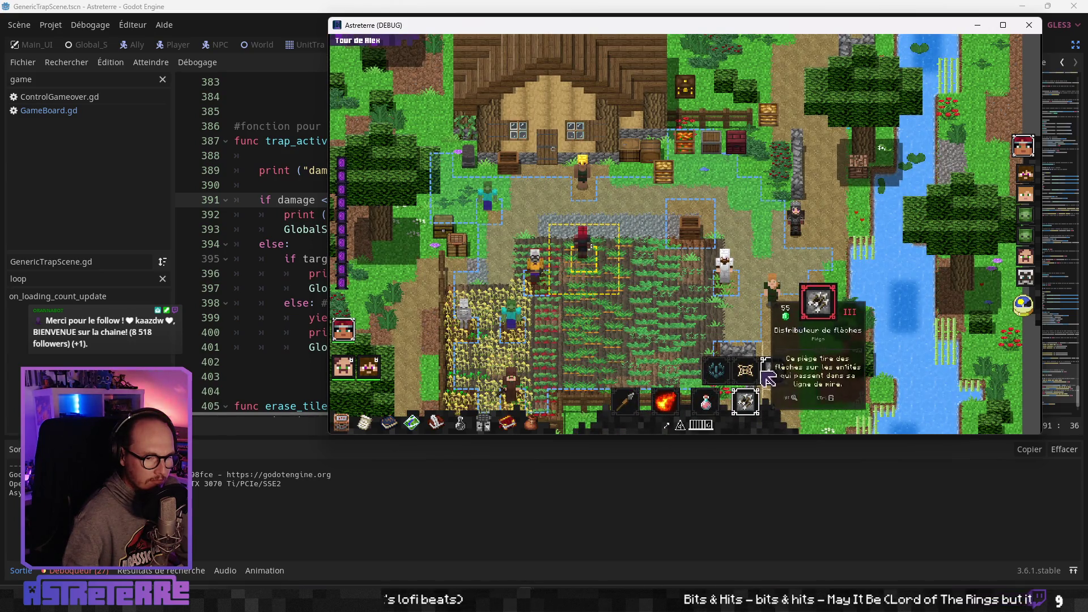
click(513, 240)
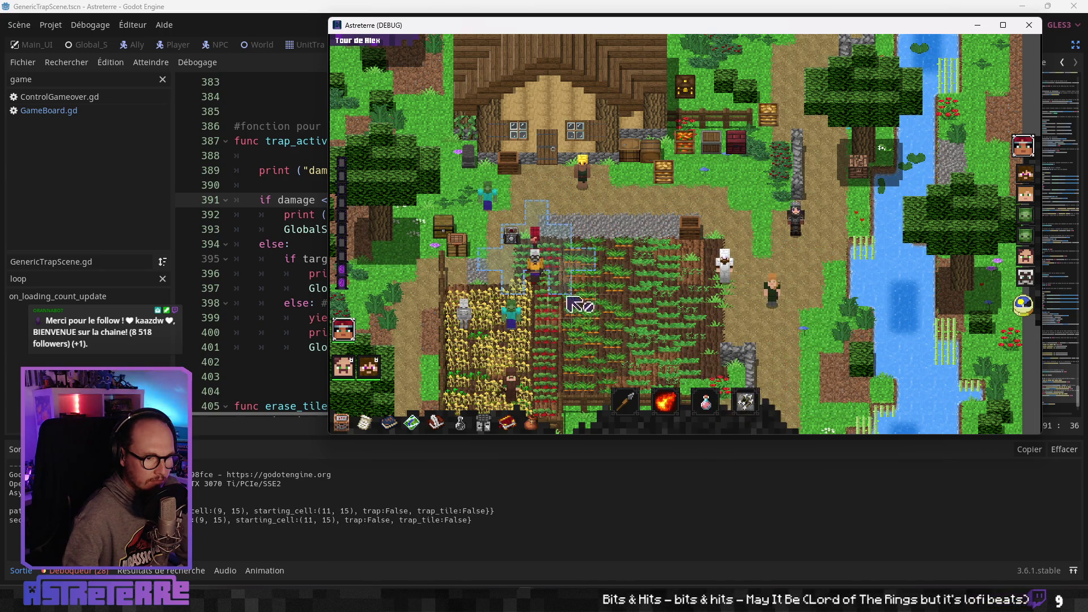
click(1033, 314)
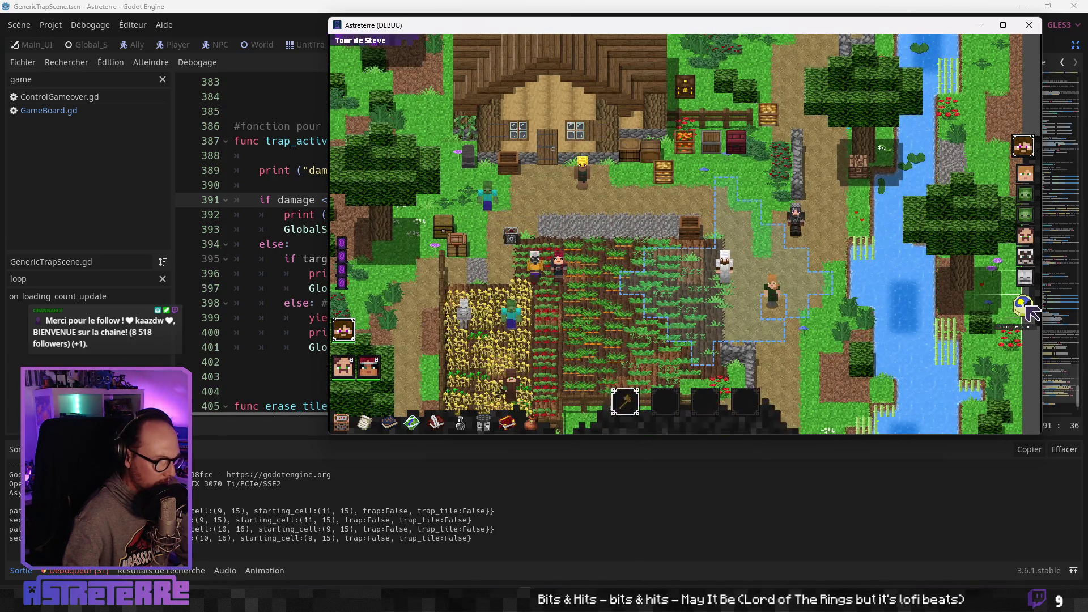
click(1033, 314)
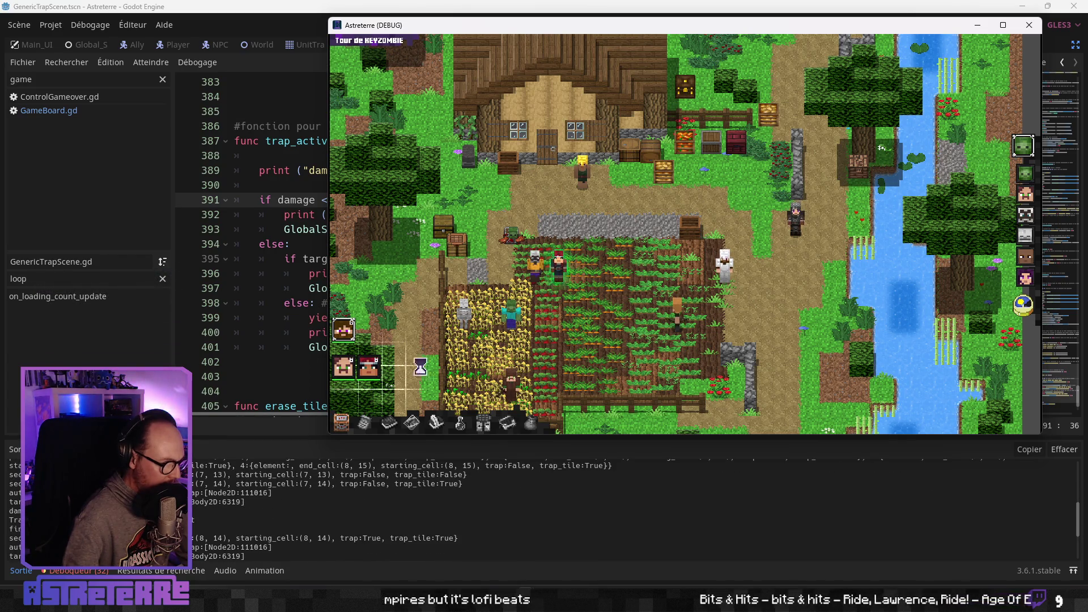
Read through the combat log as the zombie triggers the trap, then return to the editor
scroll(587, 265, down, 1)
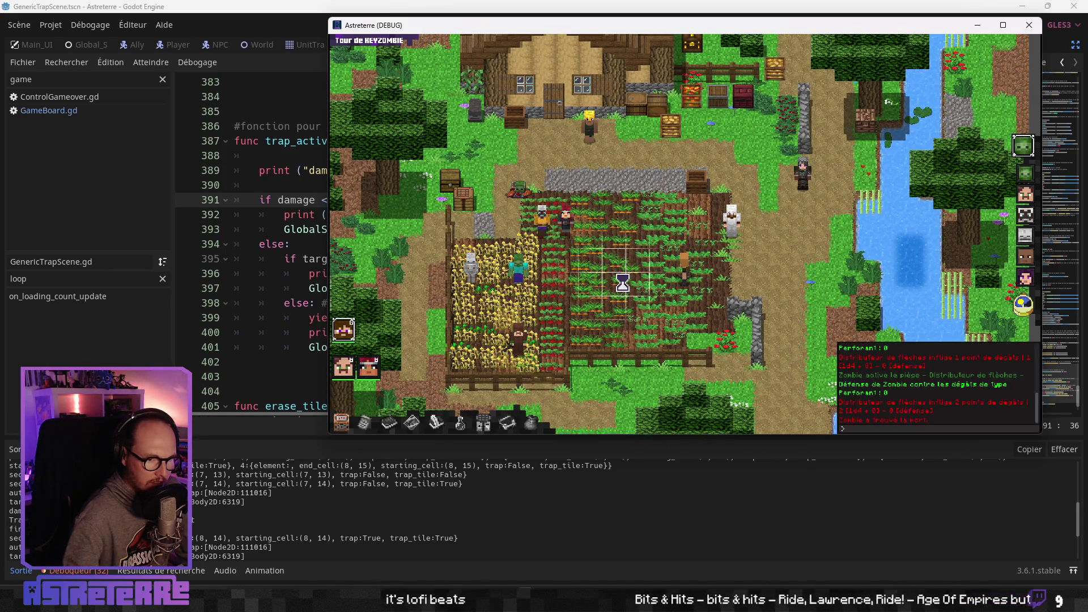
scroll(917, 391, up, 5)
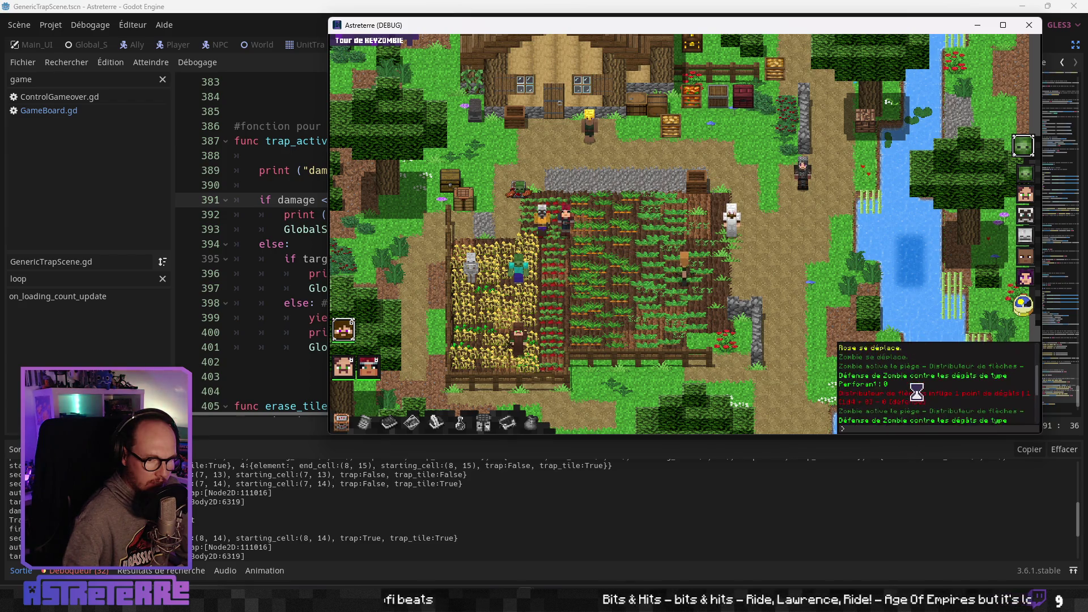
scroll(916, 391, down, 2)
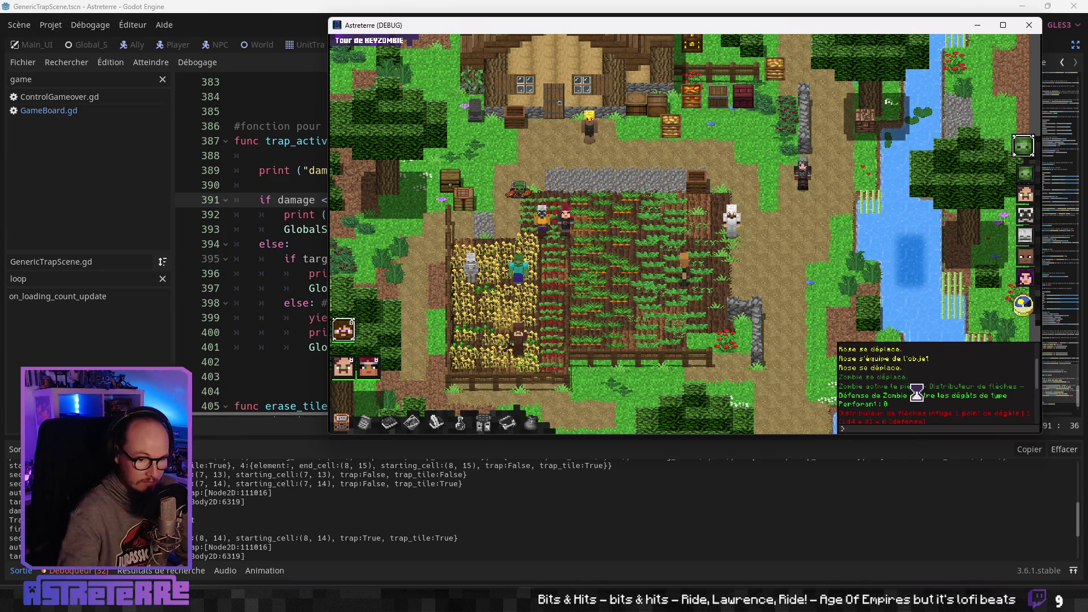
scroll(919, 406, down, 1)
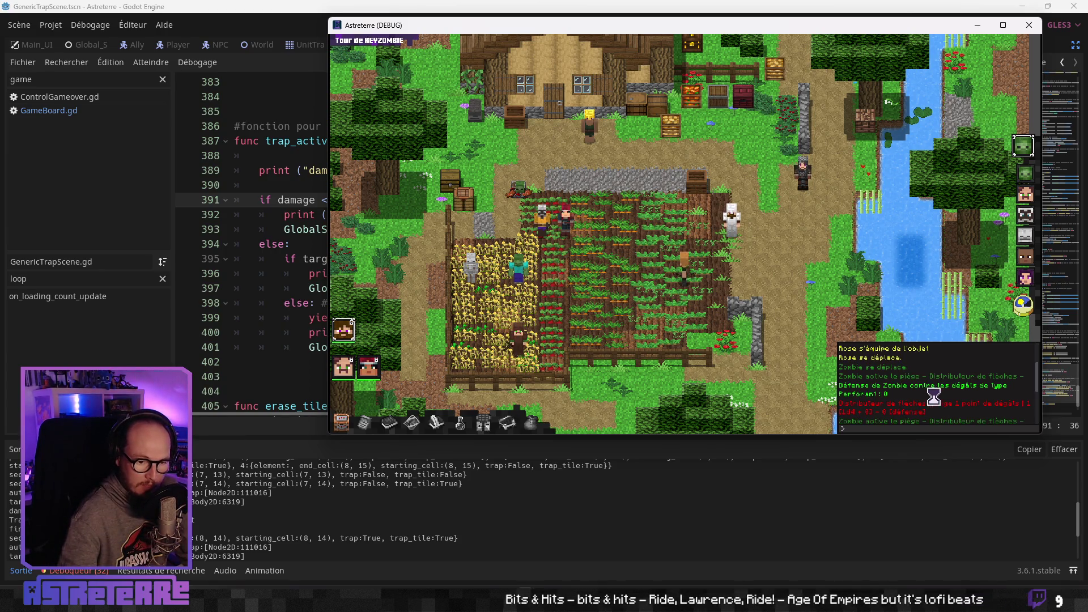
scroll(927, 404, down, 2)
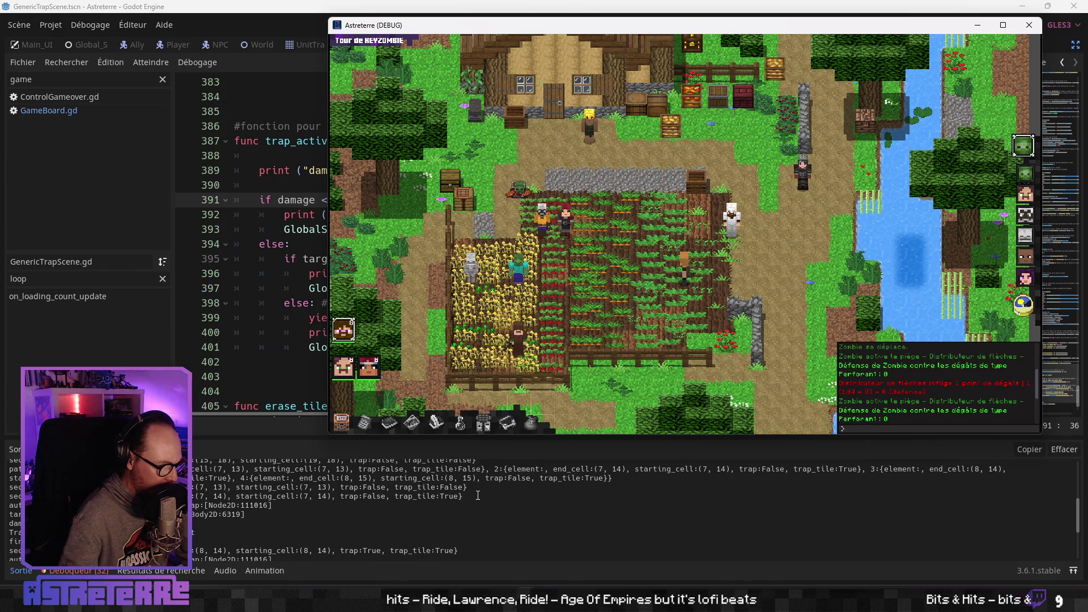
scroll(456, 497, down, 2)
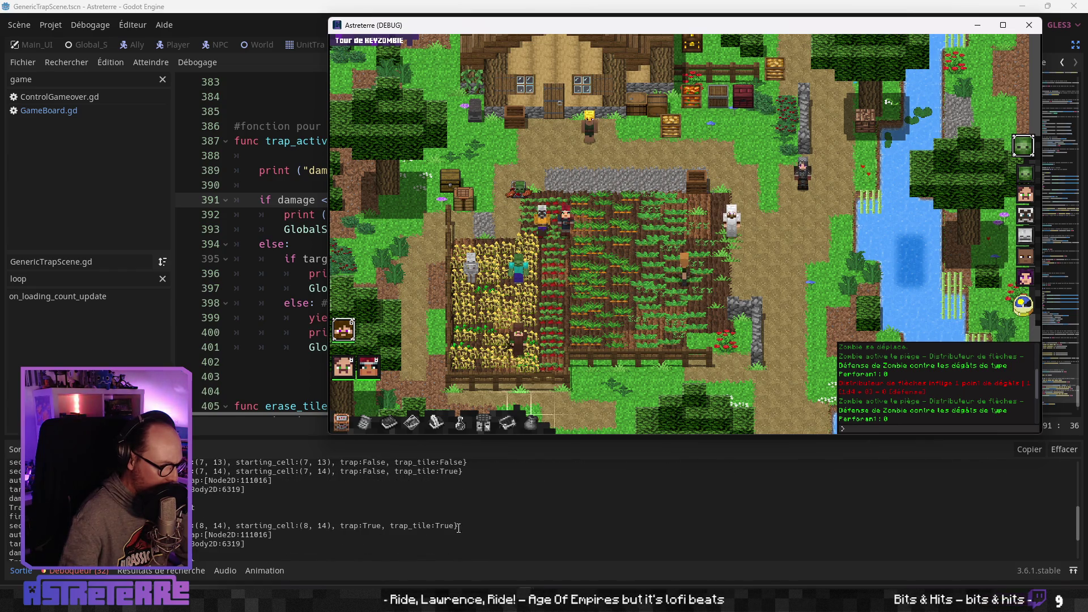
scroll(456, 504, down, 2)
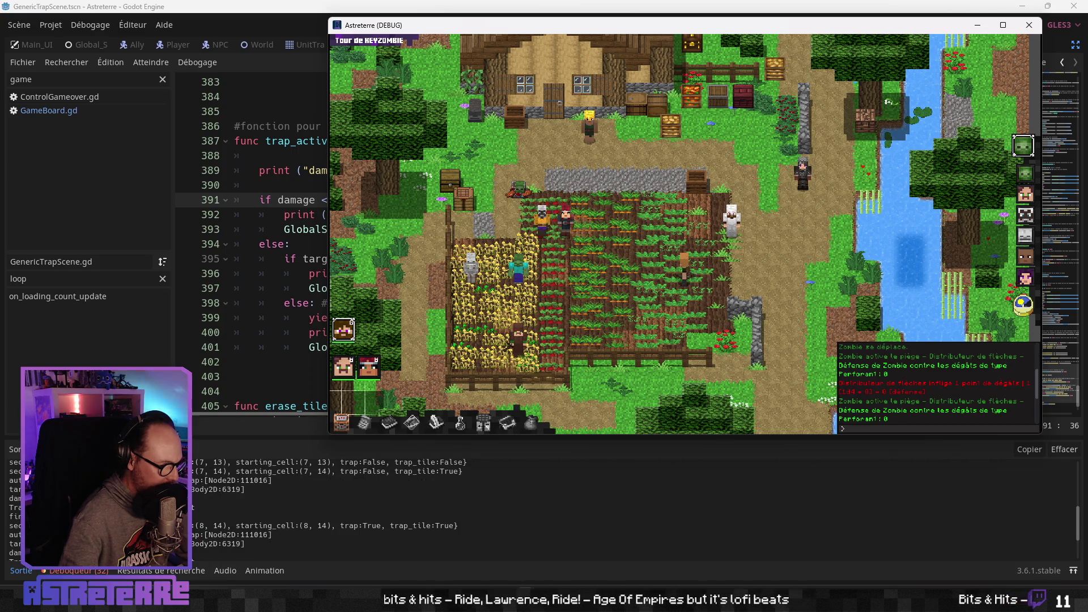
key(alt+Tab)
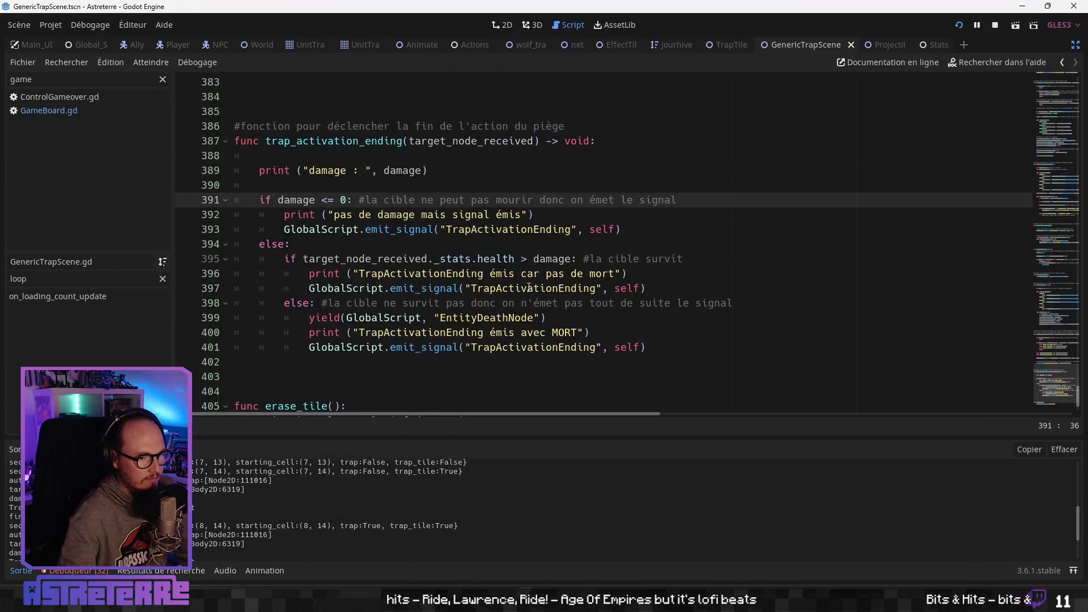
Open GameBoard.gd and go to the line advancing to the next section
click(589, 288)
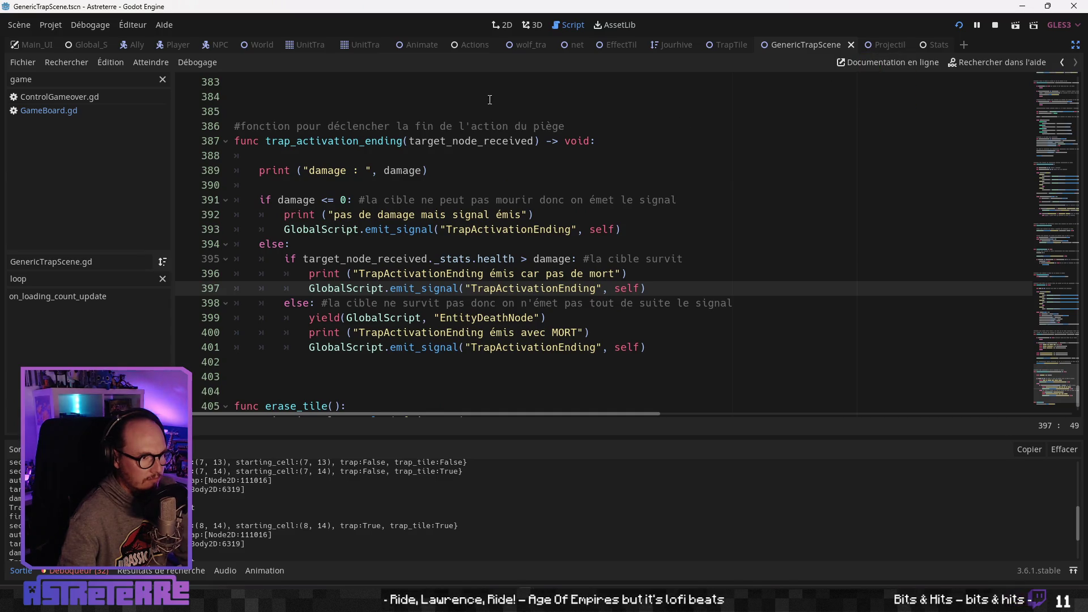
click(69, 109)
scroll(447, 278, down, 1)
click(411, 259)
Browse loop_for_moving_entity to the i += 1 line and the section_to_analyse print
scroll(312, 254, up, 7)
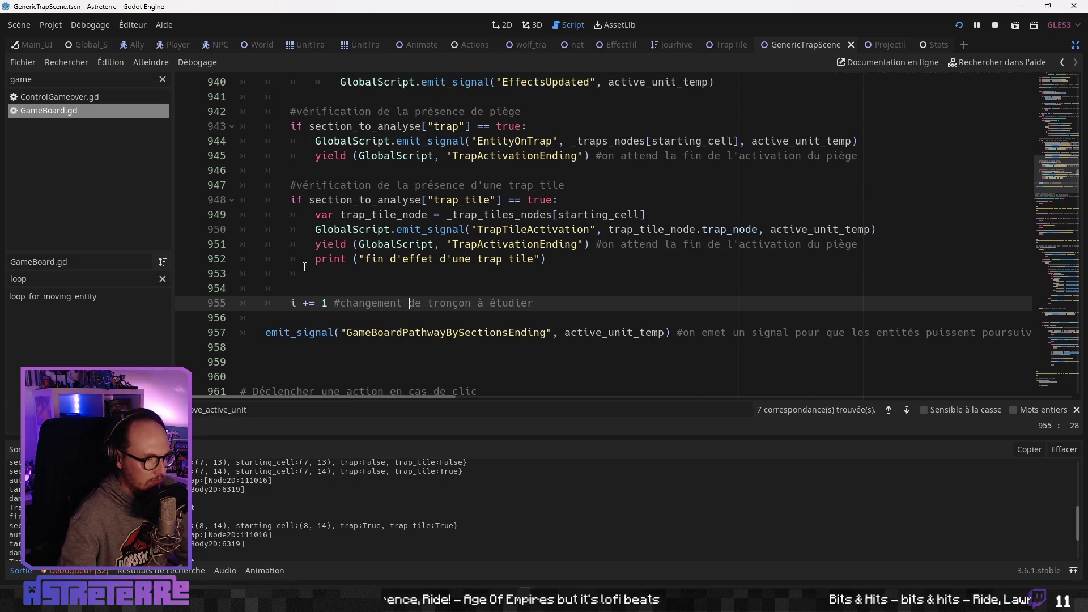
scroll(299, 320, up, 12)
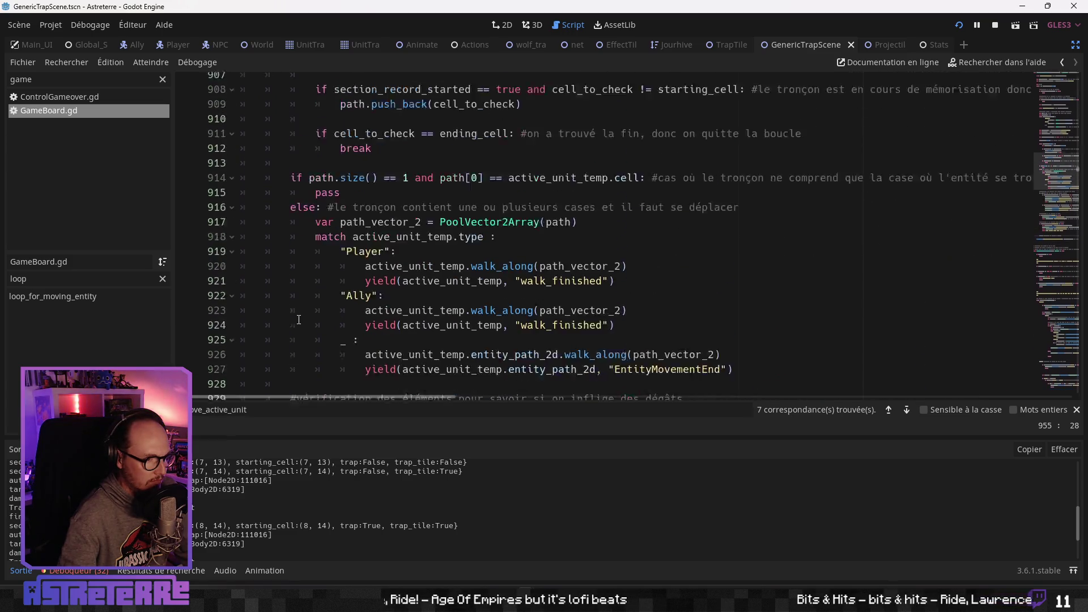
scroll(299, 320, up, 7)
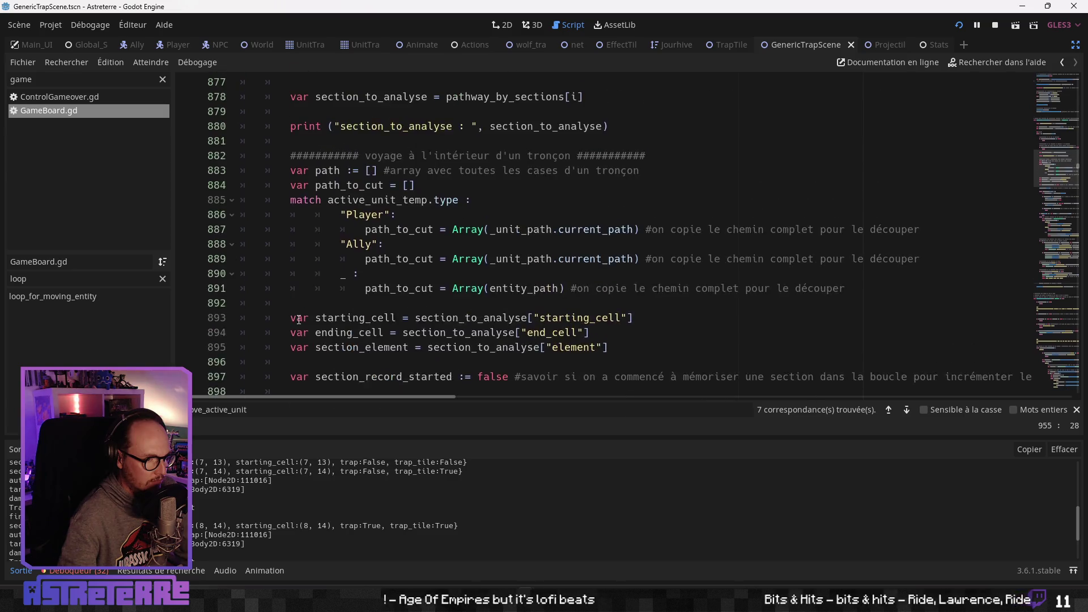
scroll(299, 320, down, 20)
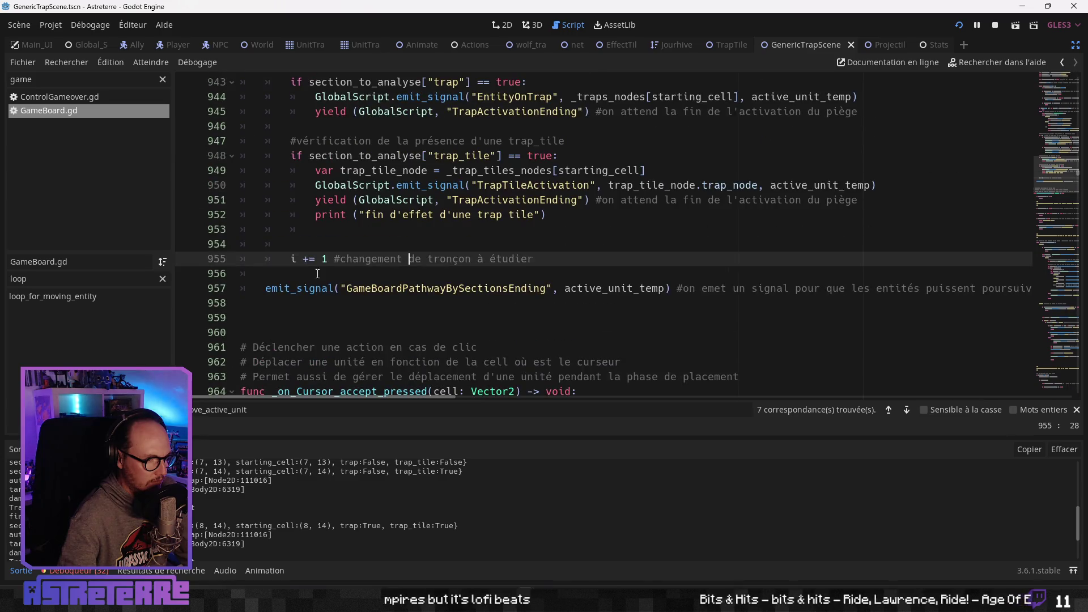
click(345, 277)
scroll(347, 283, up, 12)
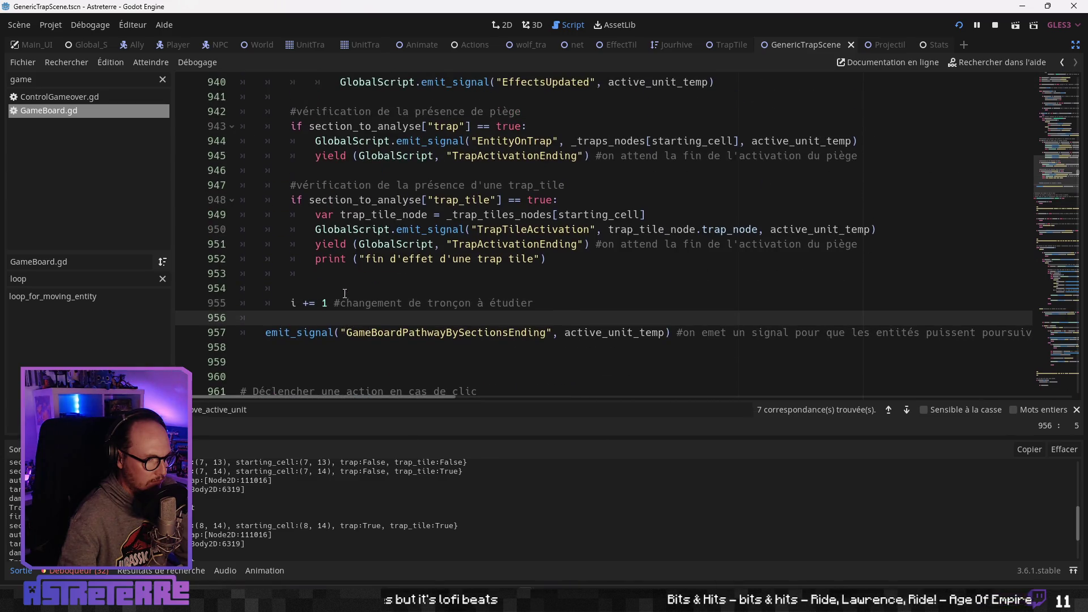
scroll(323, 311, up, 14)
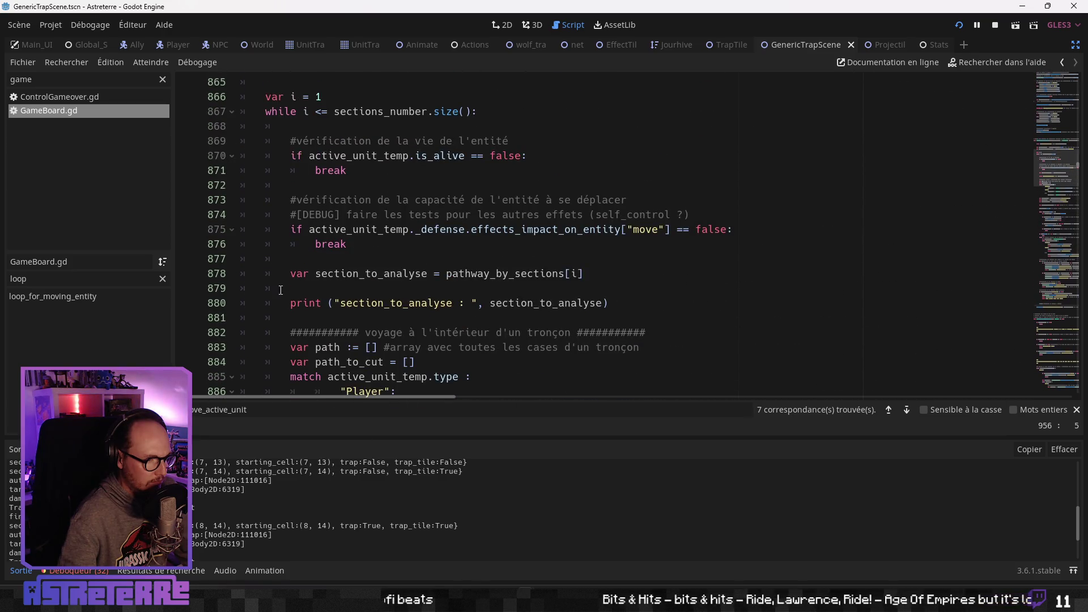
click(306, 304)
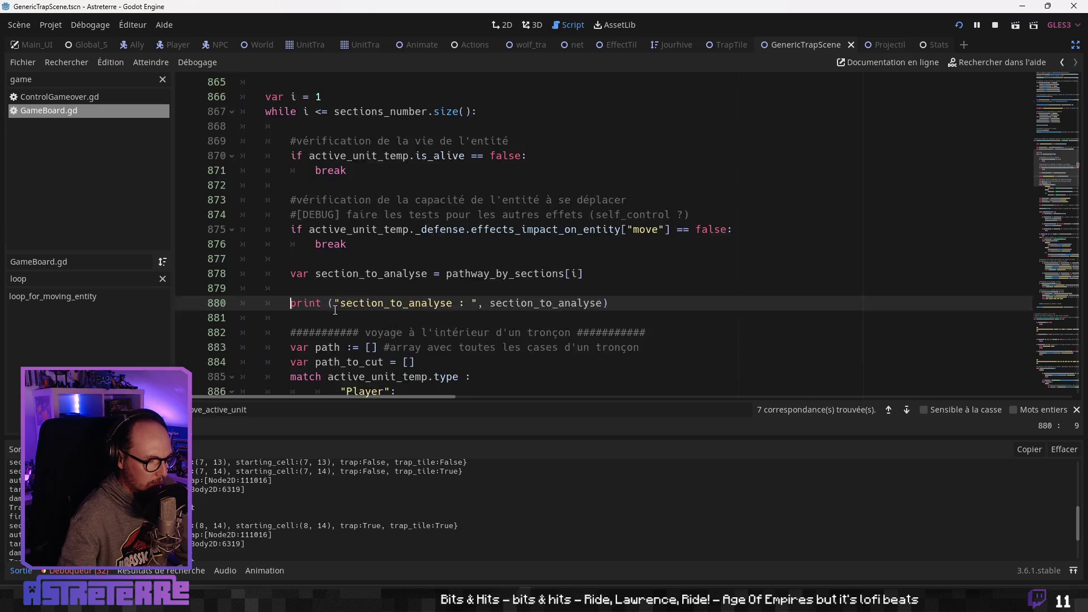
scroll(335, 310, down, 1)
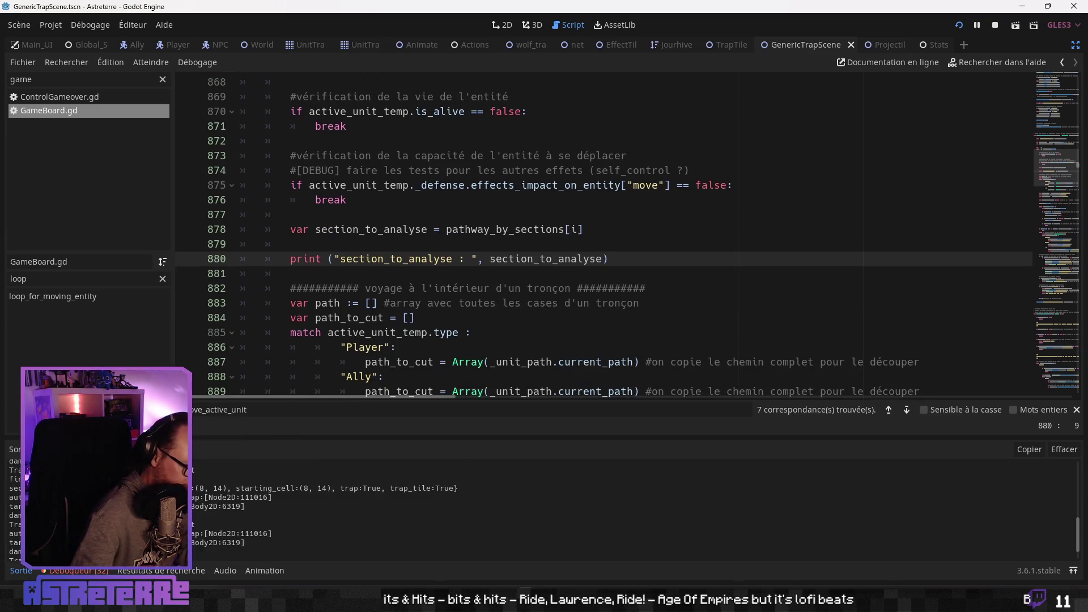
drag(104, 437, 104, 222)
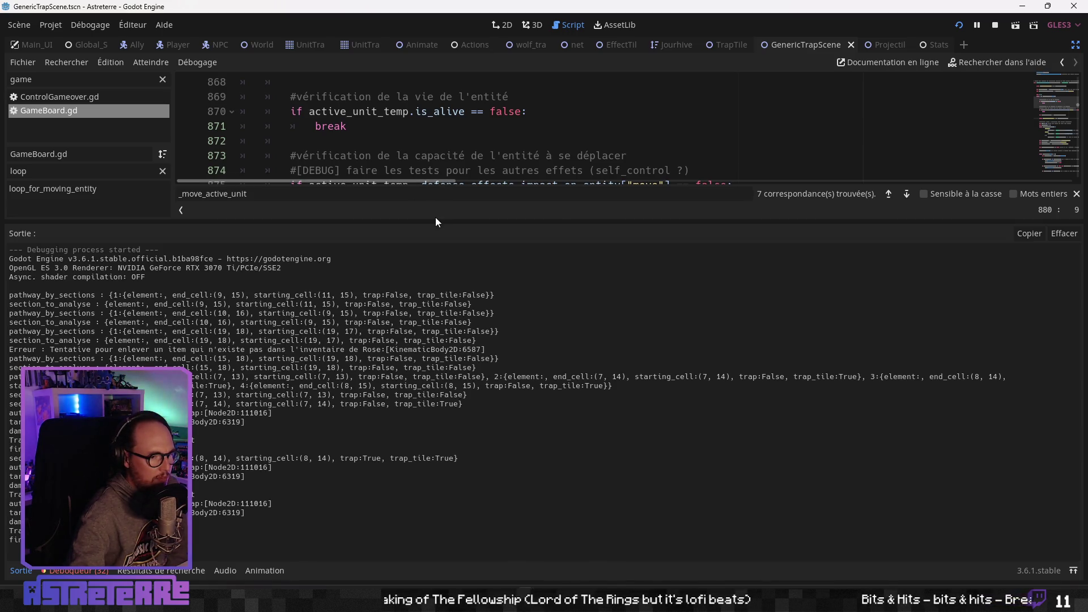
drag(435, 222, 429, 439)
Scroll down through loop_for_moving_entity from the section-traversal comment
click(437, 288)
scroll(436, 291, down, 8)
scroll(437, 291, down, 10)
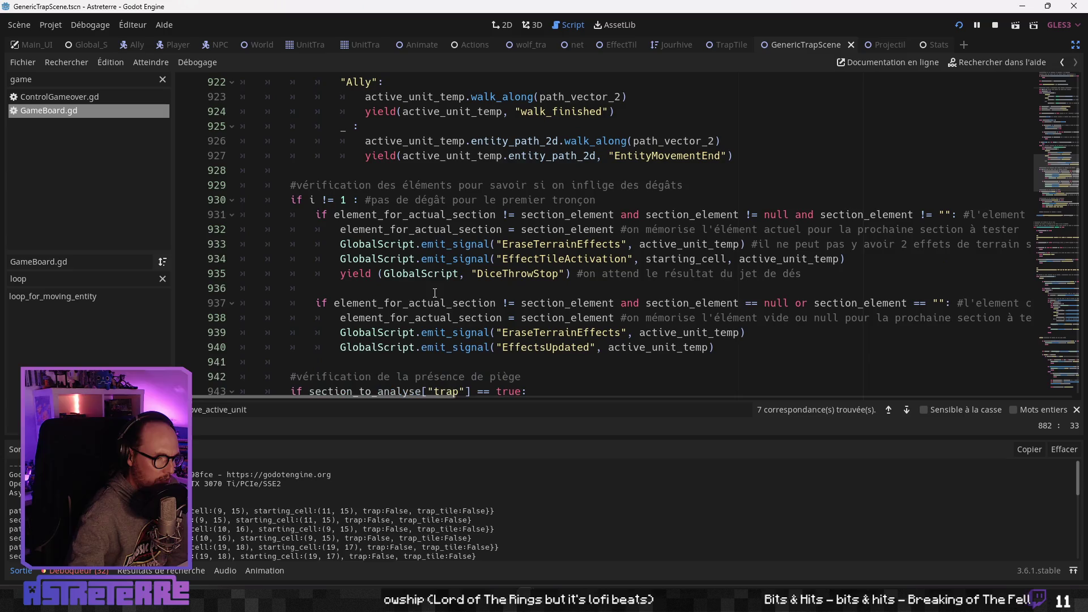
scroll(435, 293, down, 1)
scroll(436, 292, up, 2)
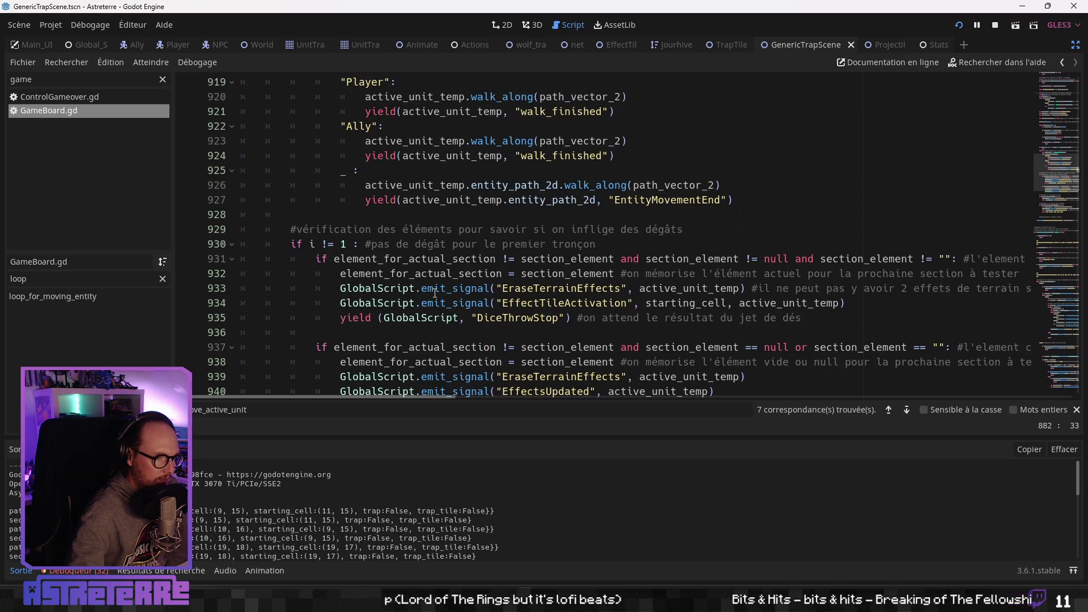
scroll(435, 293, up, 1)
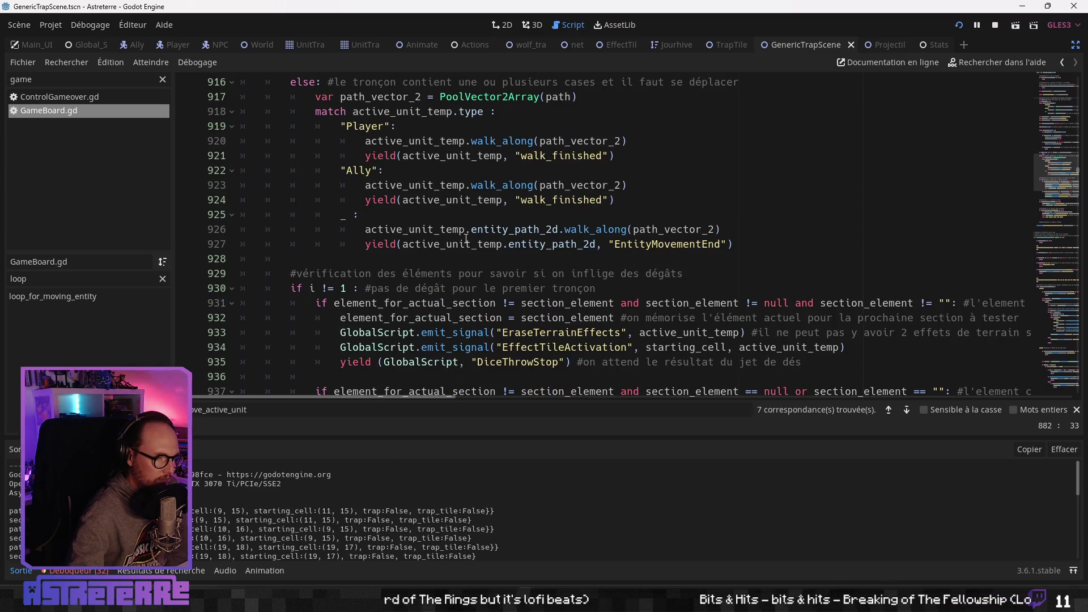
scroll(465, 227, down, 4)
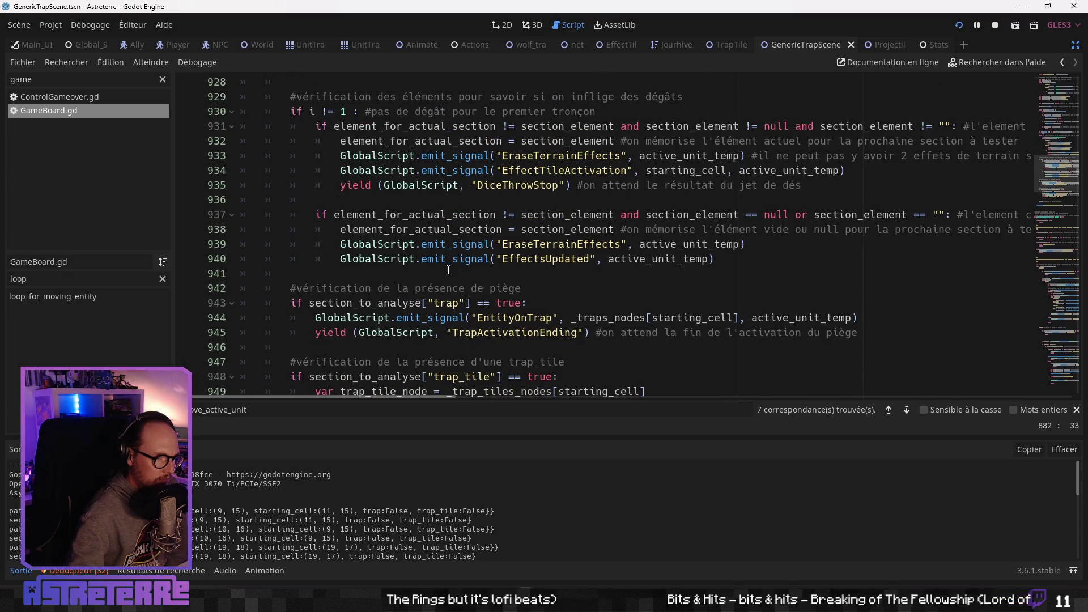
scroll(430, 282, down, 1)
scroll(427, 284, down, 2)
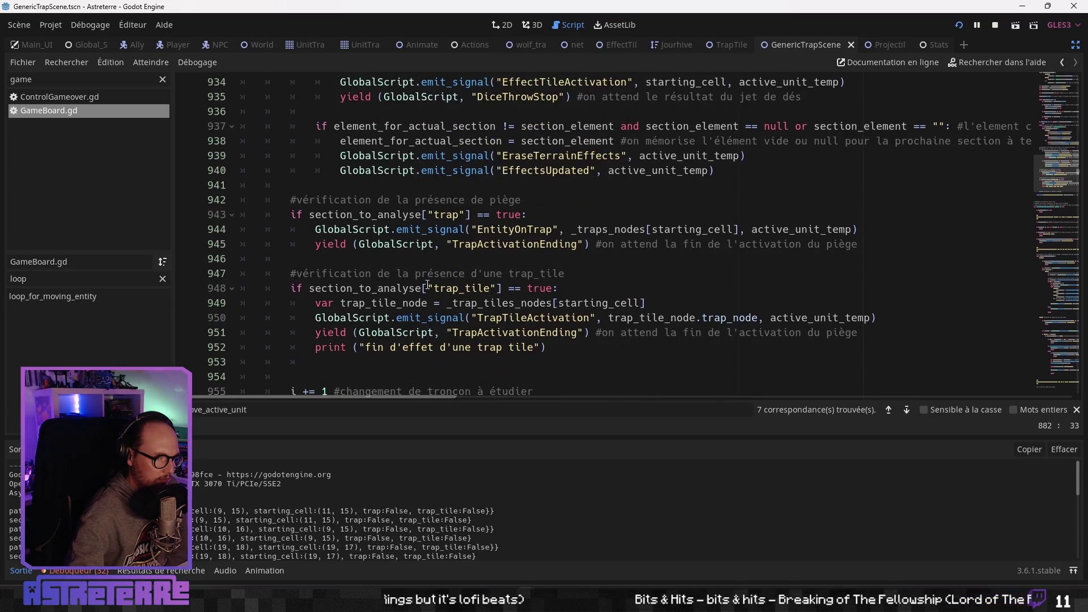
scroll(426, 285, down, 1)
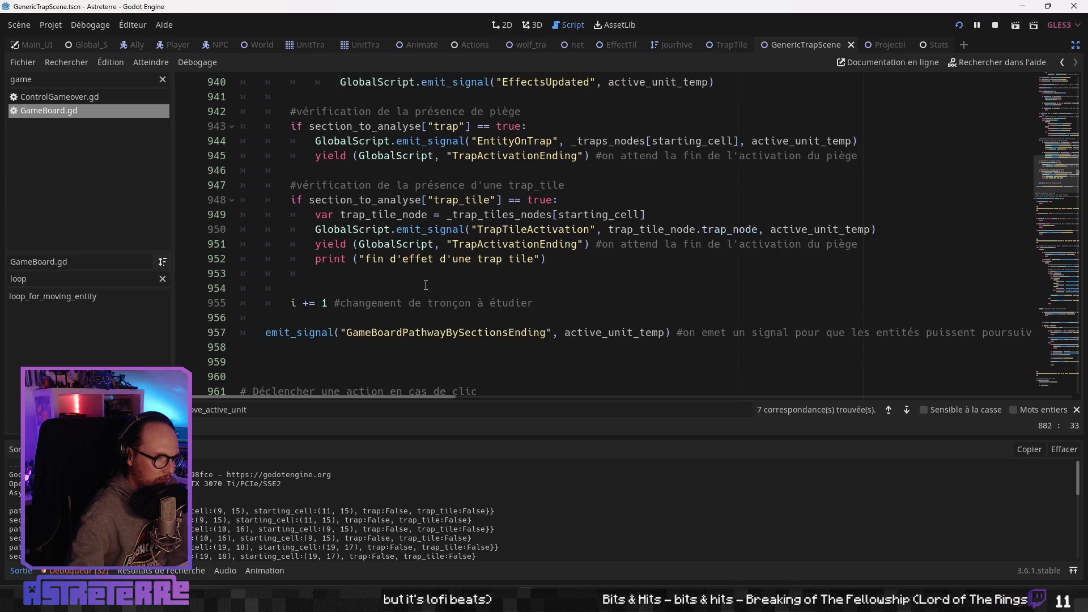
scroll(425, 285, down, 1)
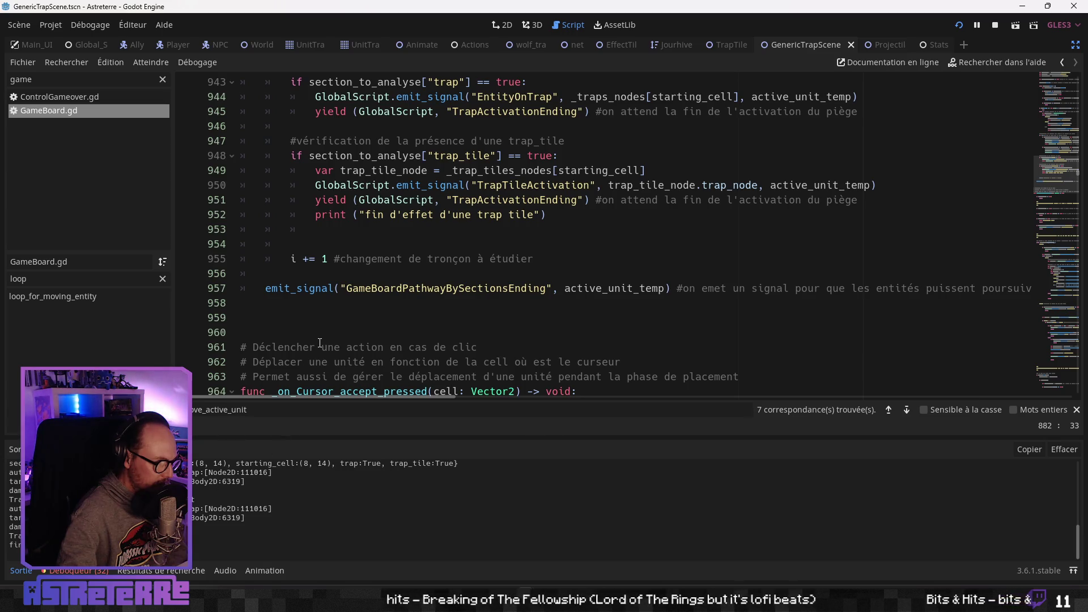
Review the loop's end at the GameBoardPathwayBySectionsEnding emit and indent the blank line after it
scroll(320, 342, up, 12)
scroll(312, 369, up, 7)
scroll(318, 368, up, 8)
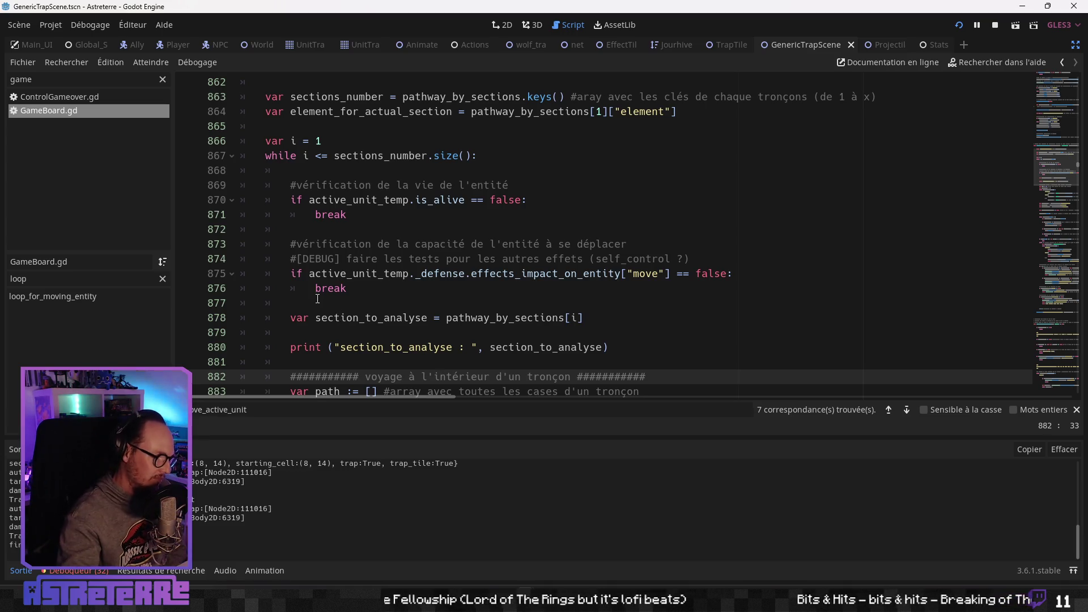
scroll(317, 299, down, 20)
scroll(306, 322, down, 20)
scroll(321, 323, up, 12)
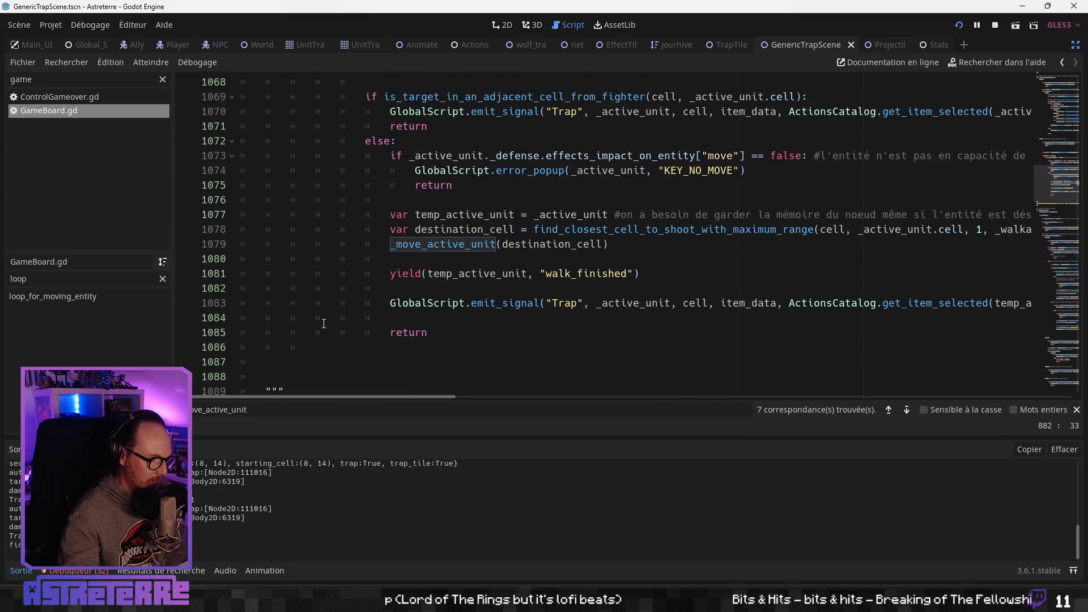
scroll(320, 326, down, 1)
scroll(319, 326, up, 20)
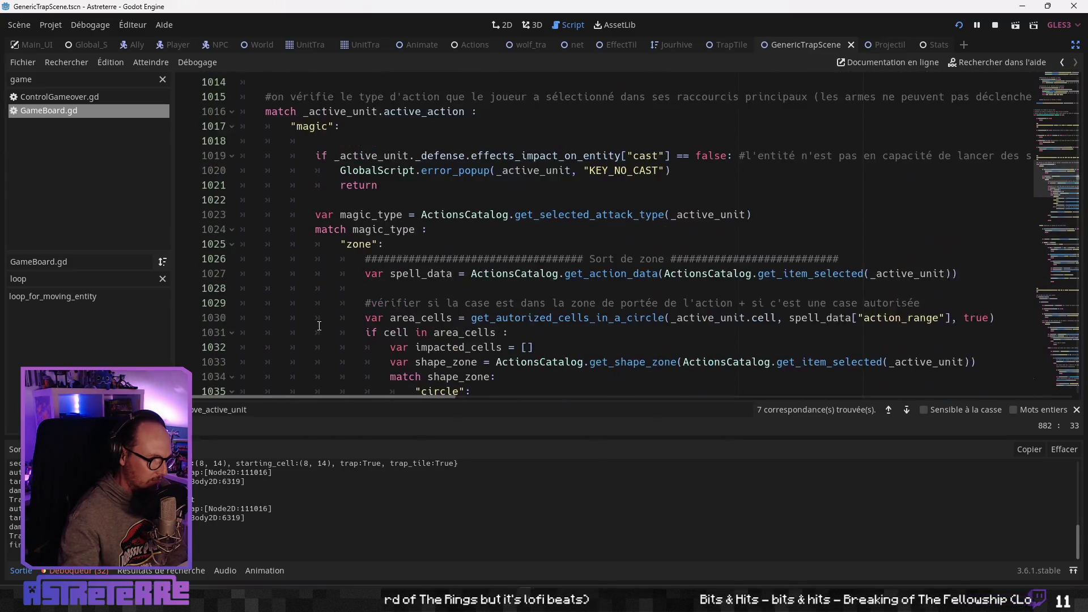
scroll(318, 327, up, 20)
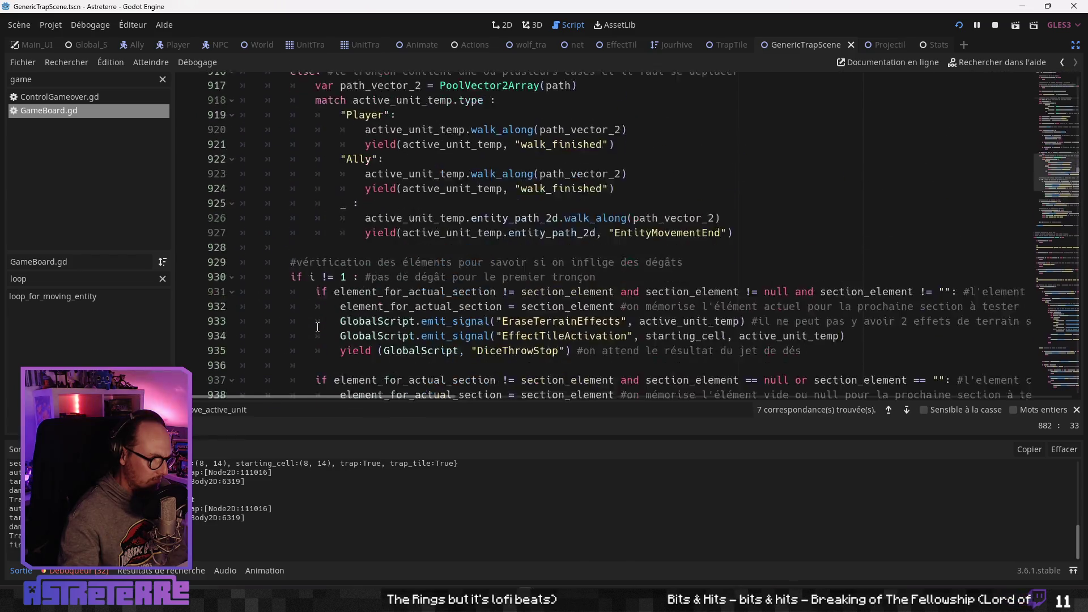
scroll(318, 327, up, 10)
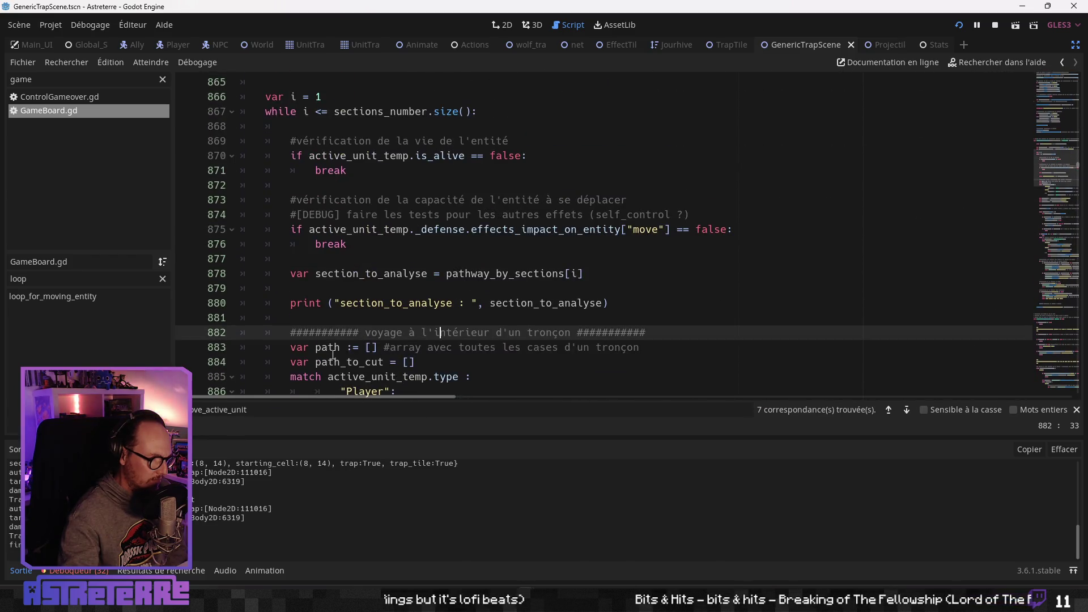
scroll(333, 355, down, 20)
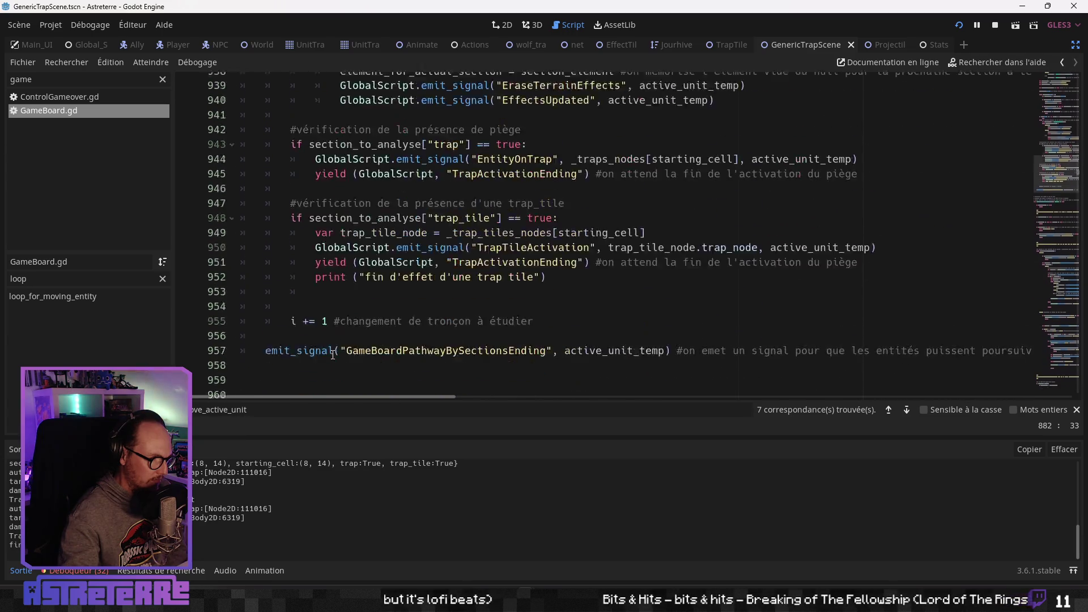
click(287, 304)
key(Tab)
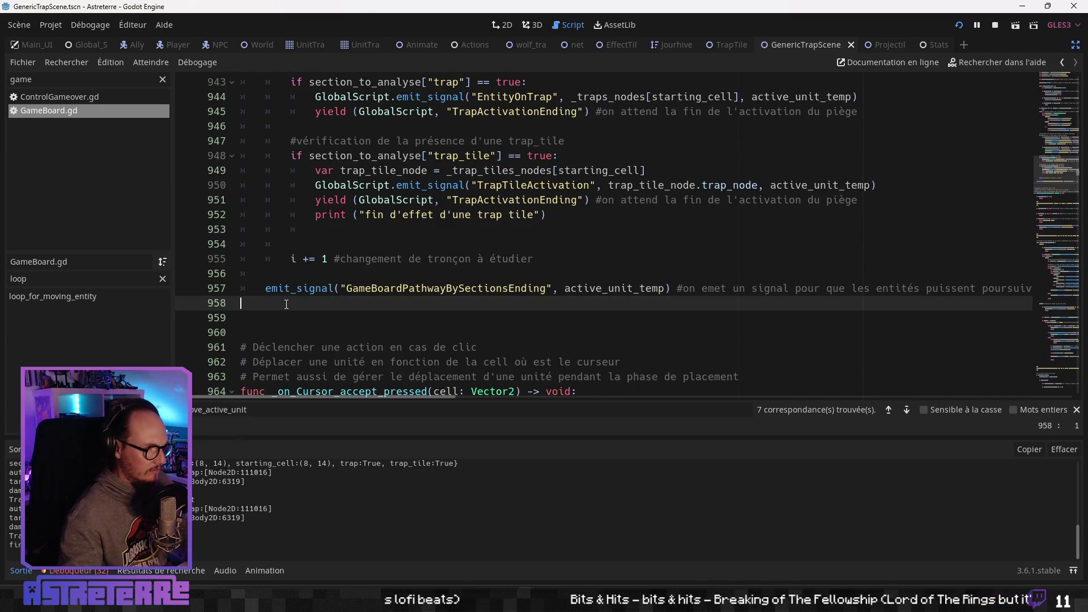
Type print("fin de la loop") after the emit, then review the section path-building code above
text(print ("fin)
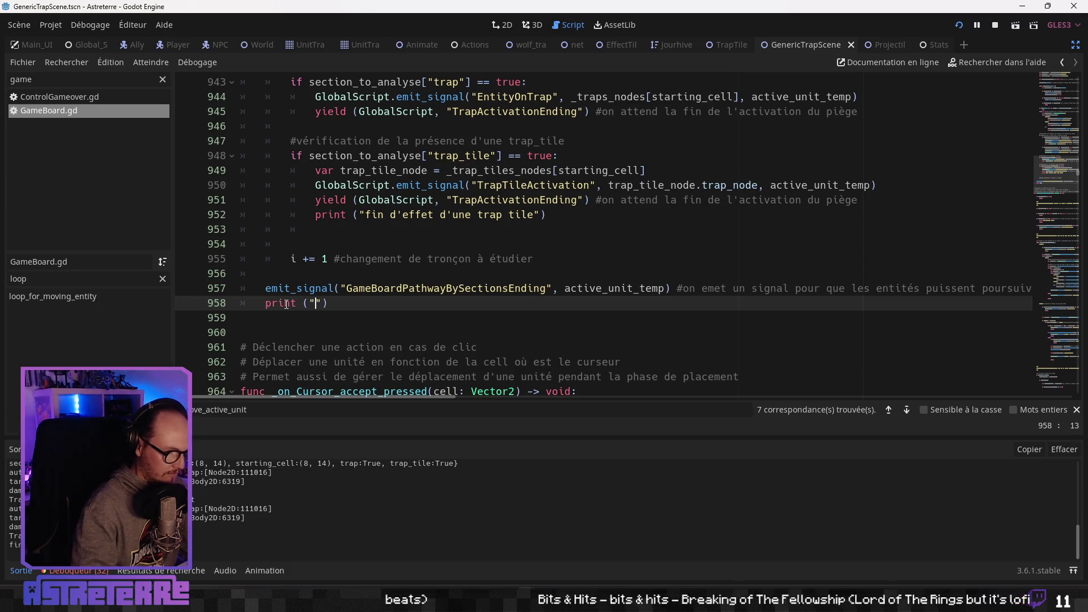
text( de la loop)
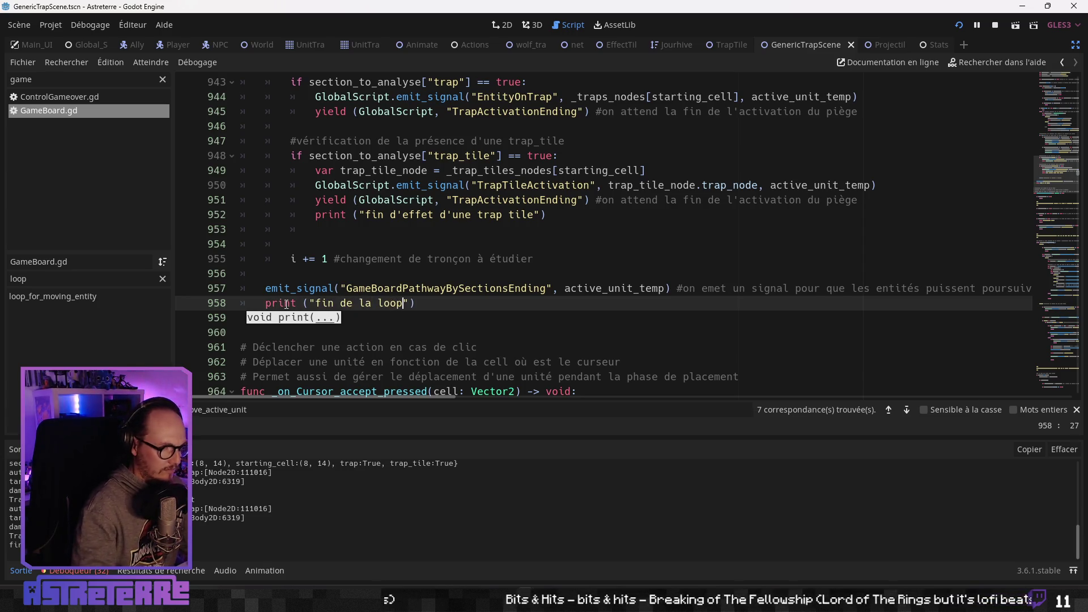
click(396, 245)
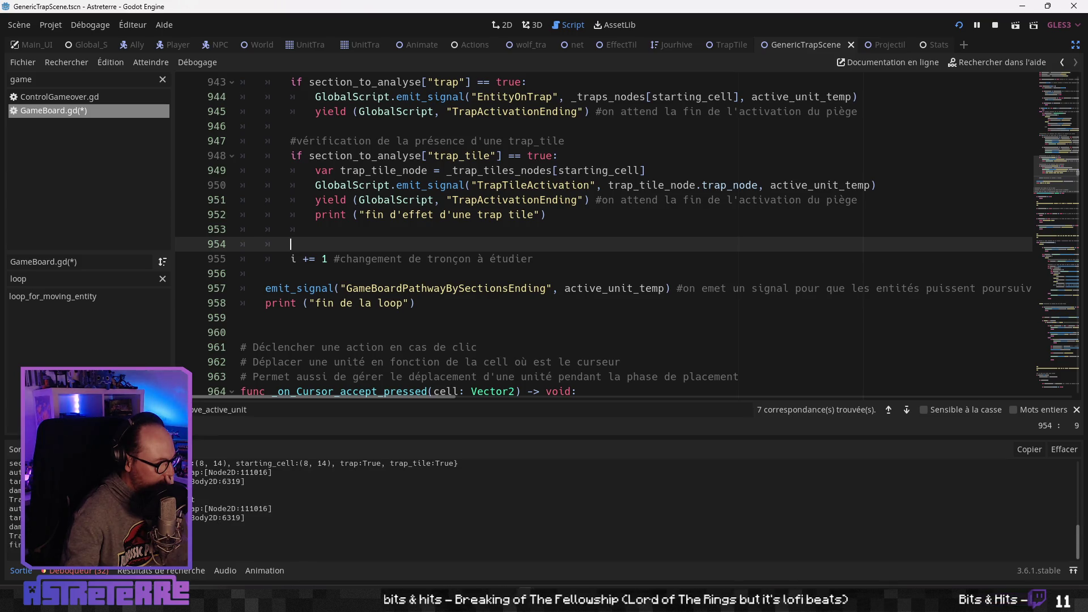
scroll(455, 260, up, 1)
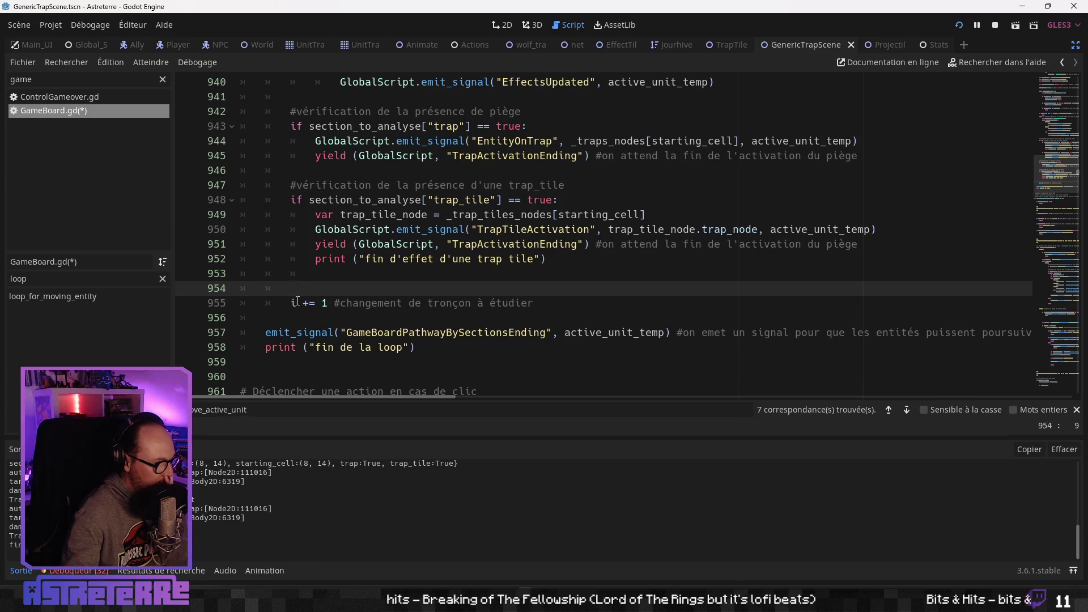
key(Down)
key(Down)
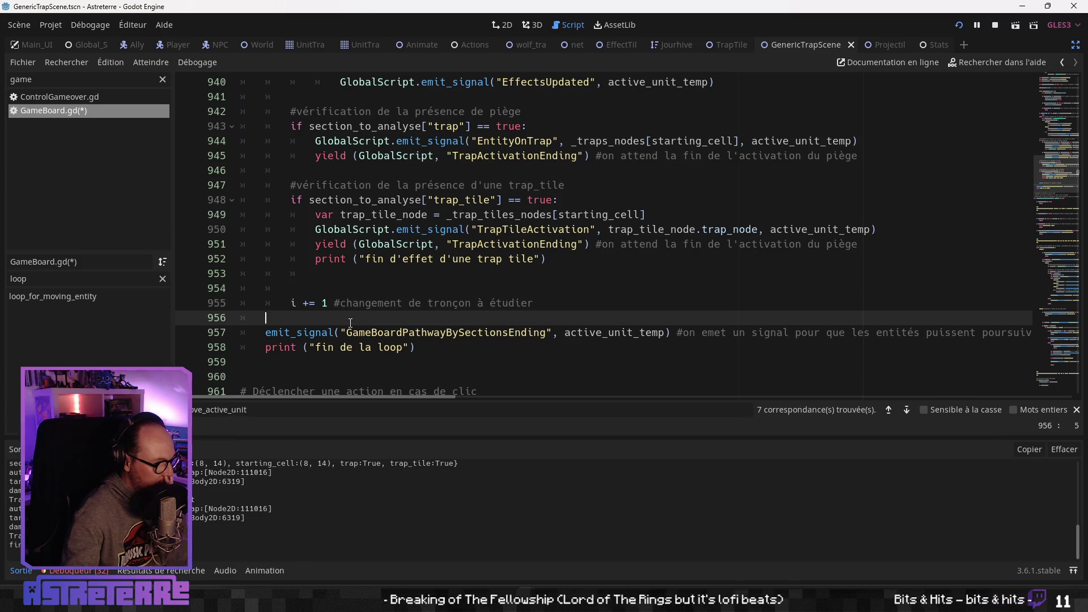
scroll(350, 323, up, 3)
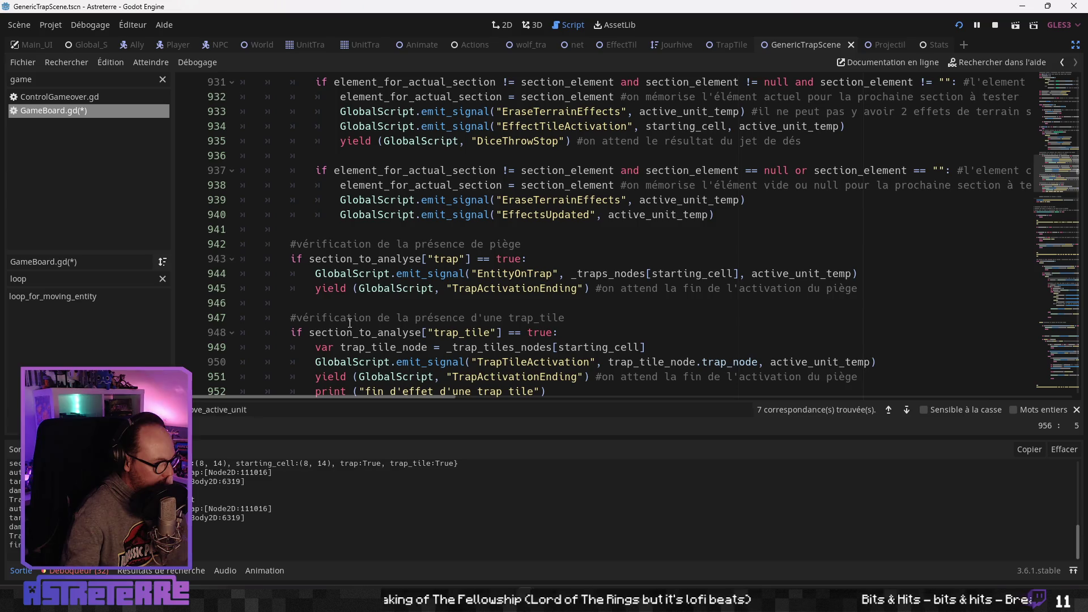
scroll(350, 322, down, 2)
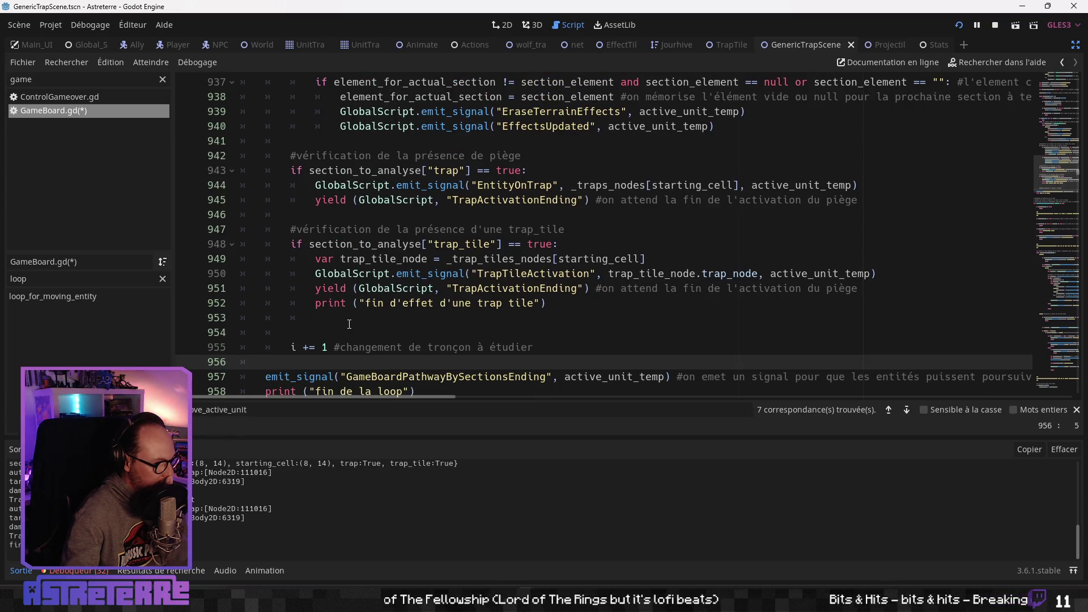
scroll(349, 324, up, 5)
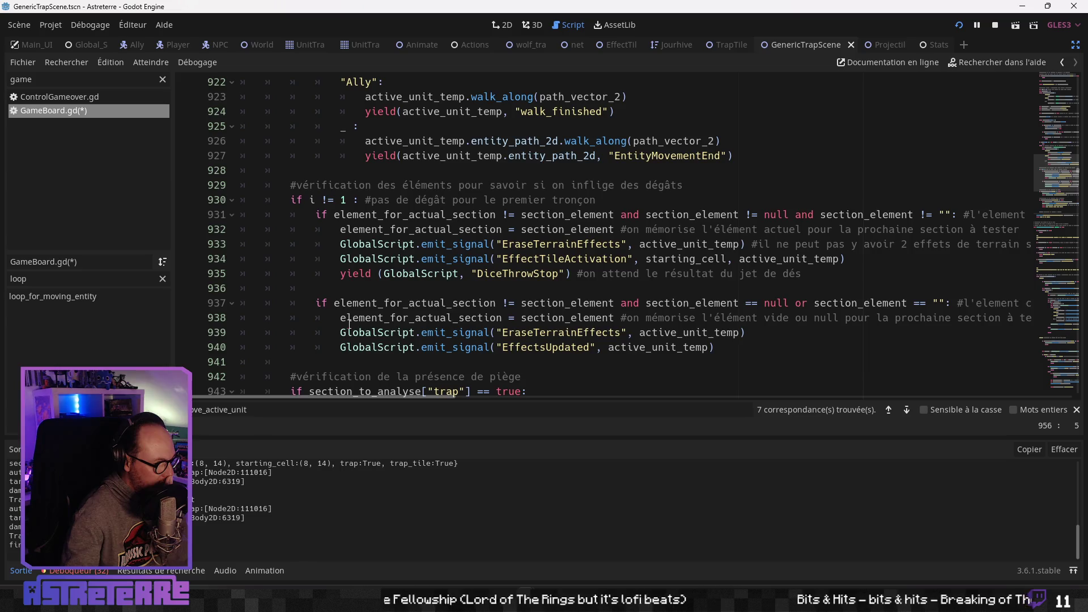
scroll(350, 323, up, 12)
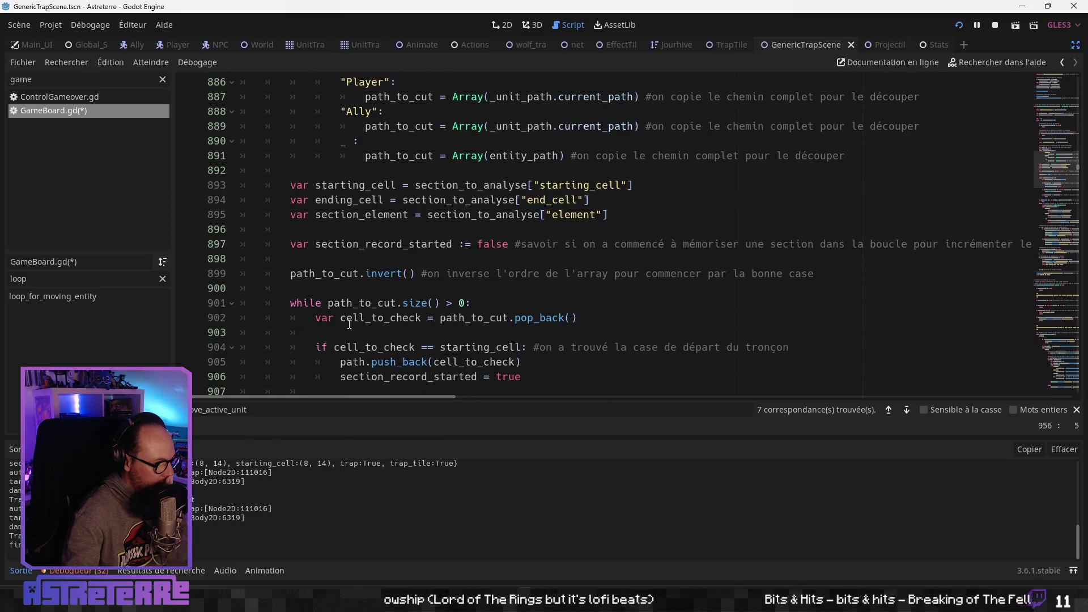
scroll(349, 324, up, 2)
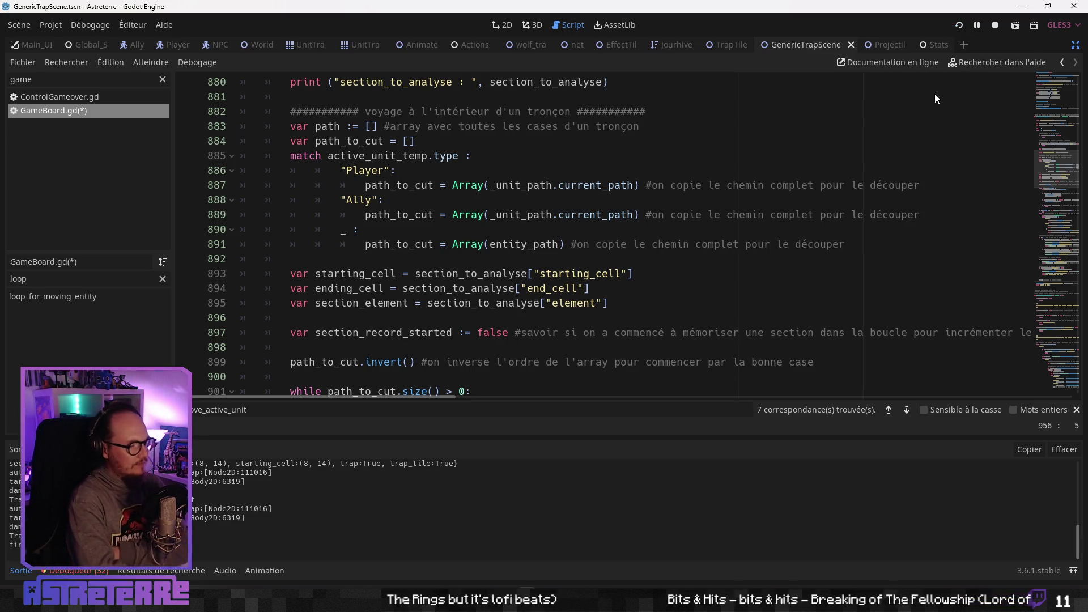
Save and run, unequip the gold helmet, chestplate and leggings, and end placement
key(F5)
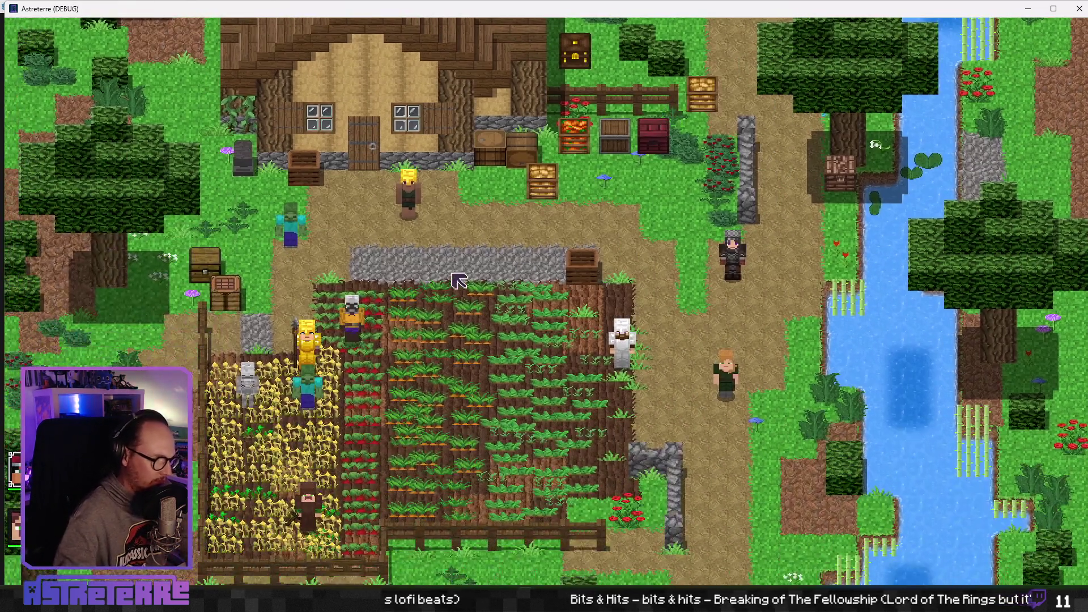
key(i)
click(323, 513)
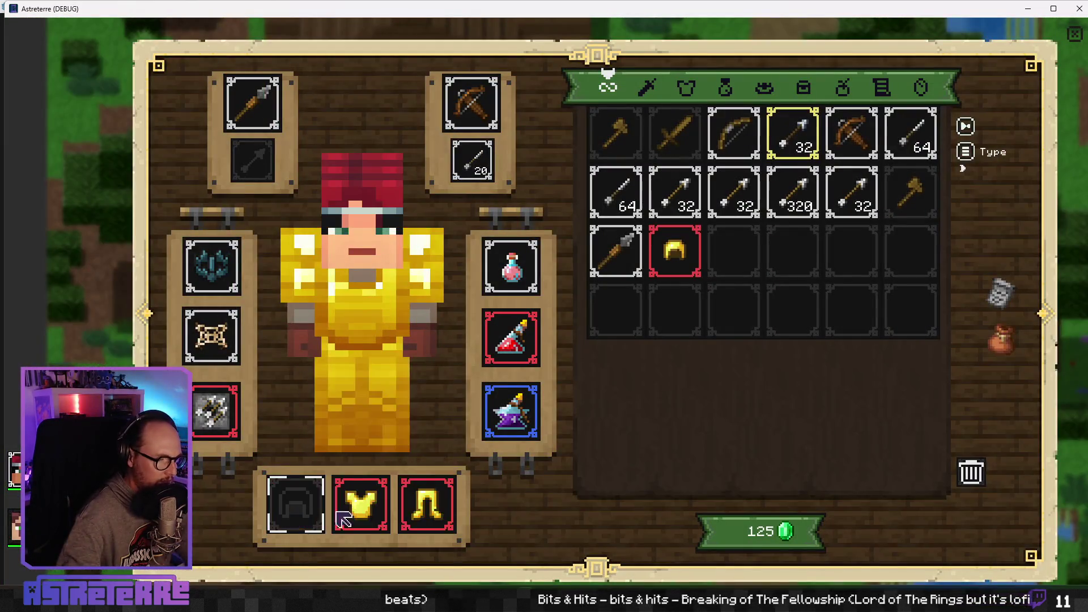
click(360, 505)
click(426, 505)
key(i)
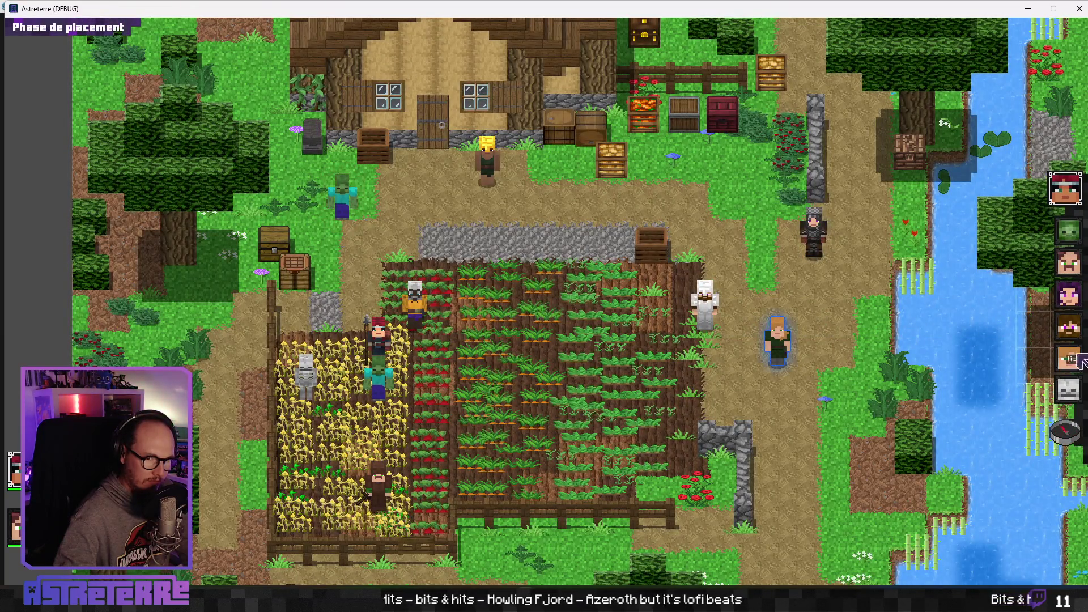
click(1065, 431)
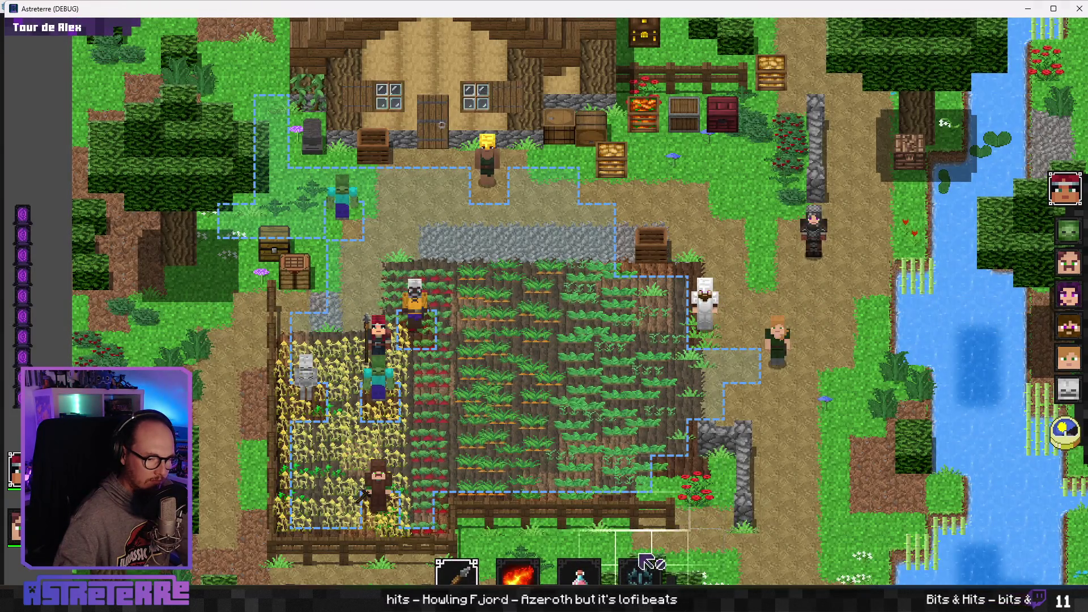
Place an arrow dispenser and a wolf trap beside the hero, then shrink the game window
click(705, 549)
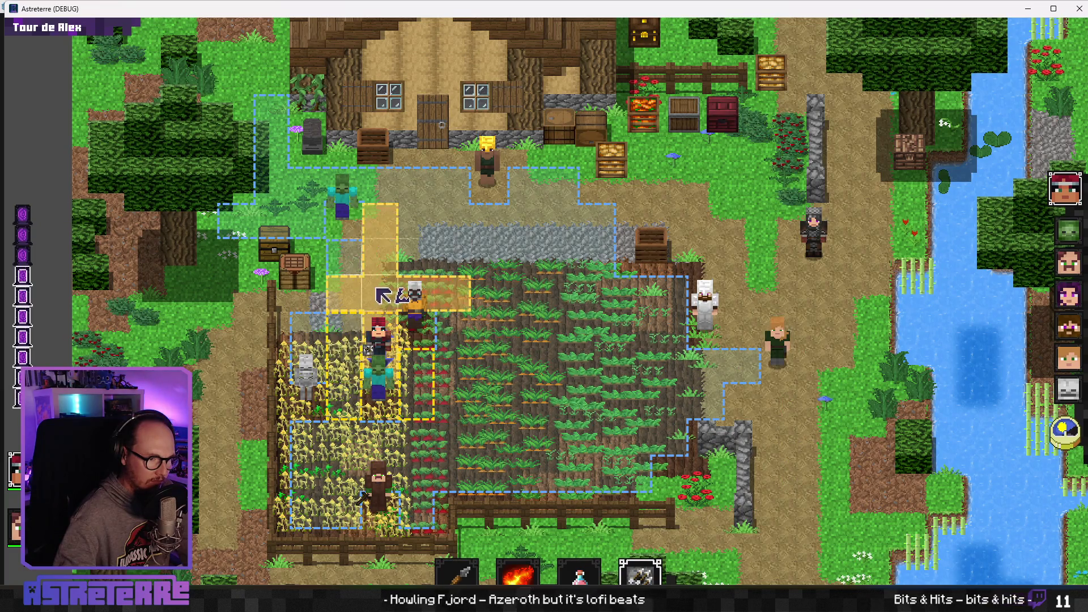
click(382, 295)
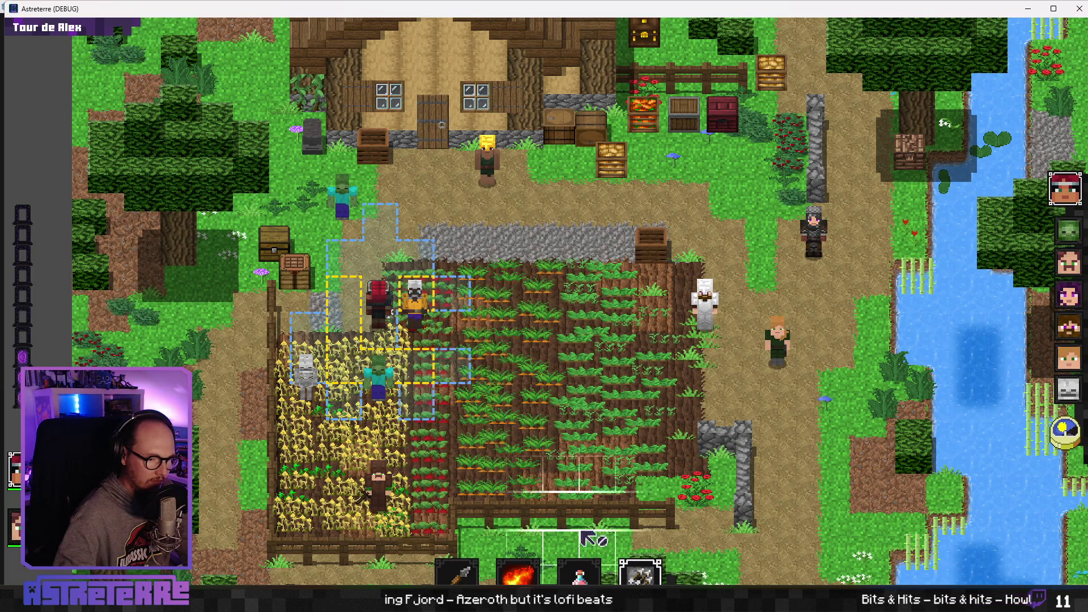
click(583, 501)
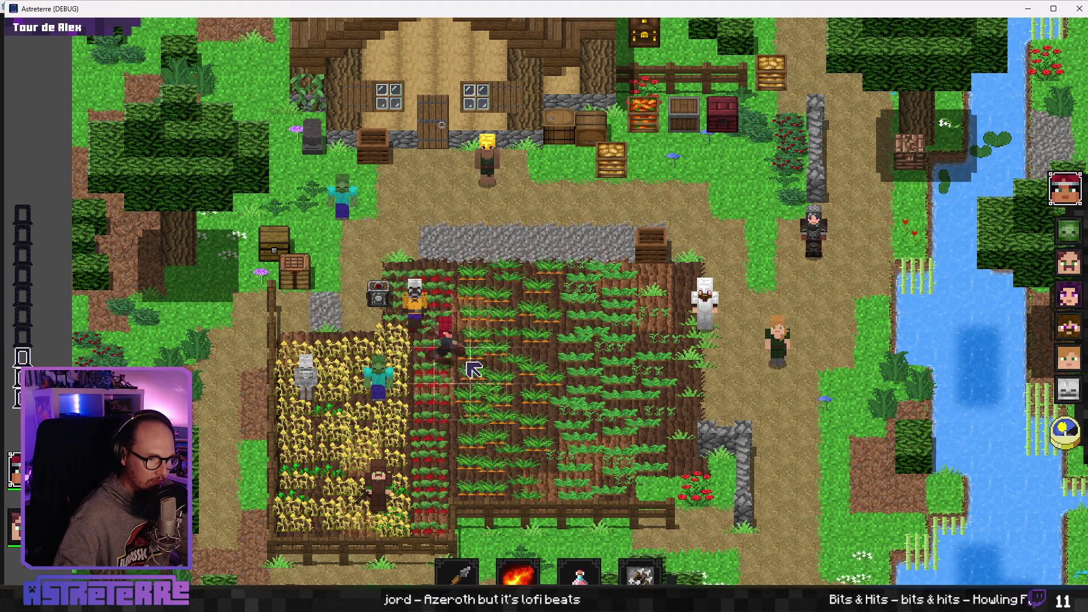
click(463, 372)
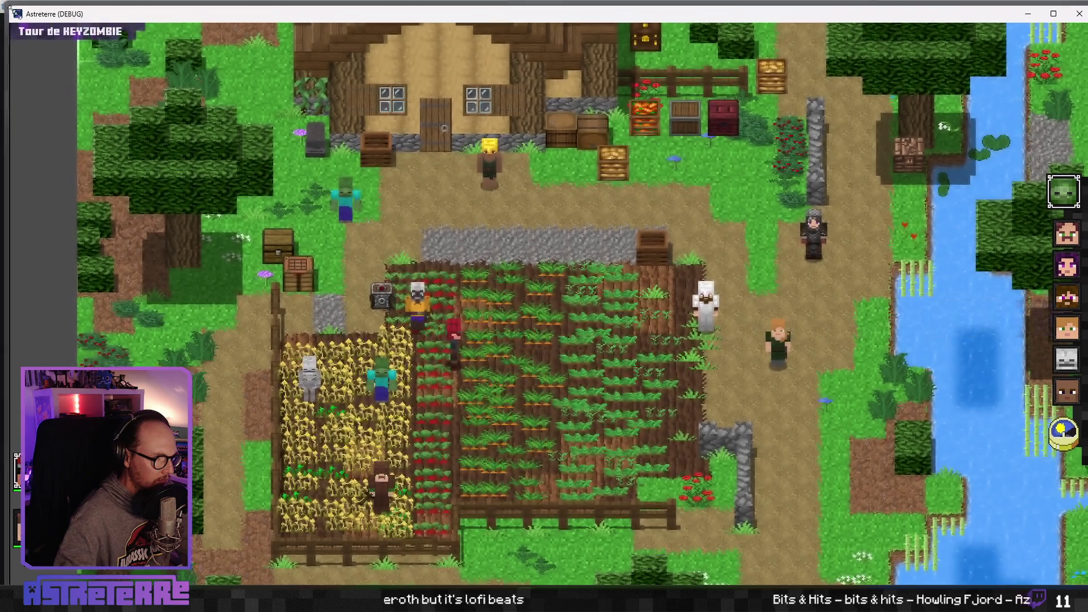
mouse_move(4, 2)
mouse_down()
mouse_move(363, 141)
mouse_move(408, 141)
mouse_move(468, 172)
mouse_move(479, 153)
mouse_move(414, 147)
mouse_up()
mouse_move(577, 165)
mouse_down()
mouse_move(499, 142)
mouse_move(542, 45)
mouse_move(479, 34)
mouse_move(489, 8)
mouse_move(499, 103)
mouse_move(505, 71)
mouse_move(539, 62)
mouse_up()
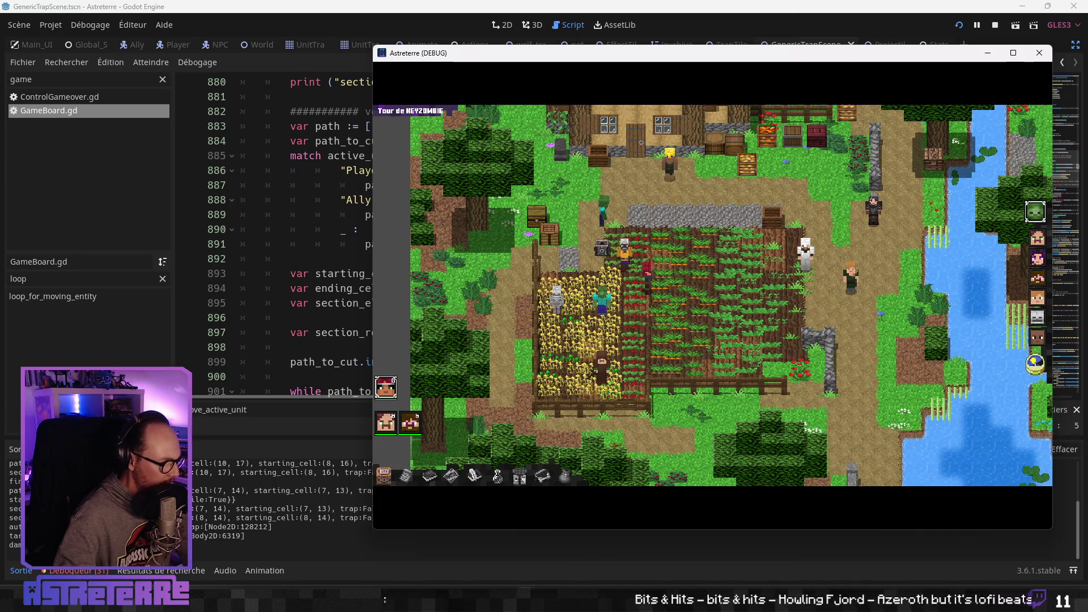
Check the debugger's Erreurs list over the running game, then return to the Sortie output log
key(alt+Tab)
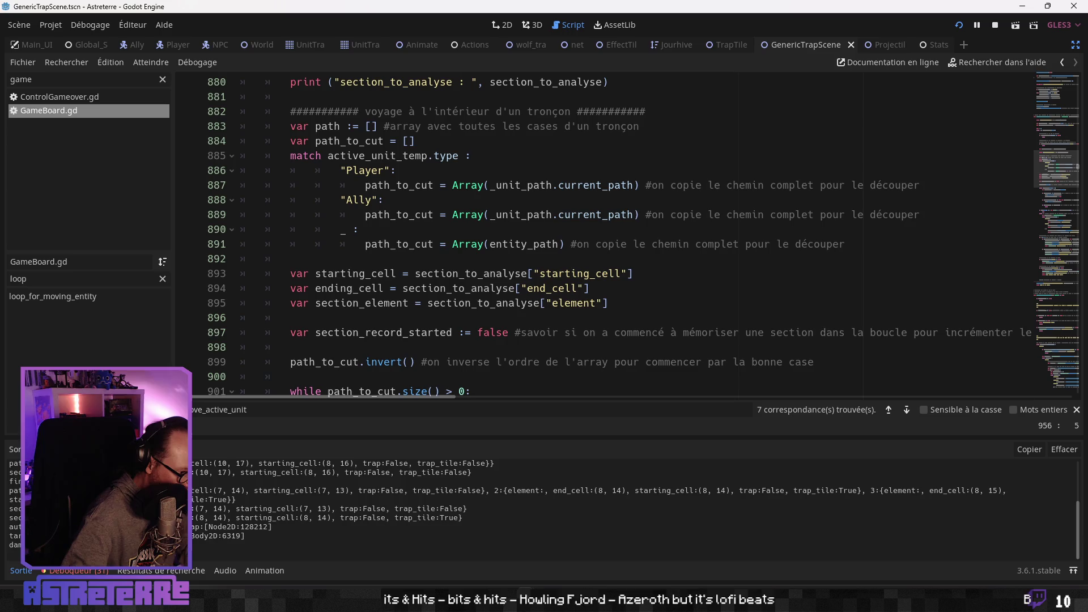
click(68, 571)
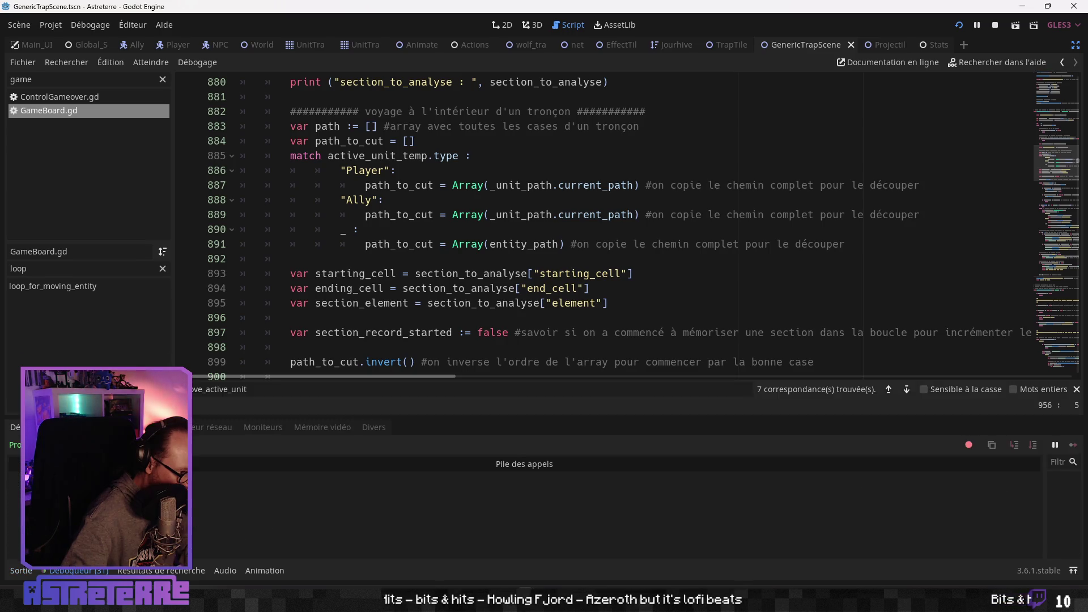
click(77, 427)
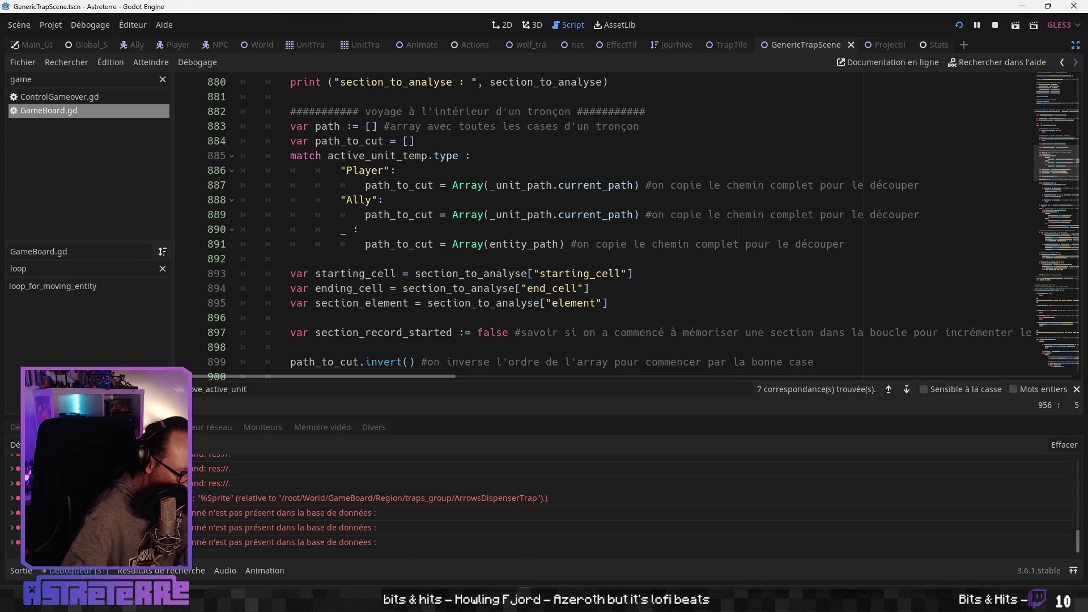
click(25, 570)
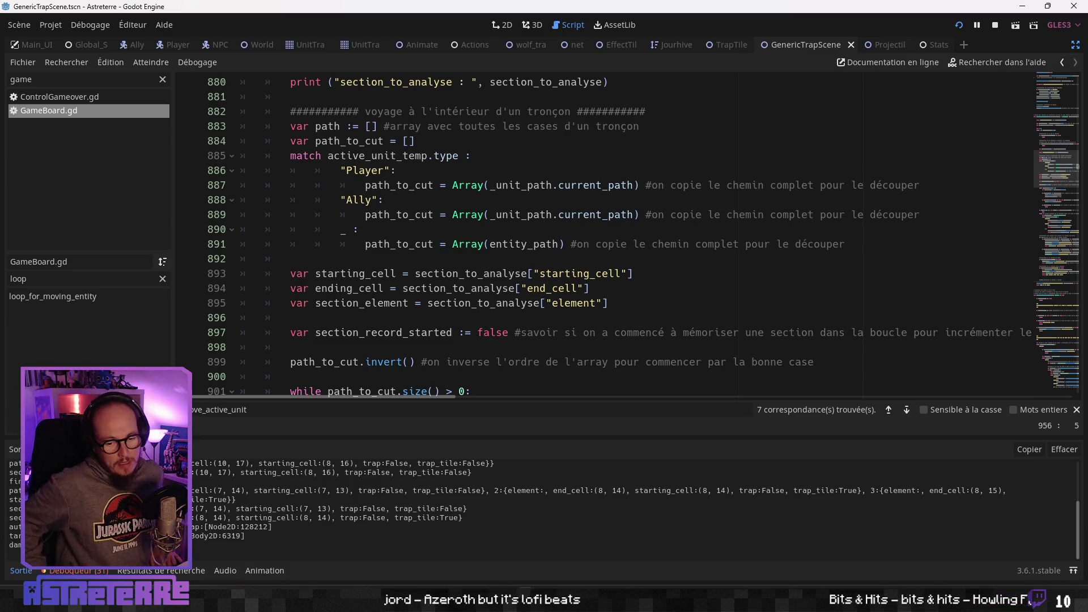
scroll(448, 321, up, 3)
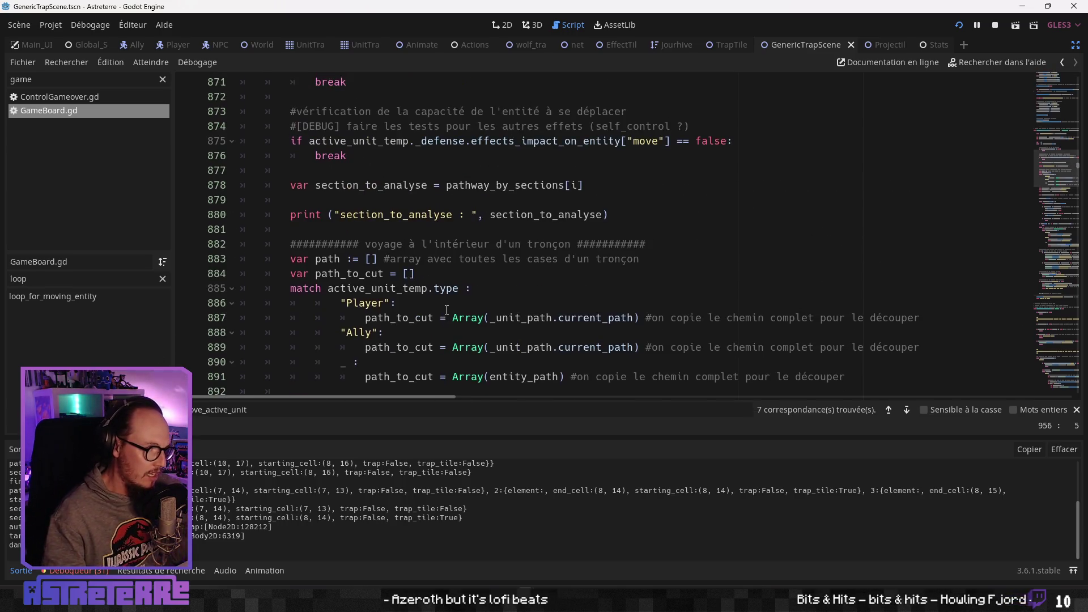
Inspect GameBoard.gd's movement loop at the EntityMovementEnd yield and the DiceThrowStop and TrapActivationEnding waits
scroll(445, 306, down, 6)
scroll(442, 299, down, 8)
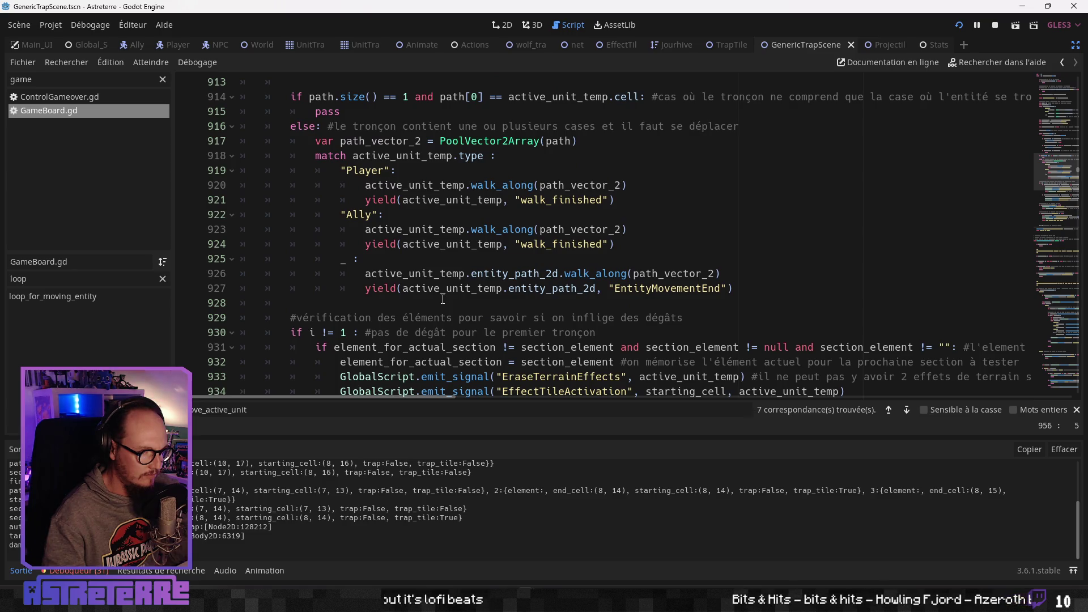
click(422, 290)
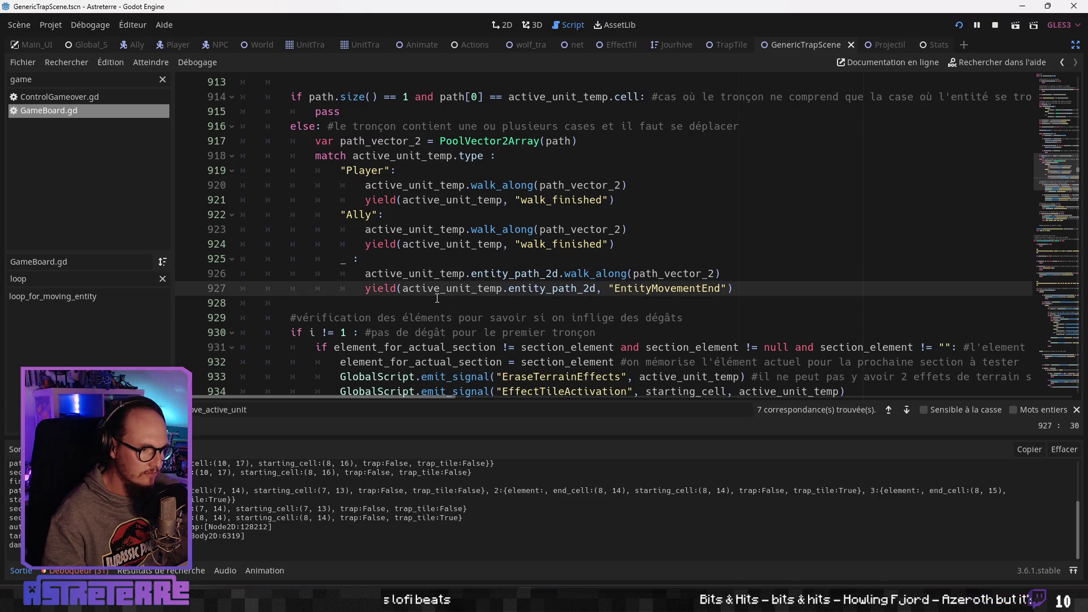
scroll(434, 299, down, 1)
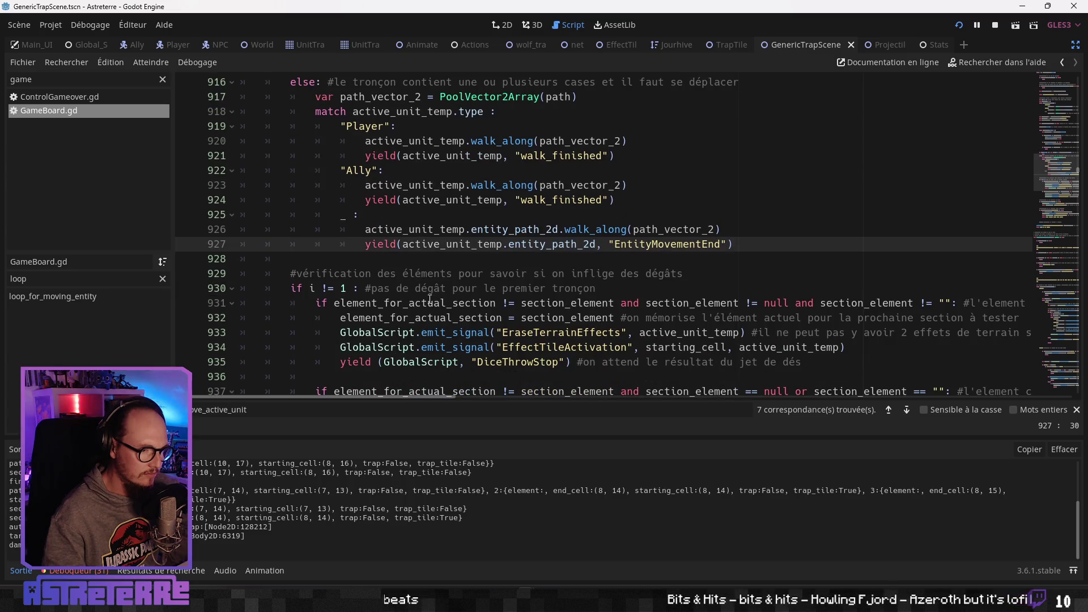
scroll(430, 299, down, 4)
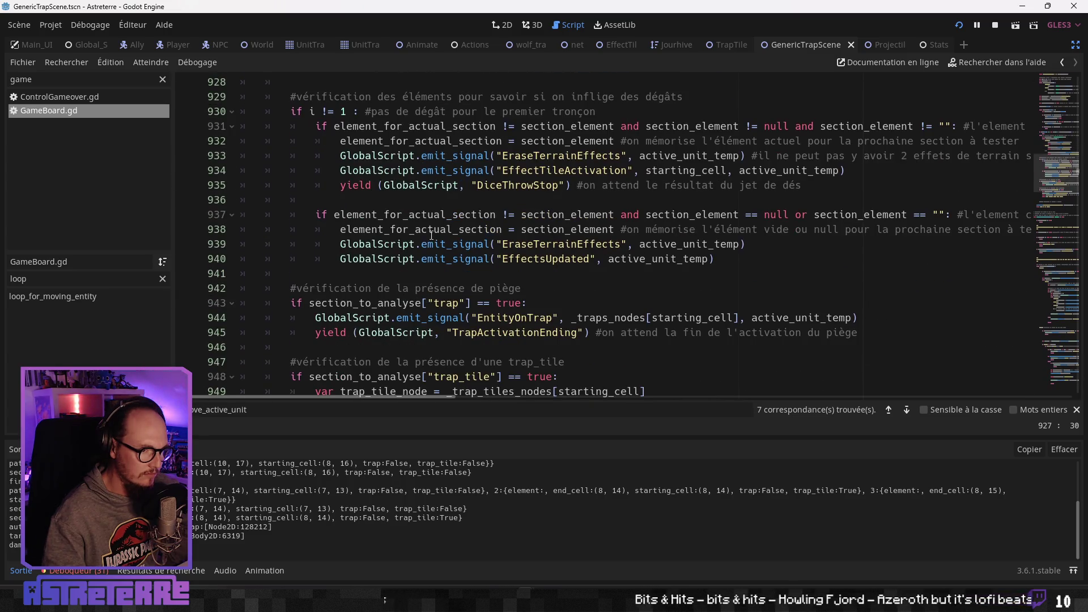
click(469, 187)
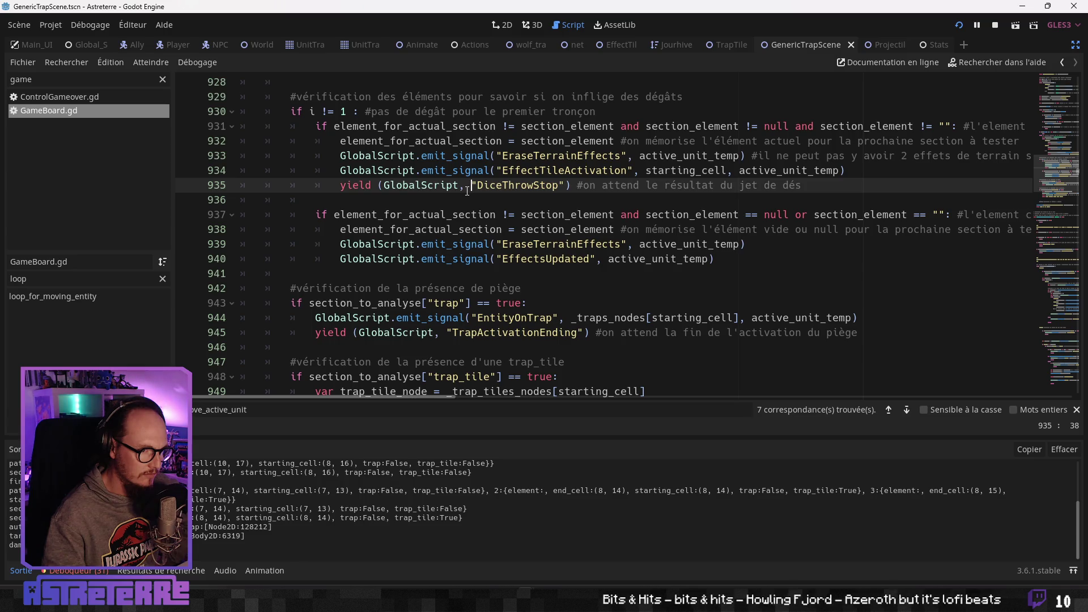
scroll(446, 262, down, 1)
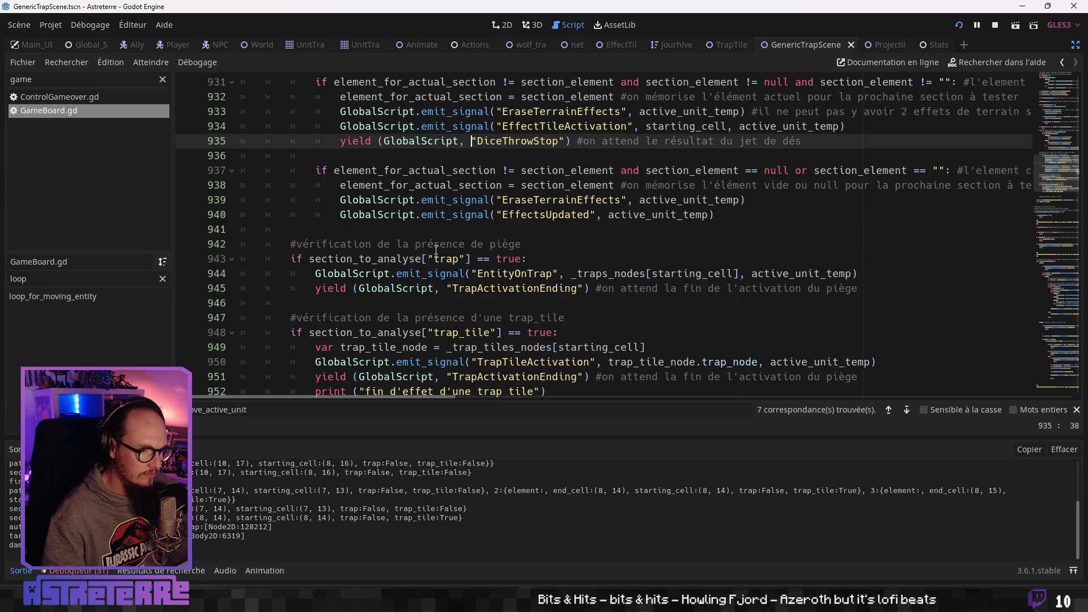
scroll(435, 249, down, 1)
click(465, 243)
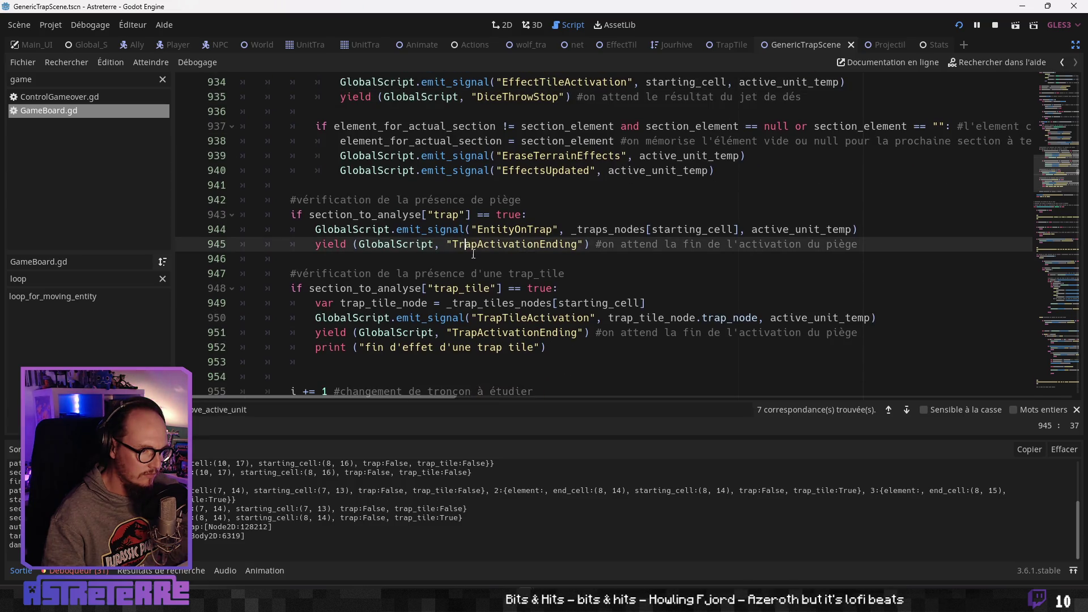
Review the TrapTileActivation signal and trap end-of-effect print, then switch to TrapTiles.gd
scroll(474, 253, up, 1)
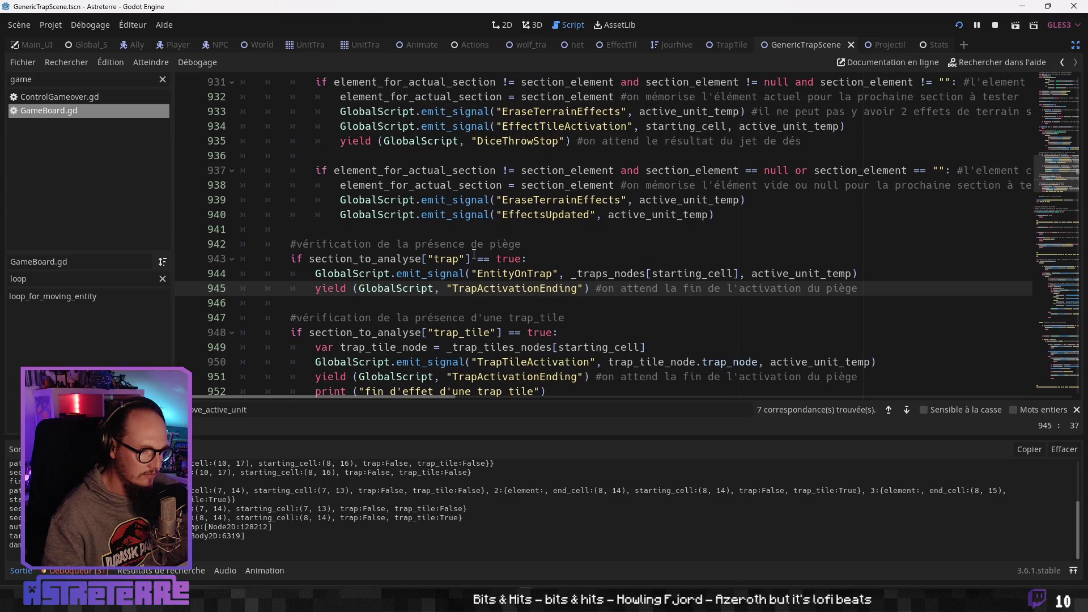
scroll(473, 254, down, 1)
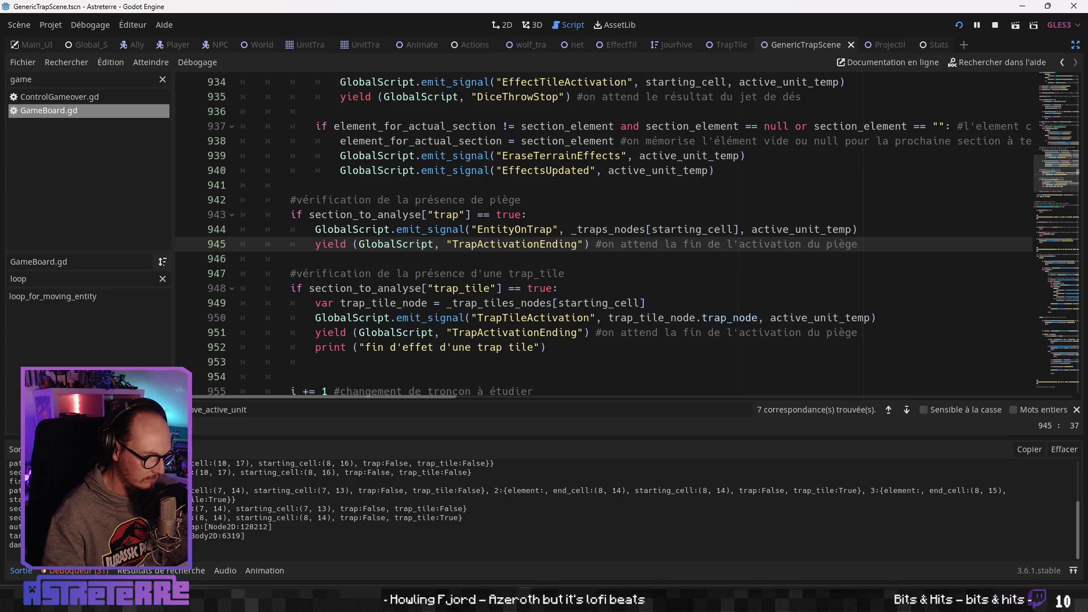
scroll(567, 504, up, 1)
scroll(566, 504, down, 1)
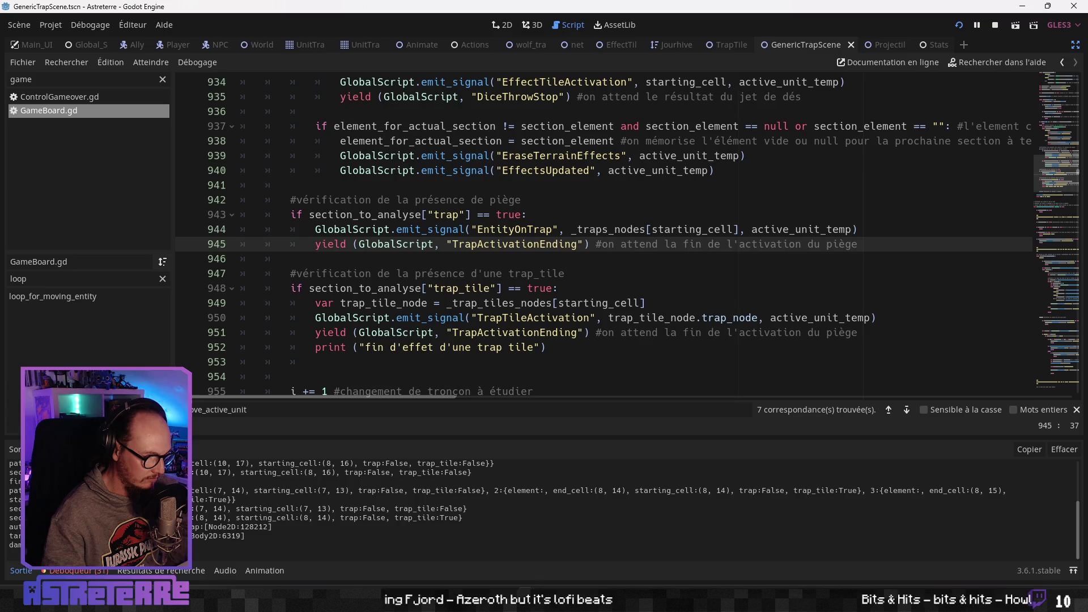
scroll(432, 319, down, 4)
scroll(431, 318, up, 11)
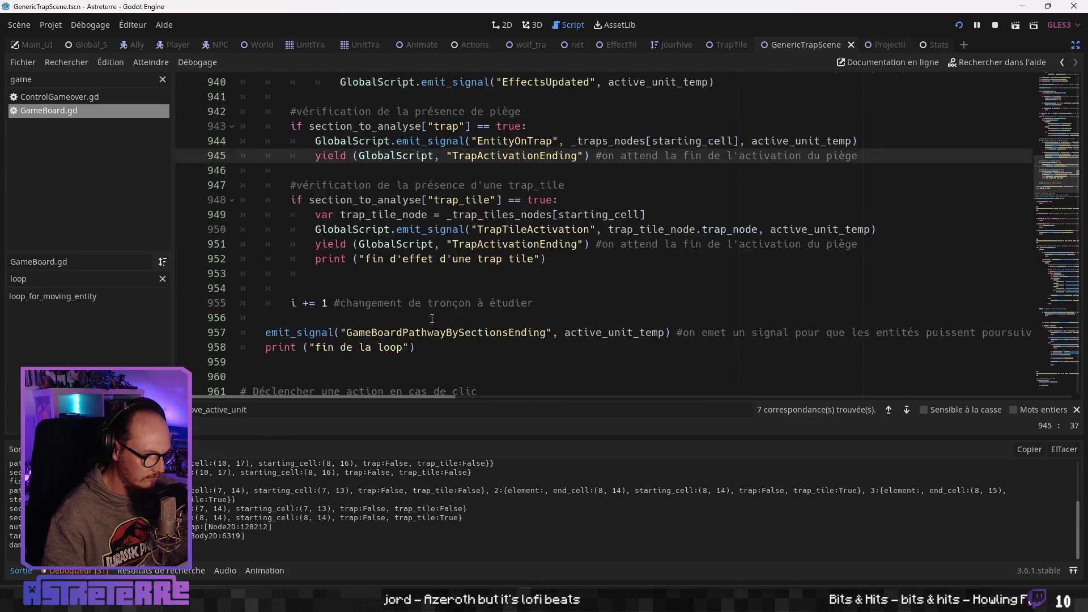
scroll(404, 299, down, 11)
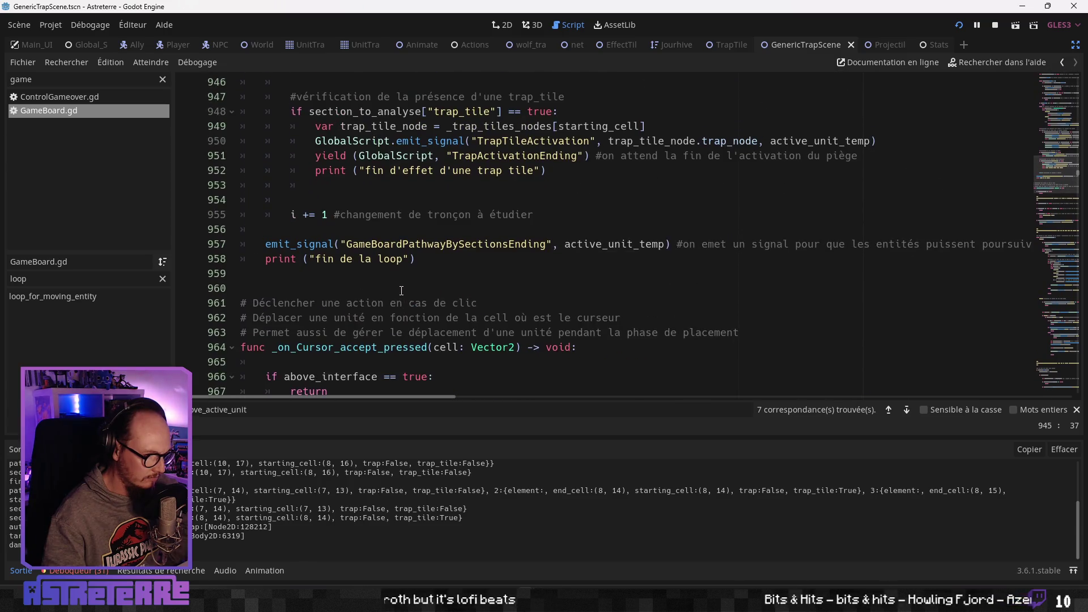
scroll(403, 298, up, 3)
click(413, 273)
click(417, 288)
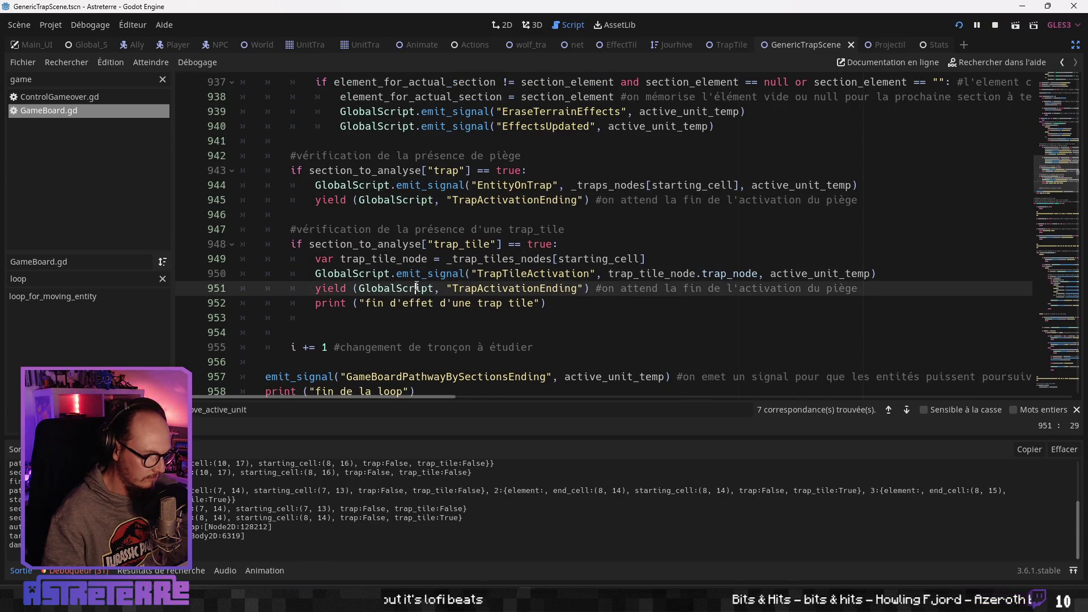
scroll(416, 279, down, 1)
click(402, 262)
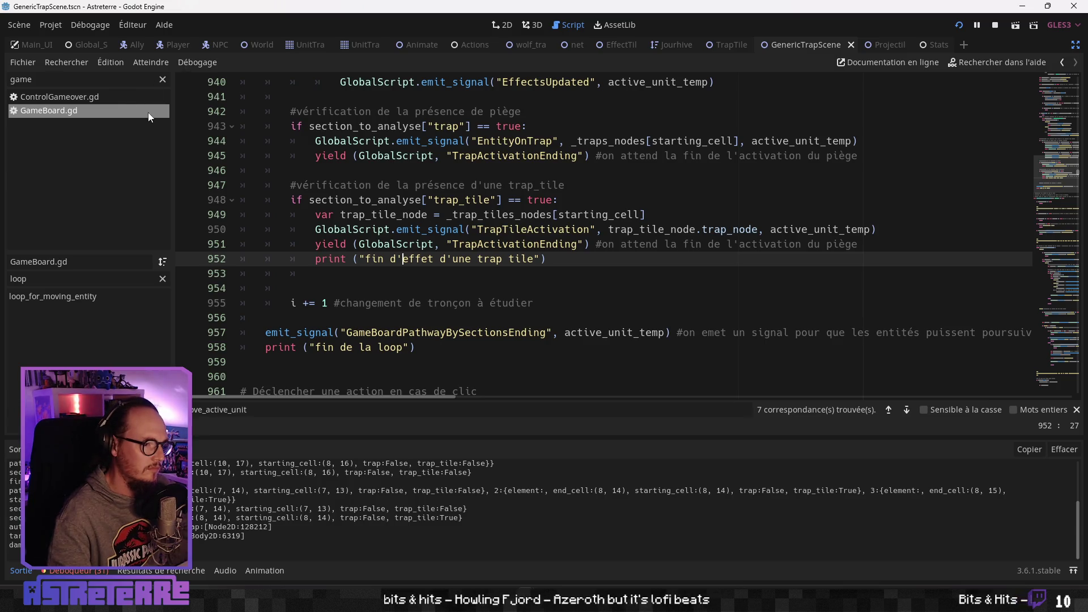
scroll(429, 253, down, 1)
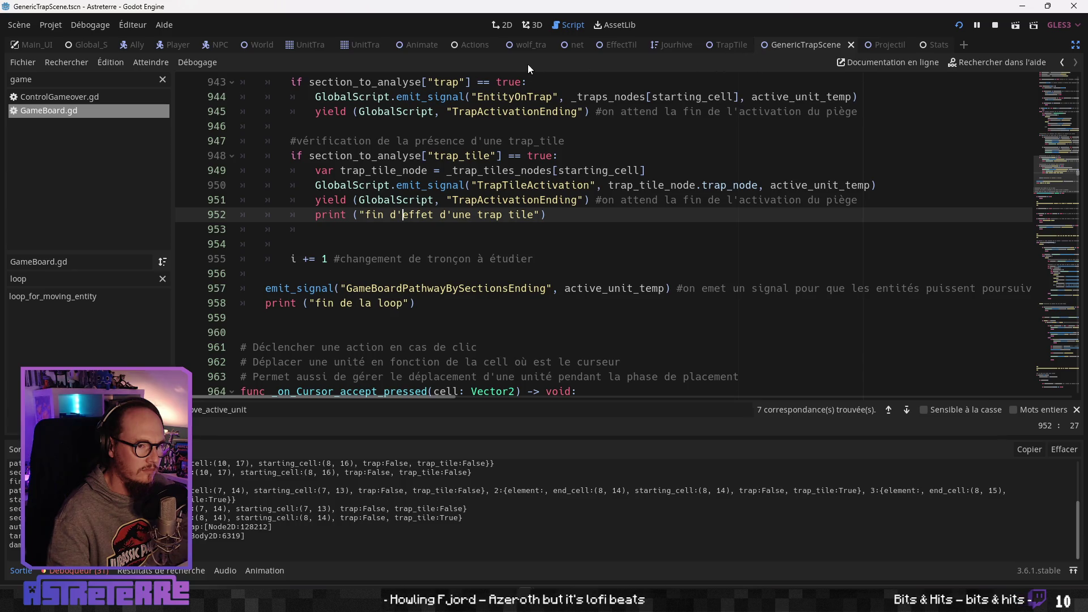
click(715, 49)
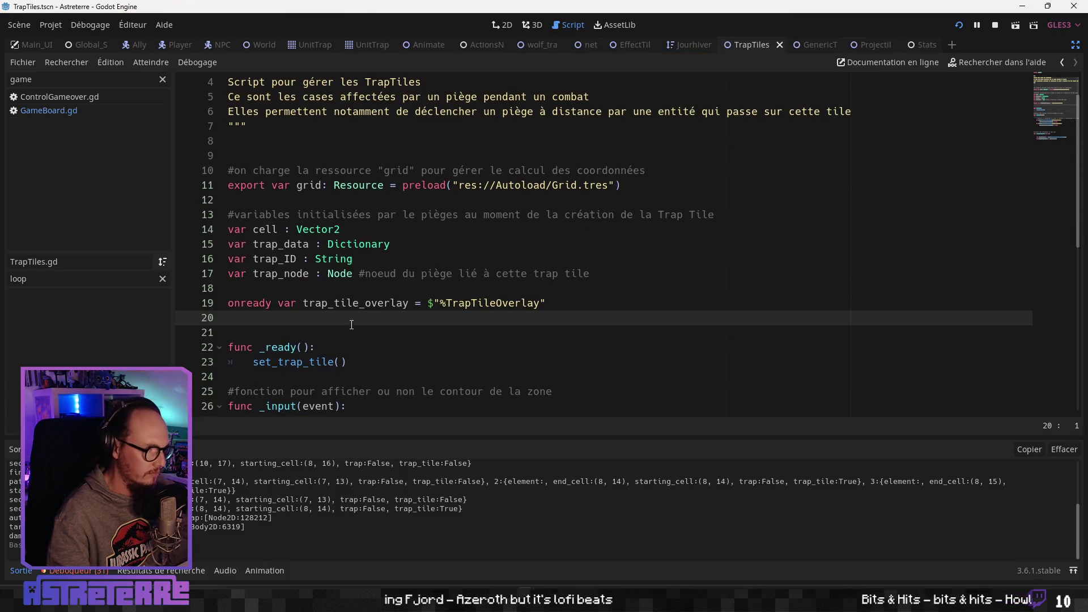
Open GenericTrapScene.gd and check the EntityDeathNode wait and the surviving target's TrapActivationEnding emit
scroll(354, 306, down, 6)
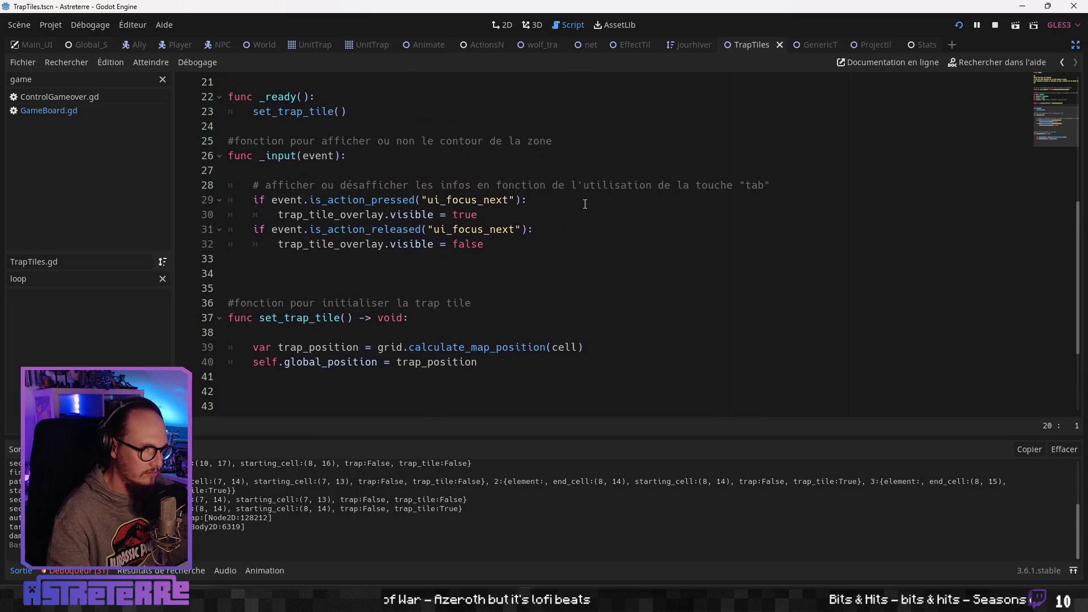
click(706, 50)
click(834, 46)
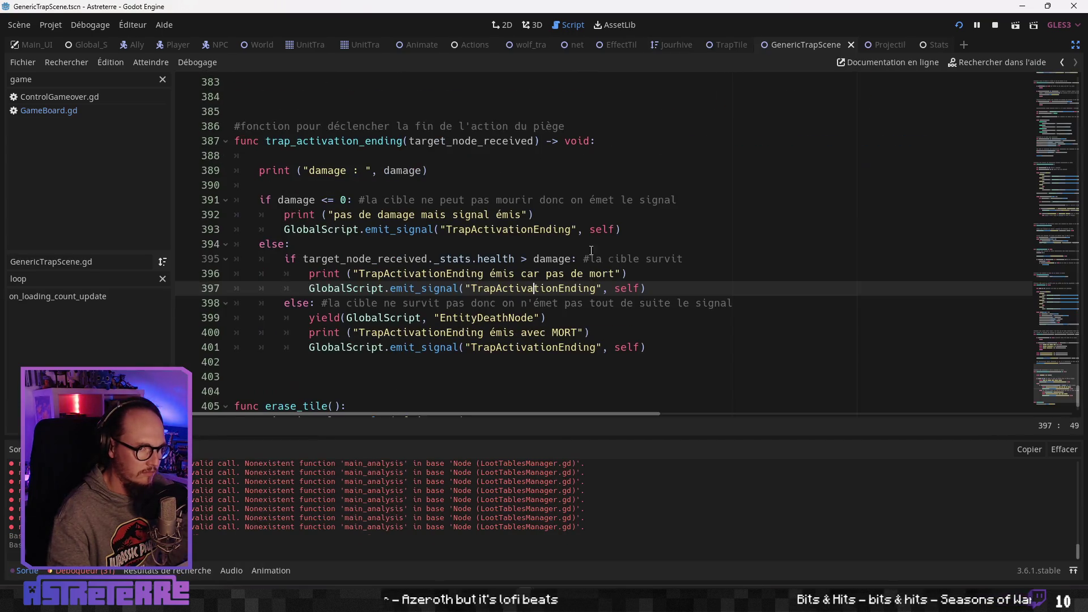
click(405, 377)
scroll(417, 333, down, 1)
click(426, 318)
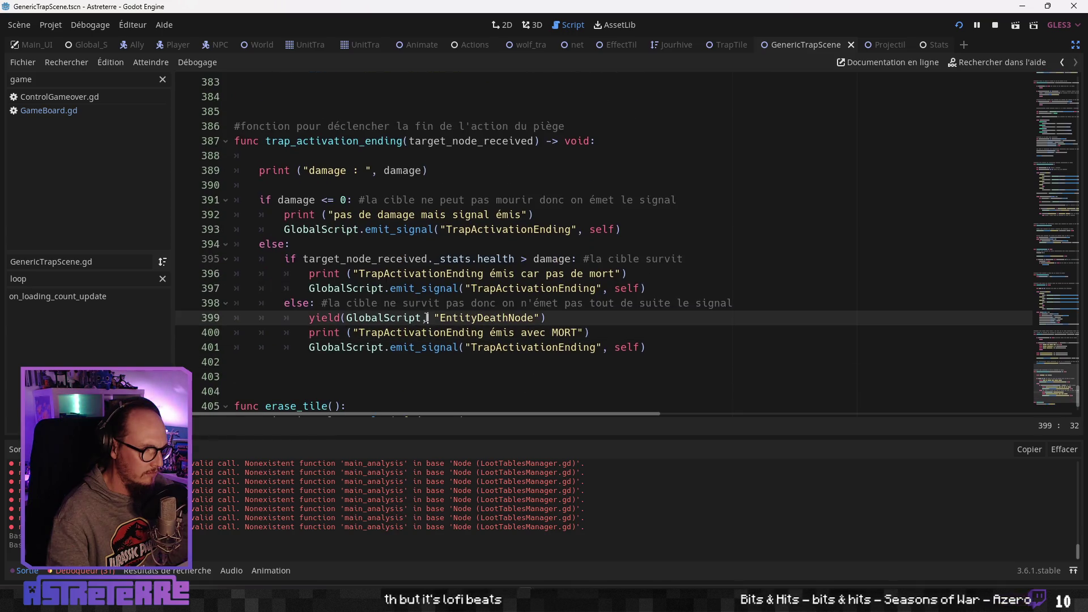
click(501, 289)
Look over on_impact's call_deferred comment and the blank line 383
scroll(499, 289, up, 1)
scroll(499, 288, down, 1)
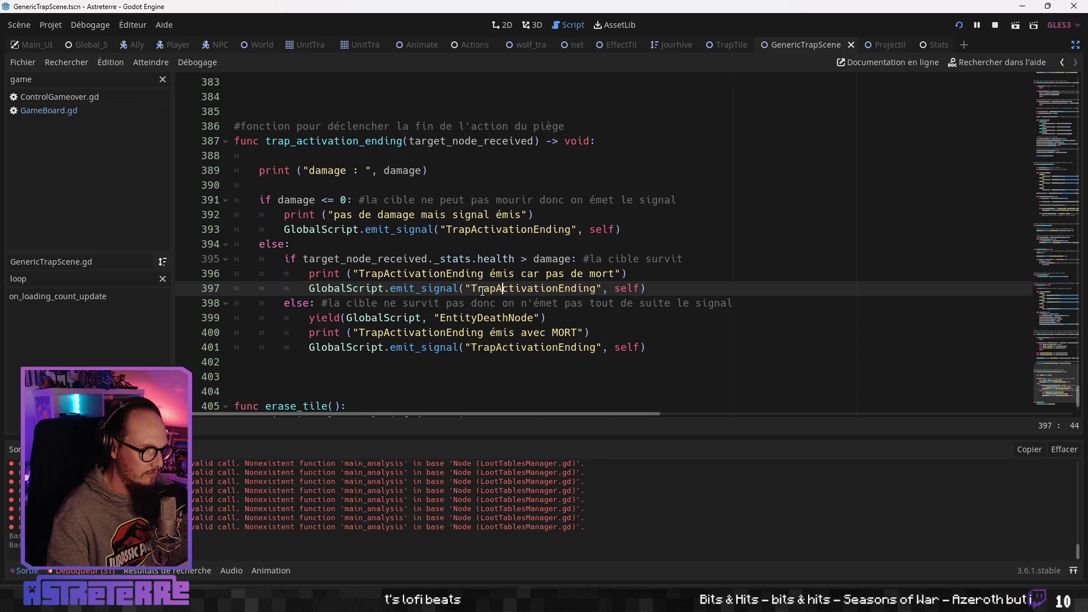
scroll(481, 292, up, 5)
scroll(481, 292, up, 1)
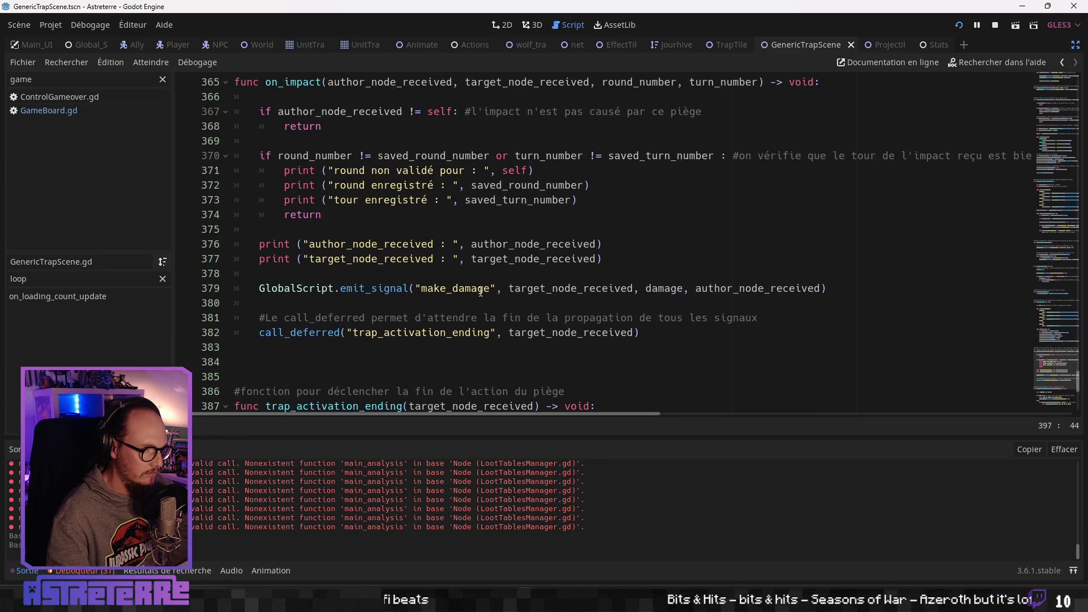
click(451, 317)
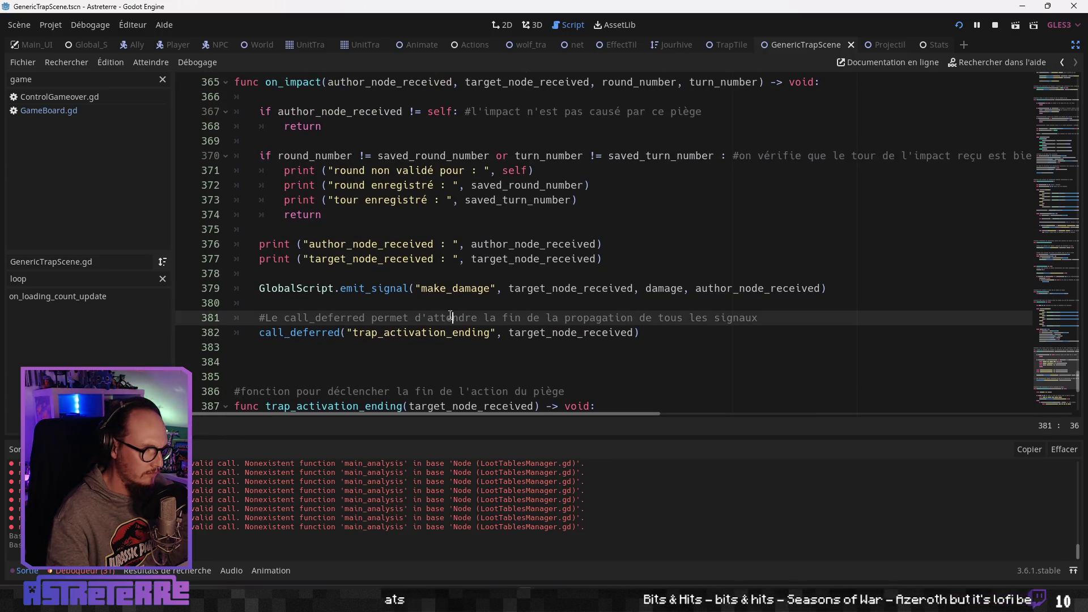
click(425, 341)
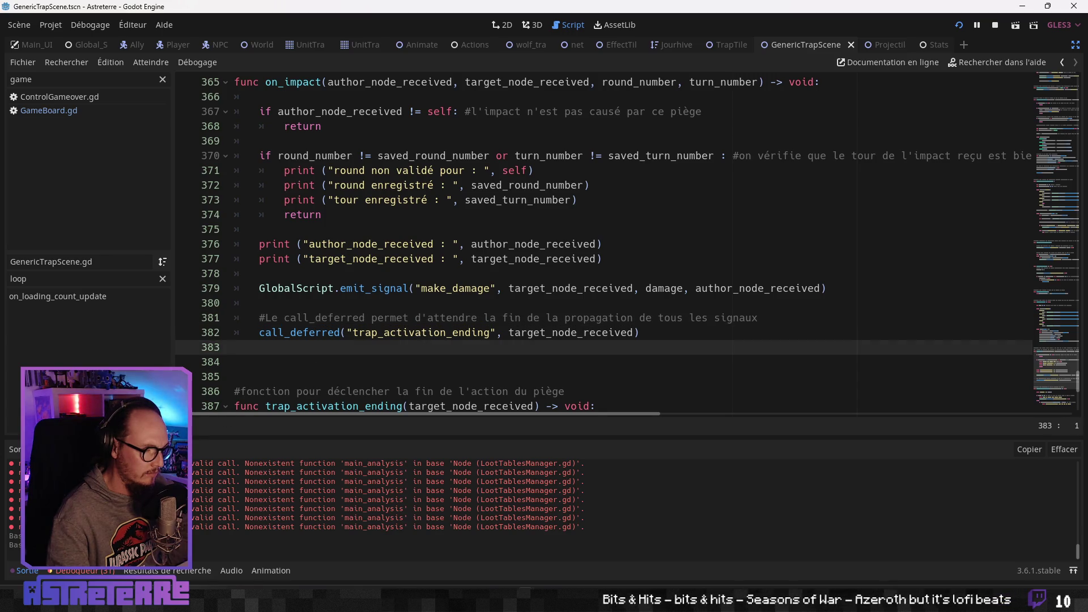
Toggle the bottom panel between the Sortie output log and the Débogueur's errors and call stack
click(25, 570)
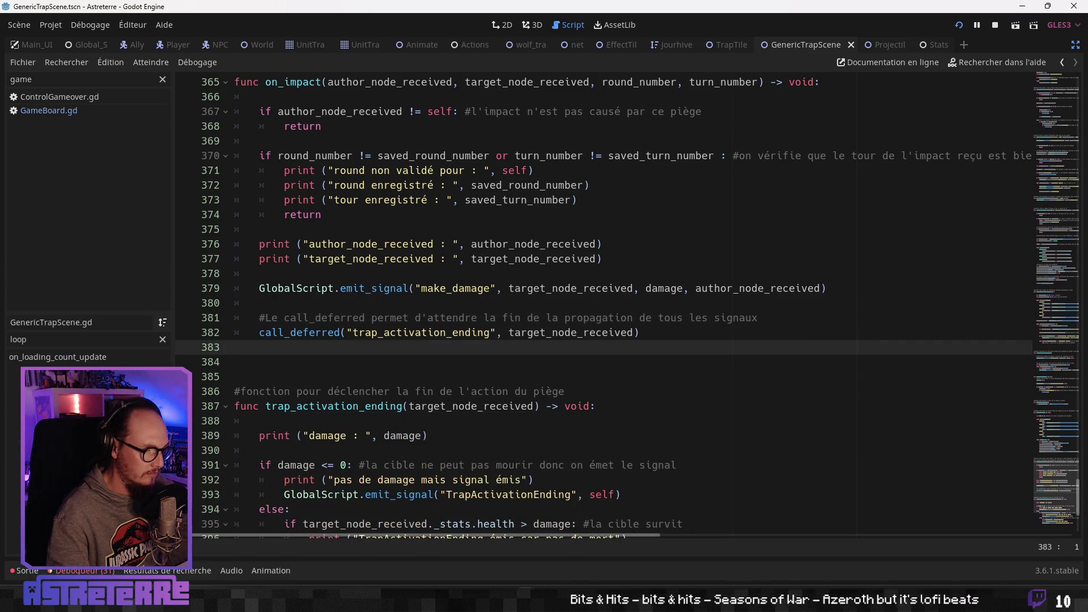
click(26, 570)
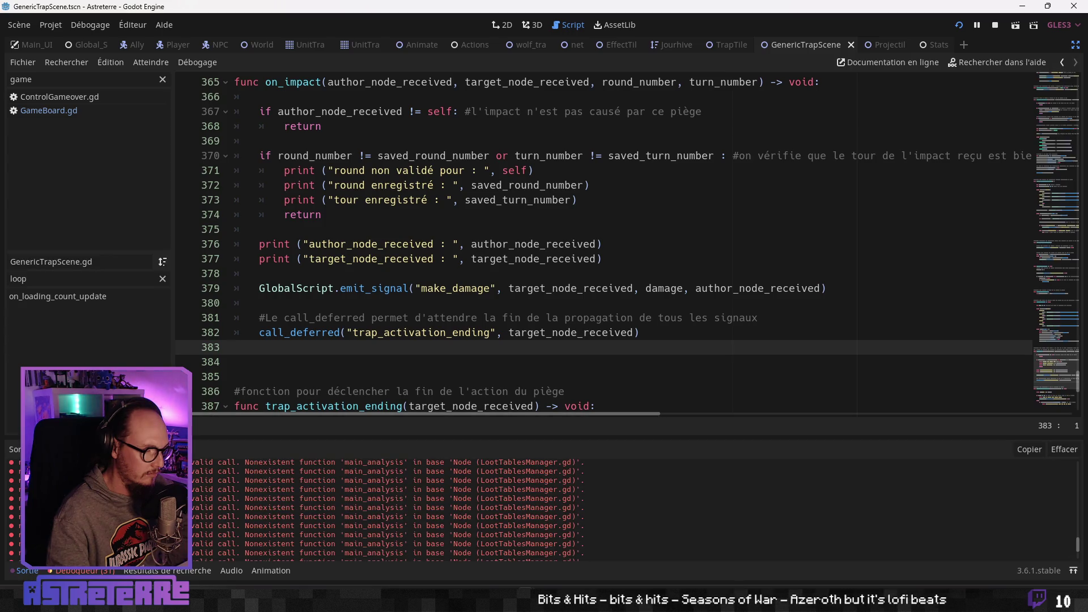
click(80, 570)
click(29, 426)
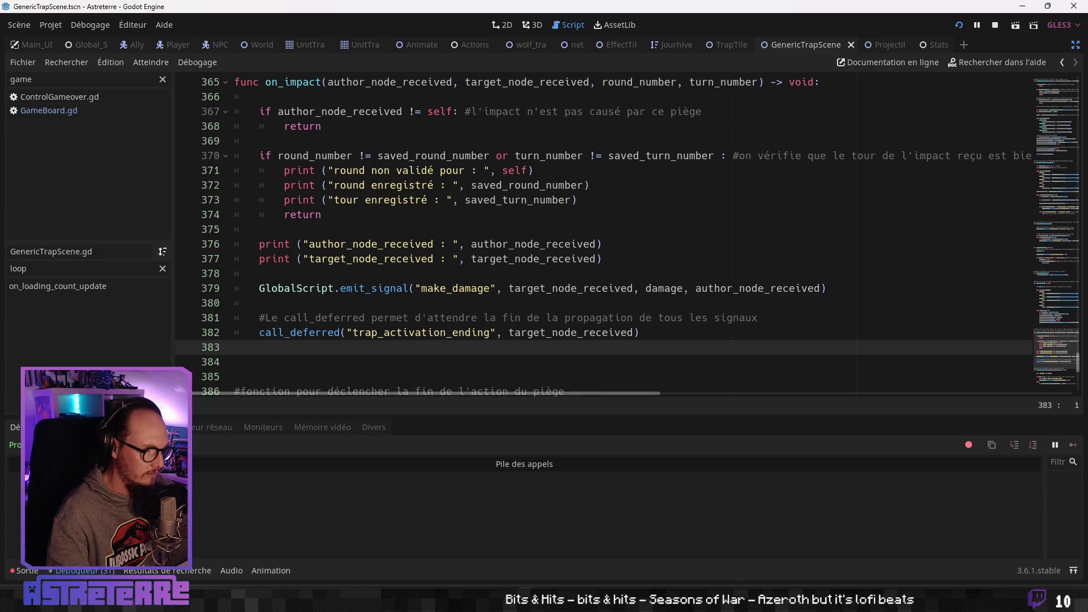
click(24, 570)
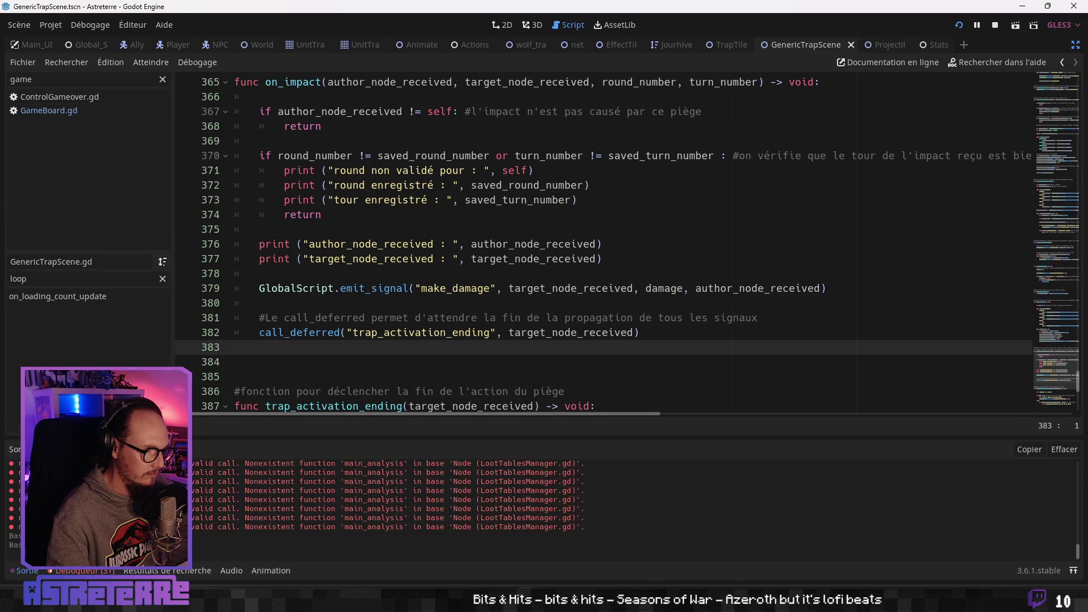
scroll(544, 510, up, 5)
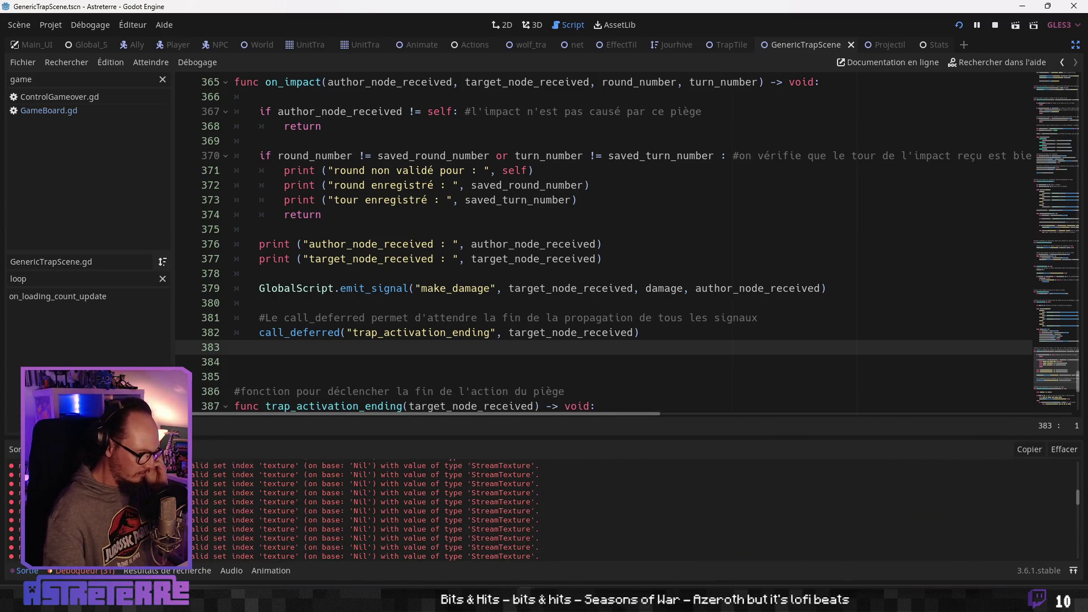
scroll(544, 510, up, 5)
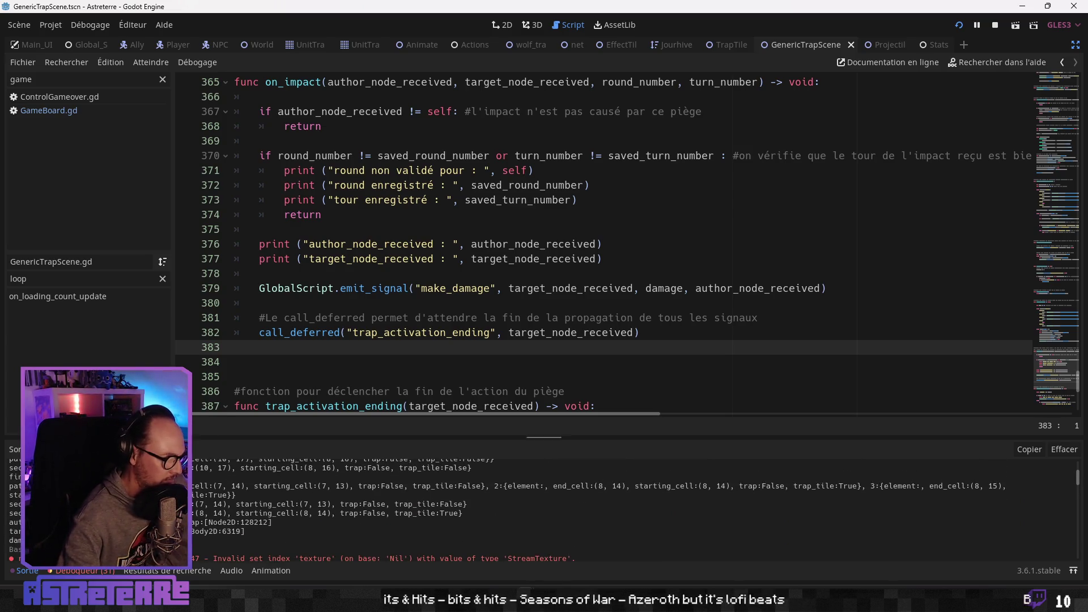
Drag the output panel taller, scroll the Sortie log, and select trap_activation_ending on line 382
drag(137, 438, 137, 284)
scroll(544, 430, up, 3)
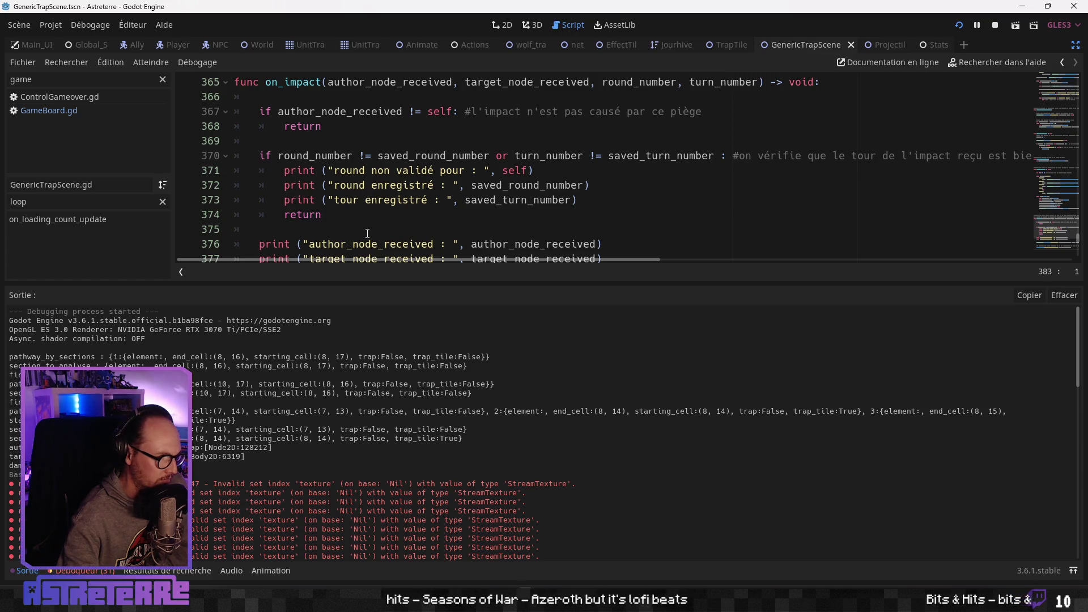
scroll(368, 230, down, 3)
click(380, 185)
click(429, 155)
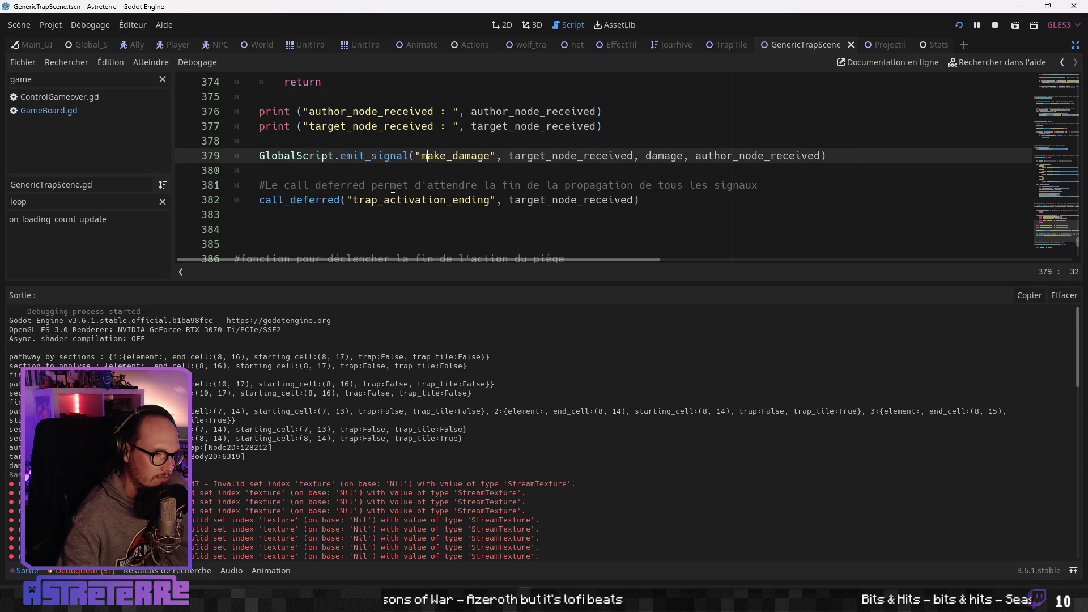
double_click(380, 198)
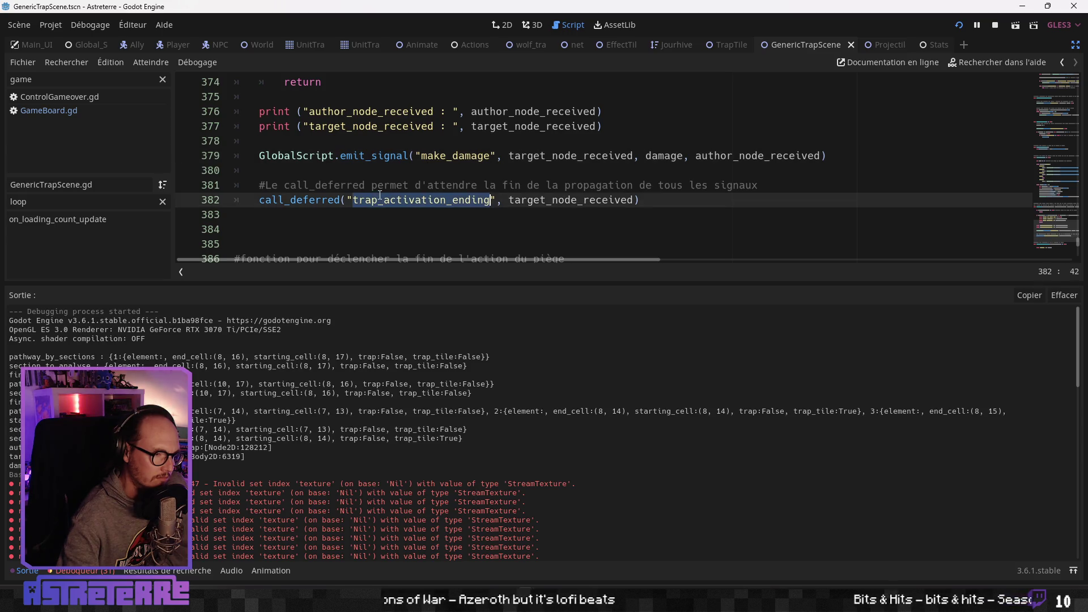
click(371, 224)
scroll(380, 221, down, 3)
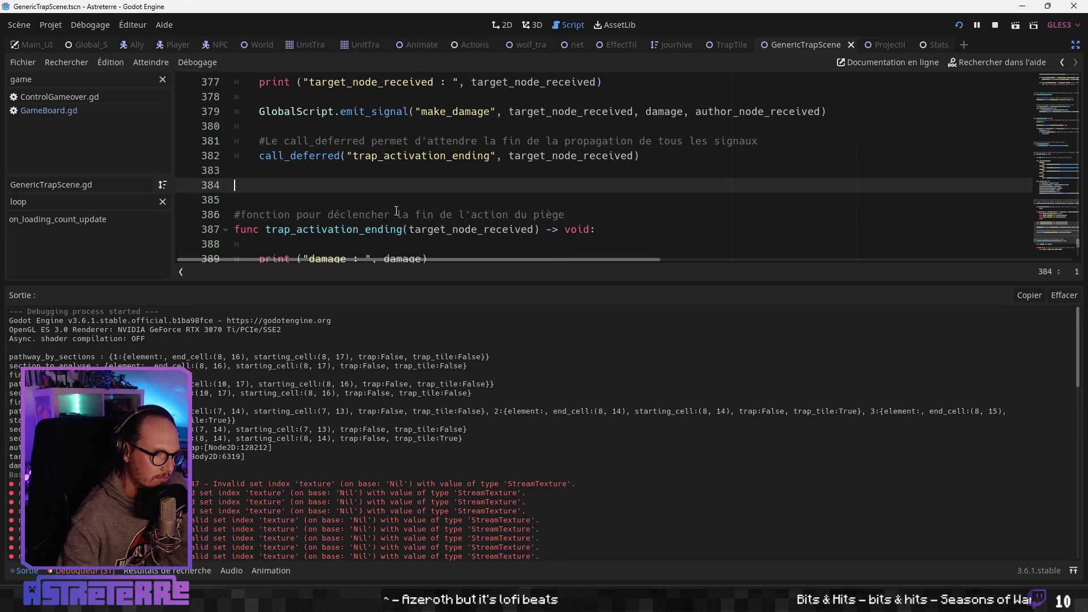
scroll(390, 213, up, 2)
double_click(396, 156)
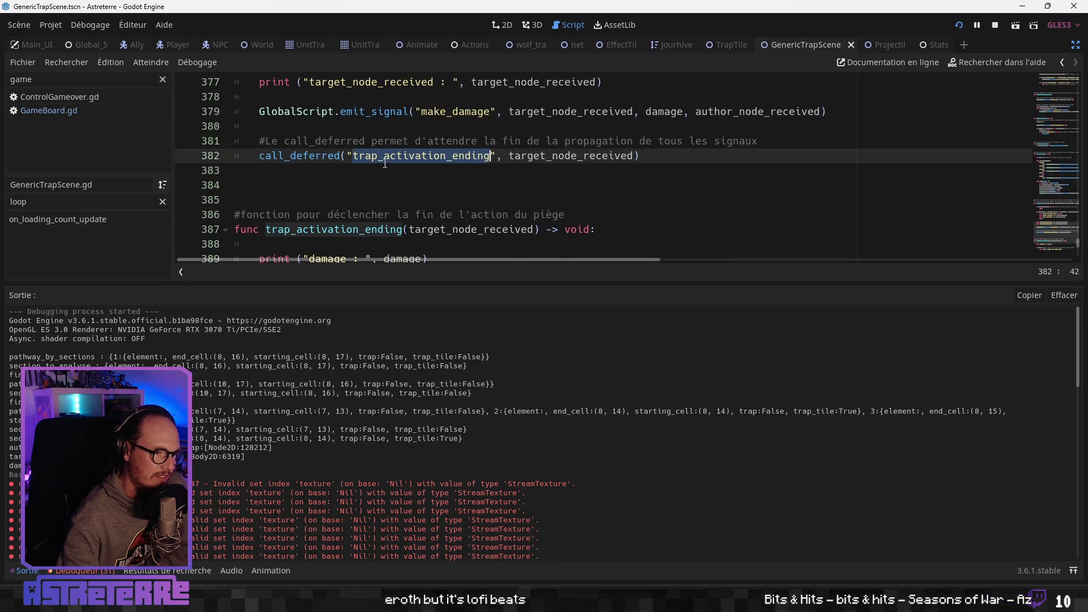
scroll(356, 228, down, 2)
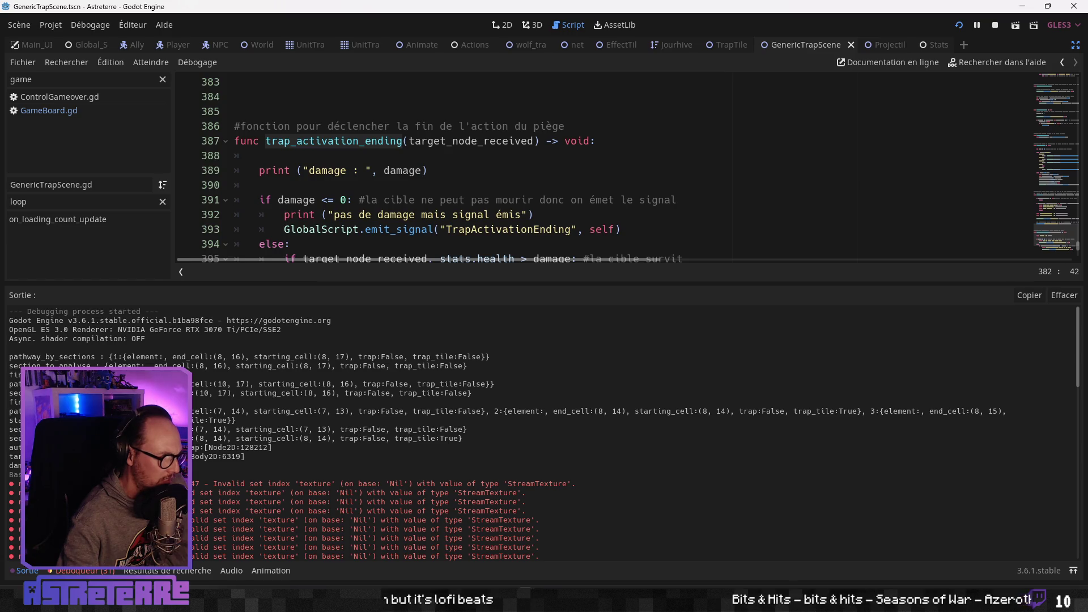
click(309, 214)
scroll(335, 211, down, 1)
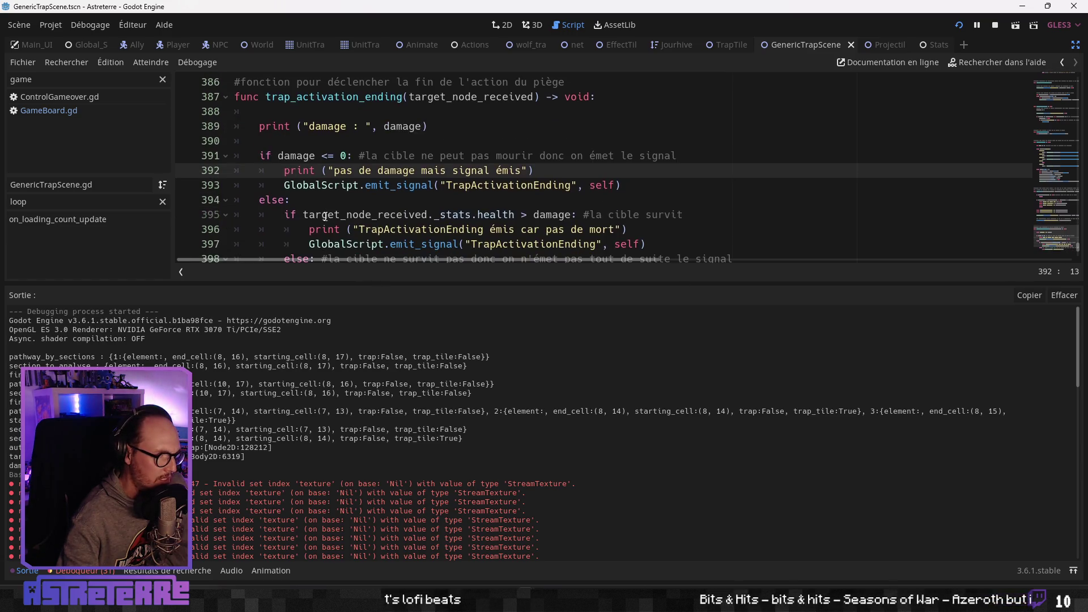
scroll(336, 170, down, 1)
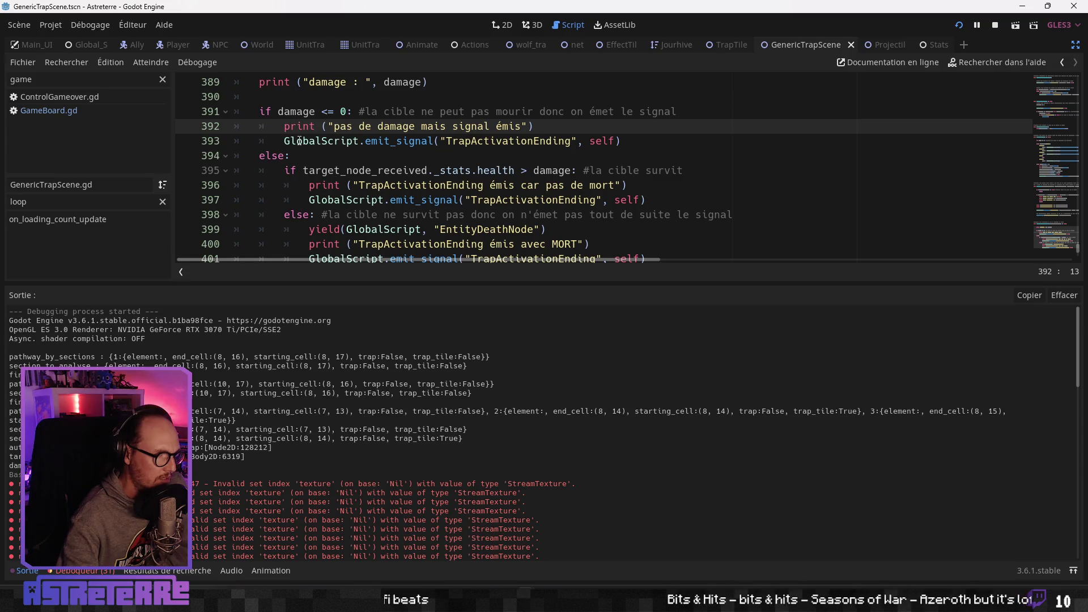
drag(284, 170, 693, 175)
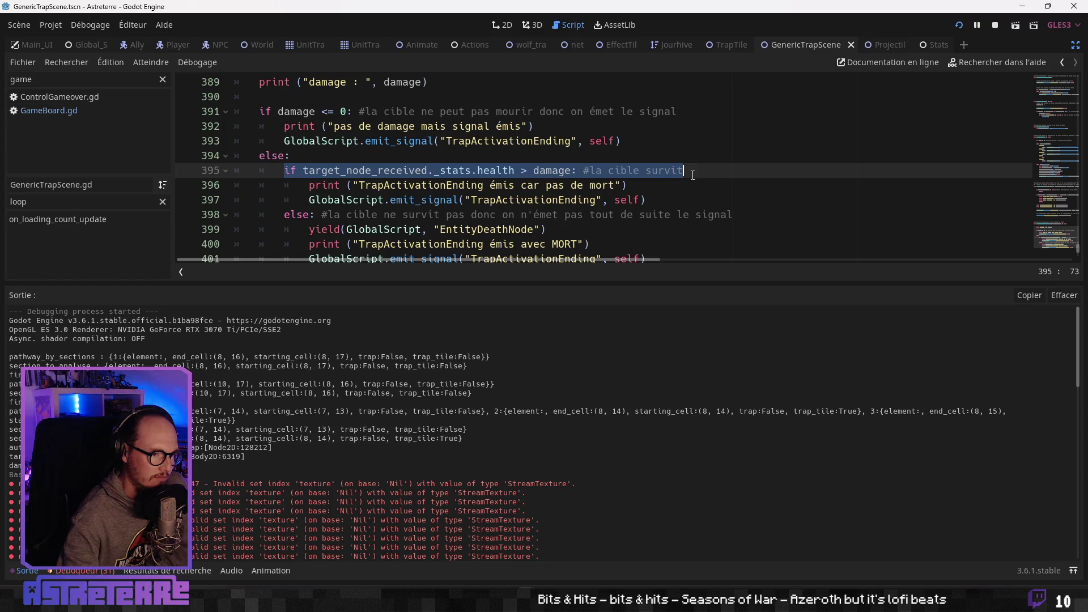
scroll(474, 215, down, 1)
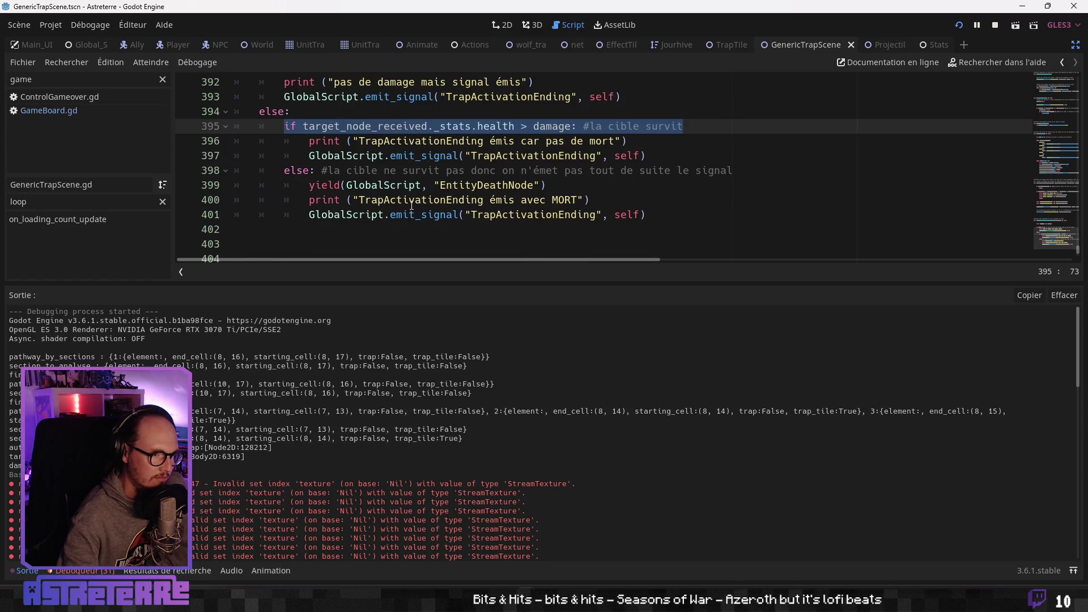
click(358, 201)
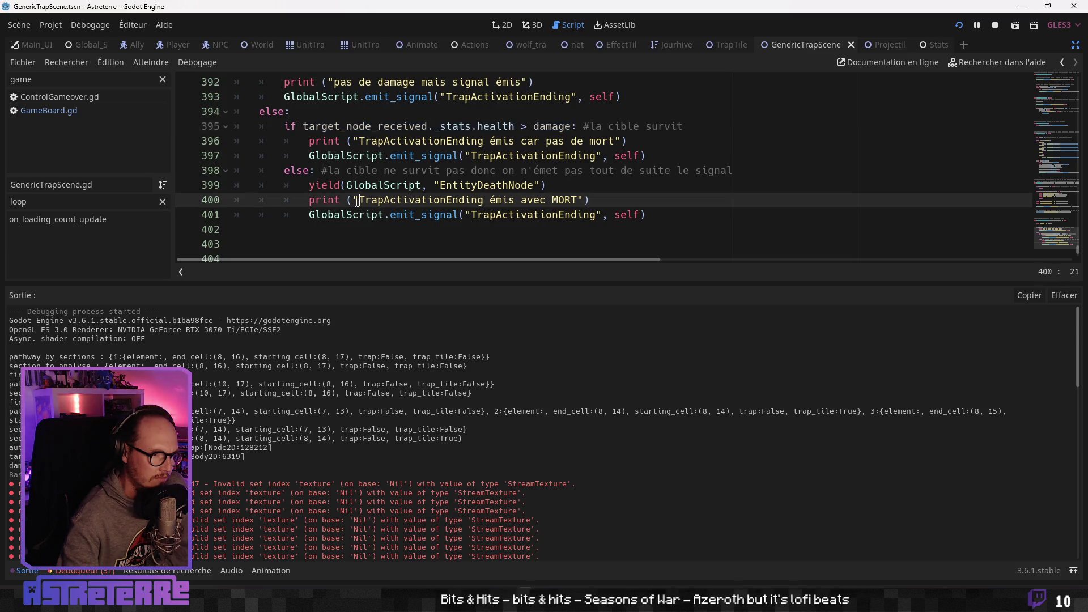
double_click(516, 187)
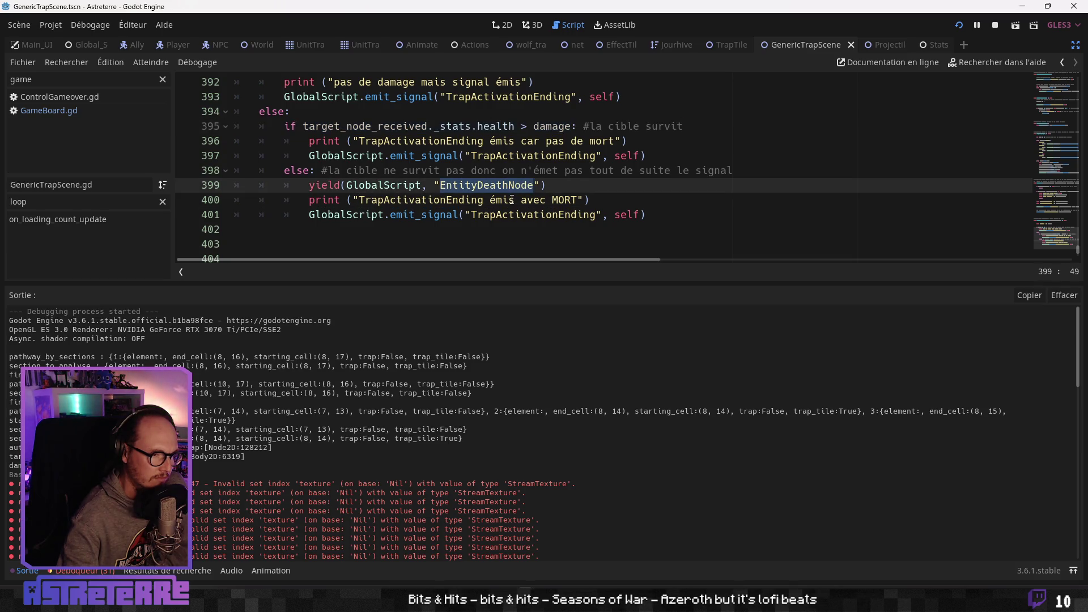
click(362, 141)
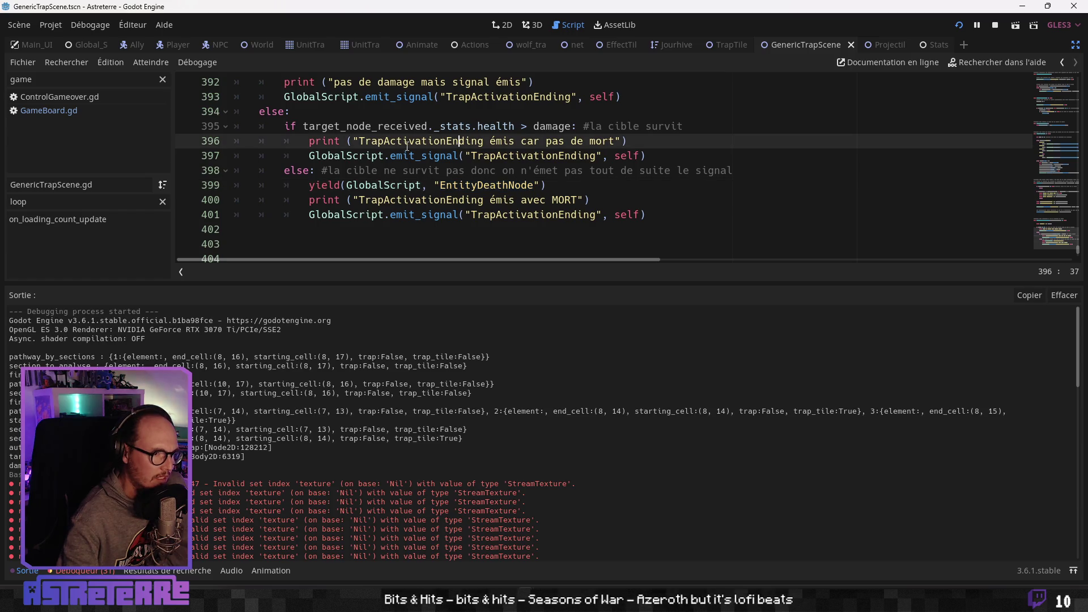
click(283, 125)
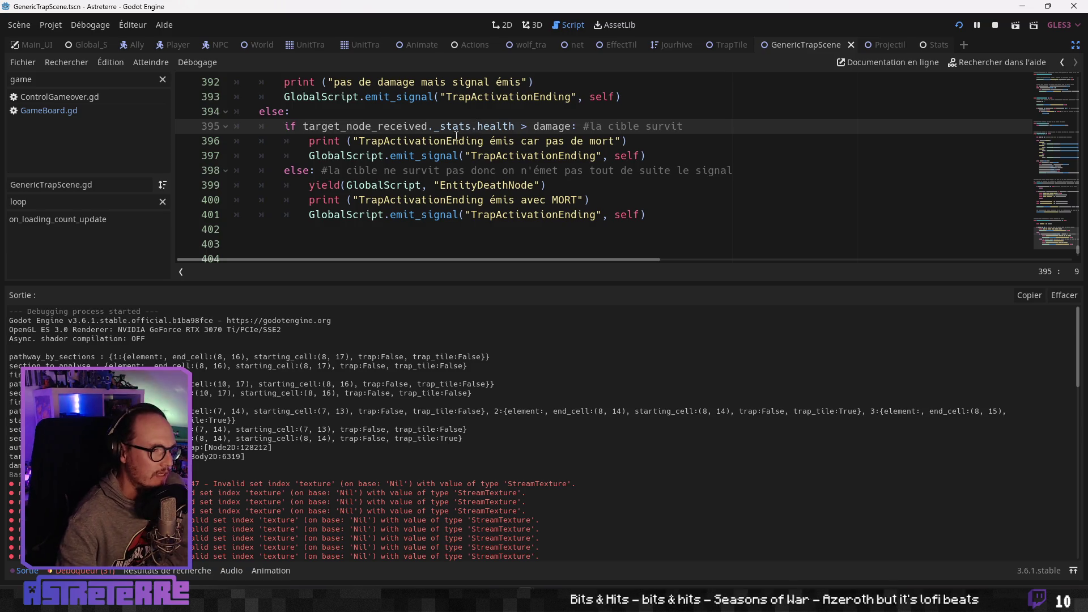
mouse_move(210, 48)
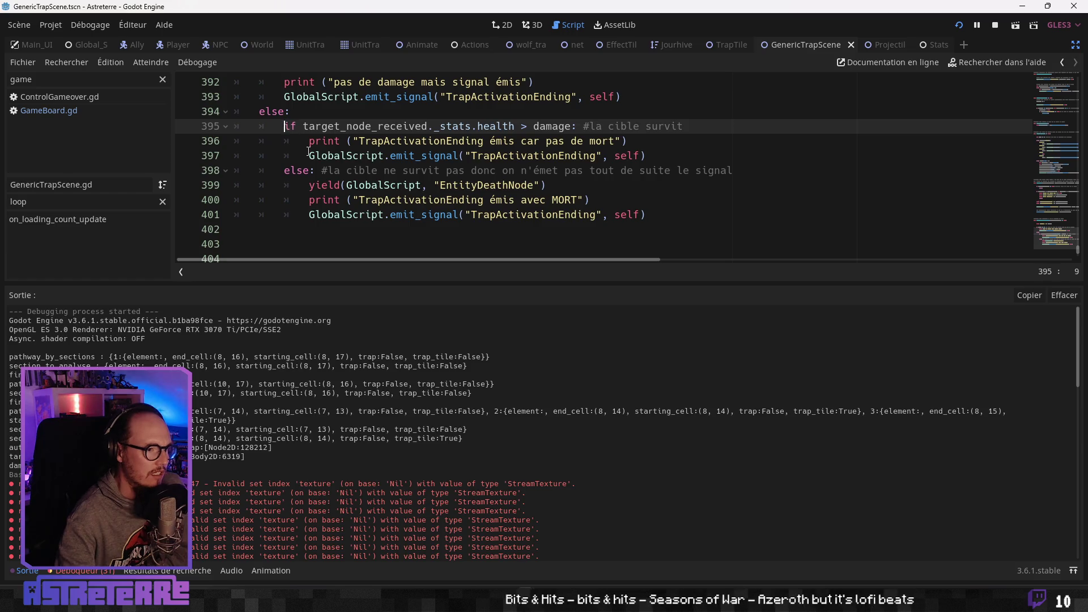
Insert a line above the survival check reading print ("health restante :"
key(Return)
key(Up)
text(print )
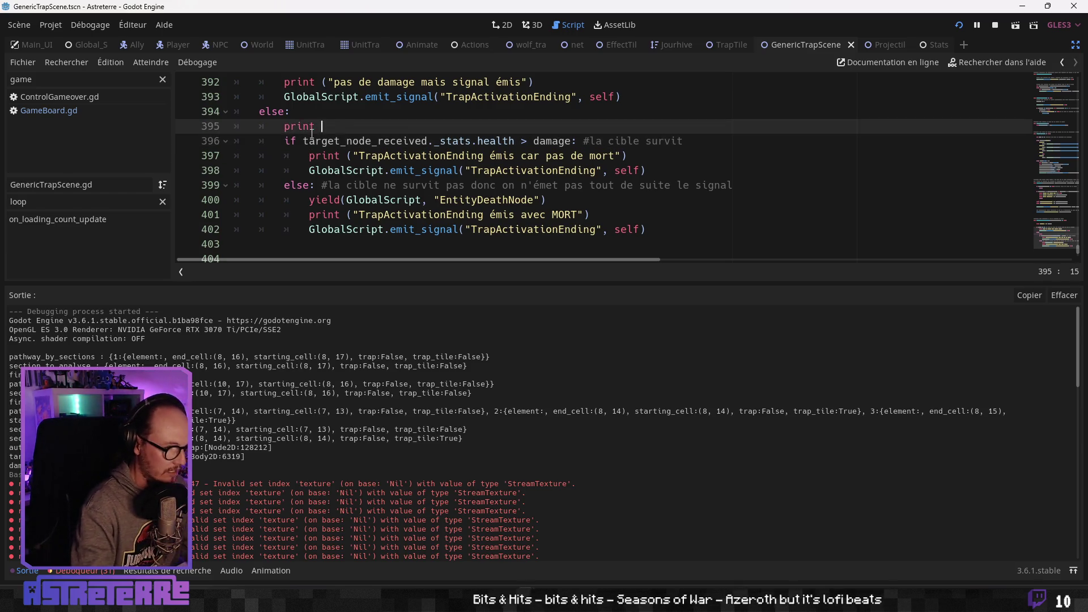
text(("health )
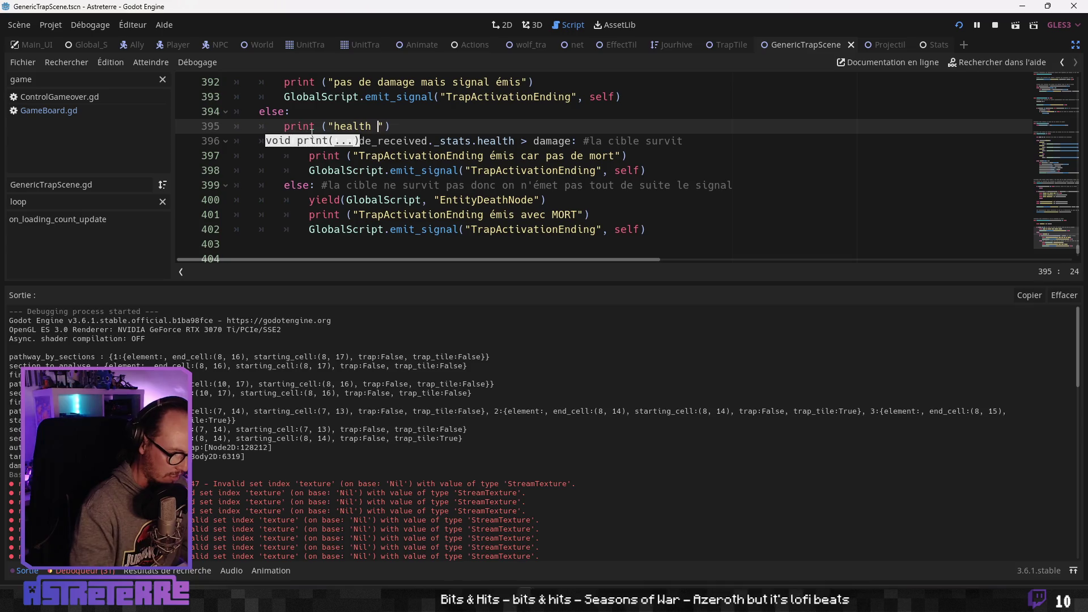
text(rest:)
key(Left)
key(Left)
text(ante)
click(390, 170)
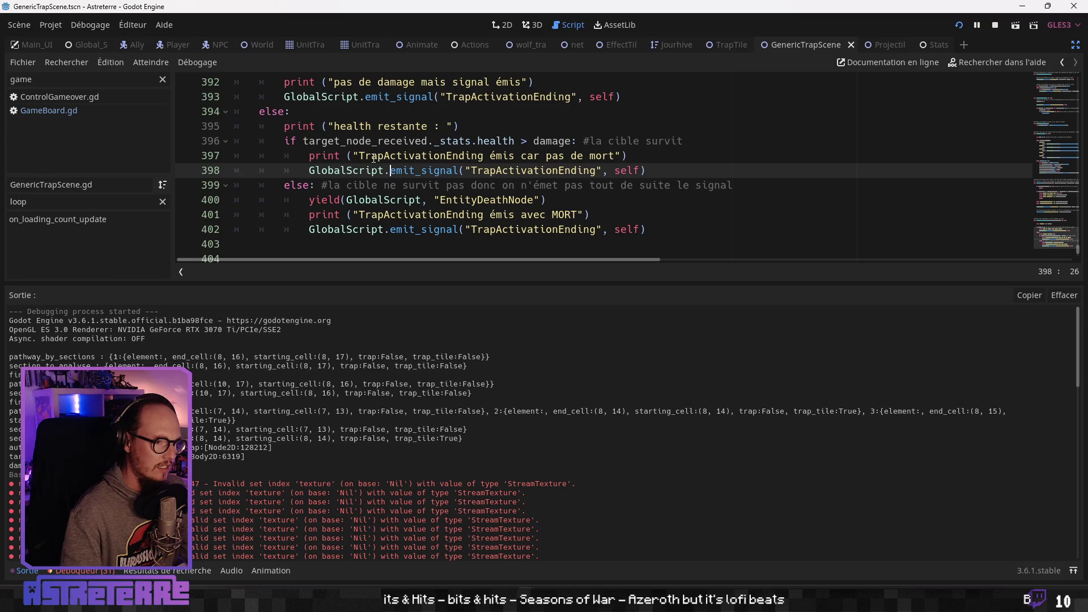
Copy target_node_received._stats.health from line 396 and paste it after the label
drag(308, 140, 416, 140)
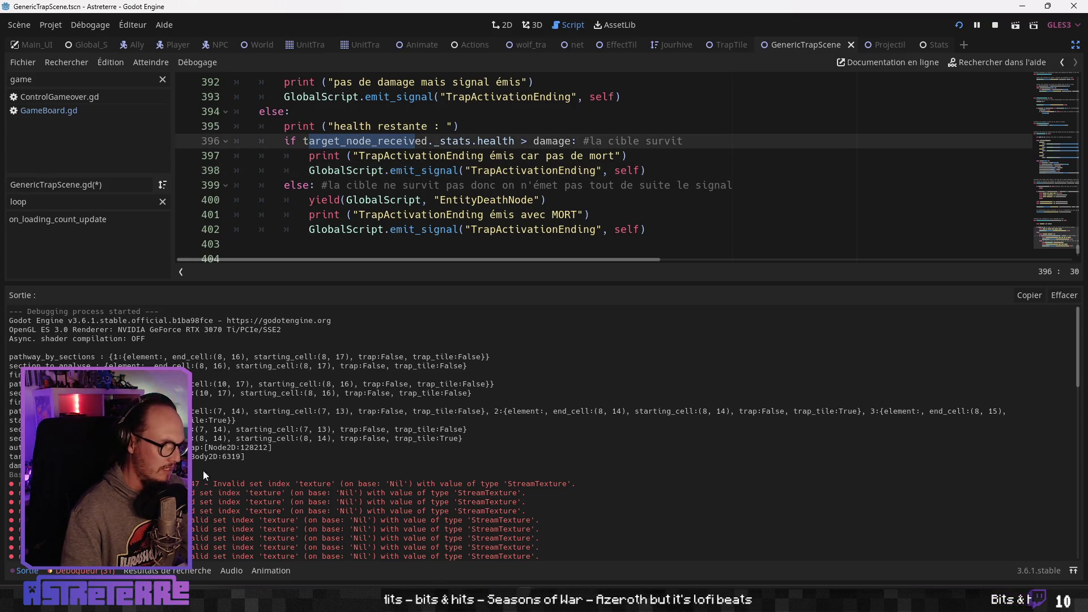
click(340, 186)
drag(303, 140, 514, 140)
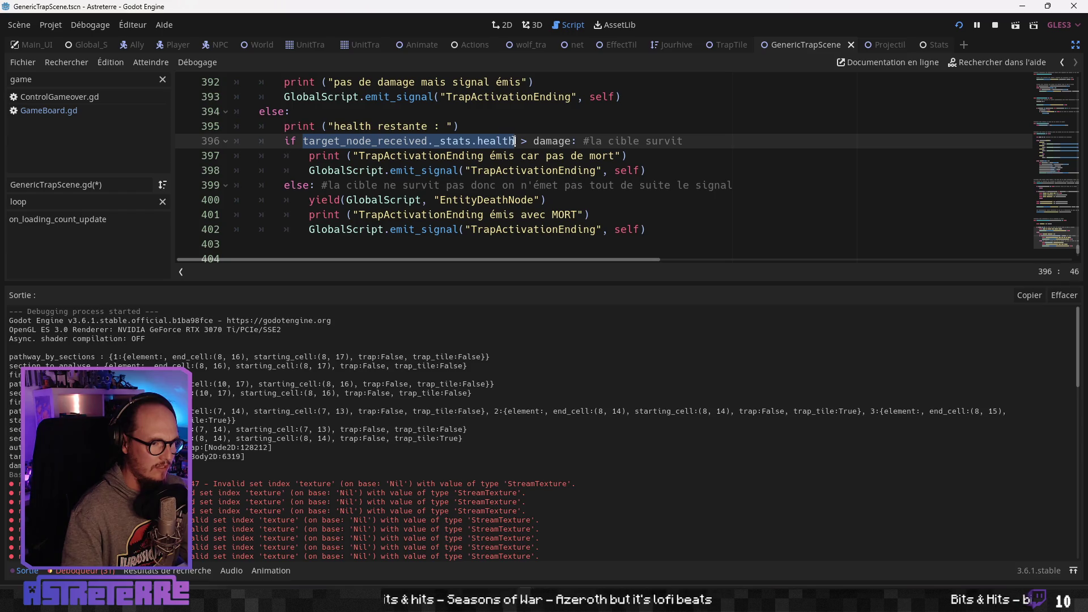
key(ctrl+c)
click(454, 127)
text(,)
key(ctrl+v)
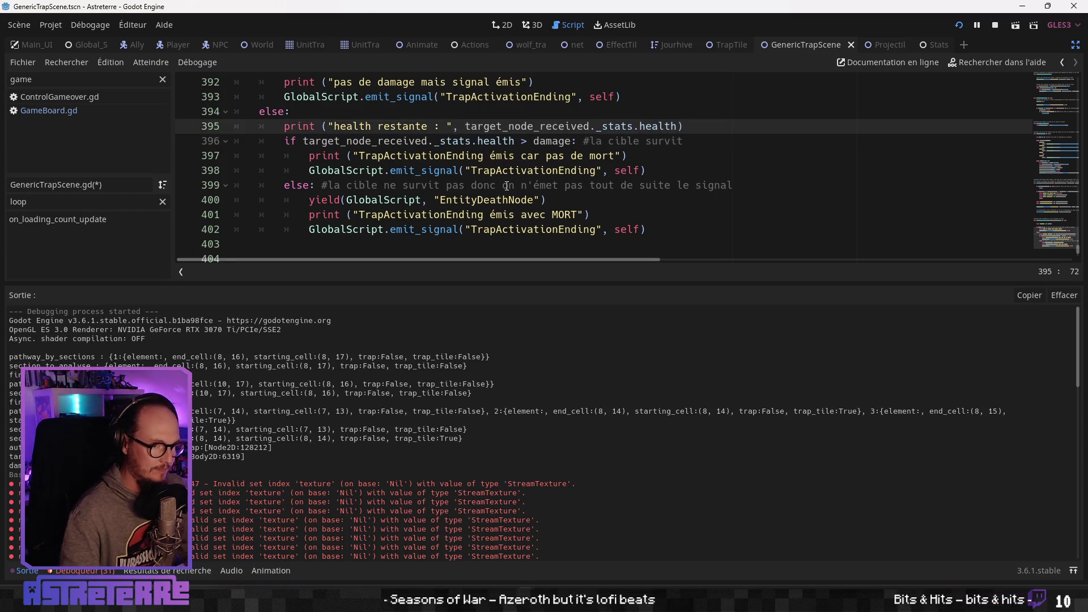
click(507, 185)
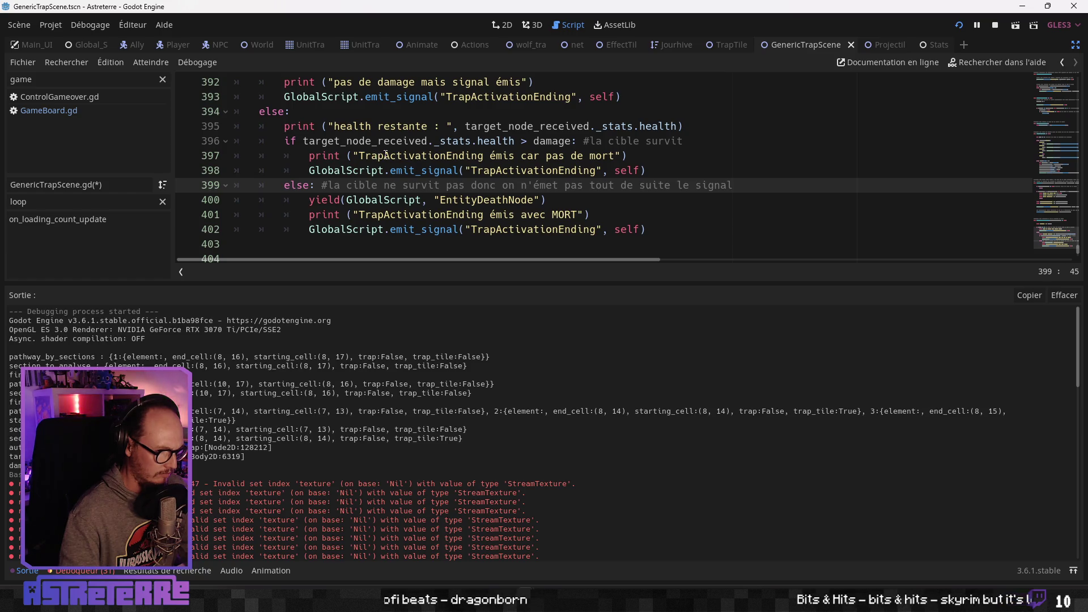
click(571, 141)
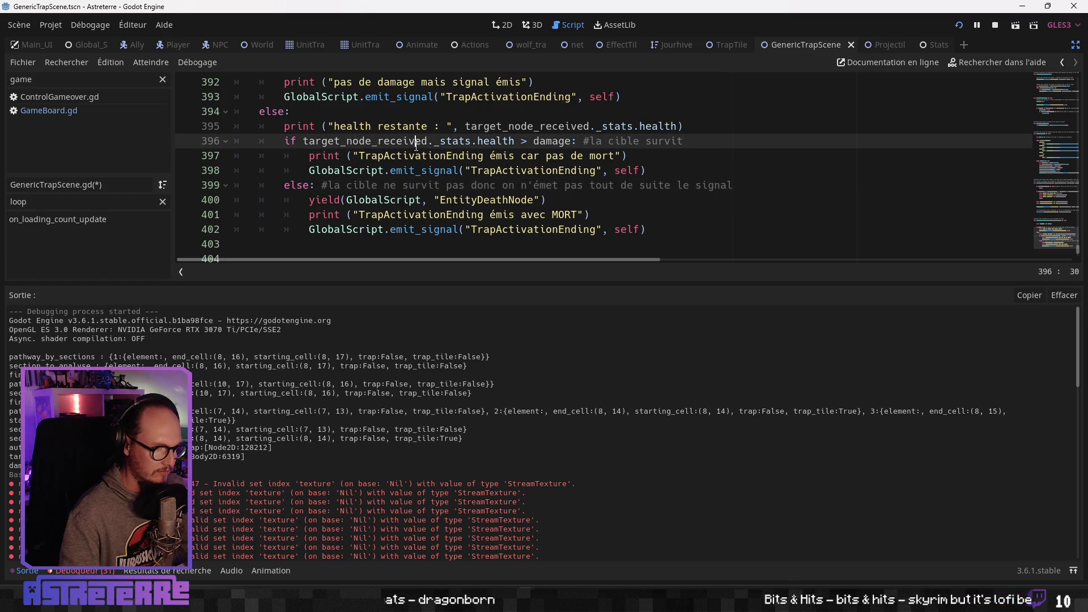
double_click(553, 140)
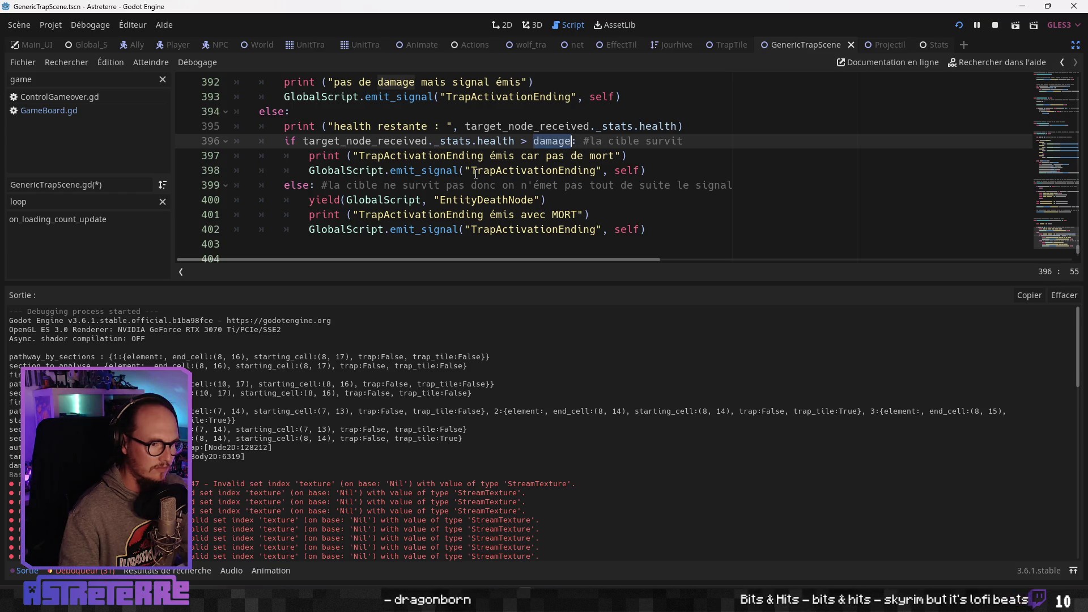
double_click(397, 141)
scroll(425, 199, up, 3)
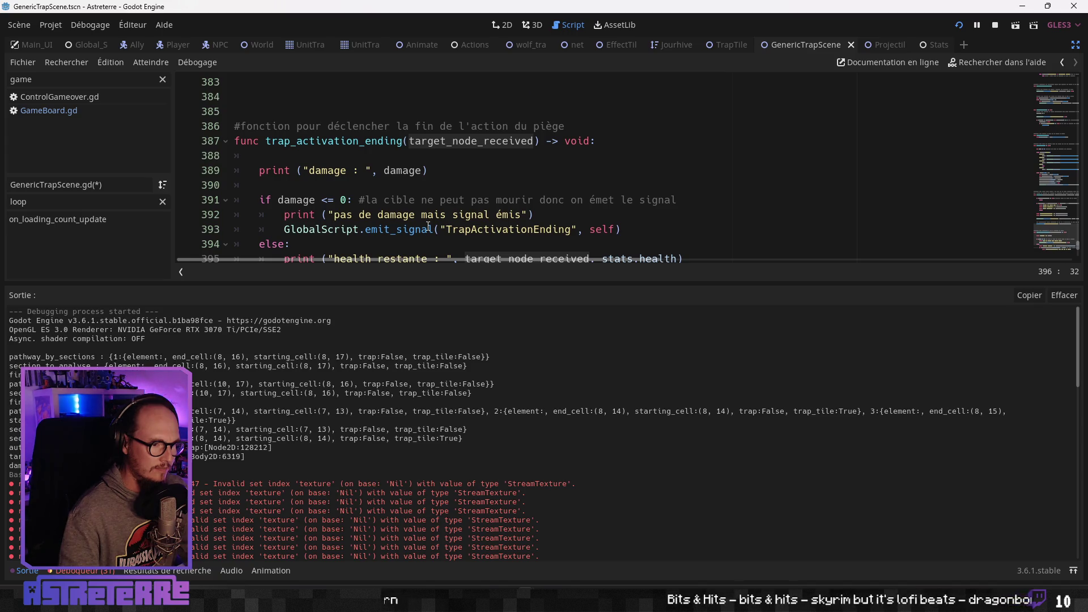
Check the target_node_received parameter and the survival check on line 396
double_click(474, 141)
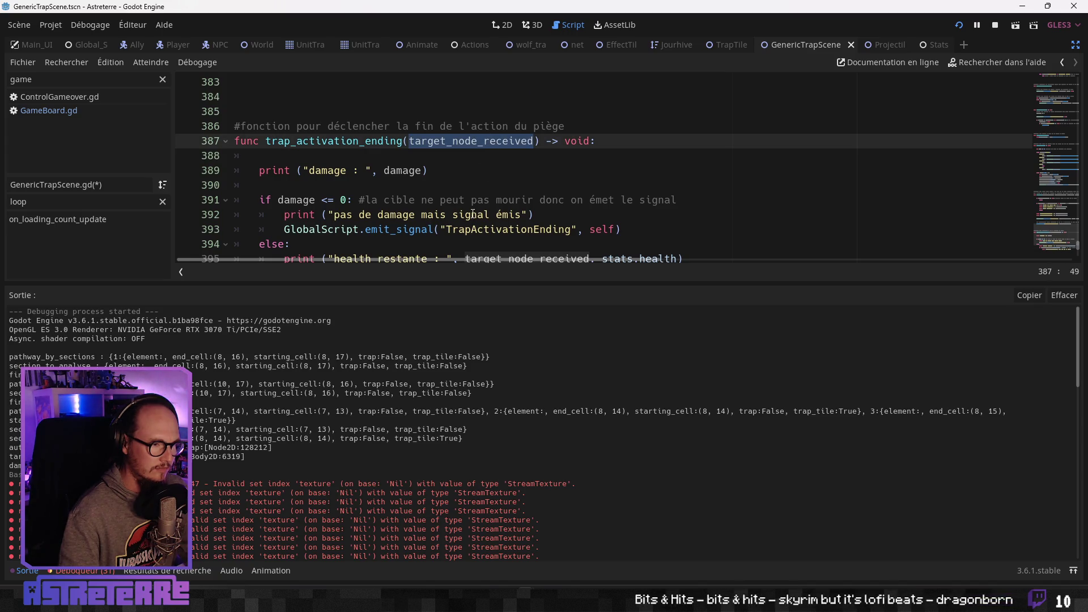
scroll(474, 207, down, 4)
scroll(475, 204, up, 1)
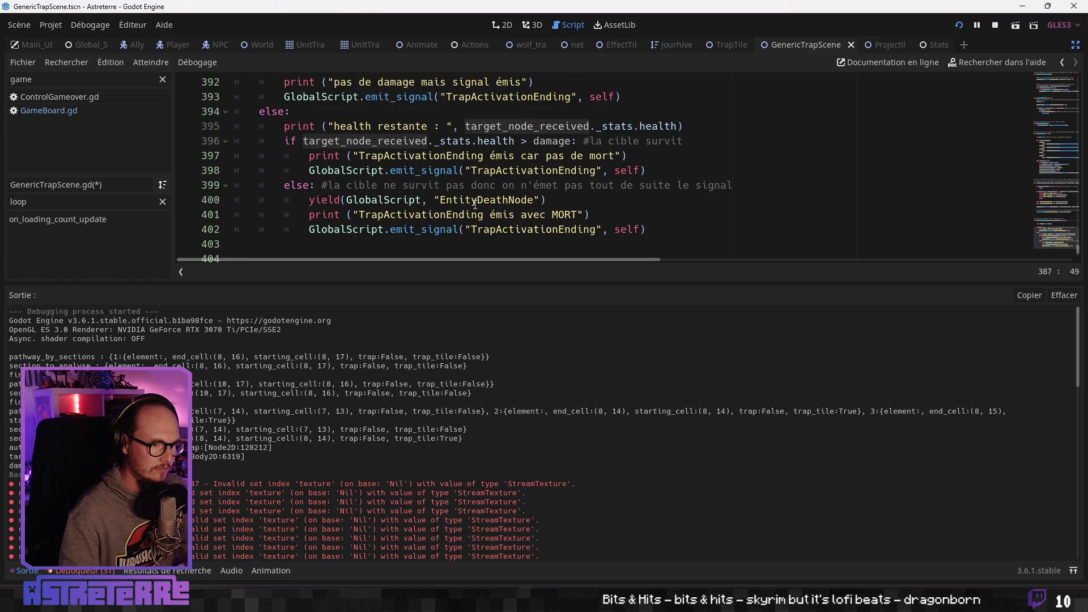
scroll(317, 400, down, 3)
scroll(328, 382, up, 3)
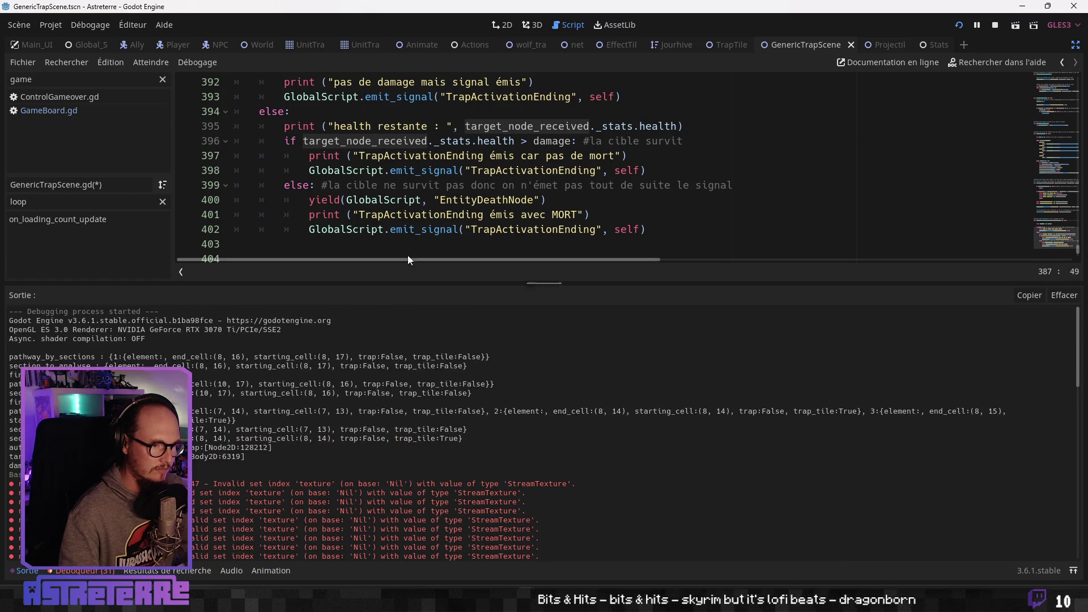
scroll(466, 201, up, 4)
scroll(466, 201, down, 3)
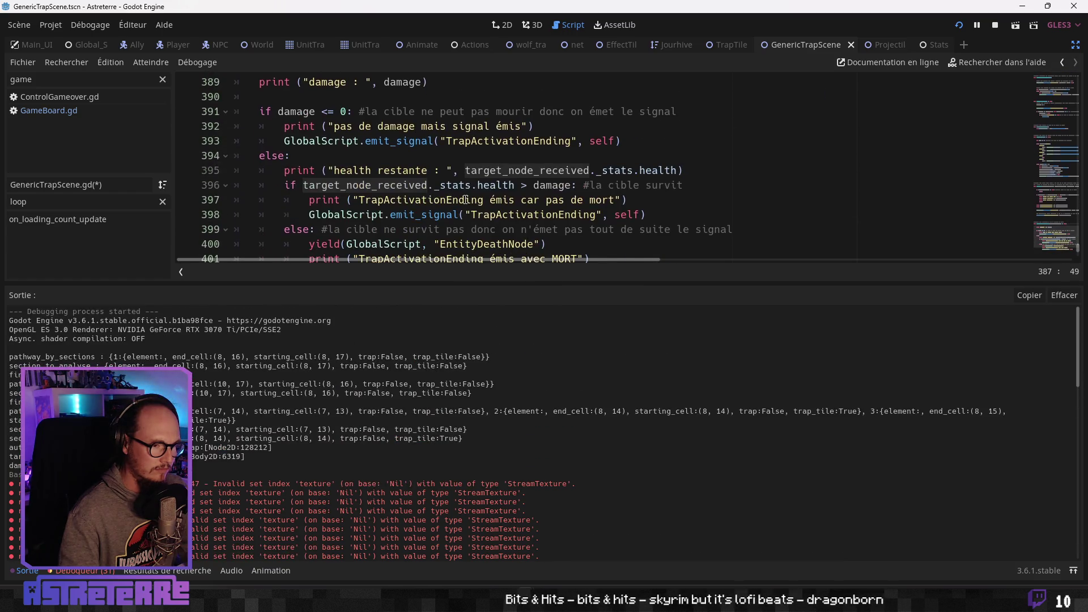
click(478, 185)
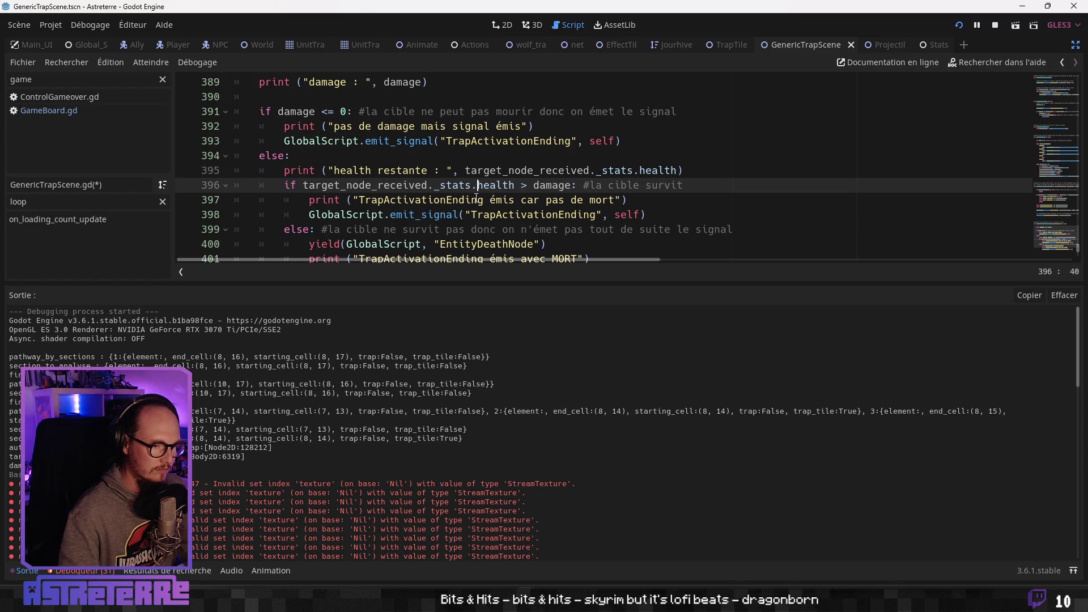
Review the death branch and MORT print lines, then save and launch the game with F5
scroll(476, 198, down, 1)
click(403, 185)
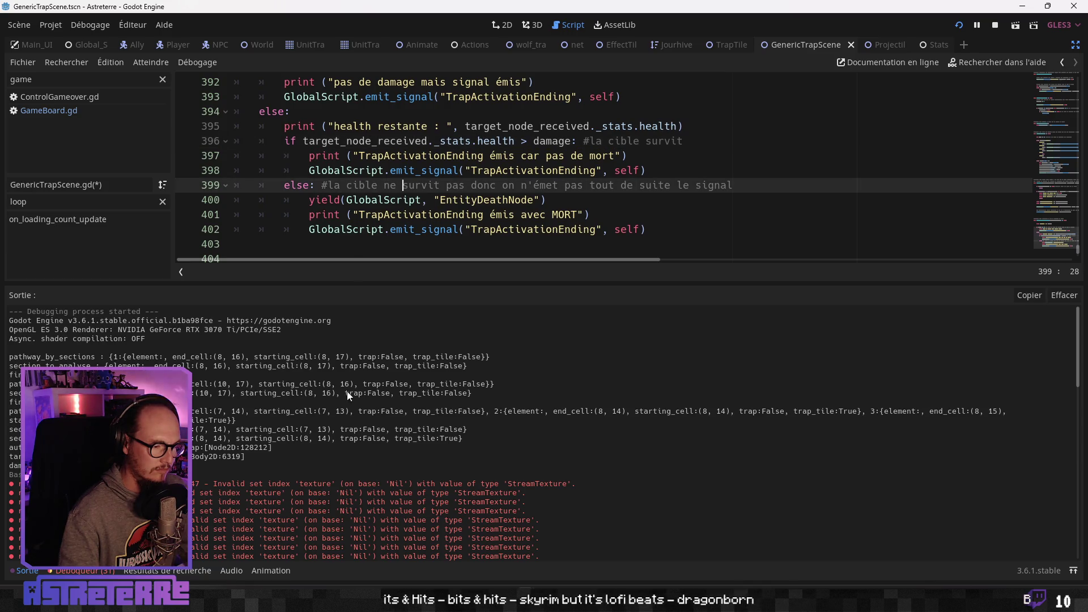
scroll(207, 433, down, 1)
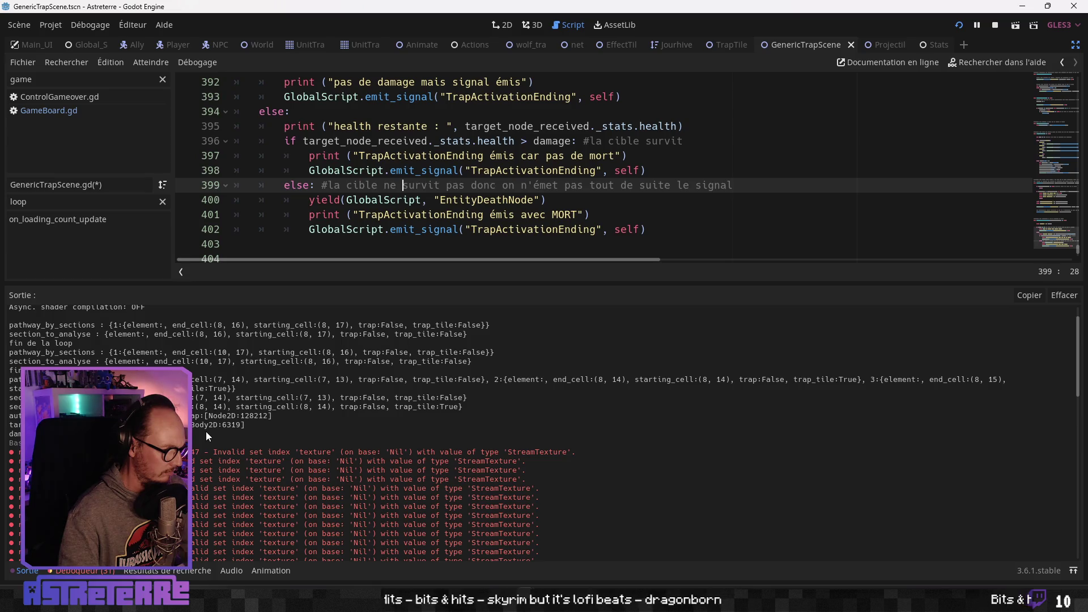
scroll(206, 431, up, 1)
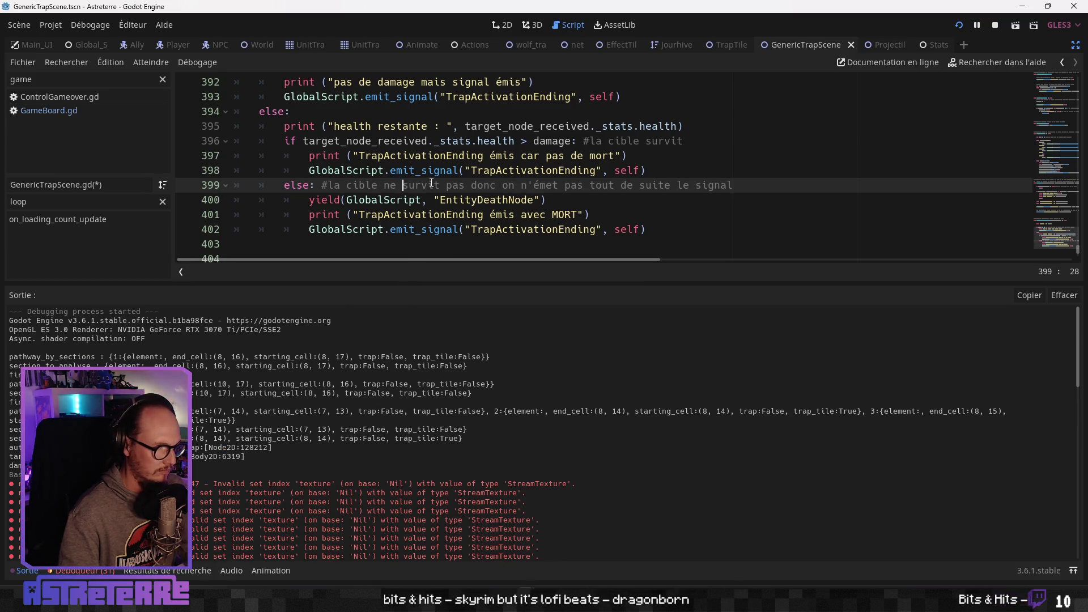
click(395, 198)
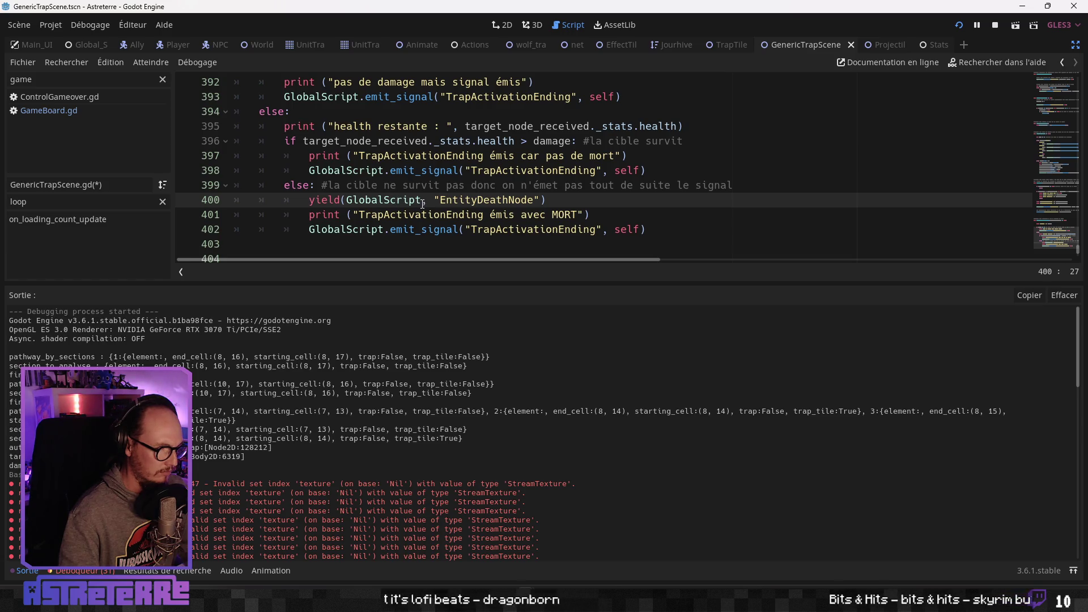
click(483, 214)
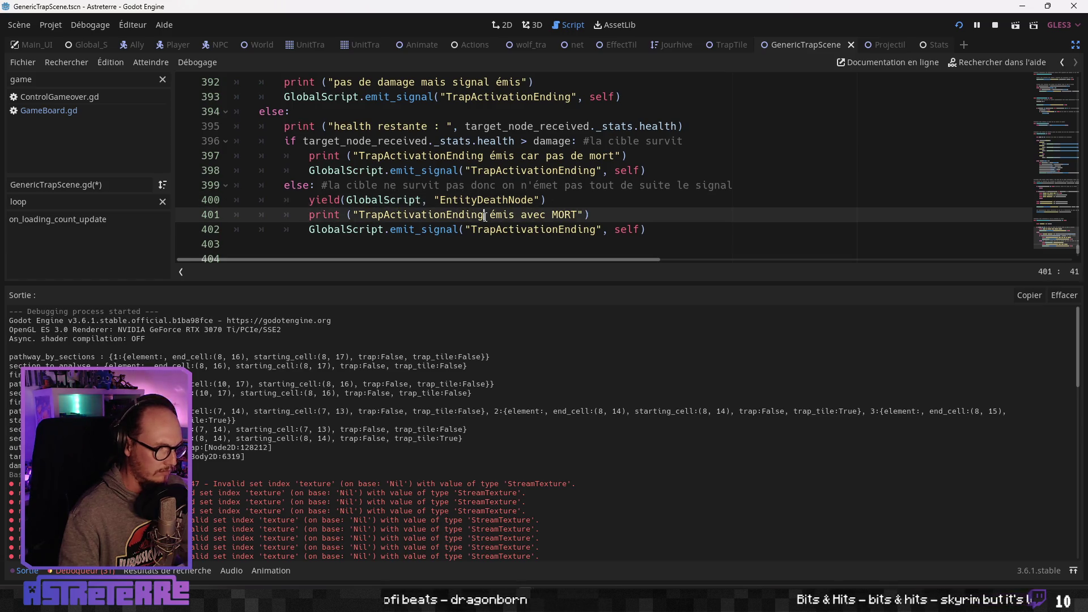
scroll(483, 214, down, 2)
scroll(483, 215, up, 2)
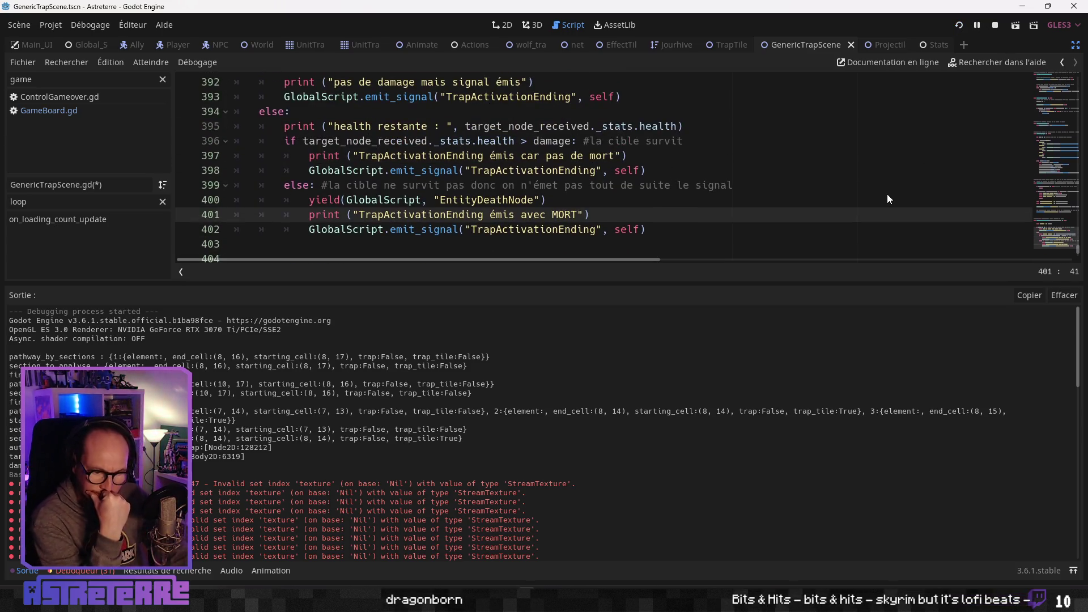
key(F5)
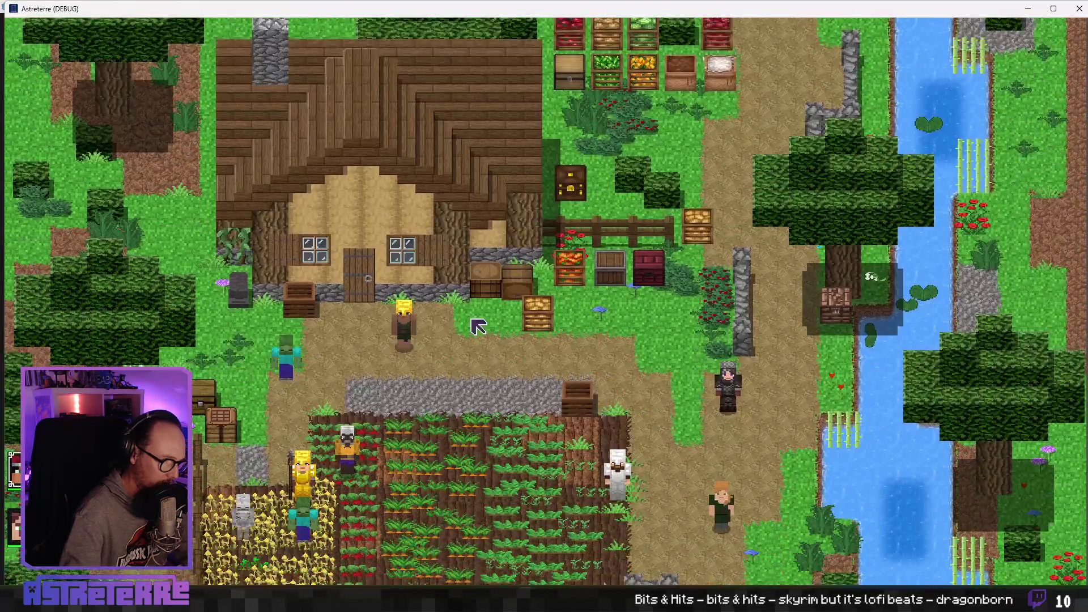
Move the golden character beside the crops, end placement, then end Steve's and HEYZOMBIE's turns
click(411, 276)
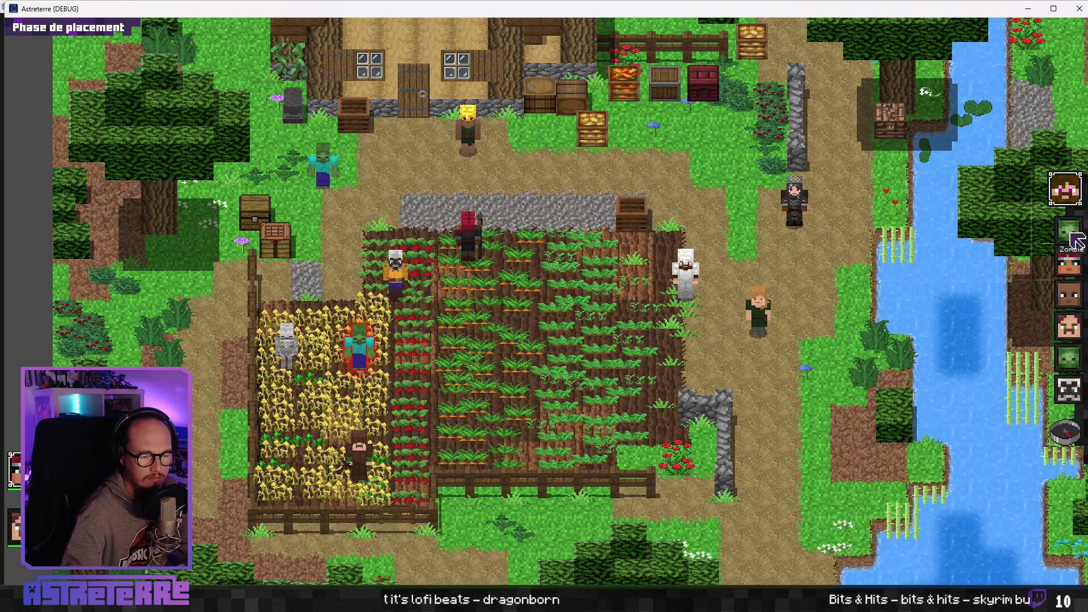
click(1065, 432)
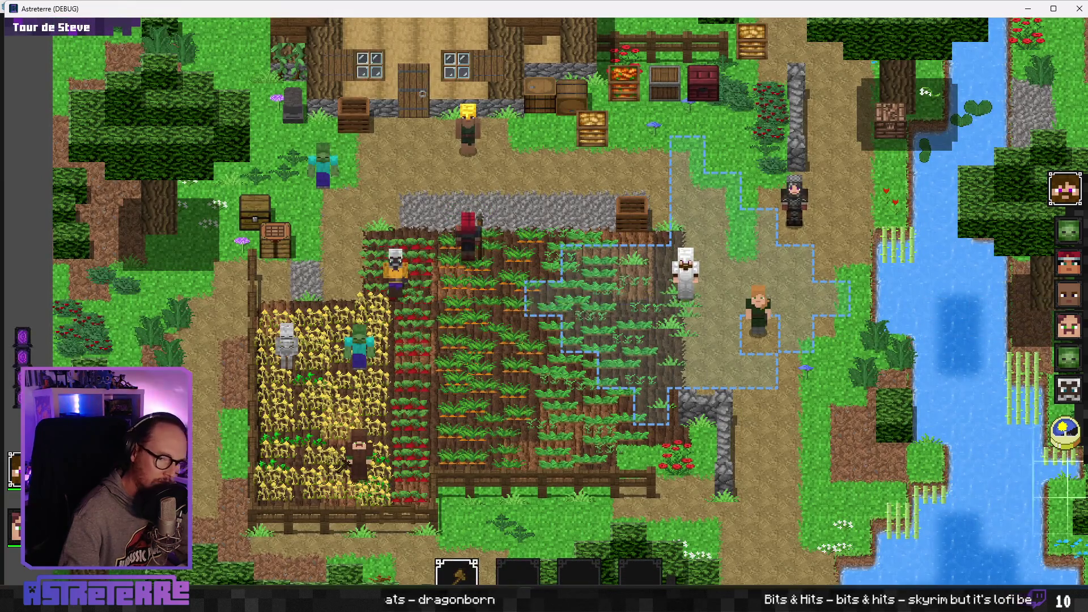
click(1066, 431)
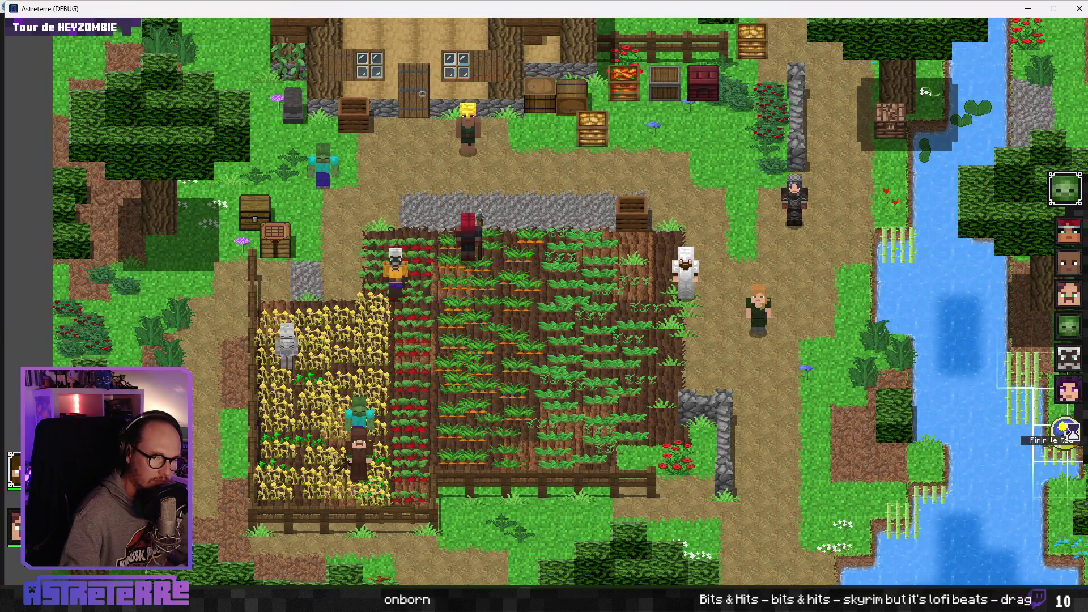
click(1069, 430)
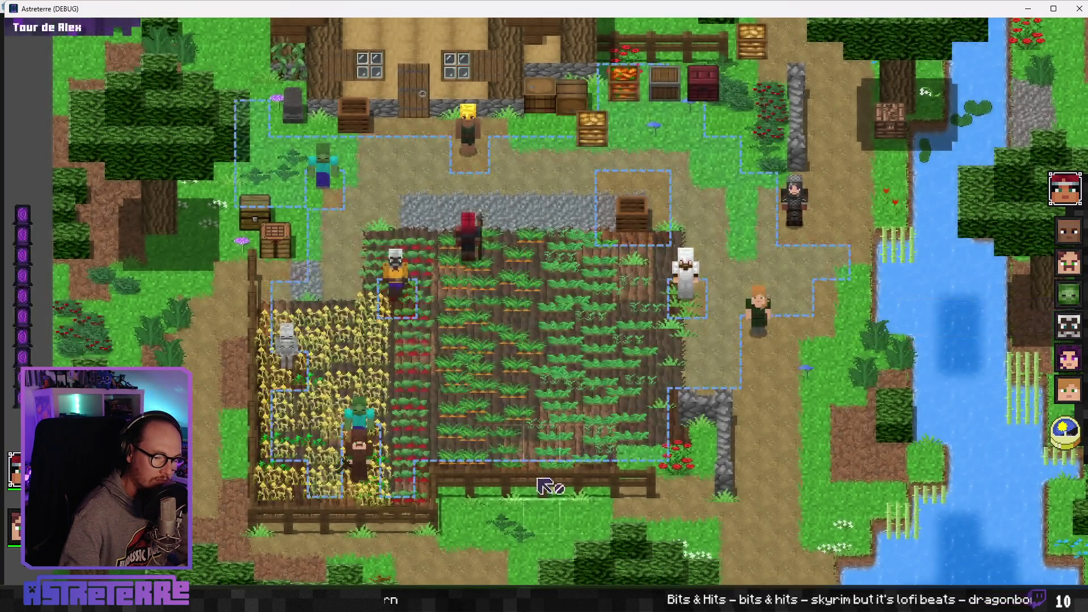
Place Alex's dispenser beside the path, move the red character, and shift the game window aside
click(639, 572)
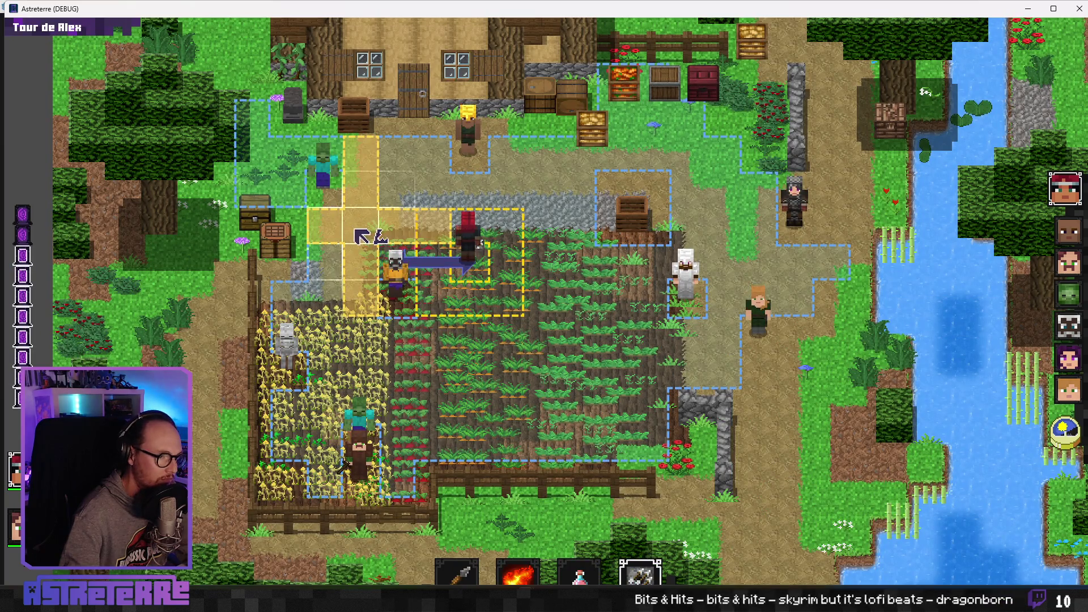
click(356, 231)
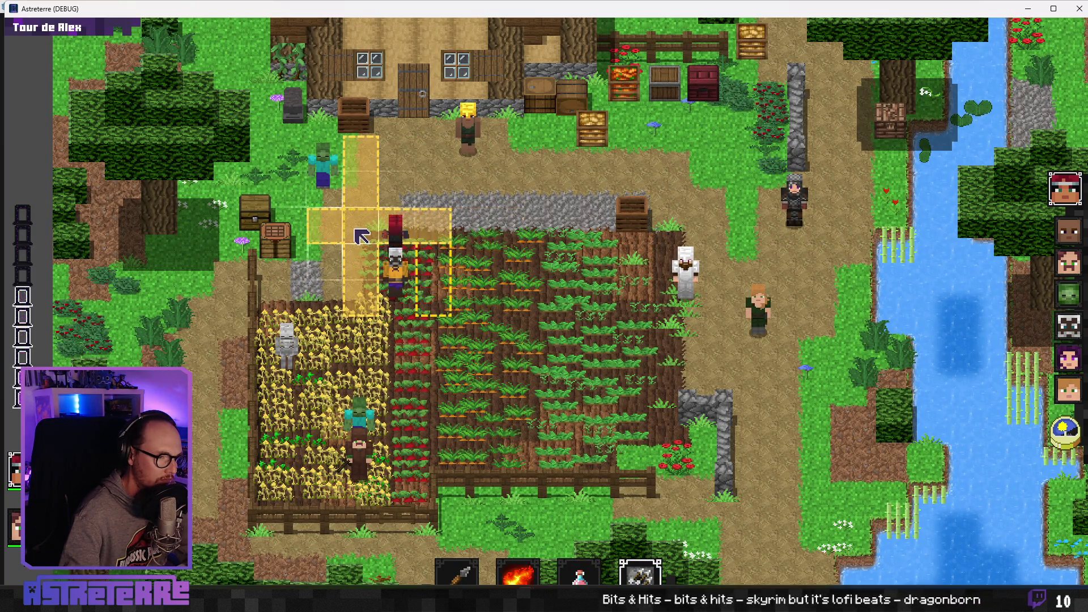
click(433, 296)
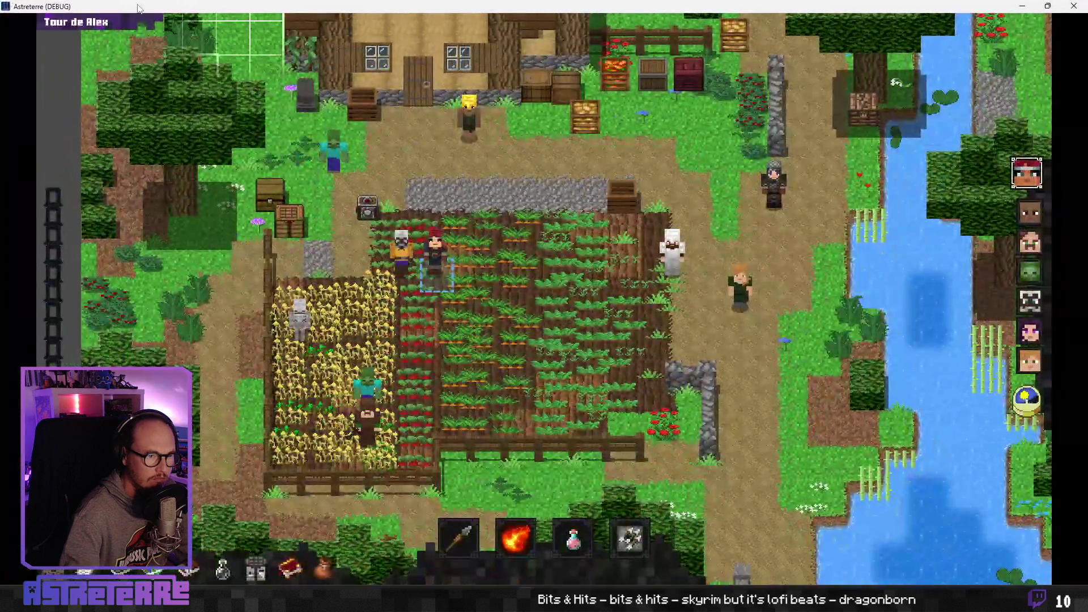
mouse_move(26, 14)
mouse_down()
mouse_move(84, 30)
mouse_move(435, 219)
mouse_move(475, 208)
mouse_move(359, 225)
mouse_move(478, 248)
mouse_move(458, 245)
mouse_up()
Move the game window over the editor, then stop the debug game with F8
mouse_move(533, 260)
mouse_down()
mouse_move(366, 60)
mouse_move(391, 57)
mouse_up()
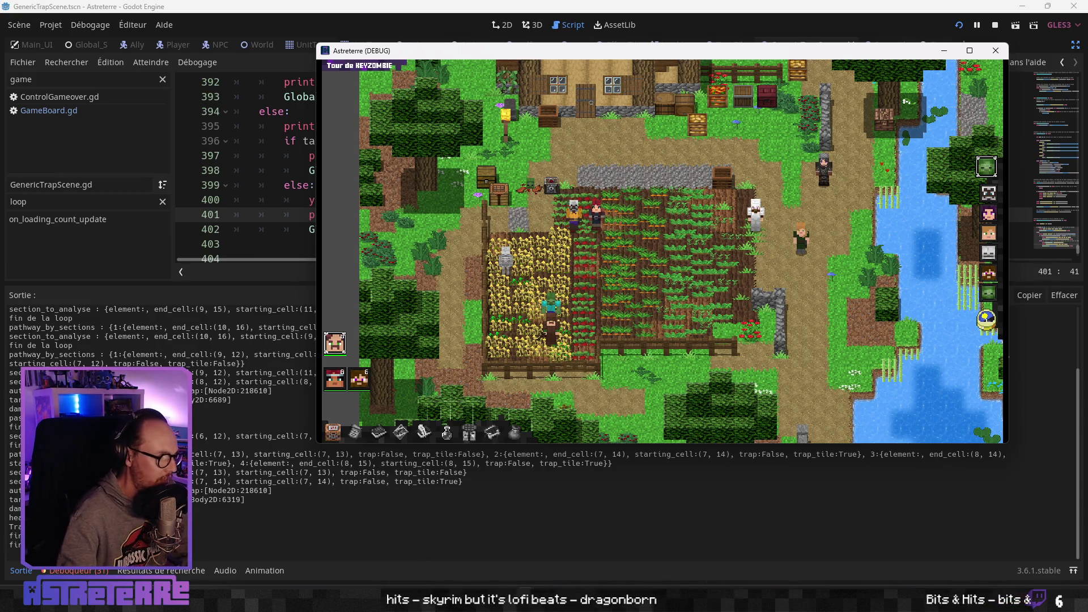
key(F8)
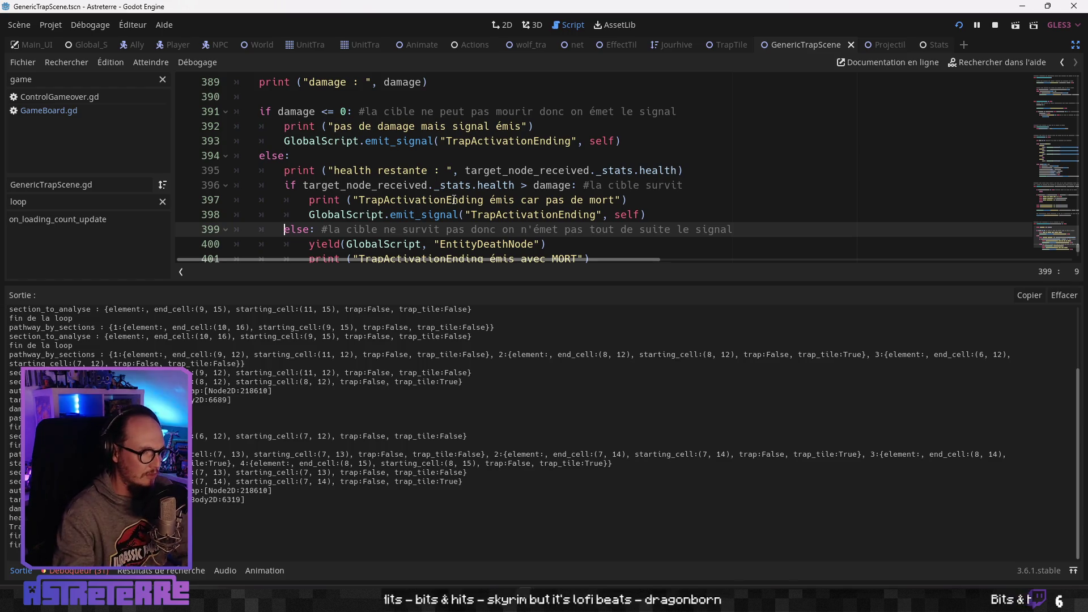
Check the EntityDeathNode wait and final TrapActivationEnding emit, then switch to GameBoard.gd
scroll(527, 217, down, 2)
click(477, 155)
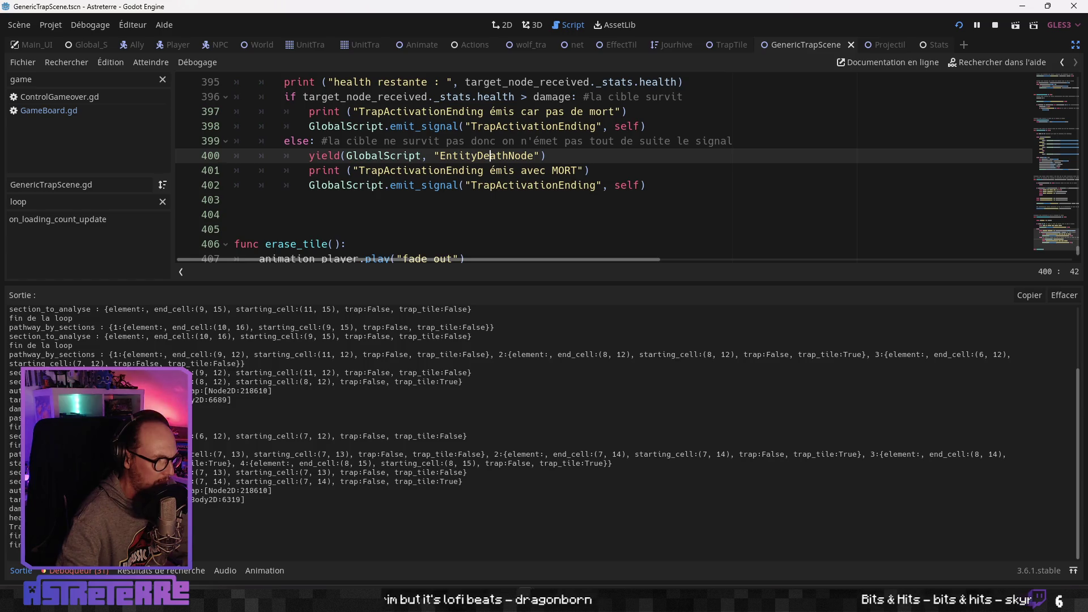
click(680, 186)
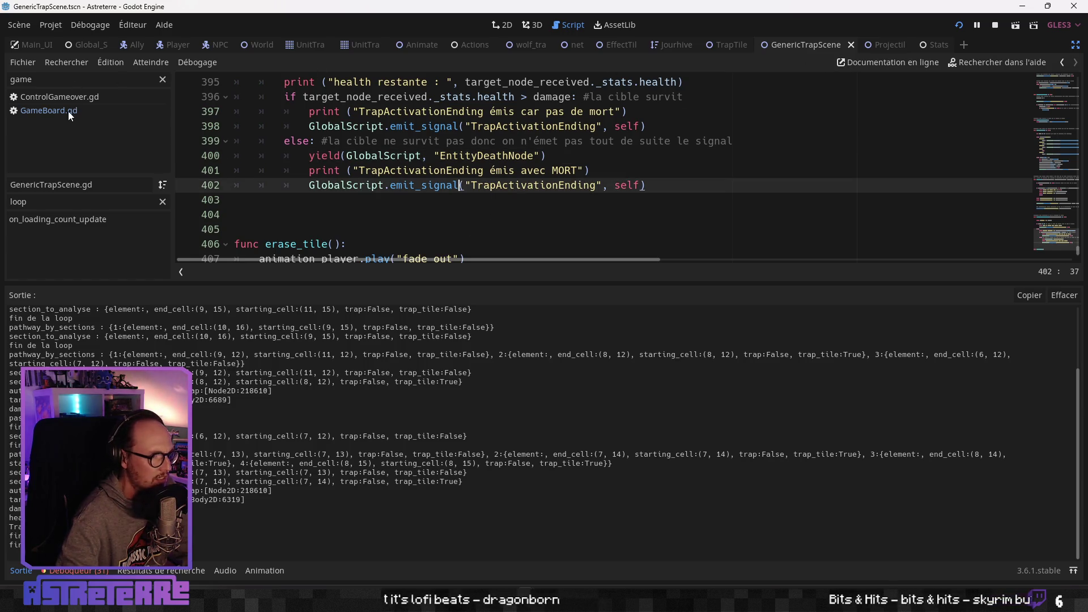
click(1062, 62)
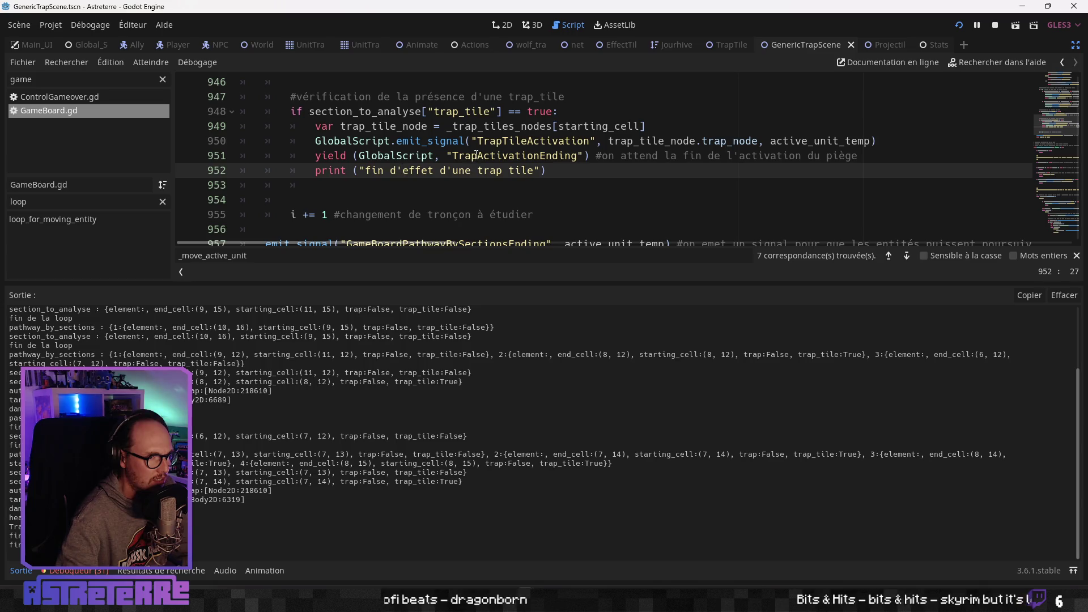
Add print("break en cas de mort") before break under the is_alive check near line 870
scroll(428, 213, down, 1)
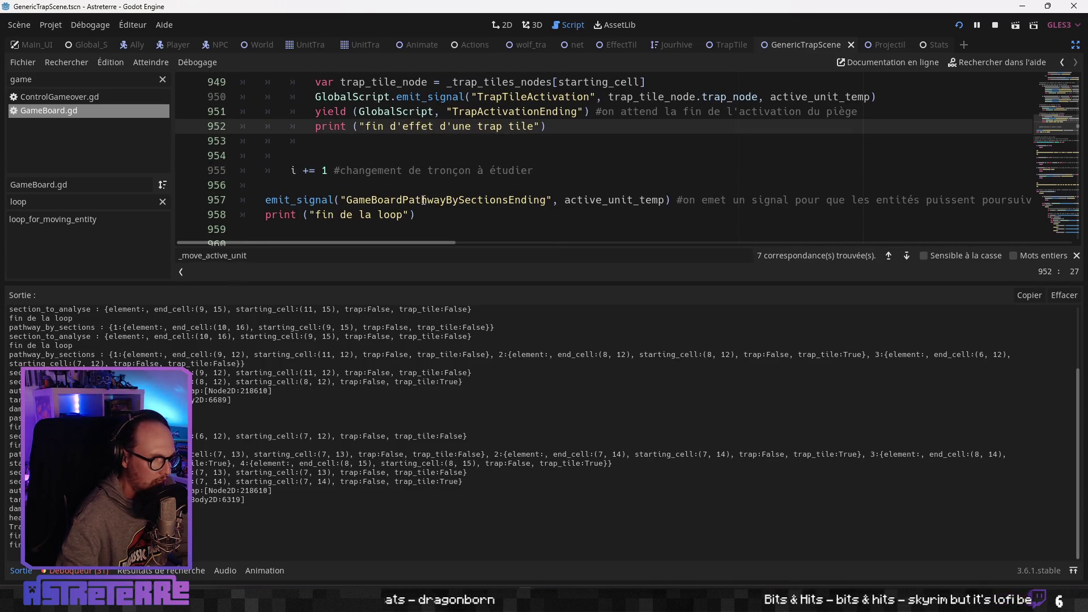
scroll(385, 194, up, 17)
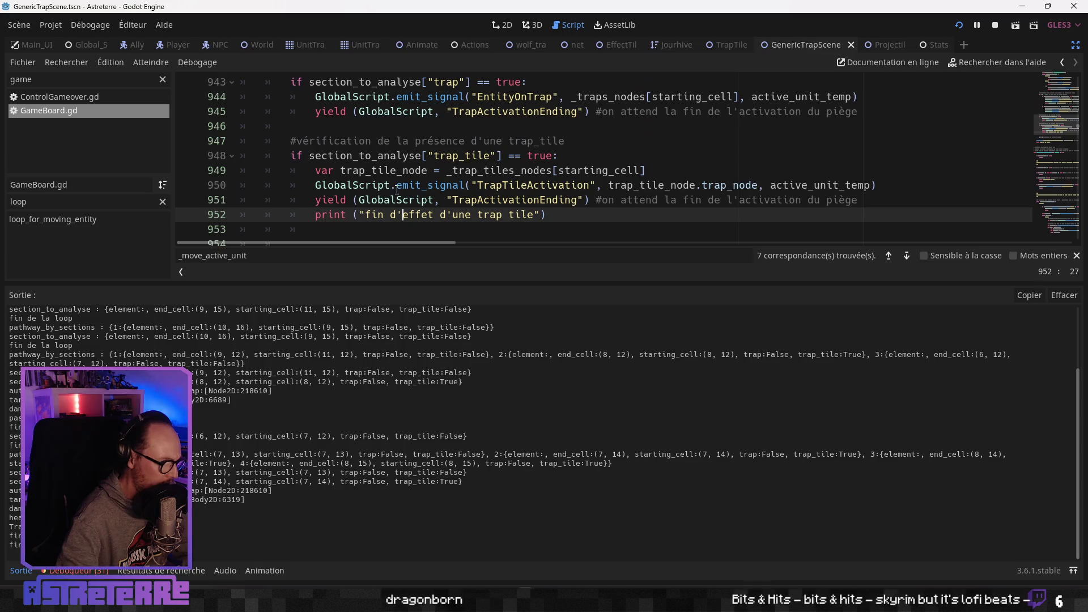
scroll(386, 188, up, 9)
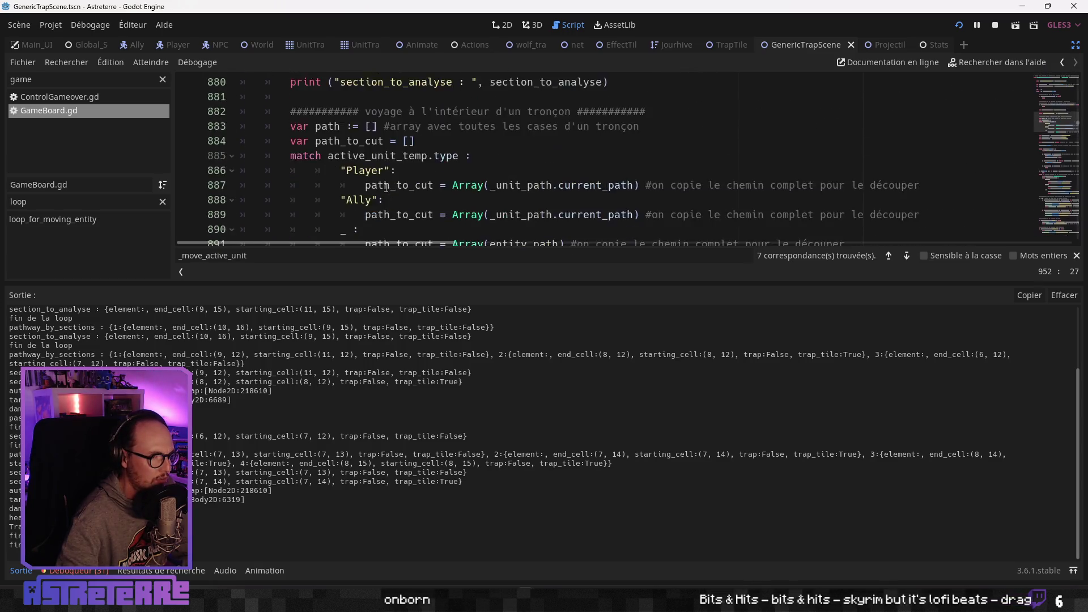
scroll(386, 188, up, 2)
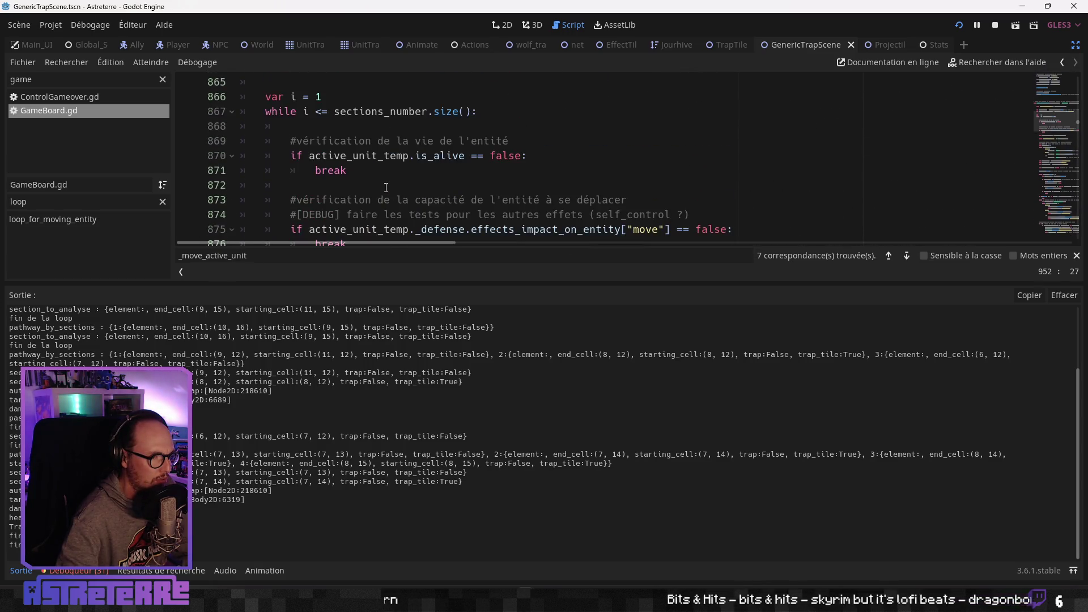
click(539, 159)
key(Return)
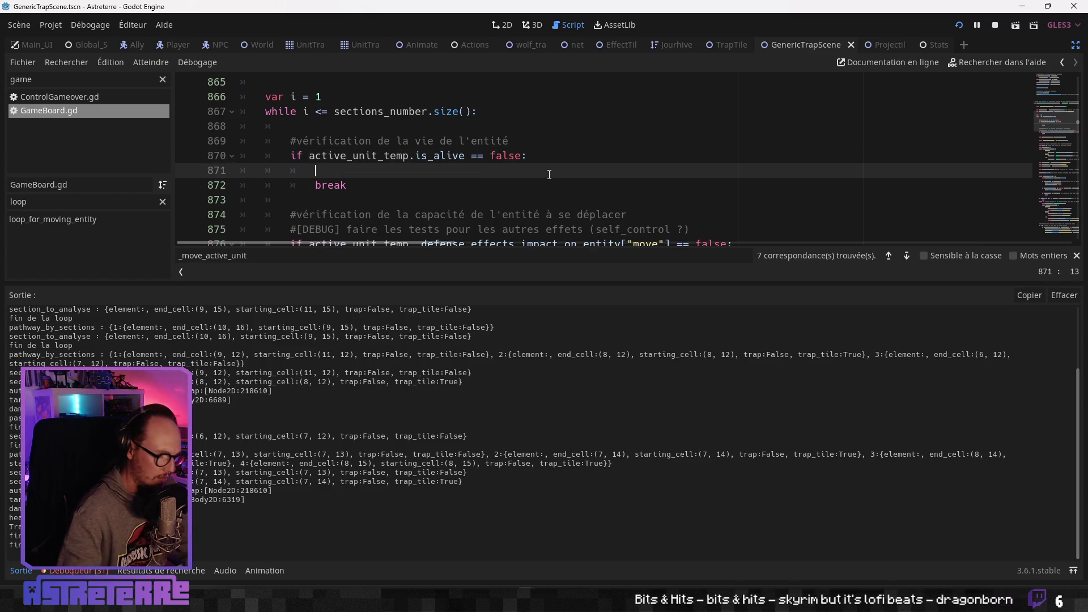
text(print (")
text(break en cas de )
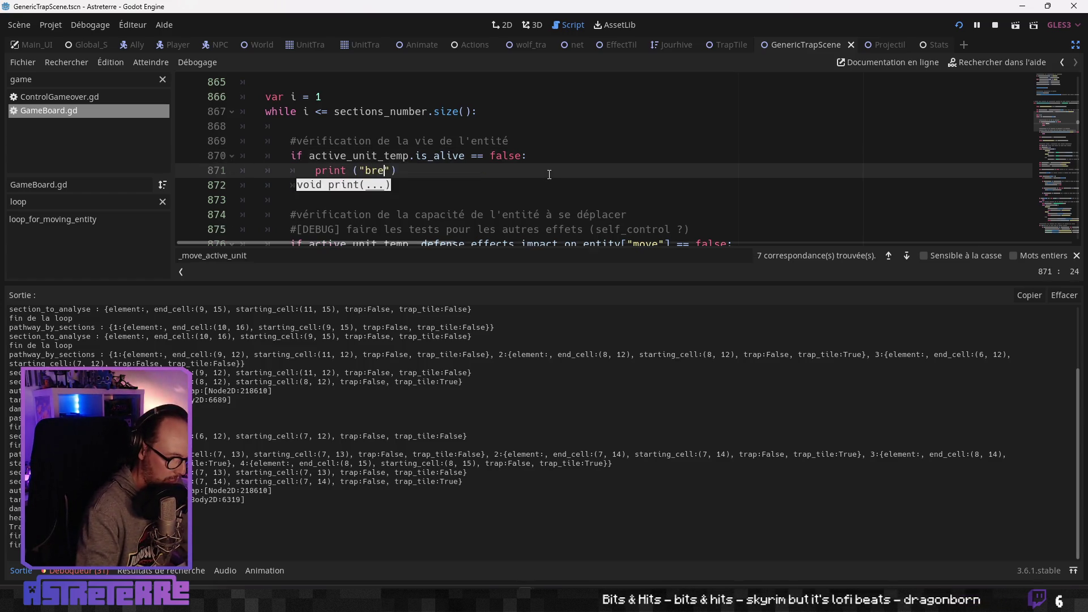
text(mort)
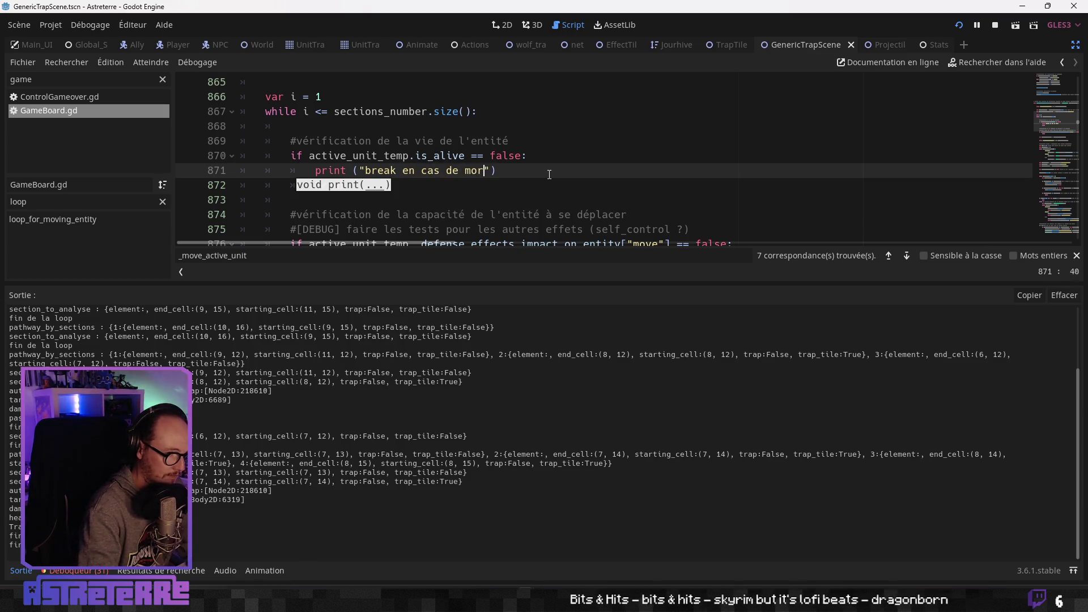
key(Down)
text(break)
click(532, 195)
scroll(533, 195, down, 15)
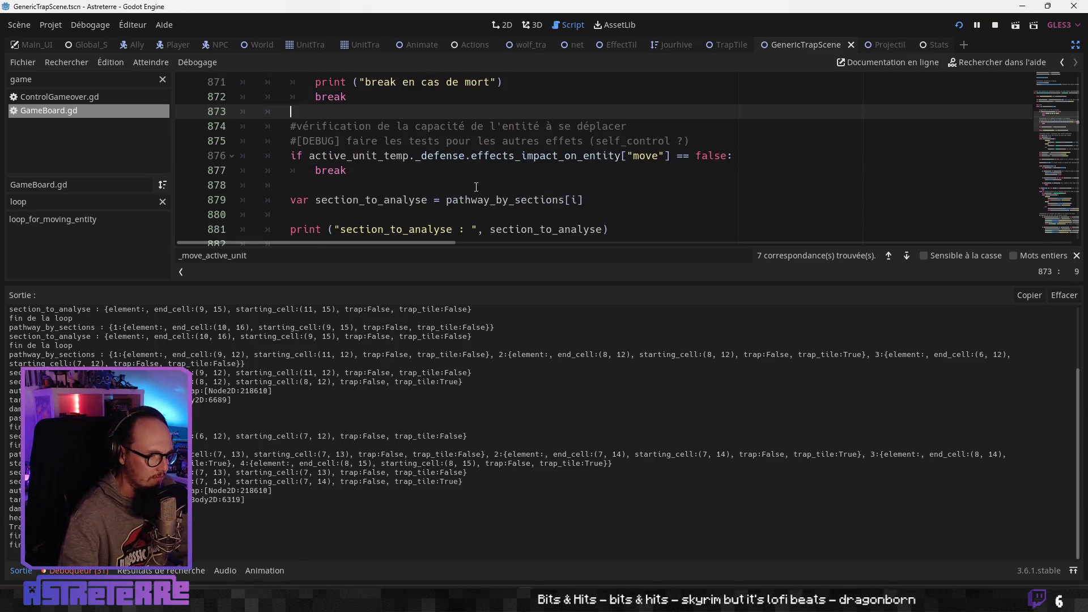
scroll(472, 183, down, 20)
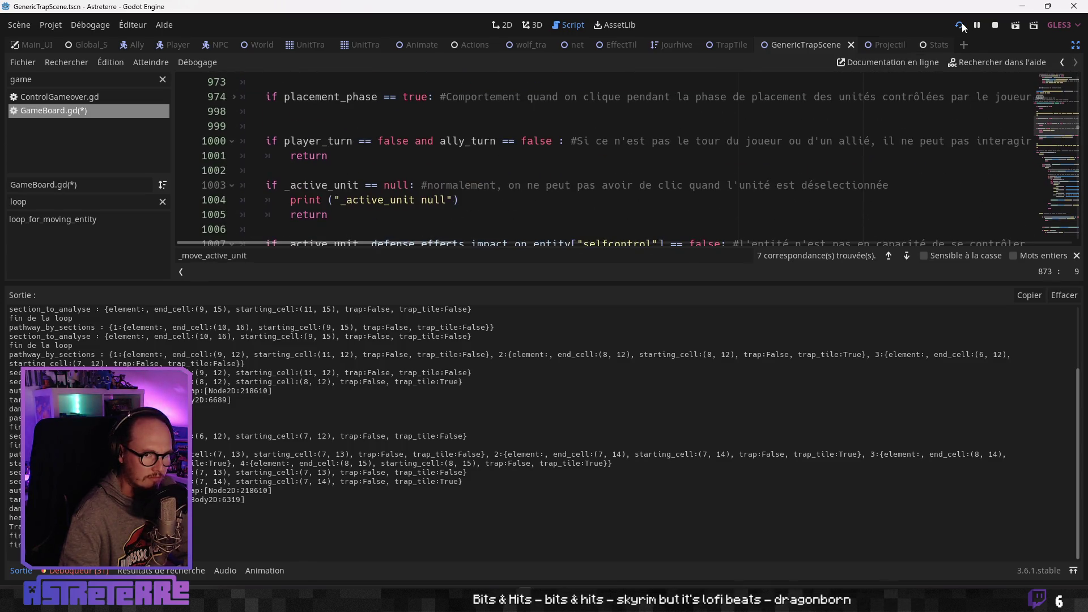
Close the running Astreterre game, stop the debug run, and relaunch it with F5
key(alt+Tab)
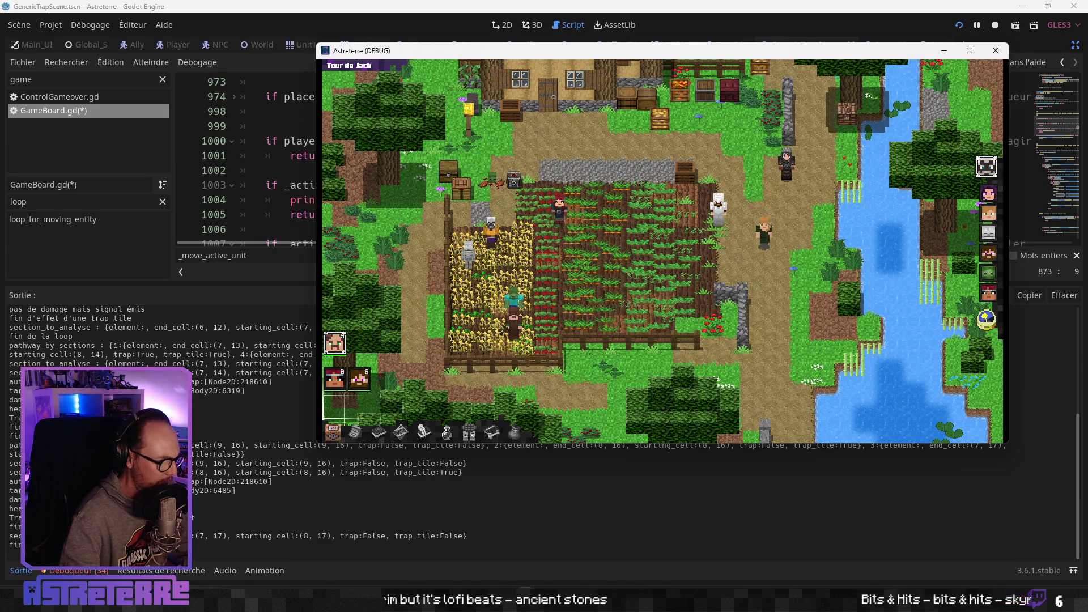
key(F8)
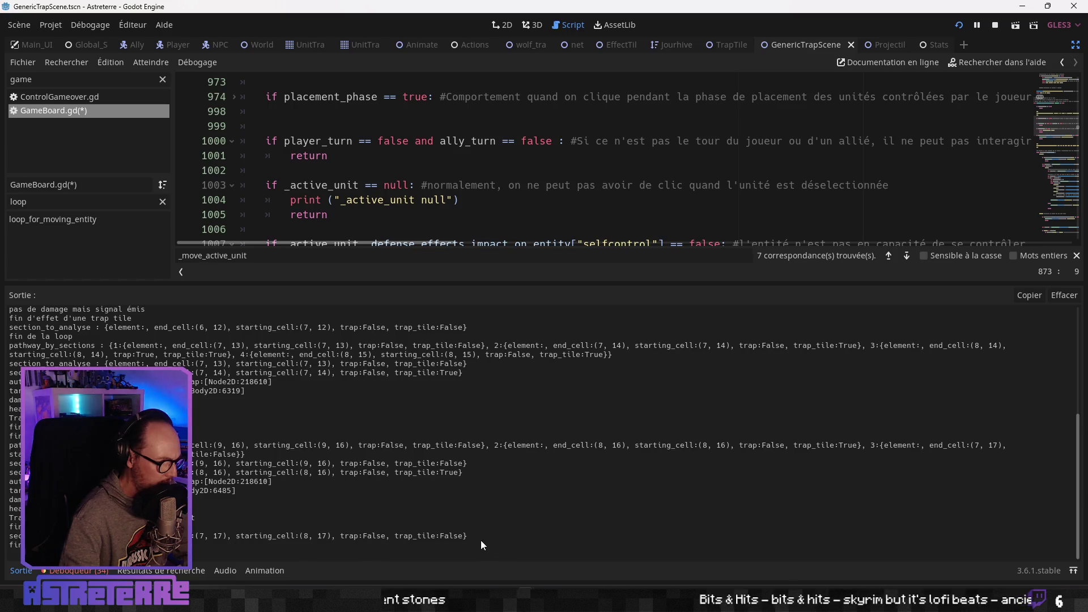
key(alt+Tab)
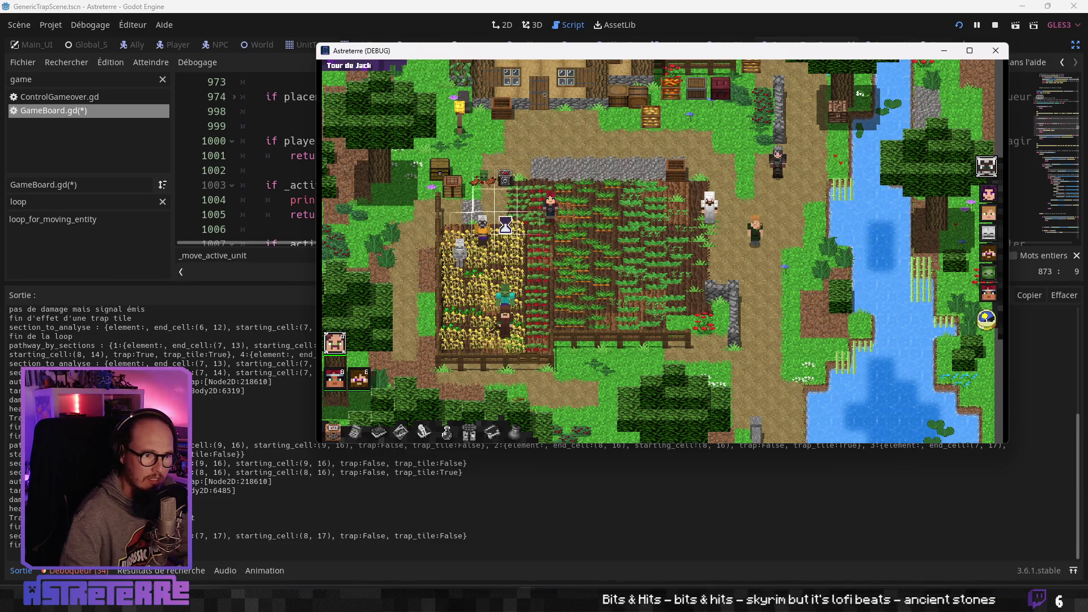
click(957, 26)
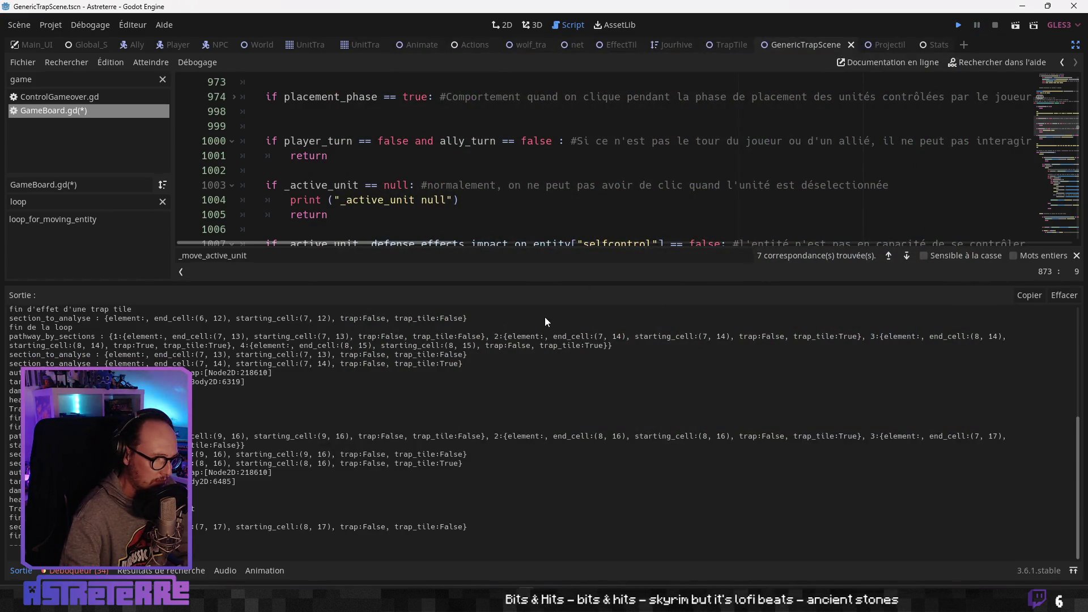
key(F5)
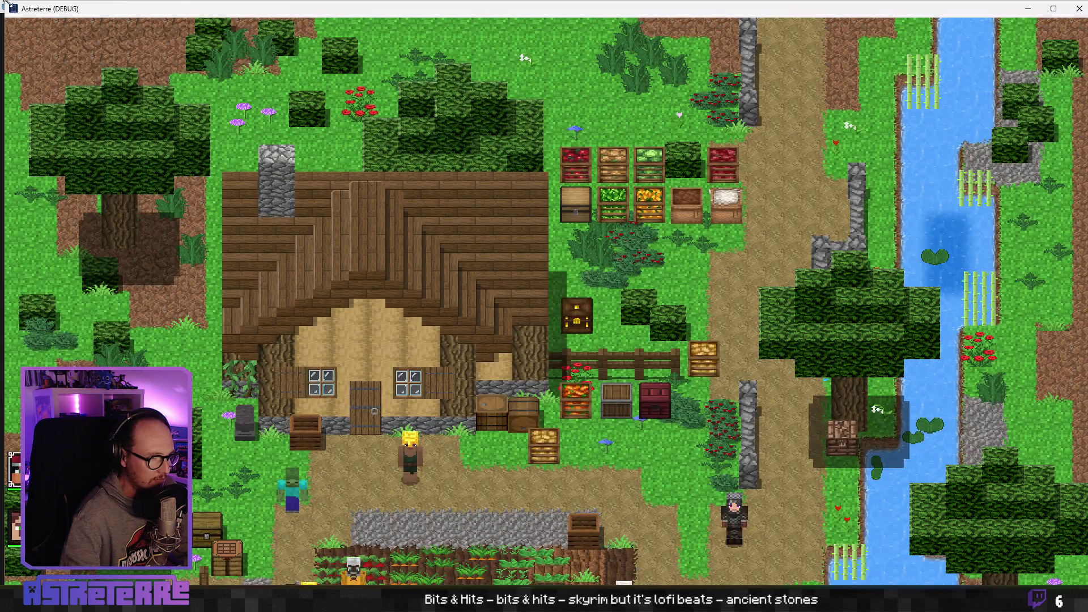
Shrink the game window to the top and unequip the gold helmet, chestplate and boots
double_click(5, 3)
mouse_move(464, 190)
mouse_down()
mouse_move(468, 210)
mouse_move(409, 15)
mouse_up()
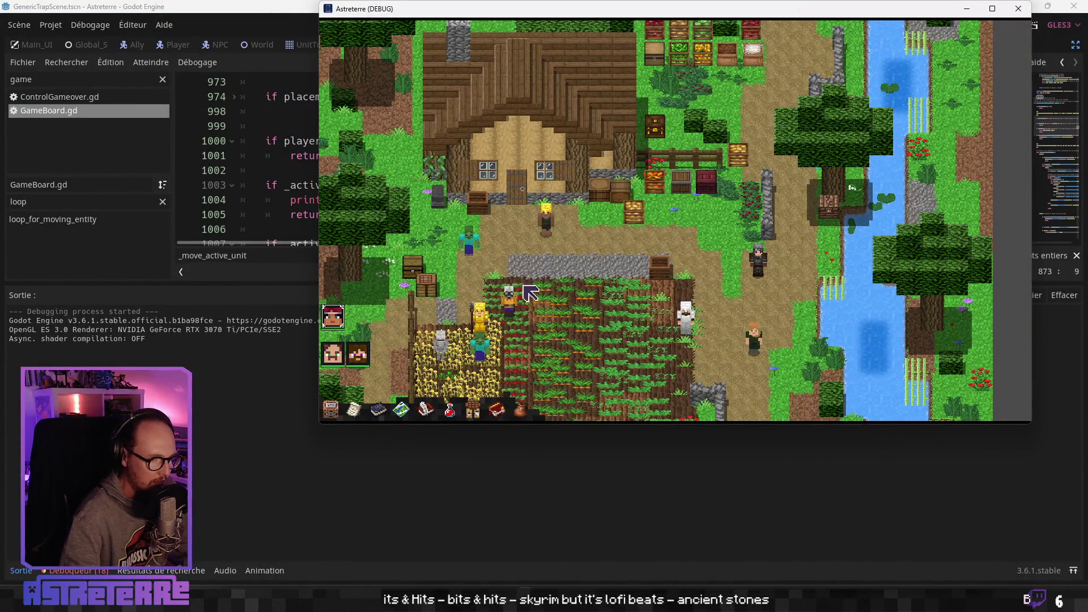
key(i)
right_click(510, 339)
right_click(553, 339)
right_click(596, 339)
key(i)
Place the red character on the stone path, end placement, set a Distributeur de flèches trap, then move down-right
click(546, 280)
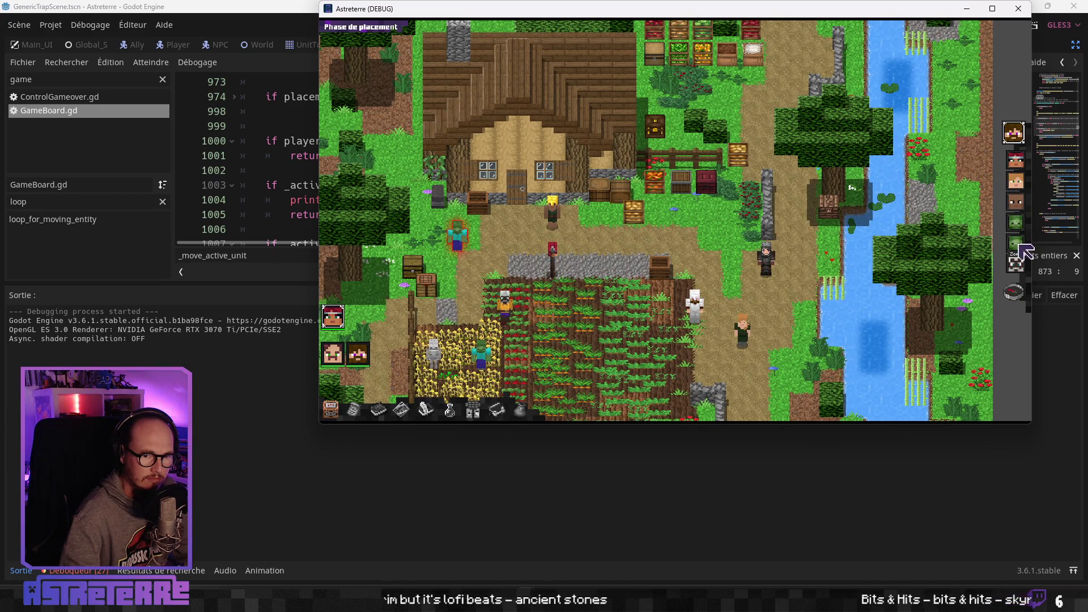
click(1014, 293)
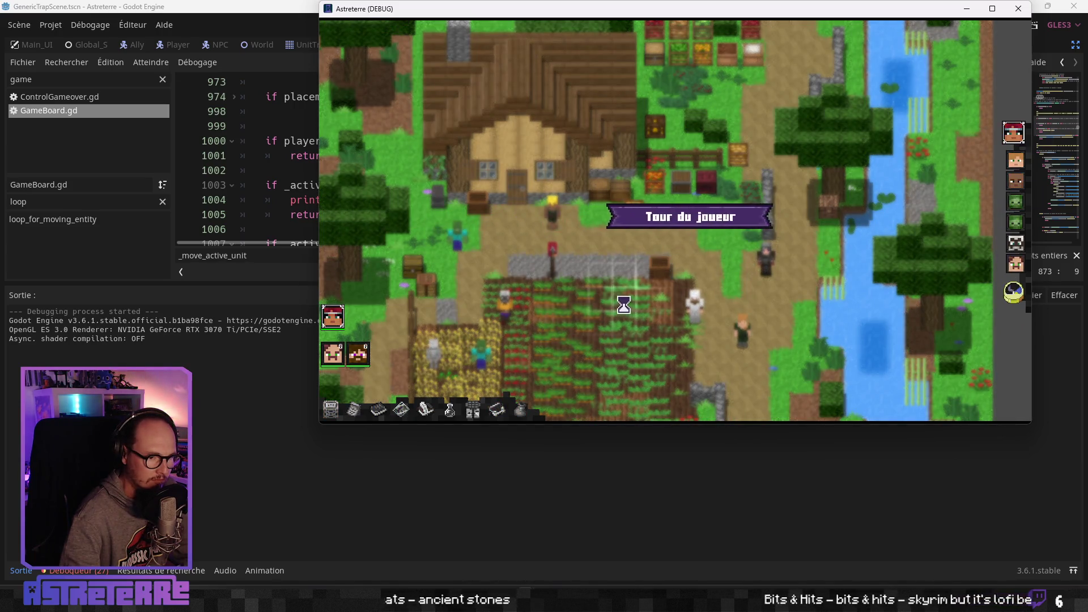
mouse_move(699, 393)
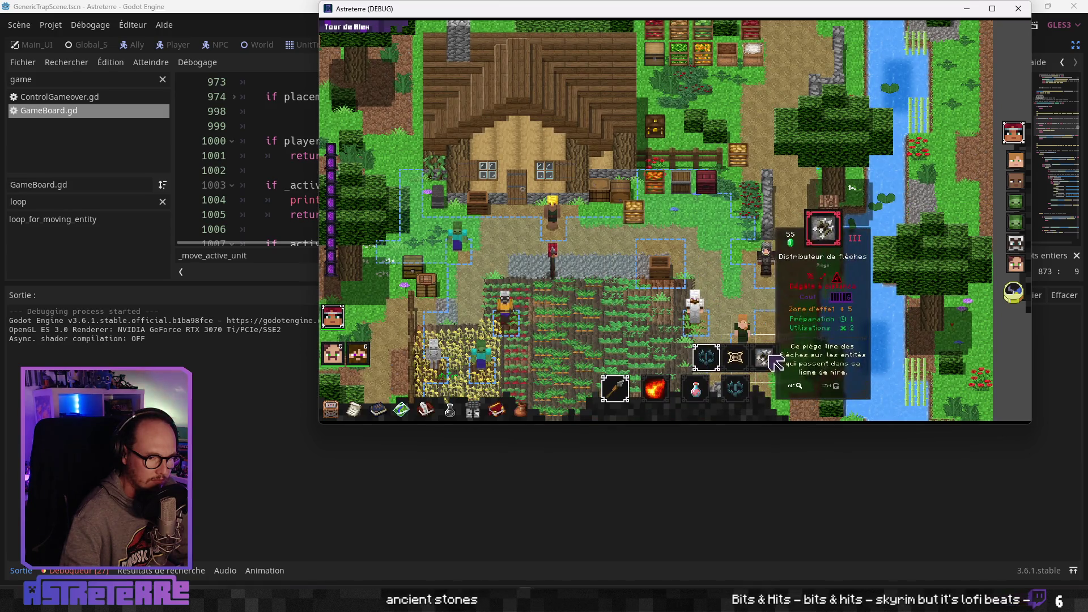
click(735, 389)
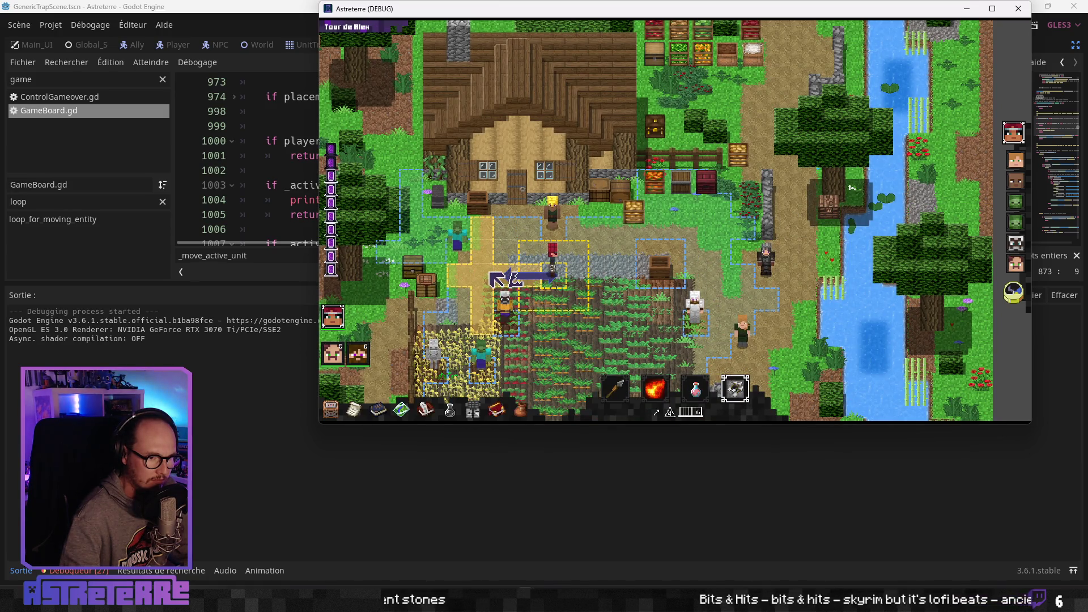
click(491, 273)
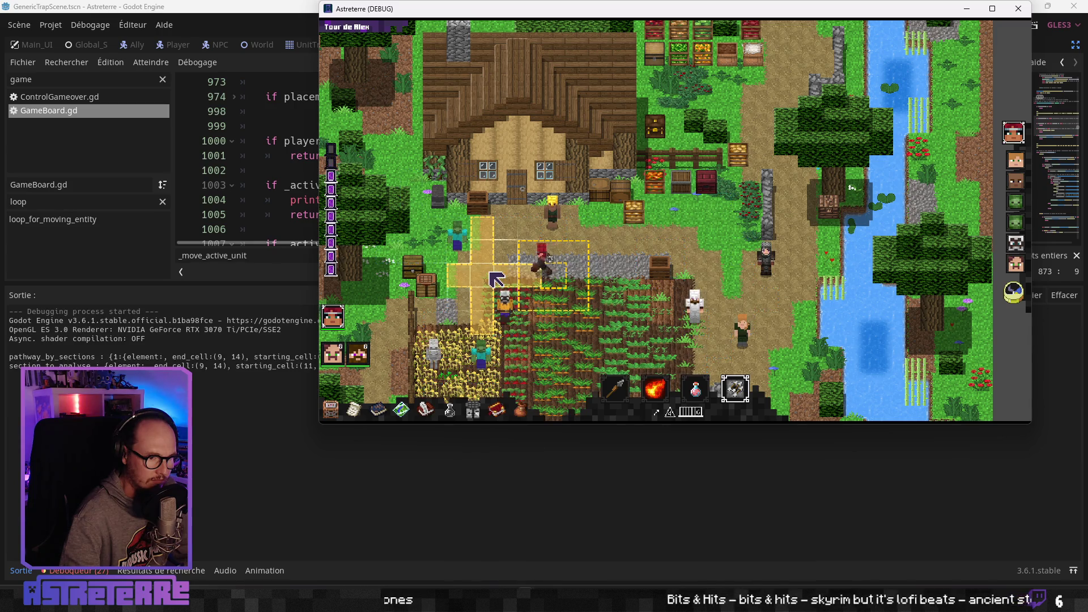
click(541, 305)
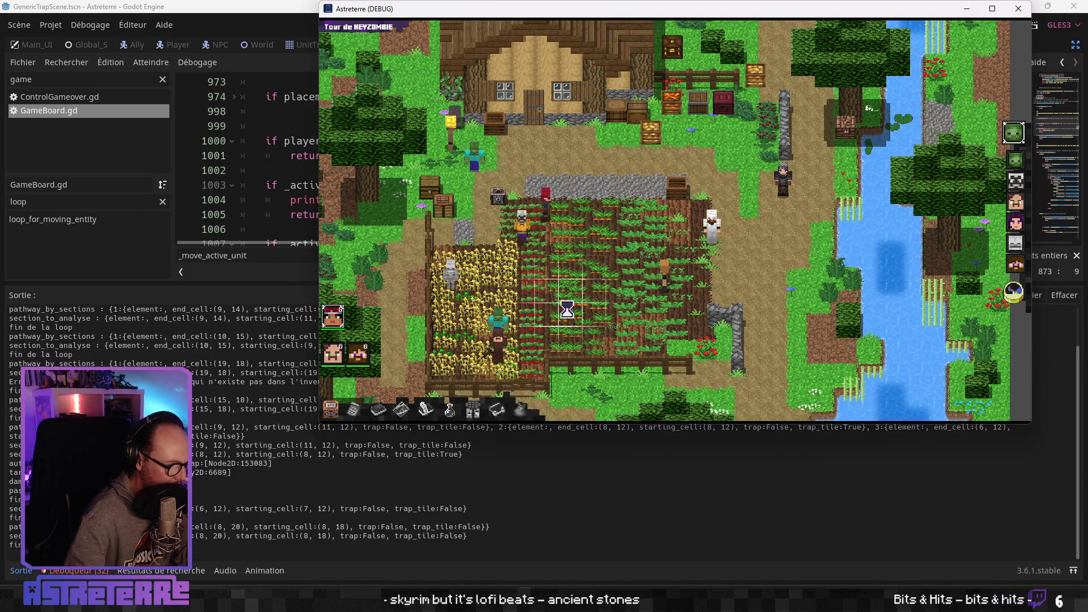
End the zombie's and next creature's turns, close the game, and relaunch it with F5
click(1014, 292)
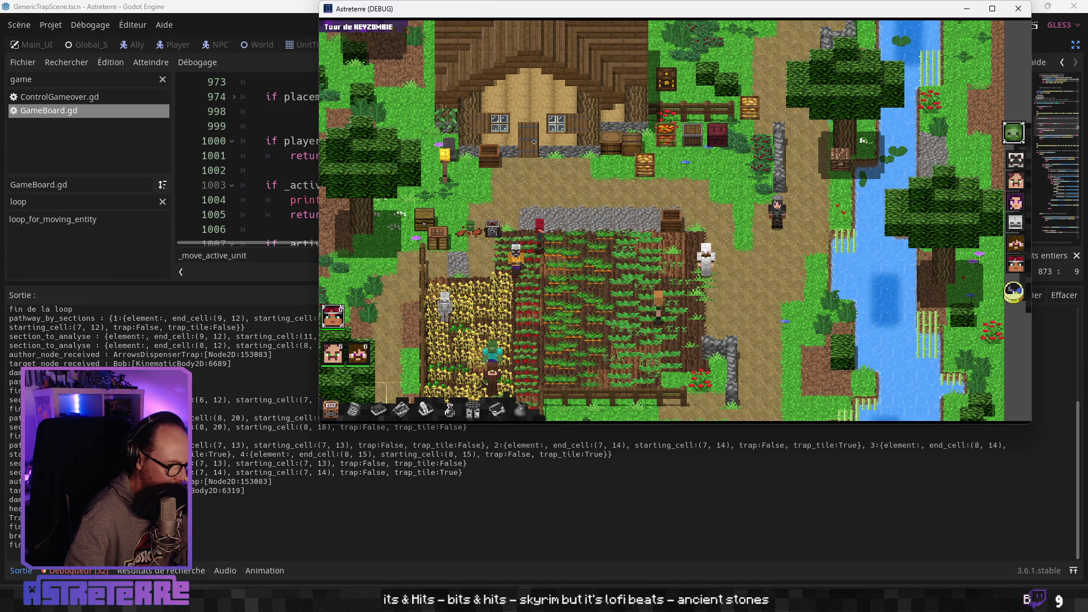
click(1015, 293)
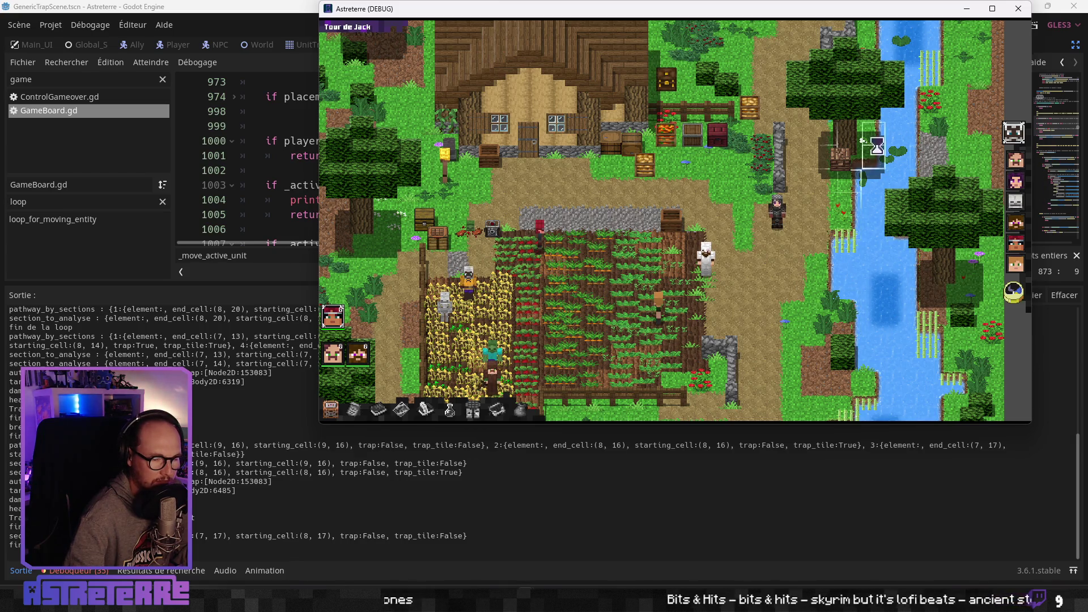
click(1018, 9)
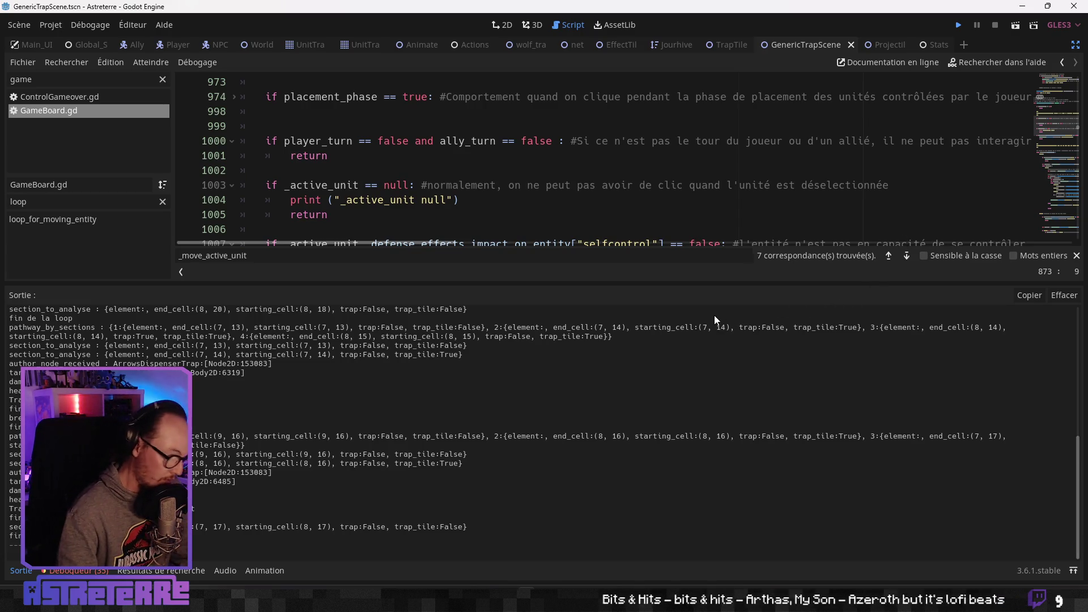
key(F5)
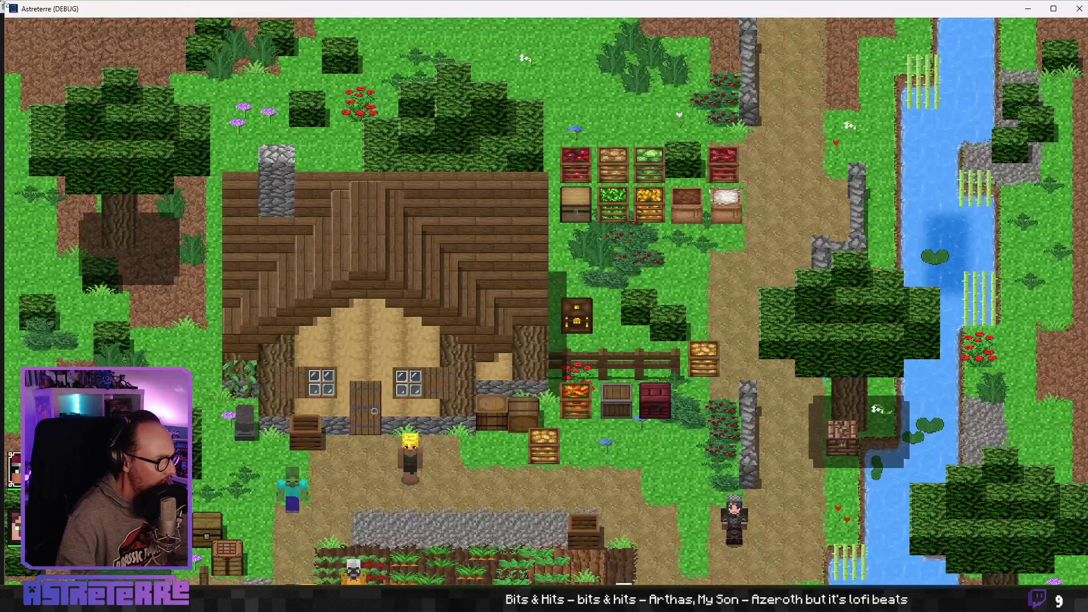
Shrink the game window and unequip the gold helmet and chestplate from the inventory
mouse_move(12, 14)
mouse_down()
mouse_move(534, 250)
mouse_move(520, 250)
mouse_move(478, 25)
mouse_move(478, 63)
mouse_up()
key(i)
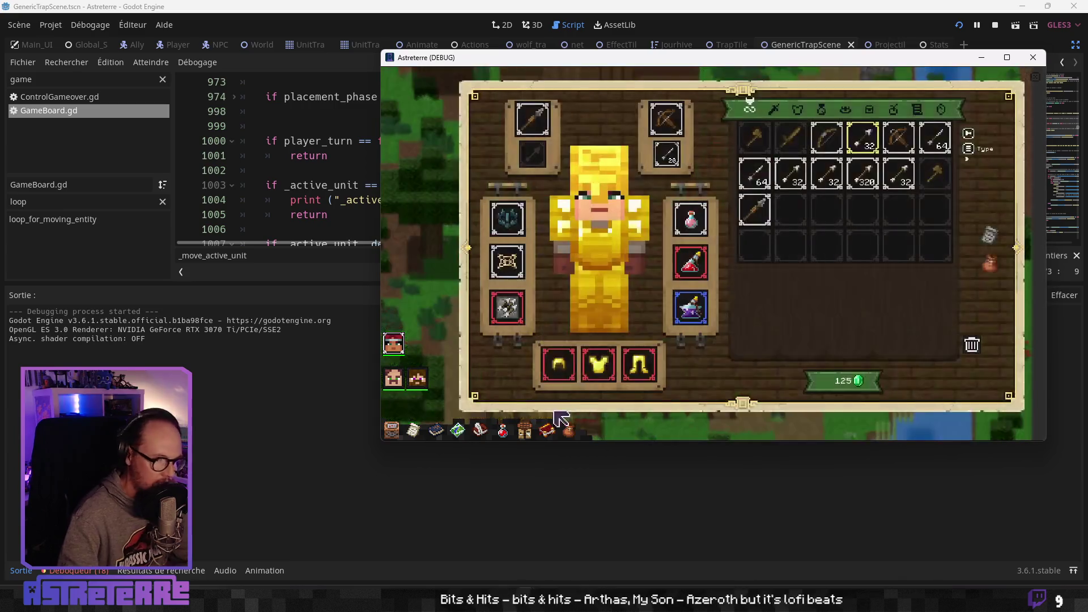
click(558, 364)
click(599, 365)
key(i)
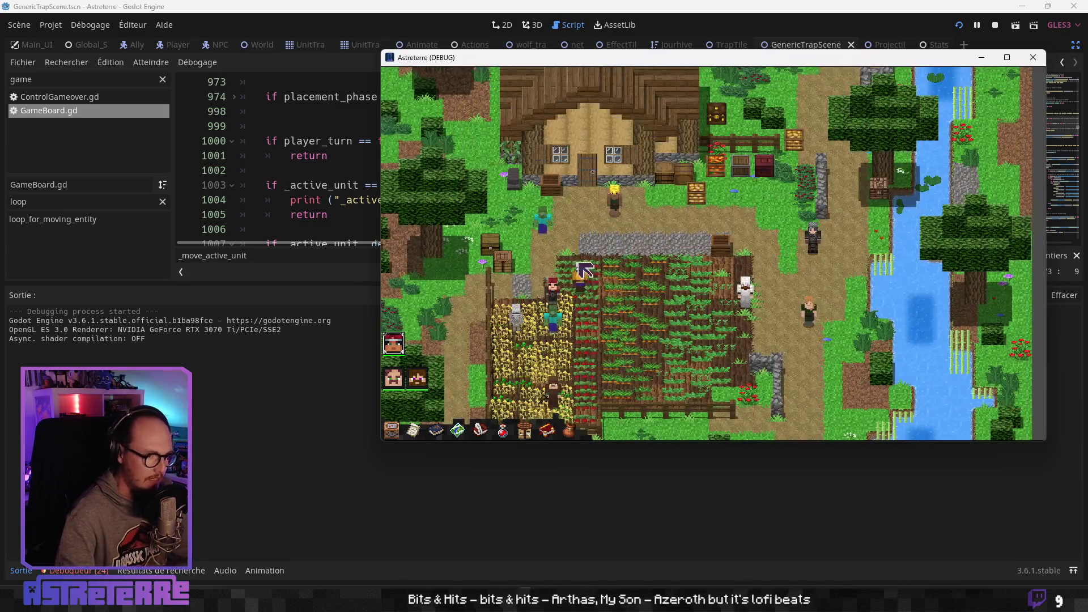
Run placement, set an arrow-dispenser trap that knocks the red unit aside, then close the game
click(614, 266)
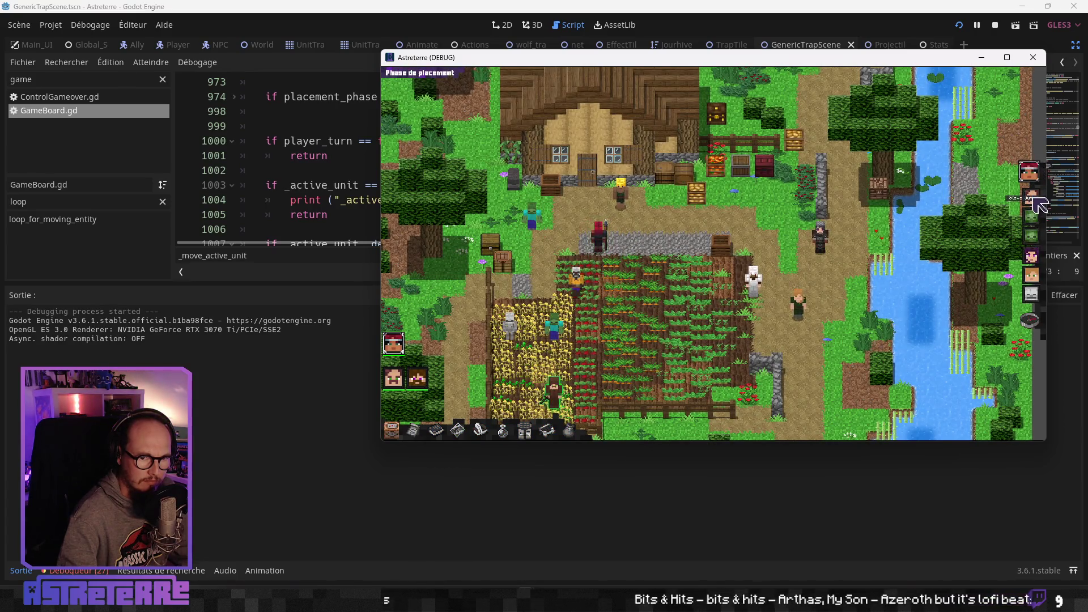
click(1029, 320)
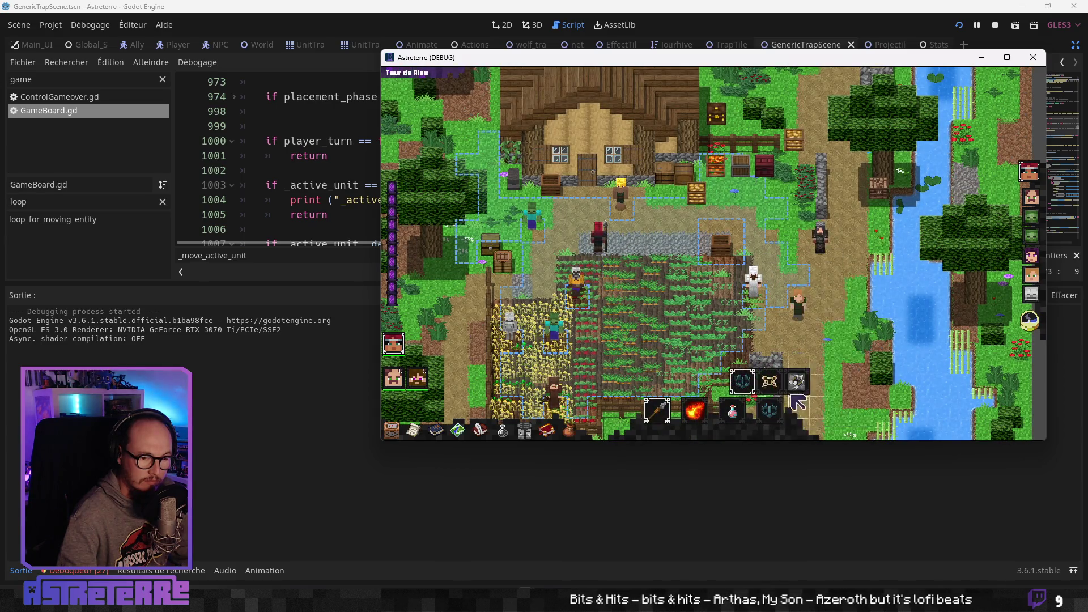
click(769, 411)
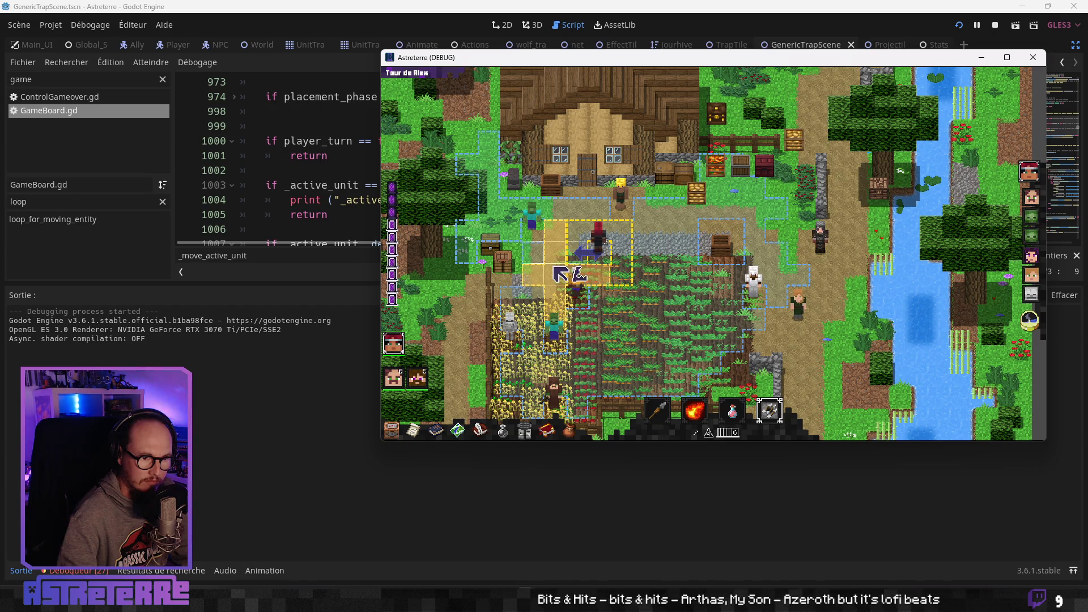
click(558, 260)
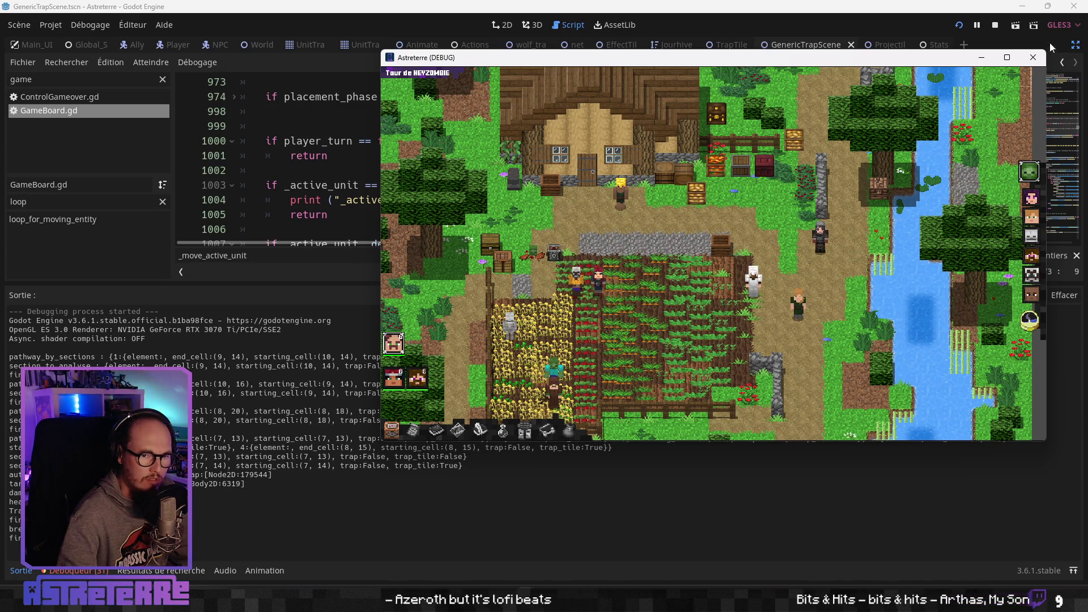
click(995, 25)
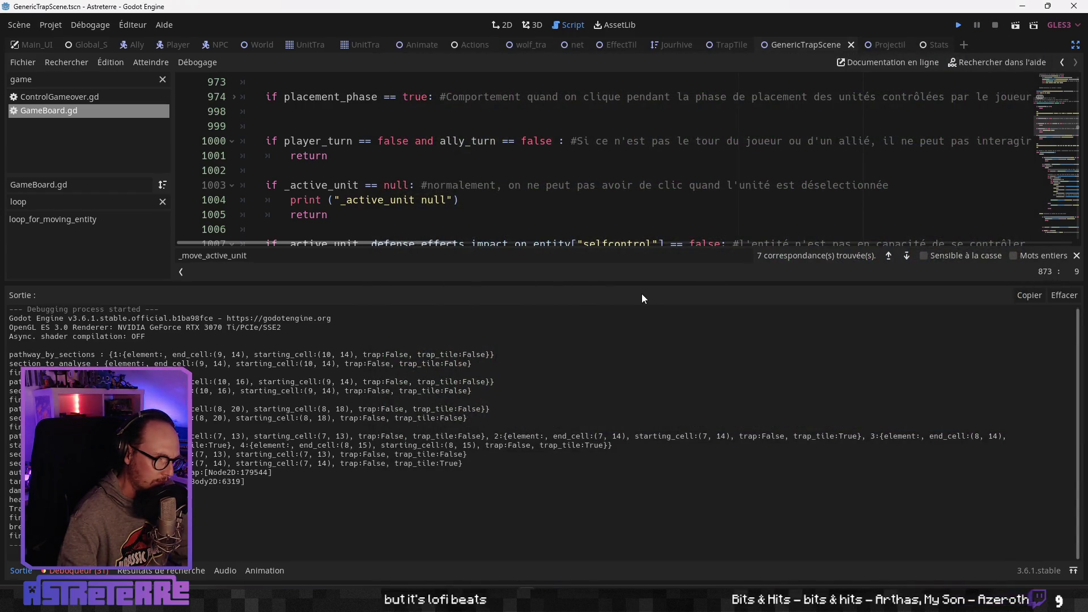
Relaunch with F5, shrink the game window, and unequip the gold helmet, chestplate and boots
key(F5)
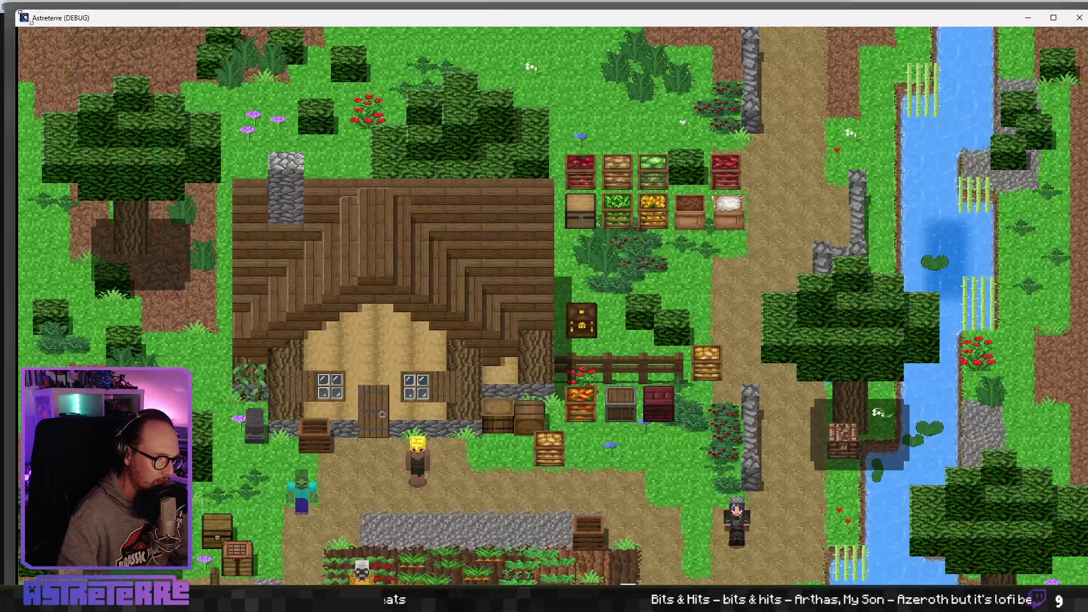
mouse_move(4, 5)
mouse_down()
mouse_move(517, 289)
mouse_move(485, 260)
mouse_move(444, 30)
mouse_up()
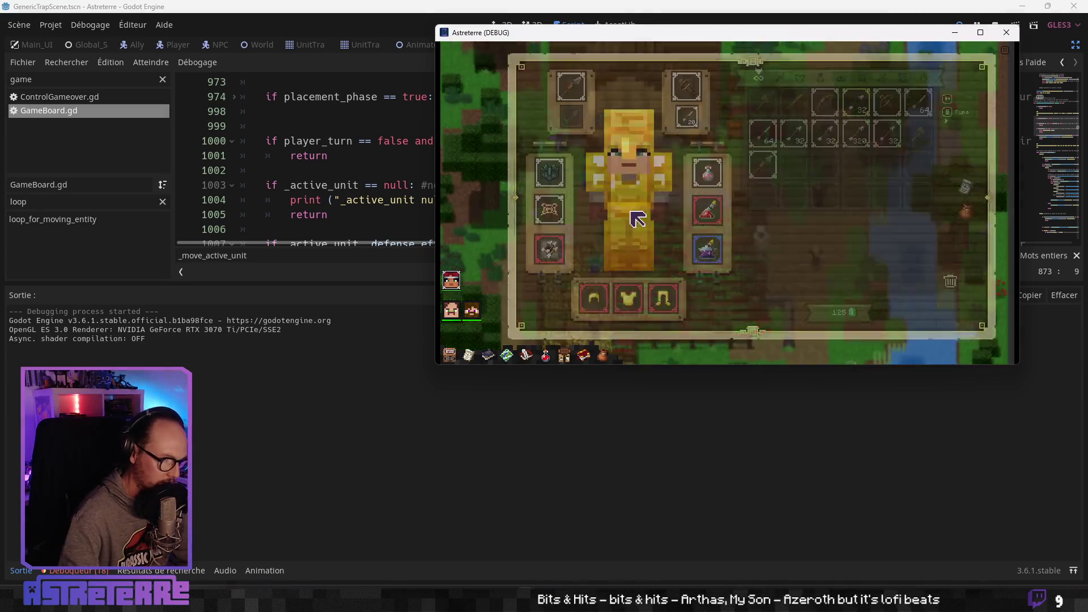
click(595, 235)
click(593, 300)
click(628, 299)
click(665, 299)
key(Escape)
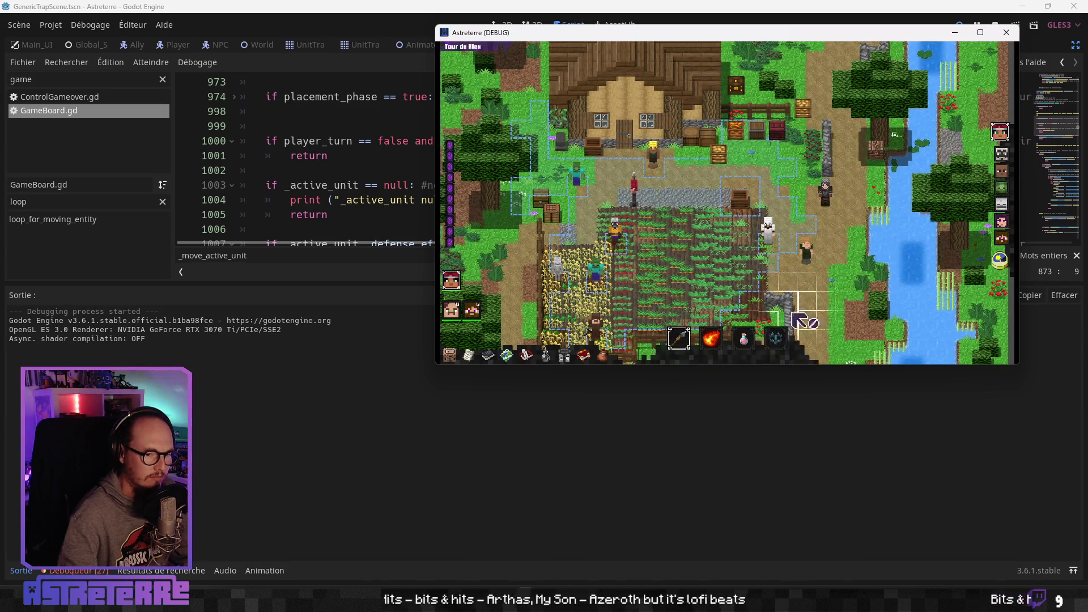
Set a trap on the tile by the field and move the unit onto the chosen tile
click(775, 340)
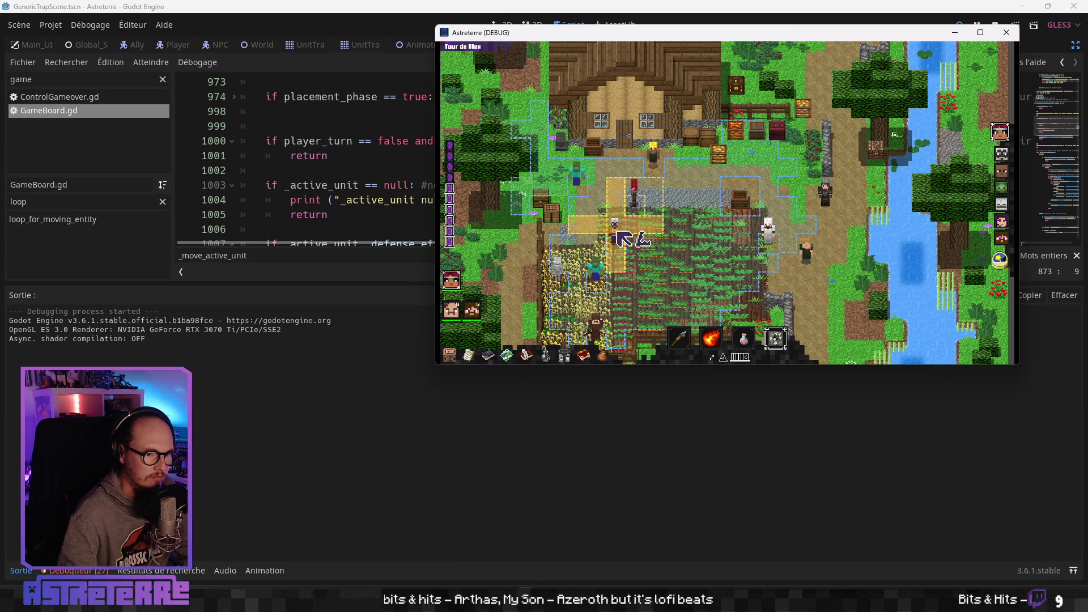
click(595, 208)
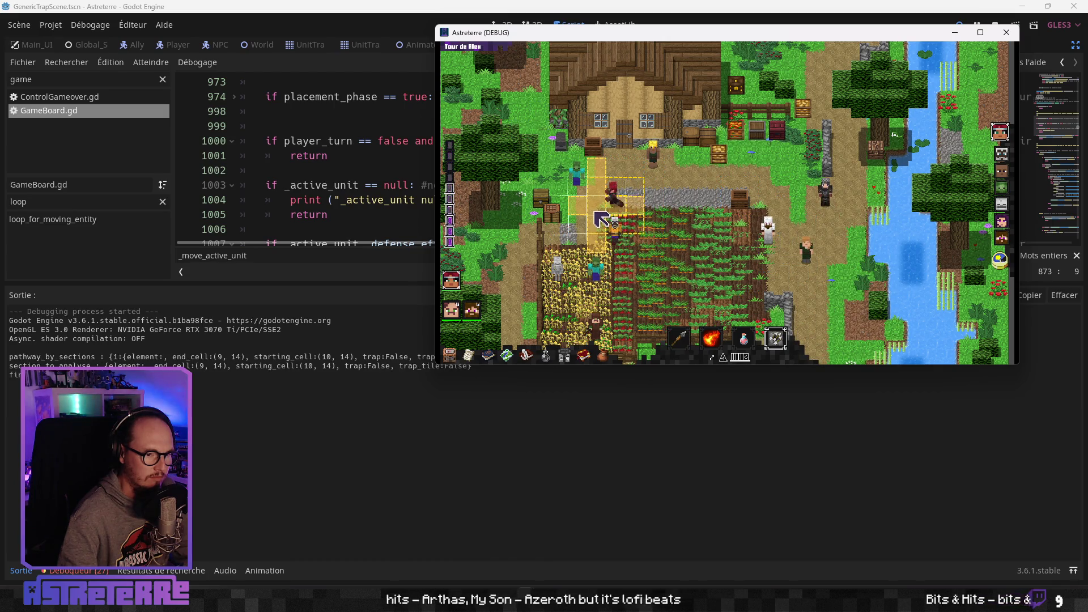
click(635, 242)
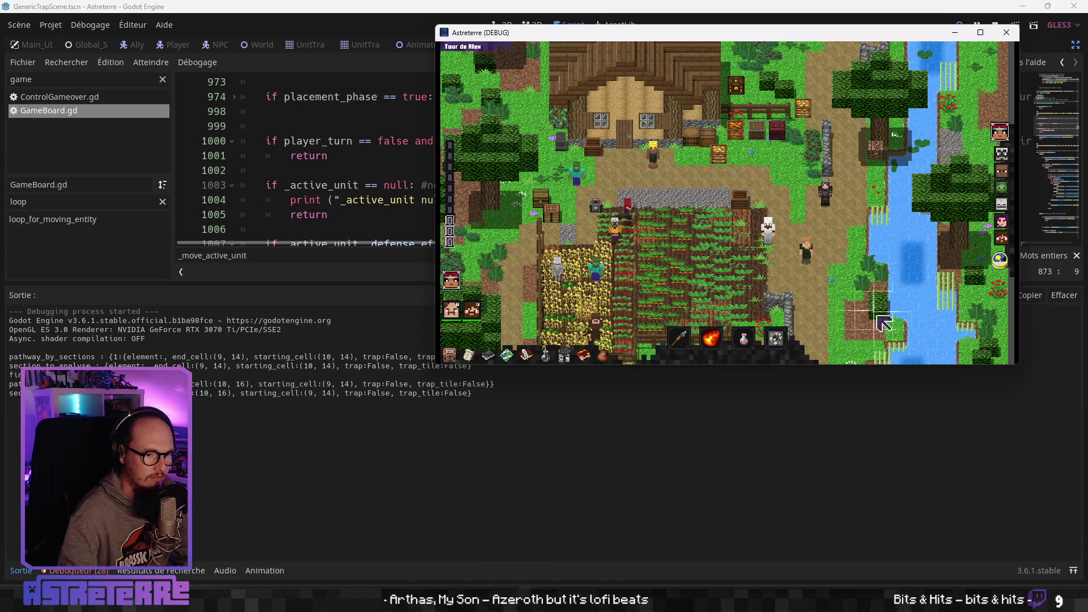
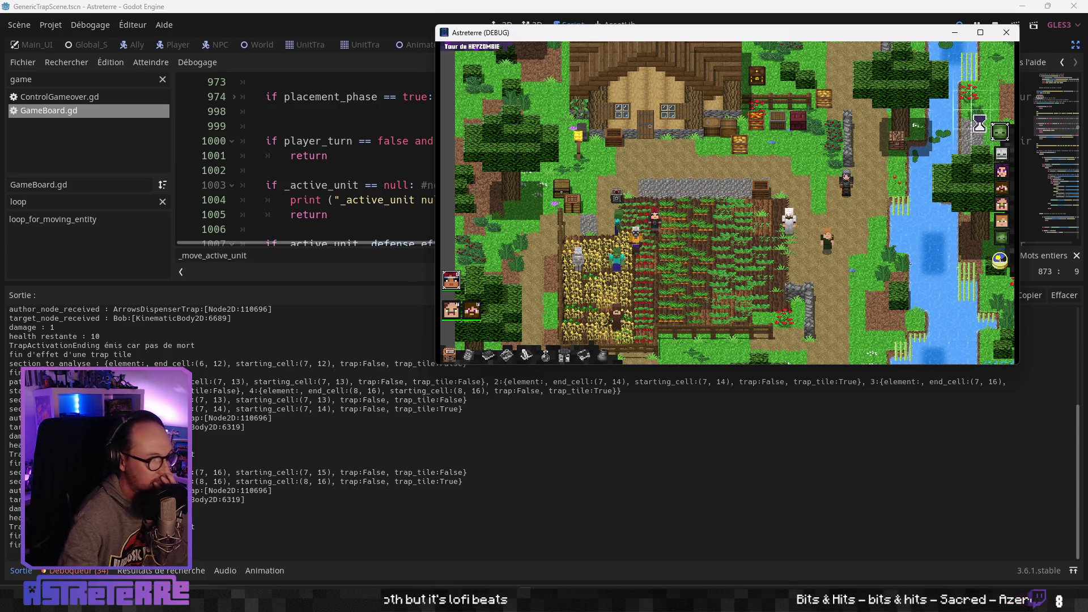
Relaunch the game in debug and unequip the golden helmet, chestplate and leggings
click(998, 34)
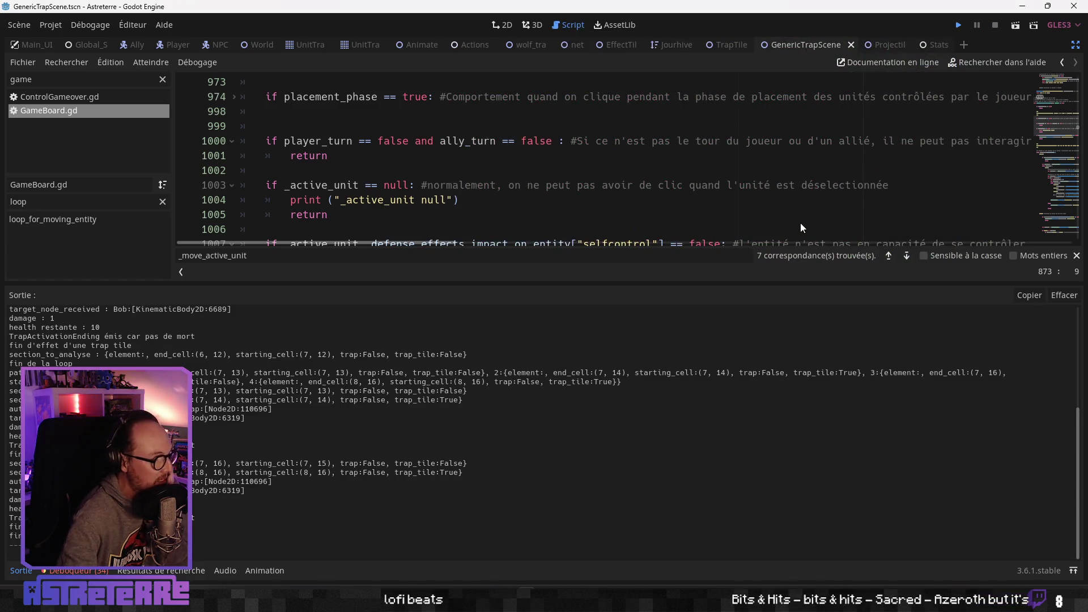
key(F5)
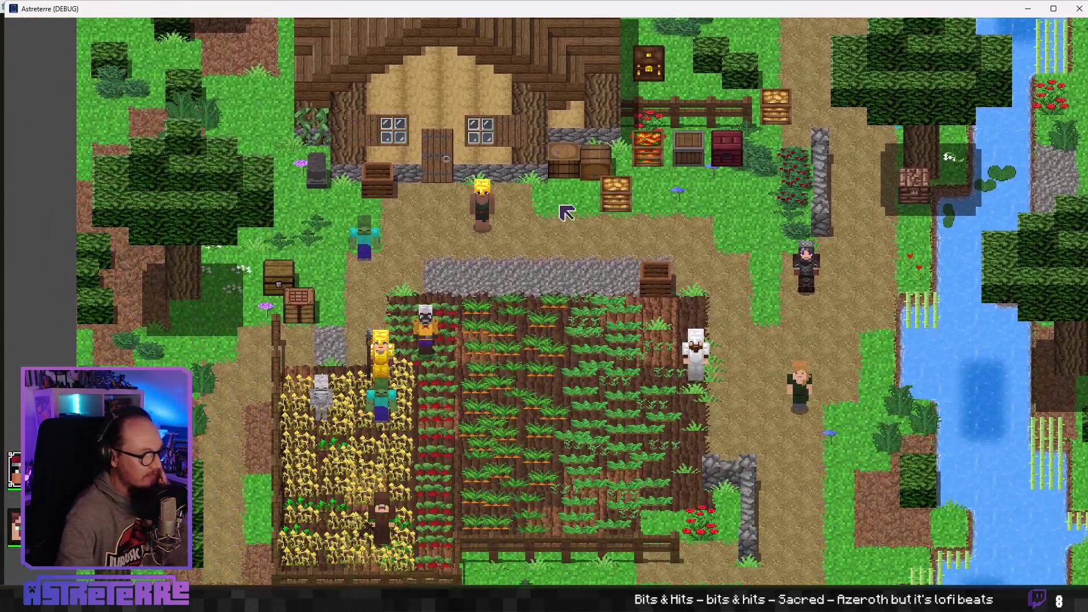
key(i)
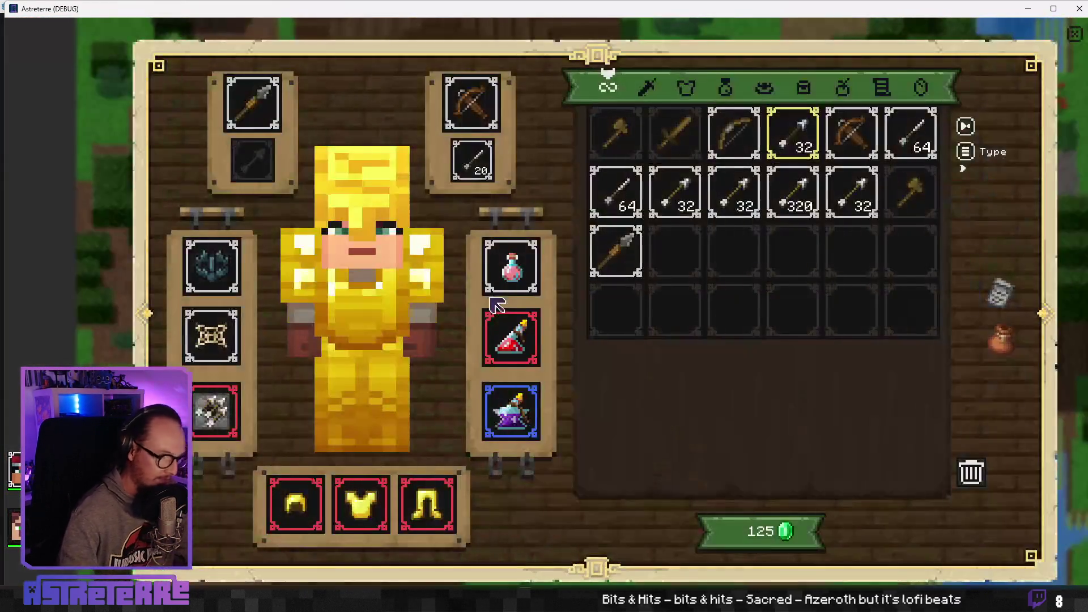
click(295, 504)
click(361, 503)
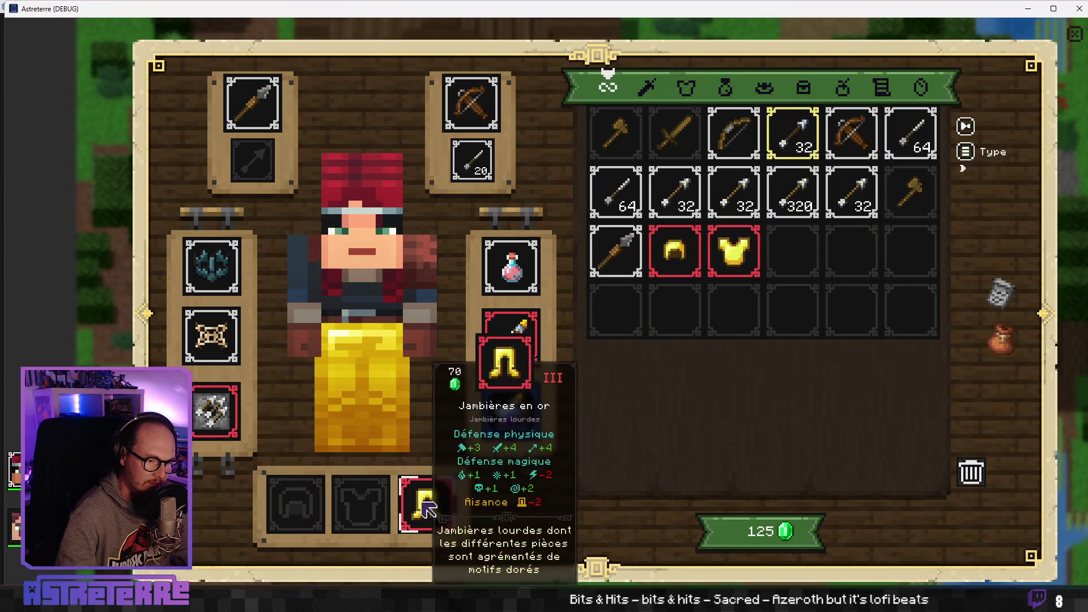
click(426, 504)
Shrink the game window and move it up so the editor shows beneath
double_click(137, 9)
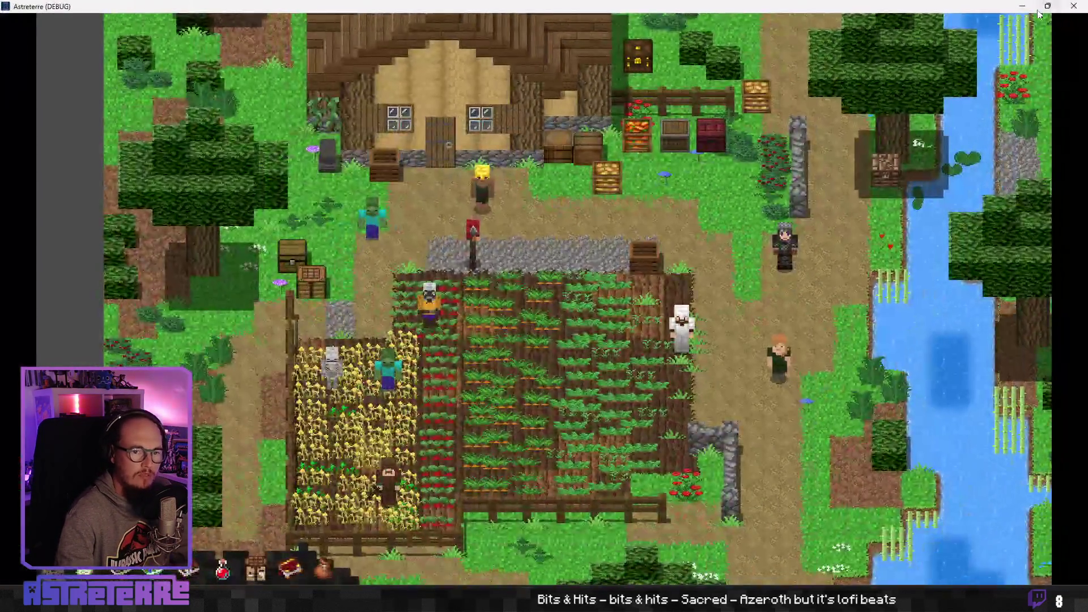
double_click(136, 7)
mouse_move(113, 1)
mouse_down()
mouse_move(269, 238)
mouse_move(519, 235)
mouse_move(510, 274)
mouse_move(468, 263)
mouse_up()
drag(564, 273, 482, 71)
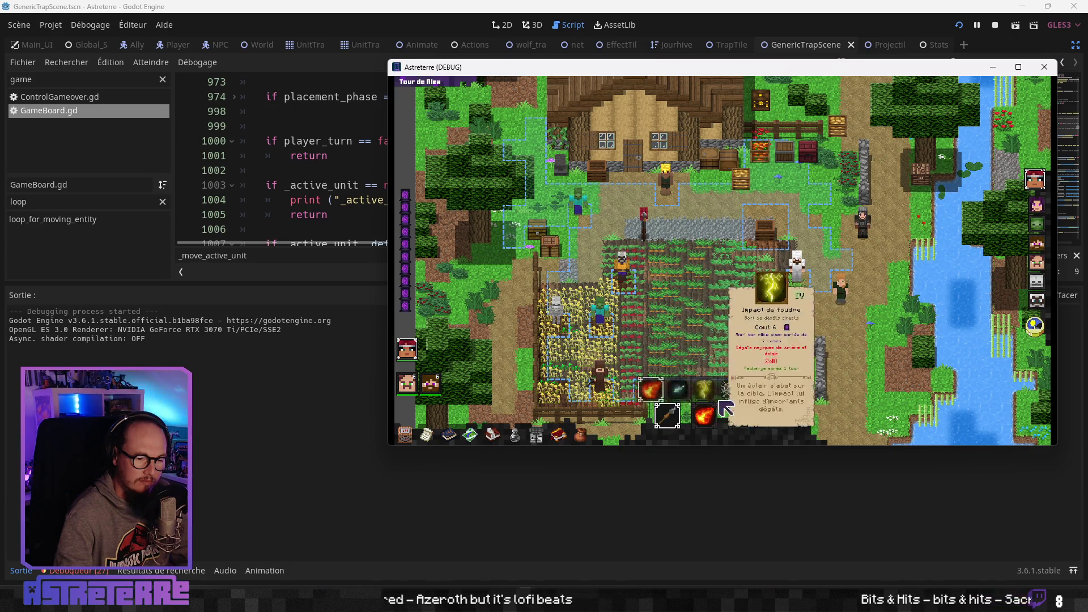
Dash the red-haired unit, move it one cell further, end the turn, then return to Godot
click(778, 415)
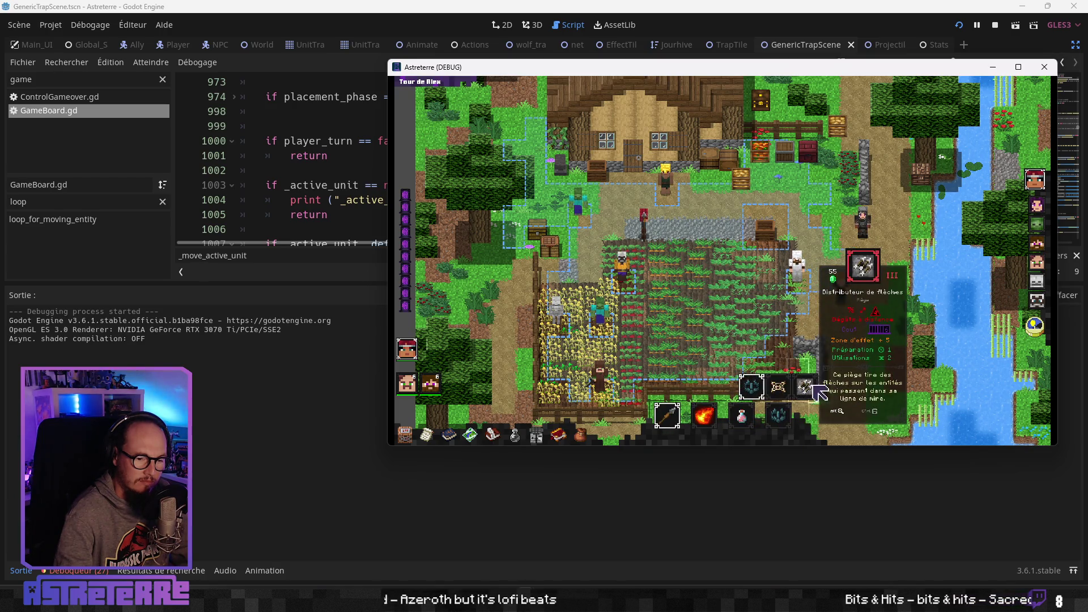
click(604, 258)
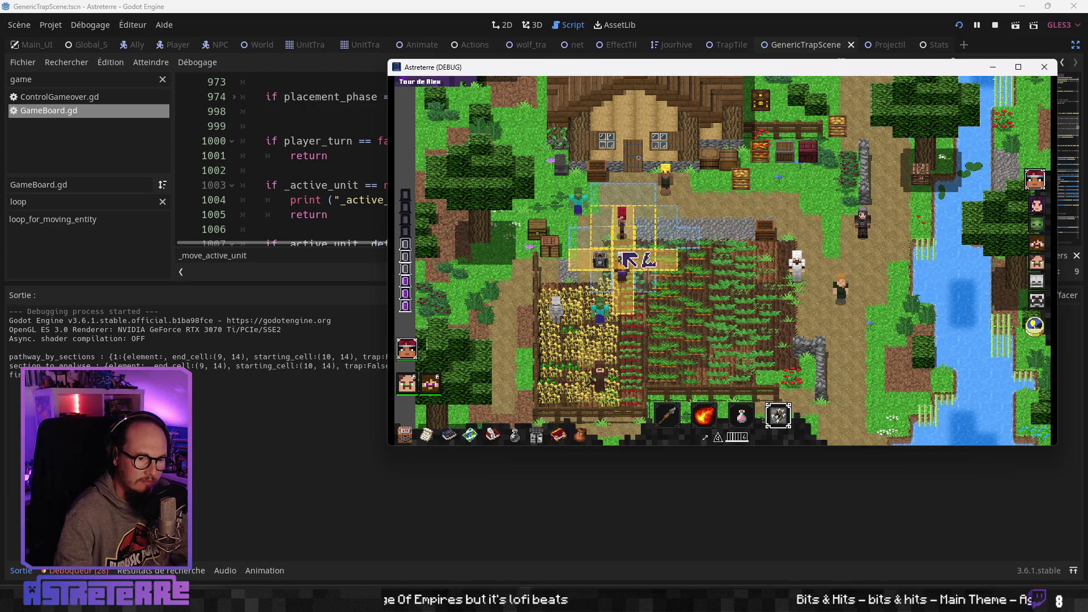
click(778, 416)
click(671, 289)
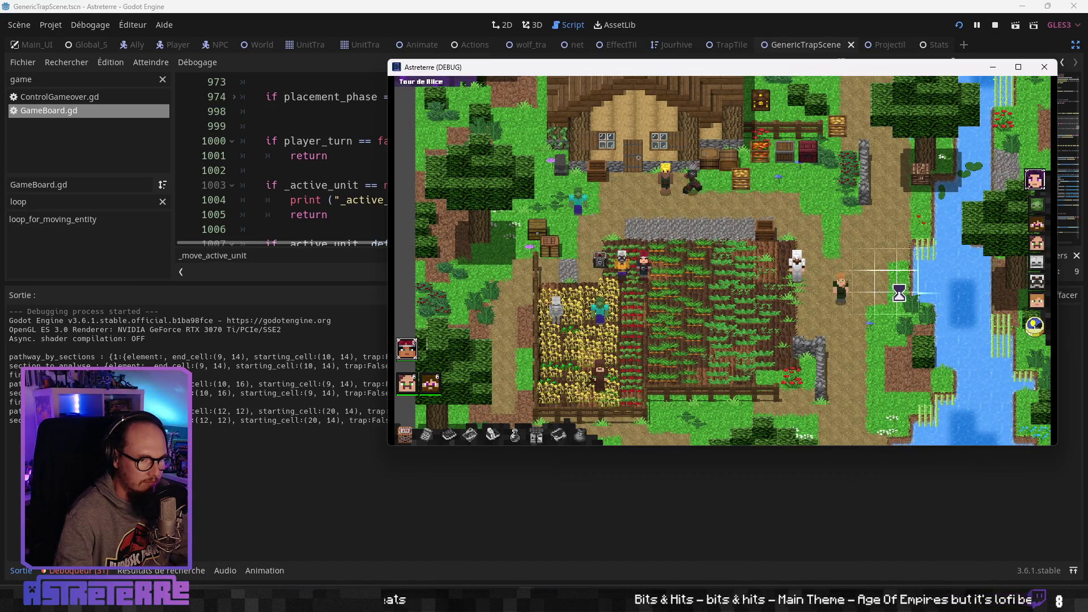
click(1035, 324)
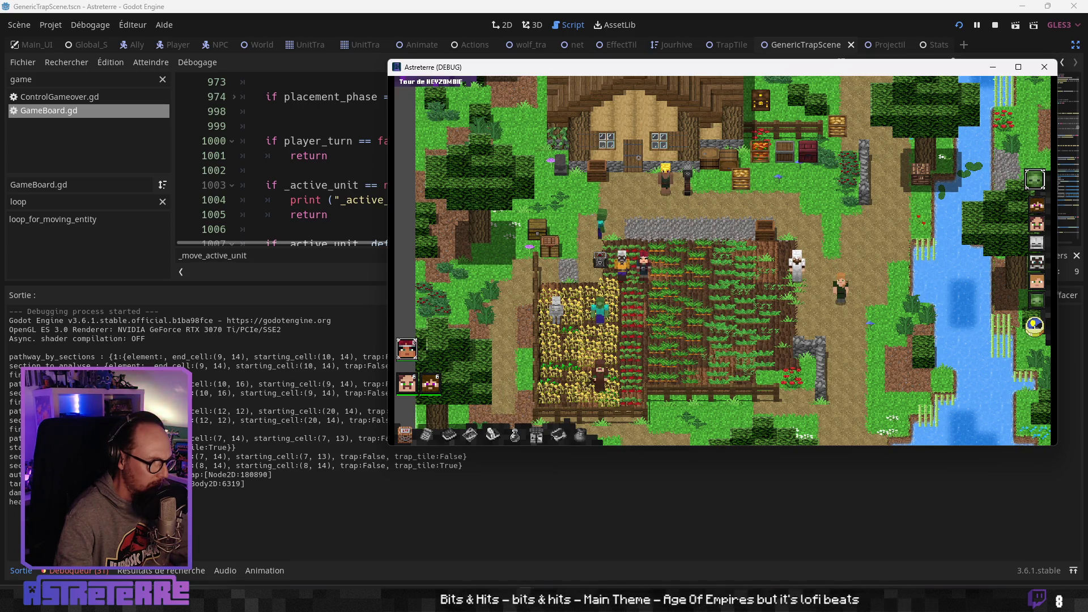
click(313, 255)
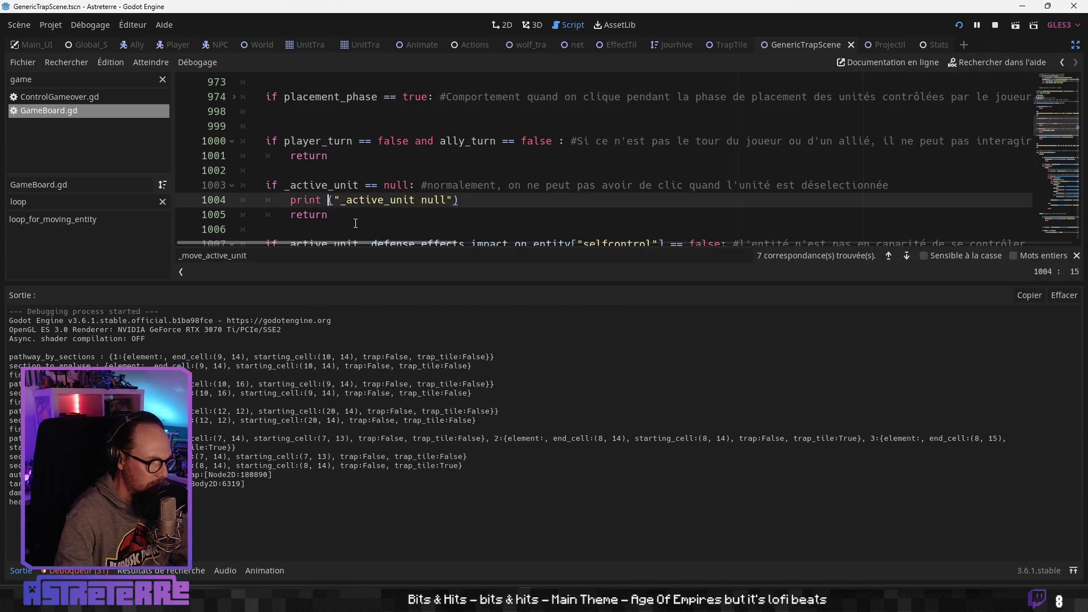
Drag the output splitter down to enlarge the code area
scroll(510, 170, down, 10)
scroll(510, 170, up, 5)
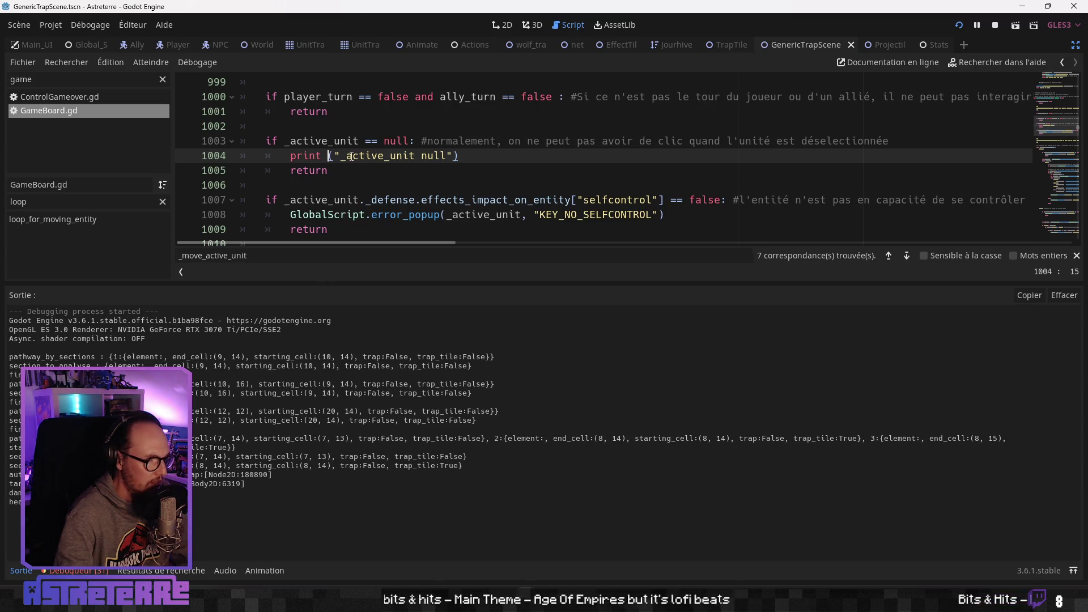
scroll(405, 194, down, 1)
scroll(405, 194, down, 3)
scroll(412, 176, up, 2)
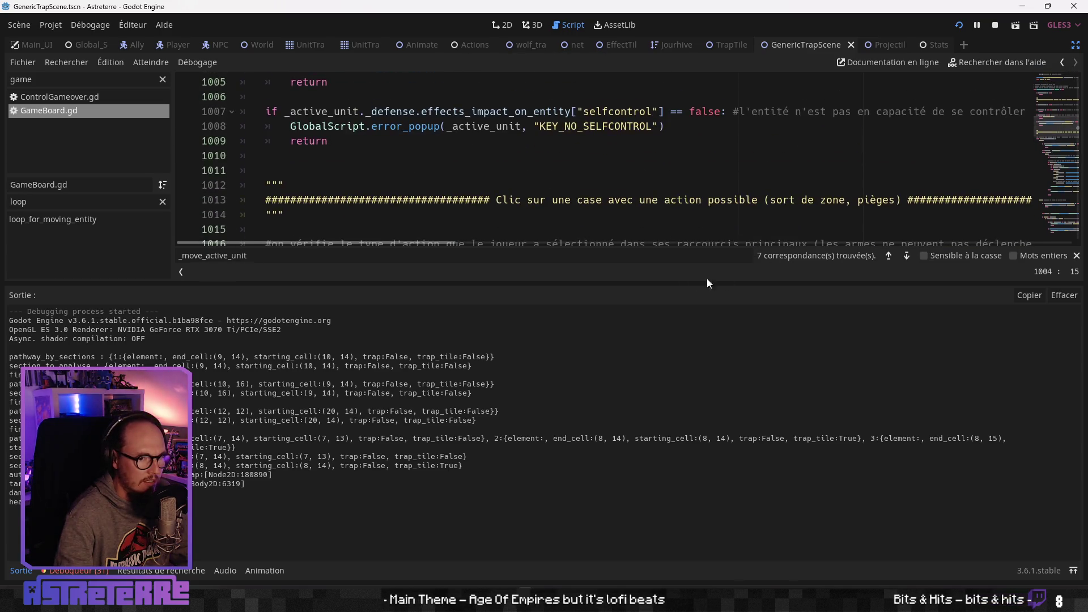
mouse_move(647, 287)
mouse_down()
mouse_move(639, 364)
mouse_move(655, 285)
mouse_move(663, 324)
mouse_up()
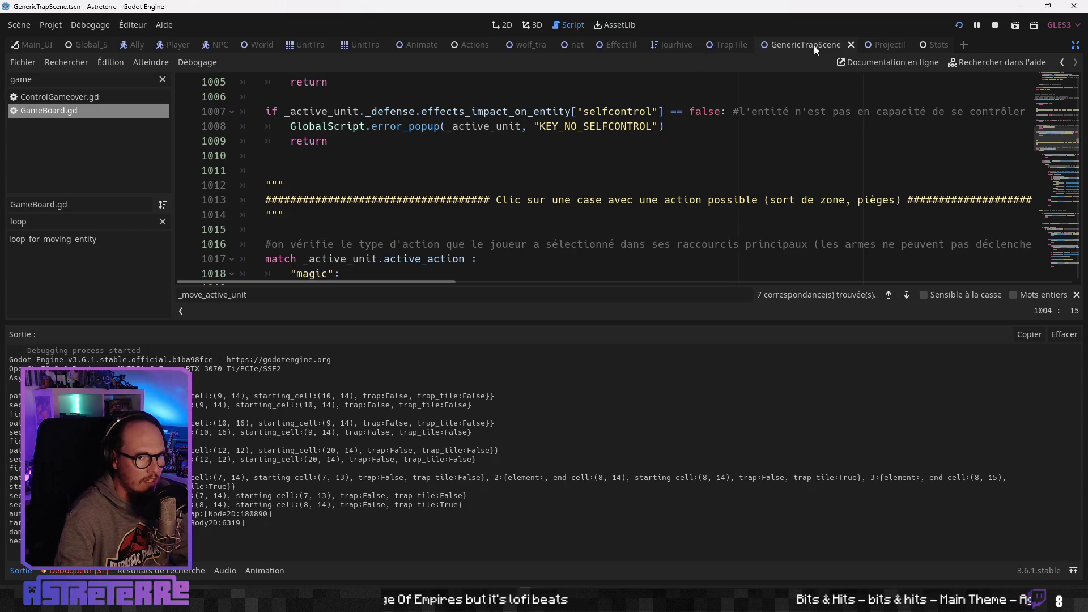
Switch from the Projectile script to GenericTrapScene.gd and scroll to the trap-damage code
click(885, 46)
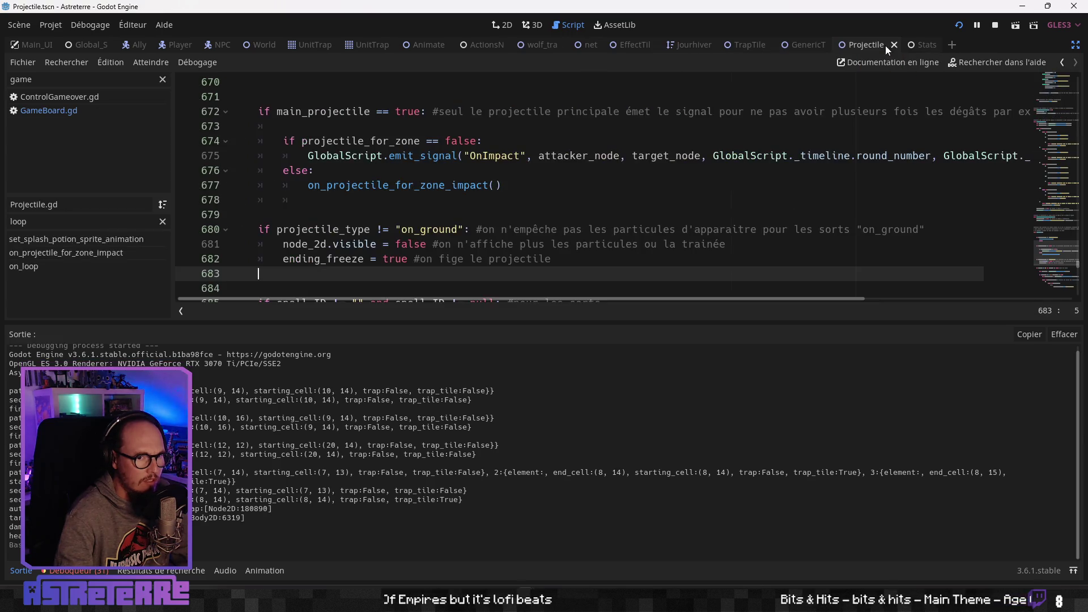
click(807, 45)
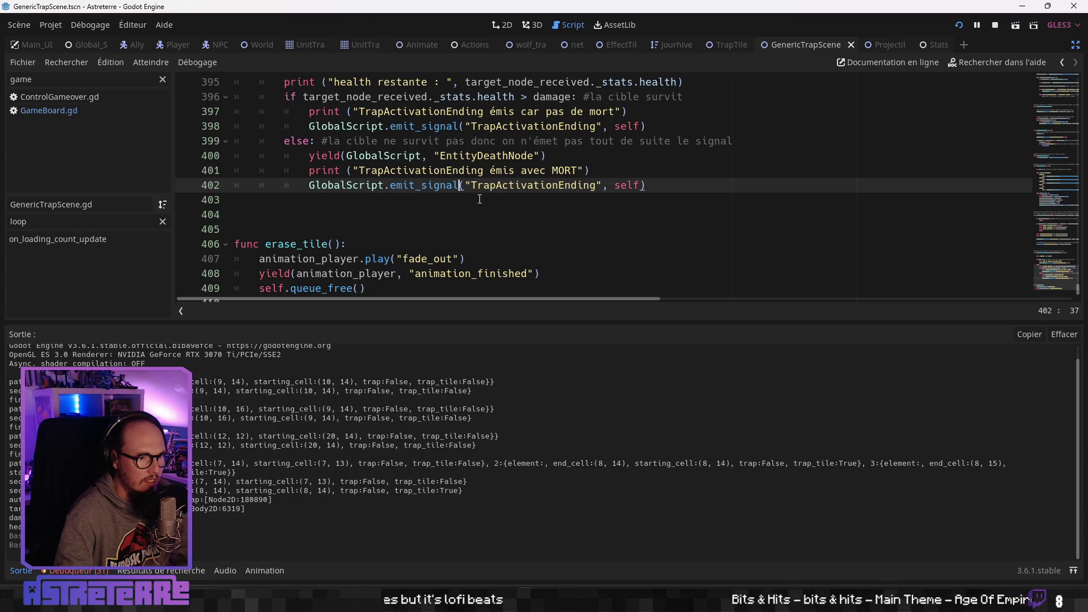
scroll(479, 199, down, 1)
scroll(431, 192, up, 5)
scroll(397, 187, down, 2)
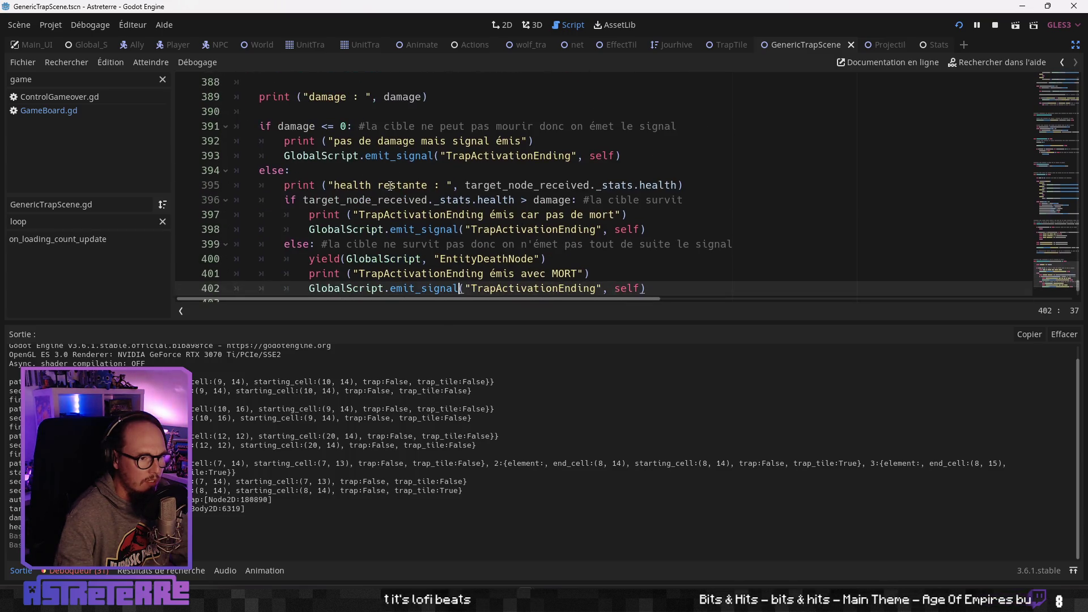
scroll(351, 190, down, 1)
Inspect lines 396-399 and select the > health-versus-damage comparison on line 396
click(358, 170)
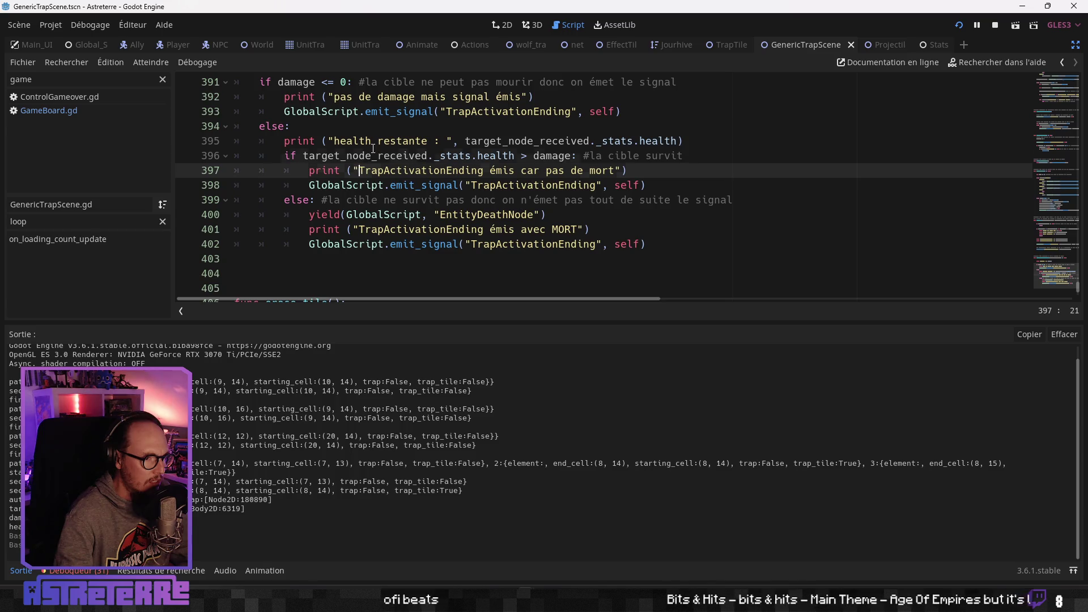
click(369, 156)
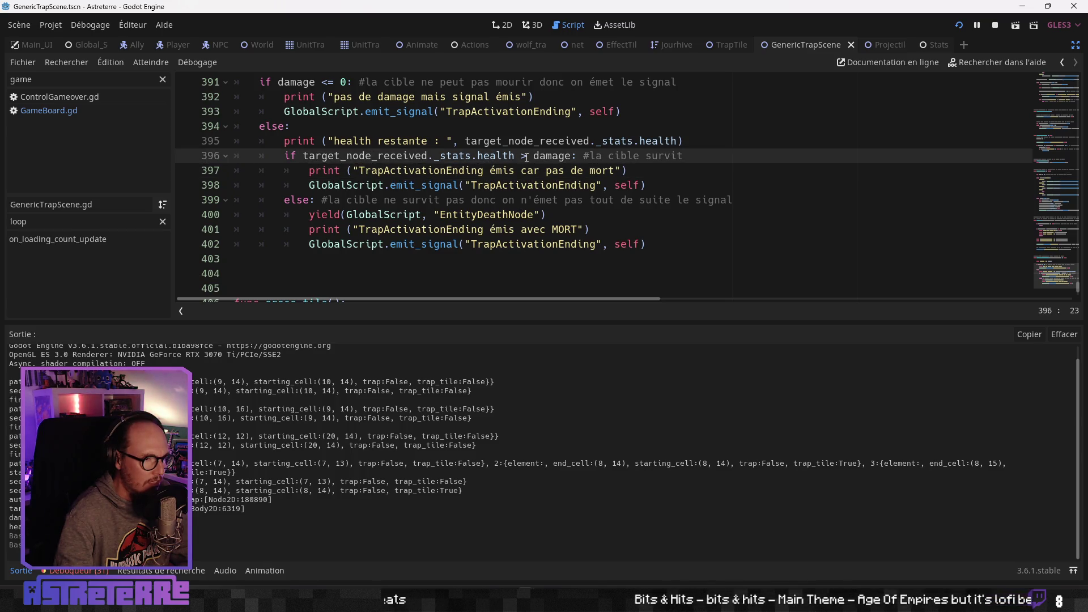
click(452, 201)
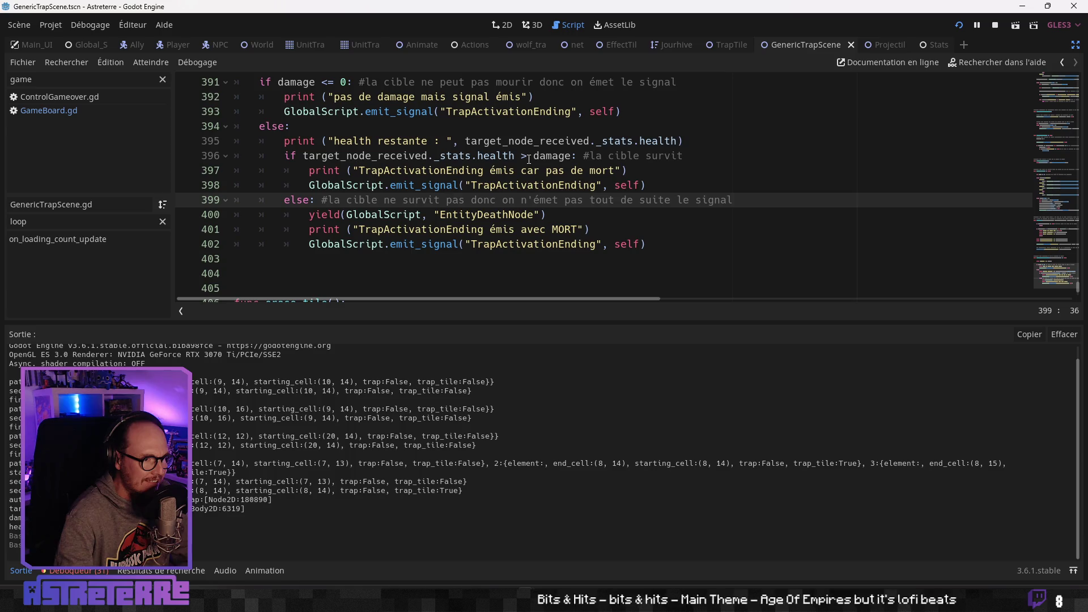
double_click(523, 157)
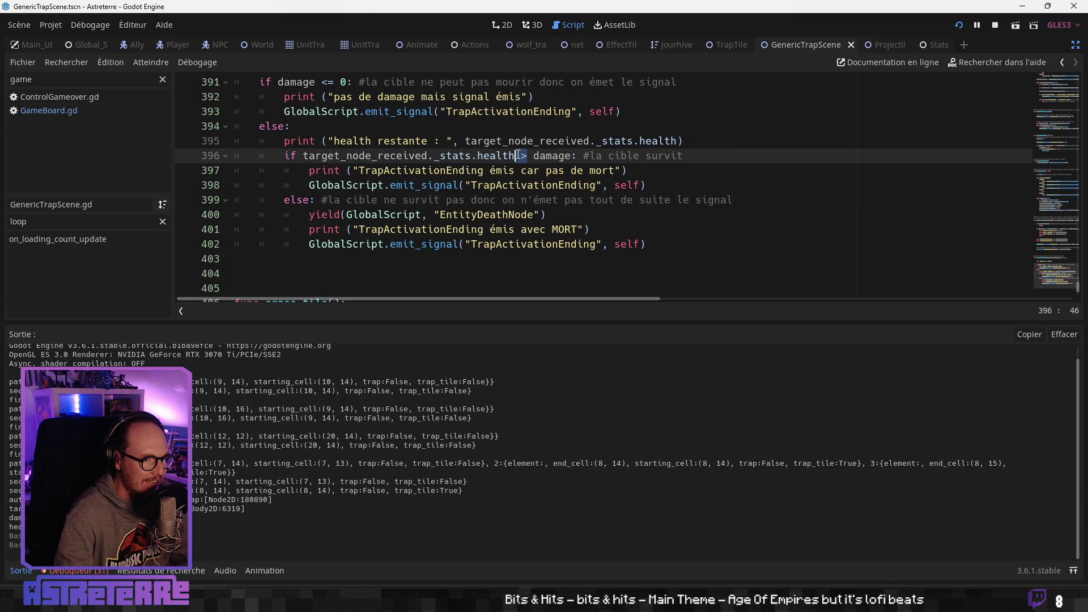